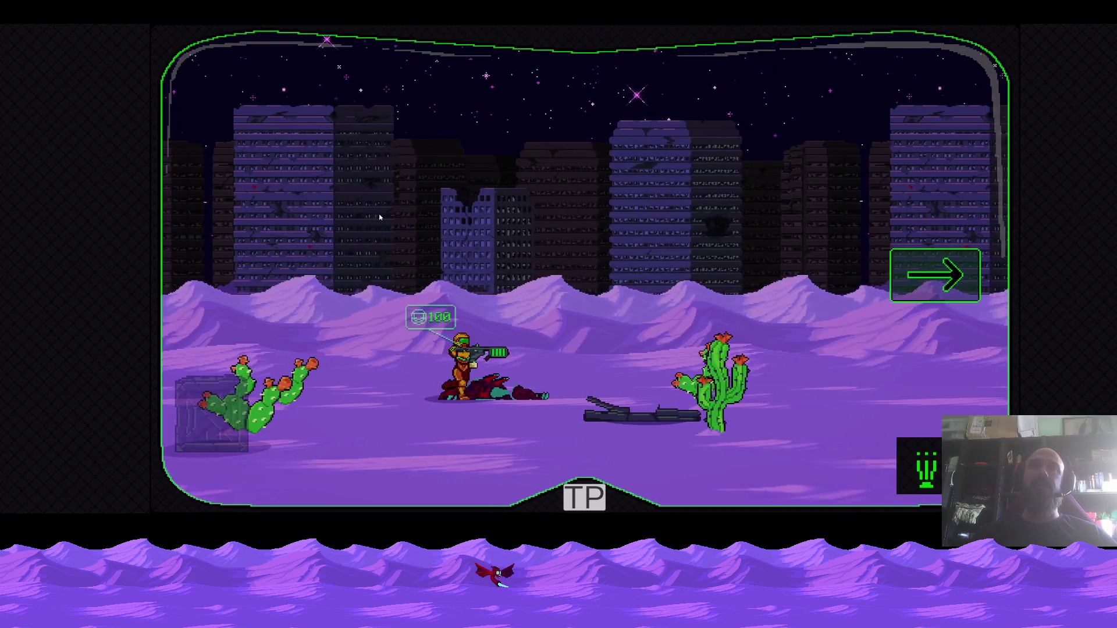
# - Load the 2D - 1 level from the level-select menu
pyautogui.click(587, 492)
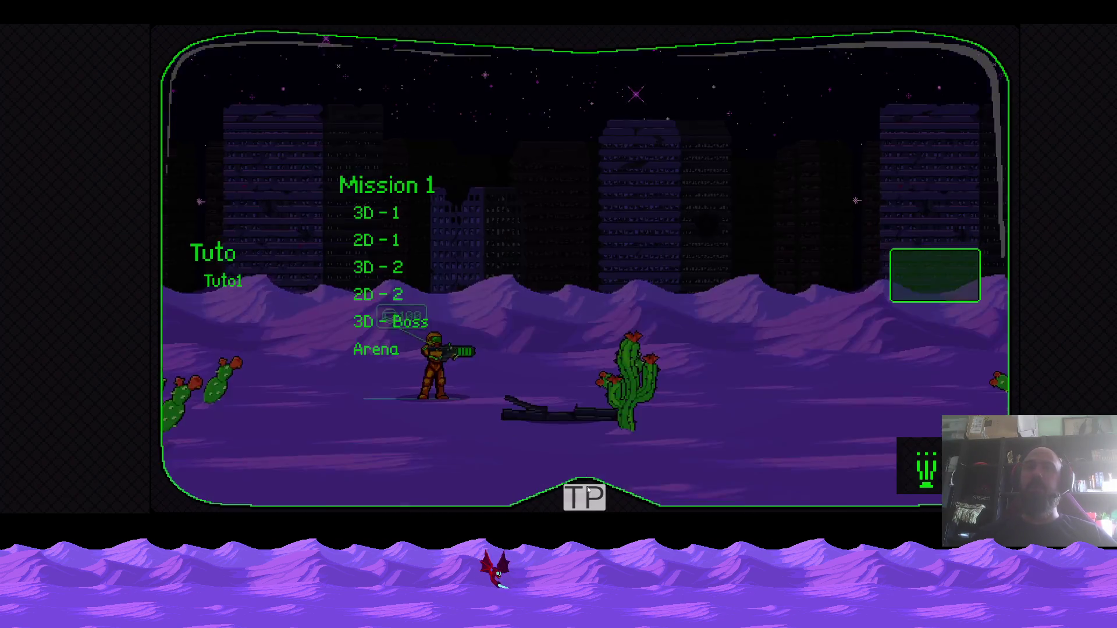
pyautogui.click(375, 240)
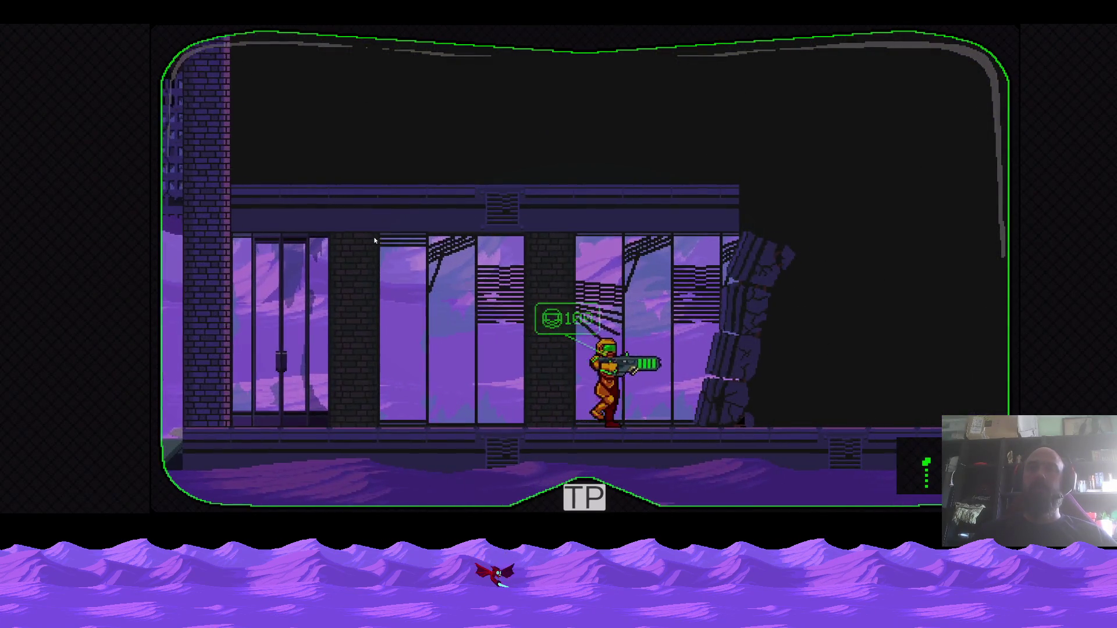
# - Run, jump and shoot through the lower building floors, rising past the stacked crates
pyautogui.press('Right')
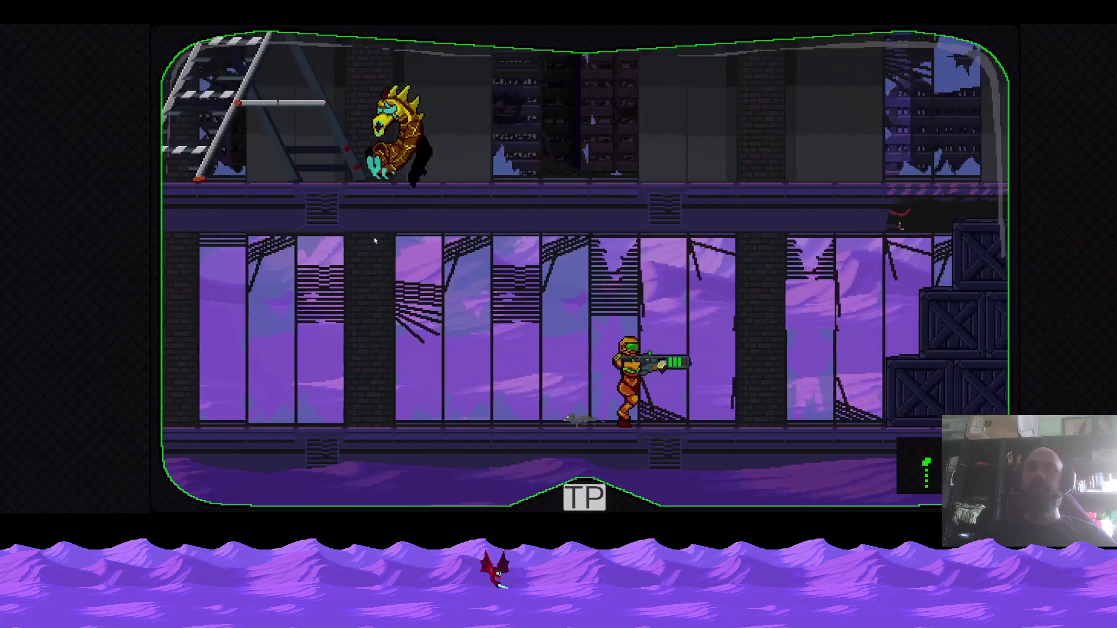
pyautogui.press('space')
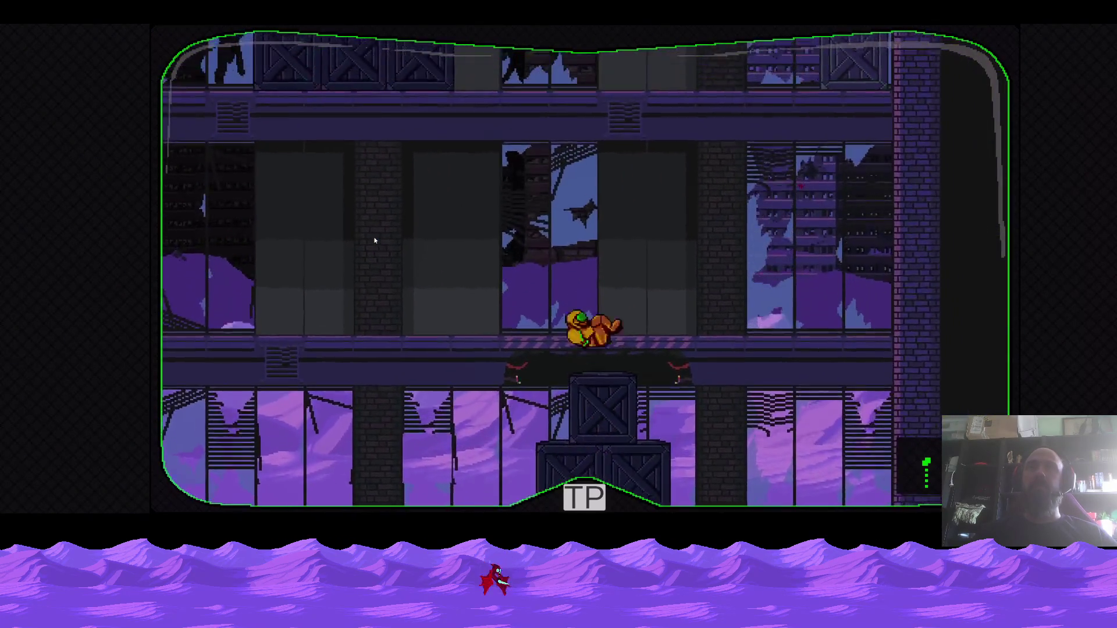
pyautogui.press('Left')
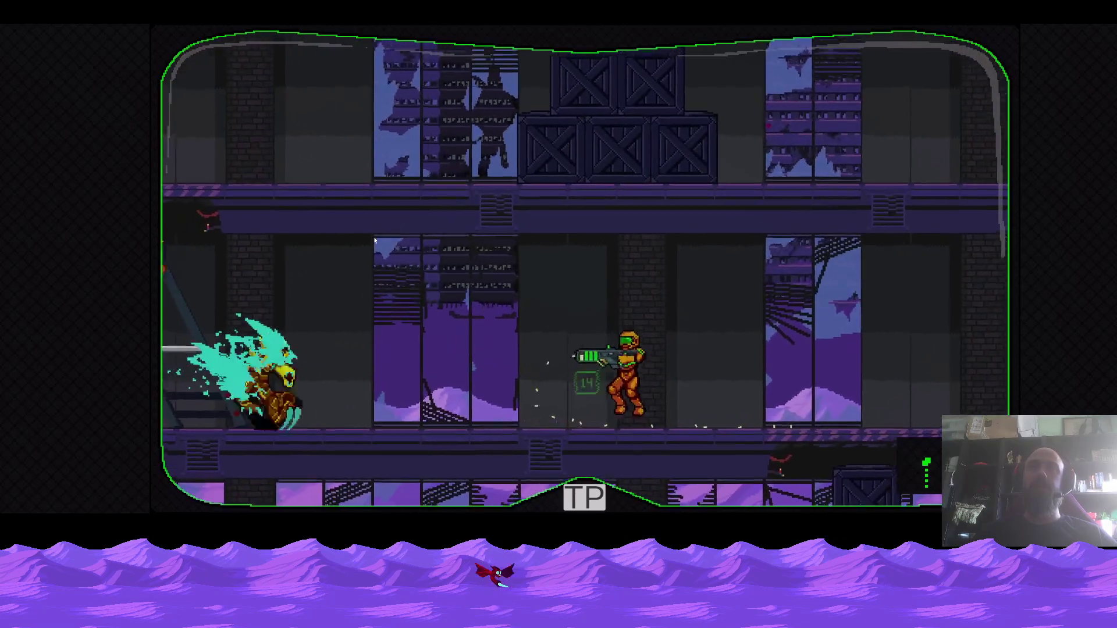
pyautogui.press('Left')
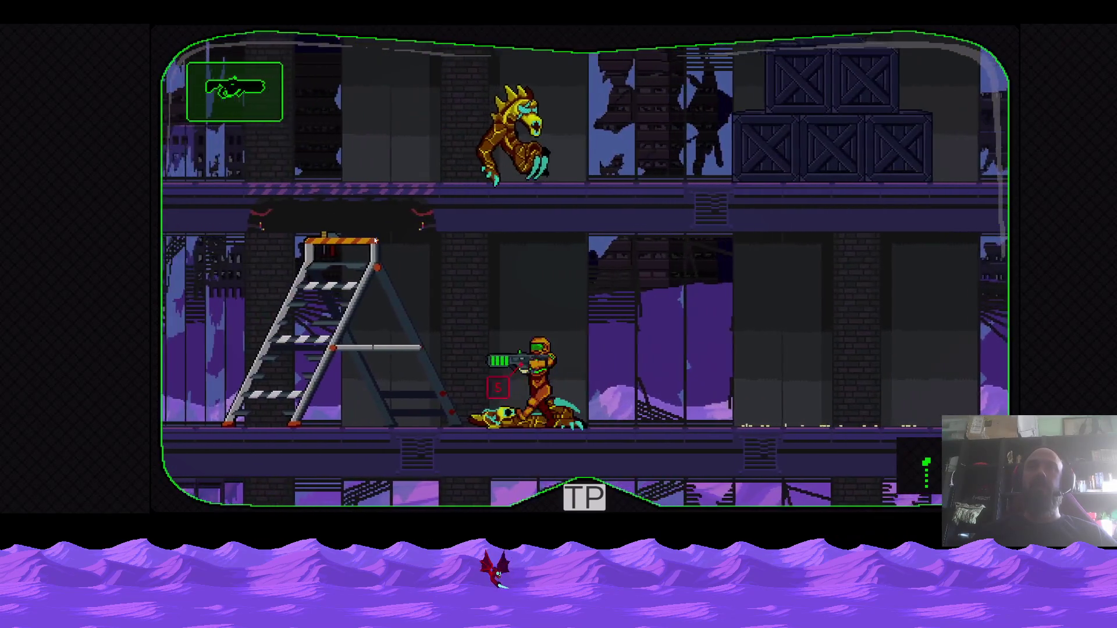
pyautogui.press('space')
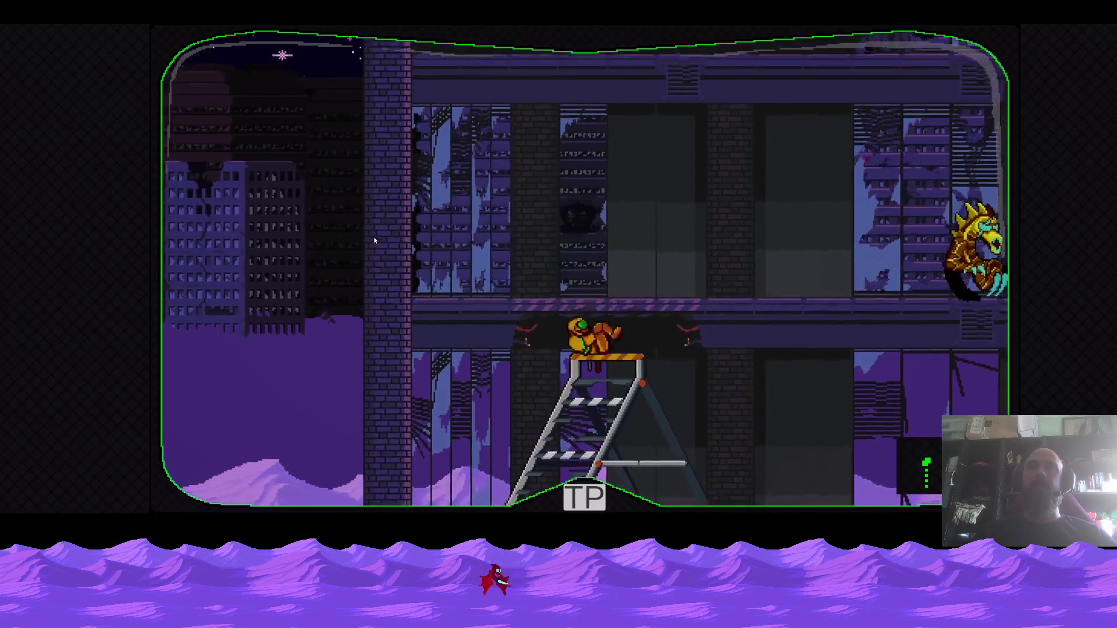
pyautogui.press('Right')
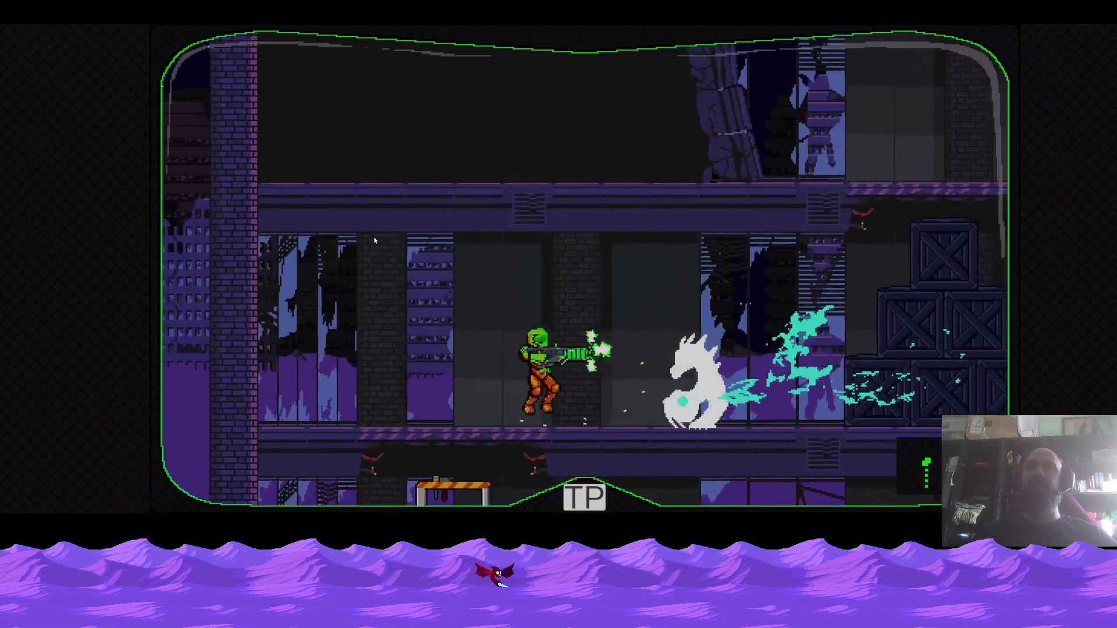
pyautogui.press('Right')
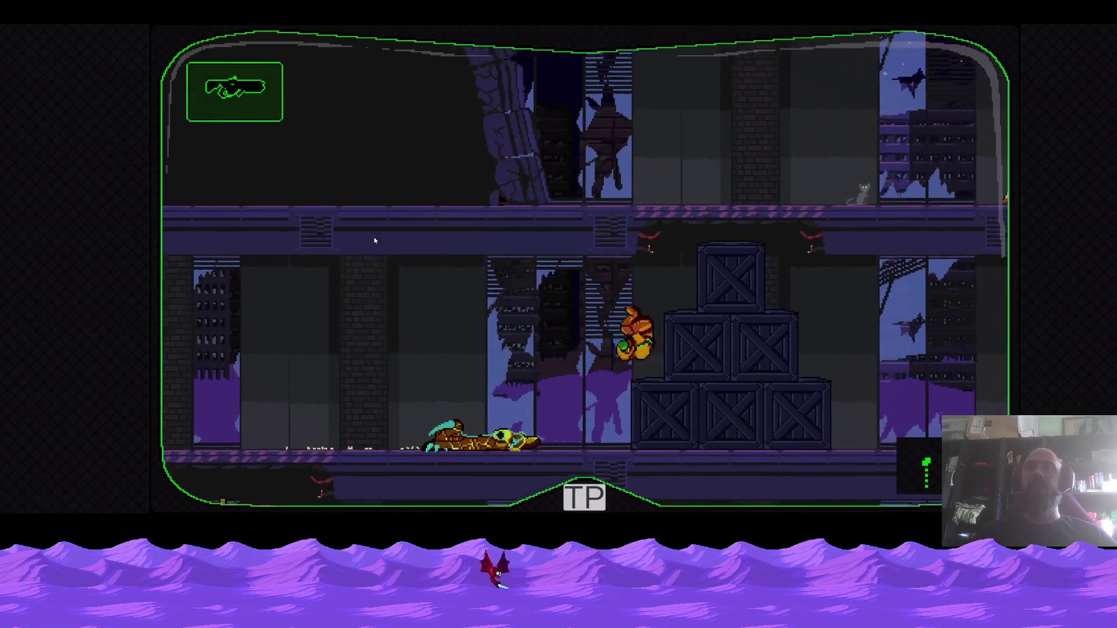
pyautogui.press('space')
pyautogui.press('Up')
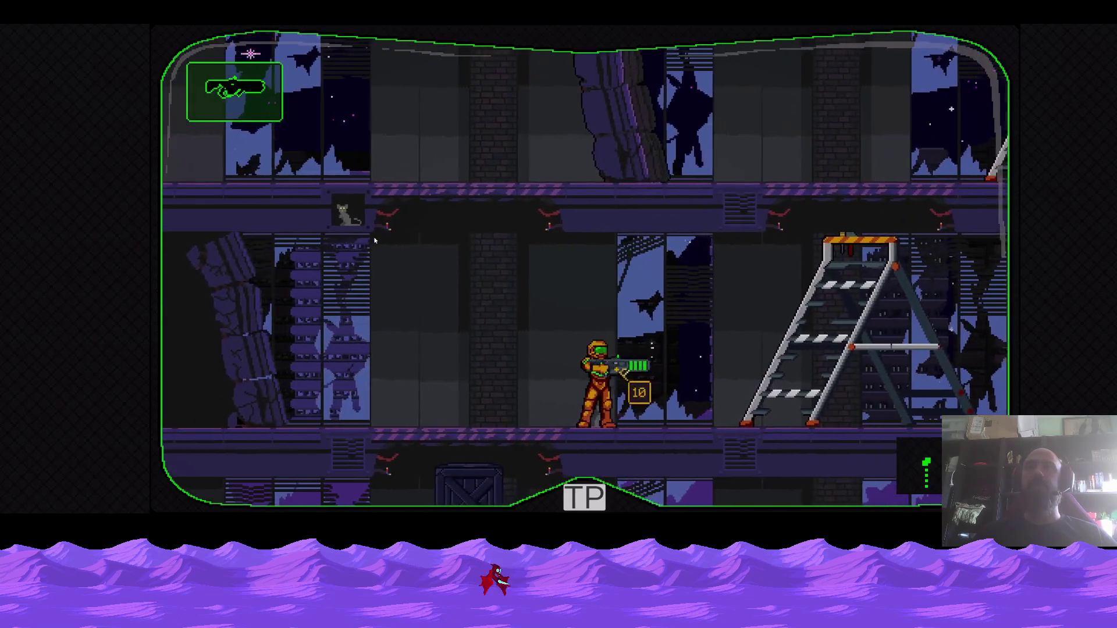
pyautogui.press('Left')
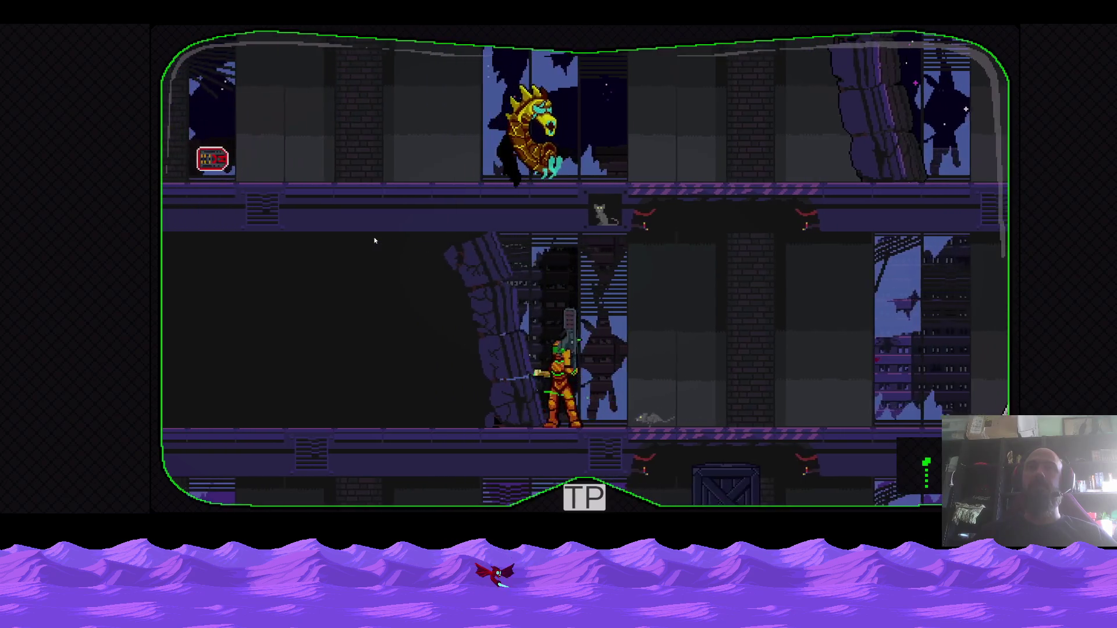
pyautogui.press('Right')
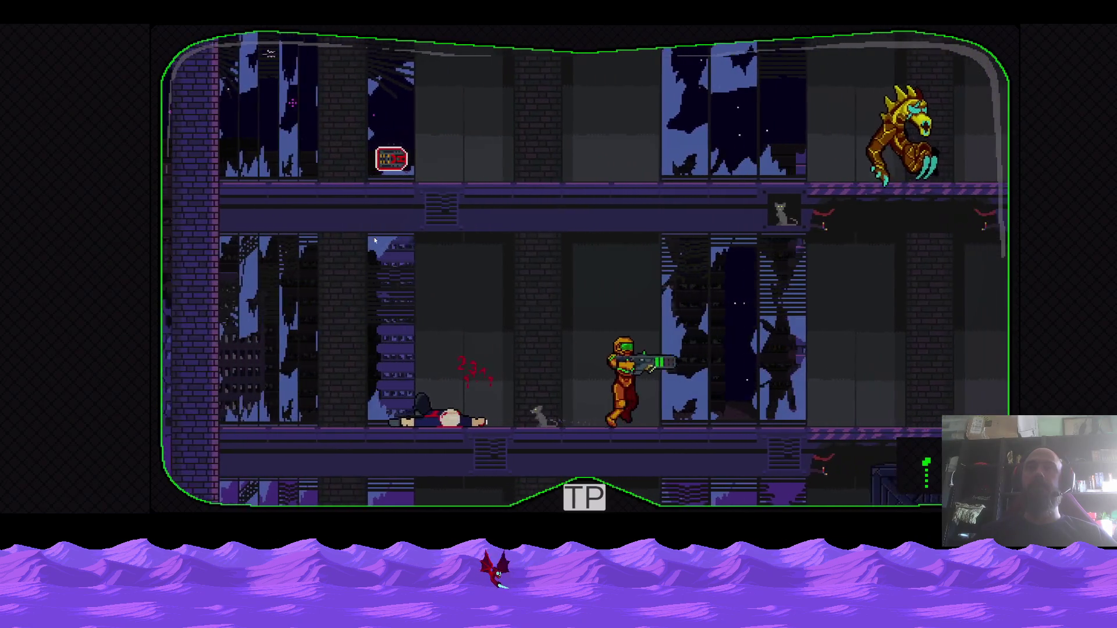
# - Walk back to the ladder and climb toward the rooftop walkway
pyautogui.press('Left')
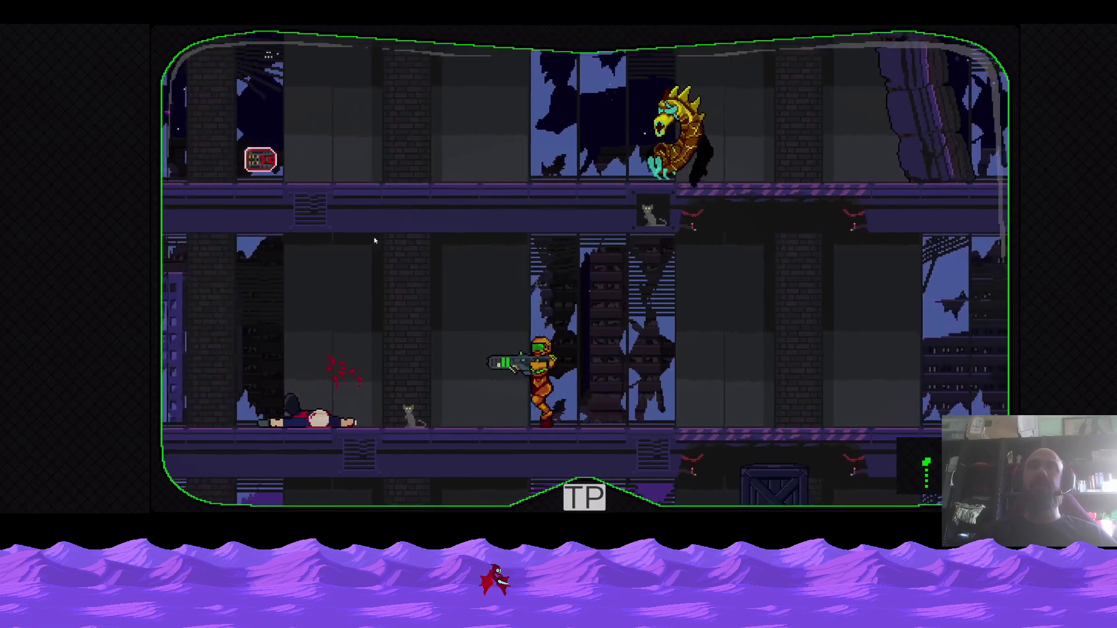
pyautogui.press('Left')
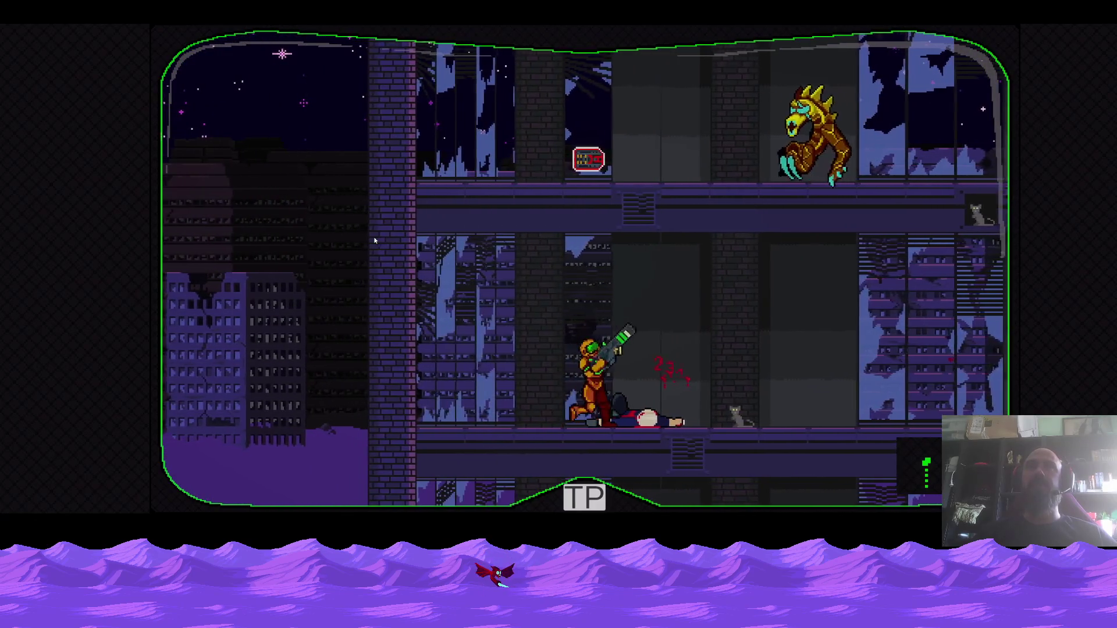
pyautogui.press('Right')
pyautogui.press('space')
pyautogui.press('Right')
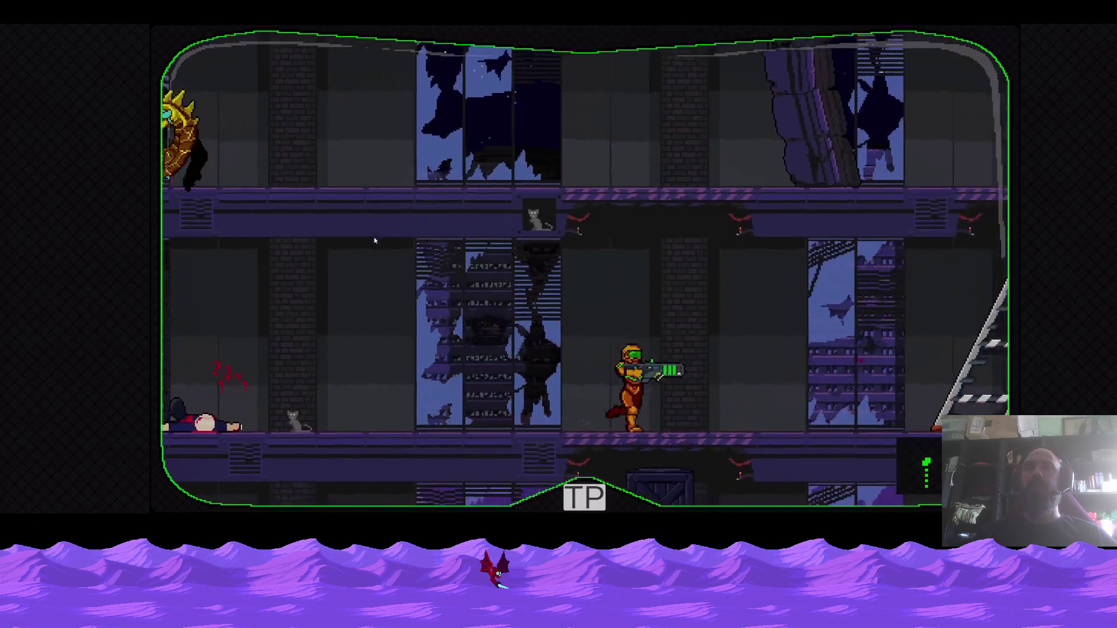
pyautogui.press('Right')
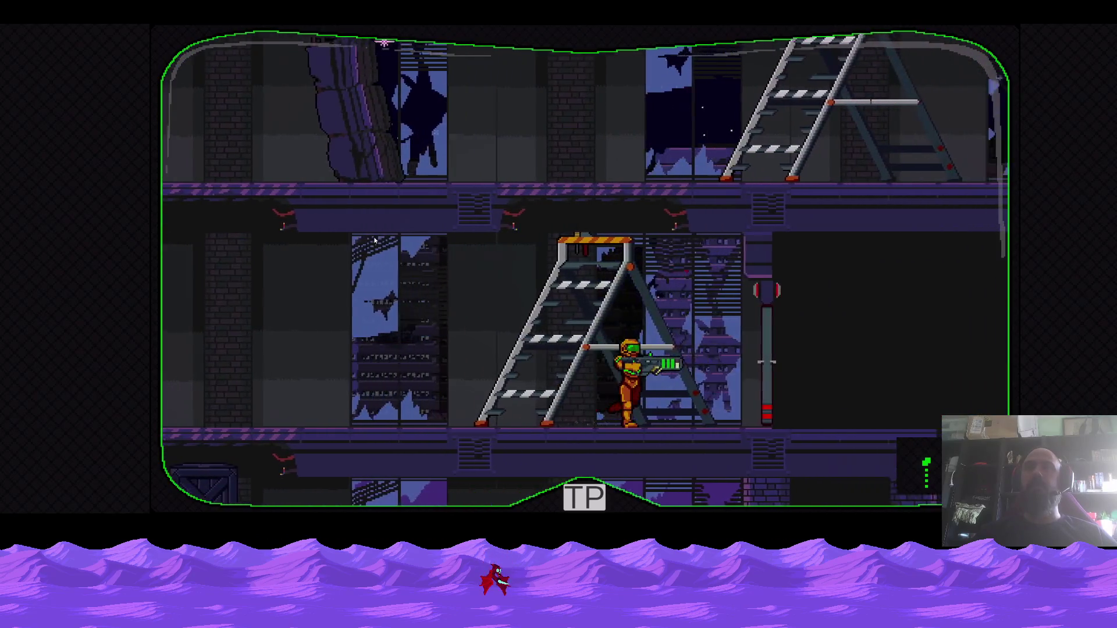
pyautogui.press('Left')
pyautogui.press('Up')
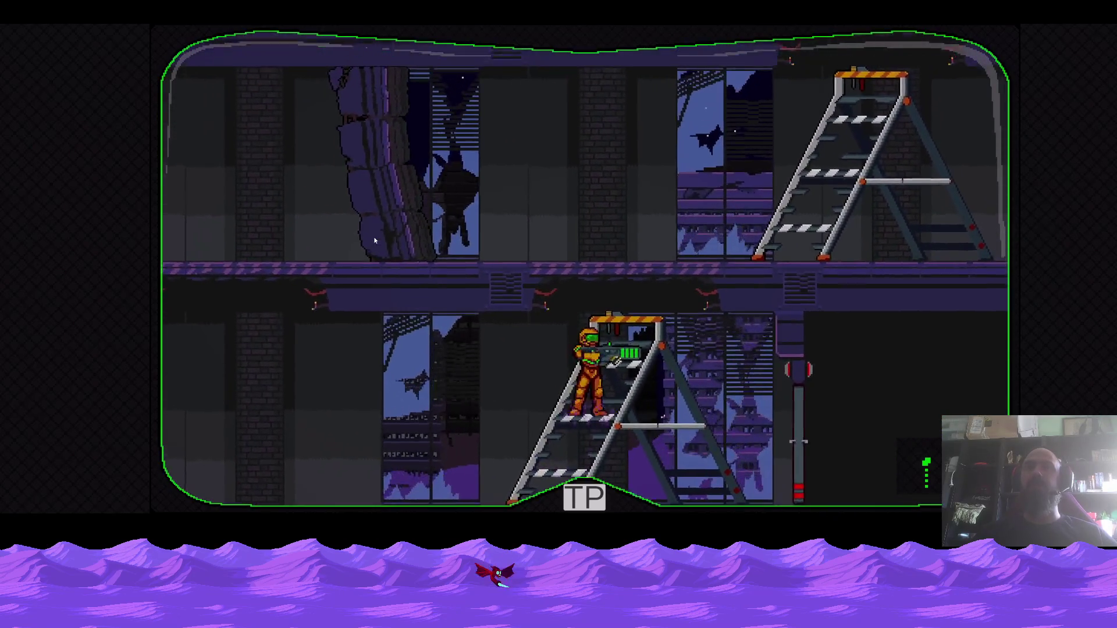
pyautogui.press('Right')
pyautogui.press('Up')
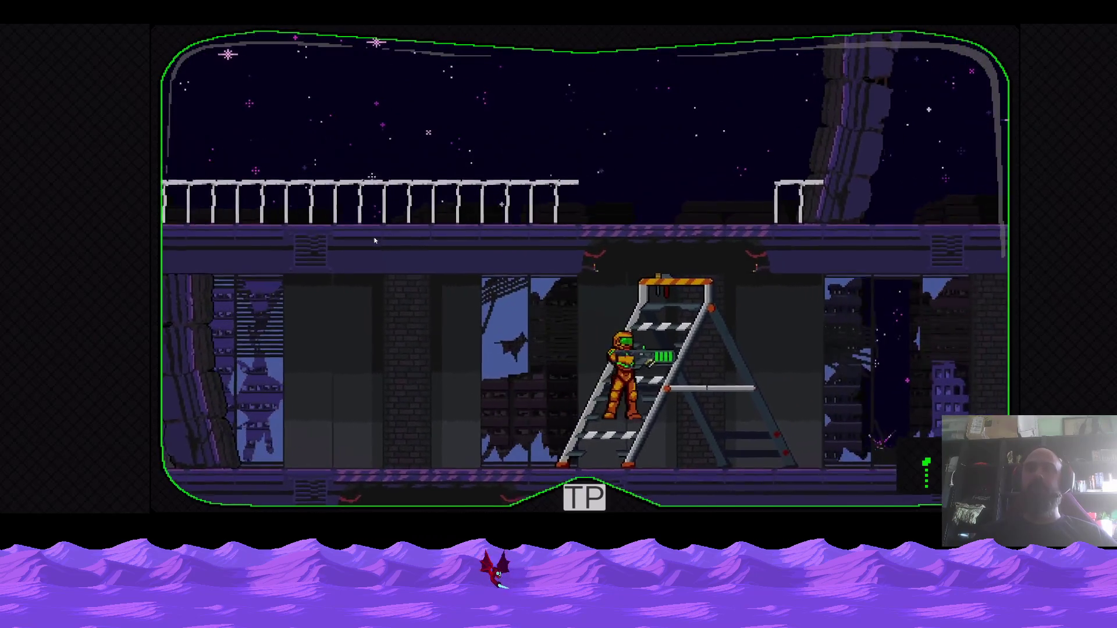
# - Climb onto the rooftop walkway, shoot the monster and walk right off the ledge
pyautogui.press('Up')
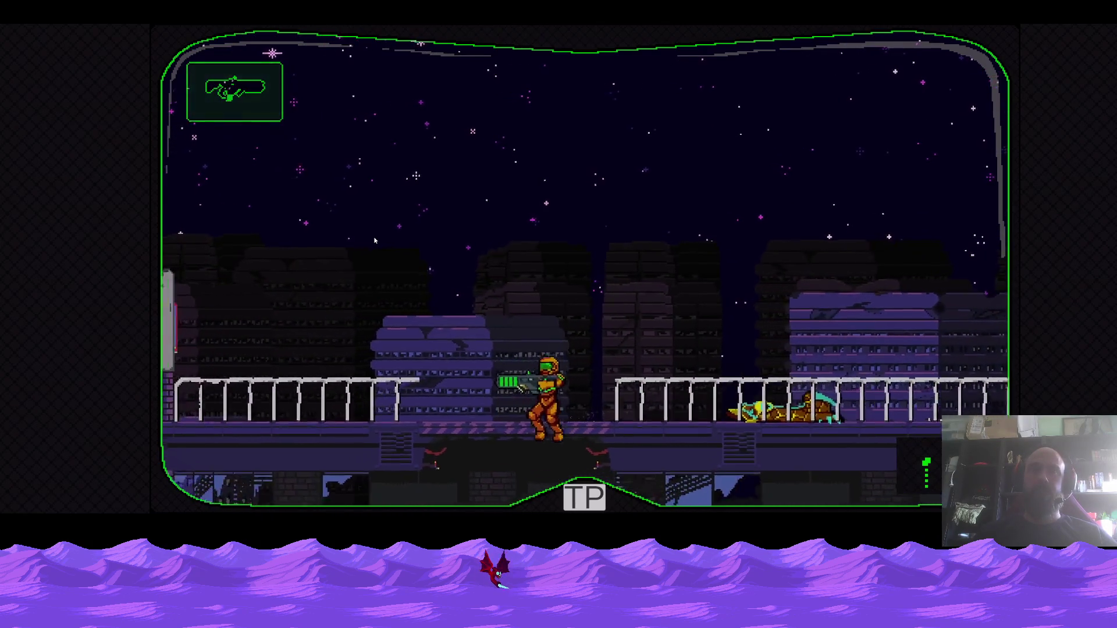
pyautogui.press('Down')
pyautogui.press('Left')
pyautogui.press('Right')
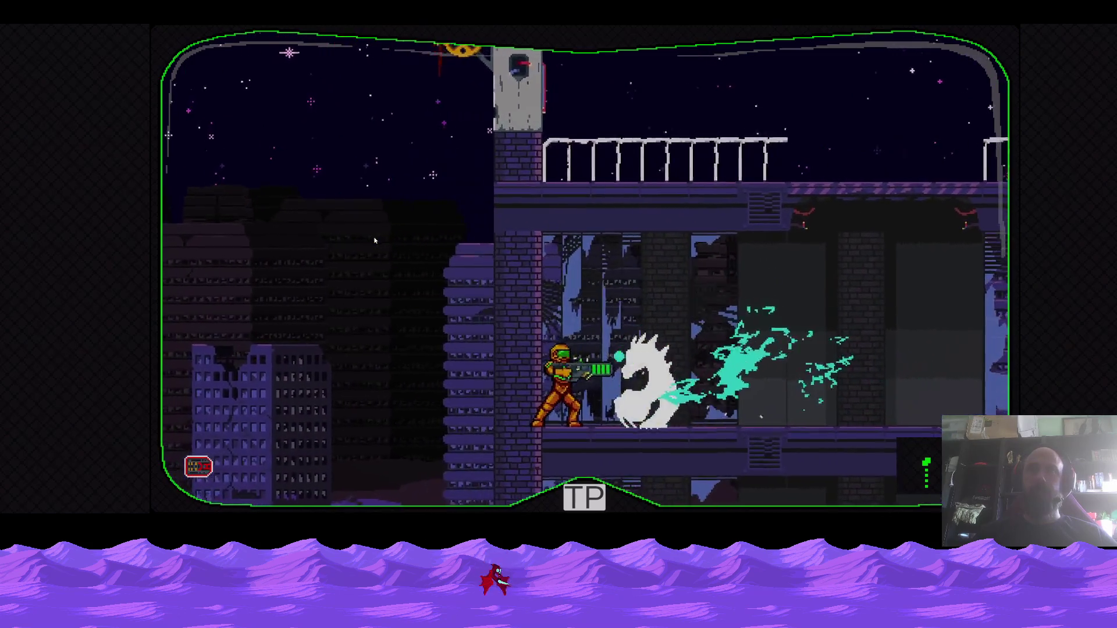
pyautogui.press('Right')
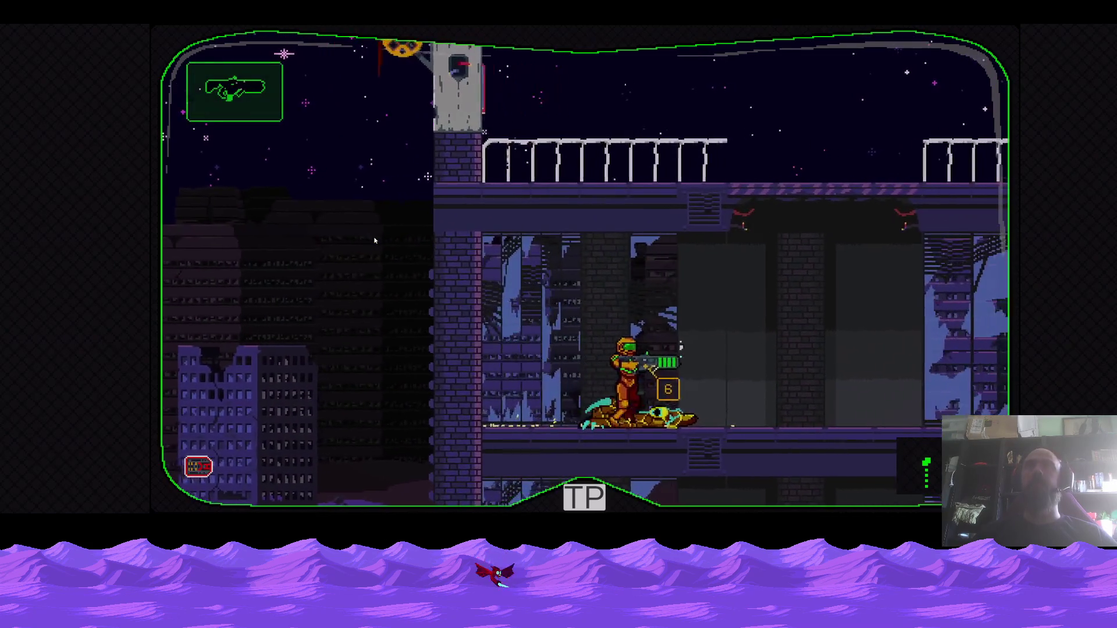
pyautogui.press('Right')
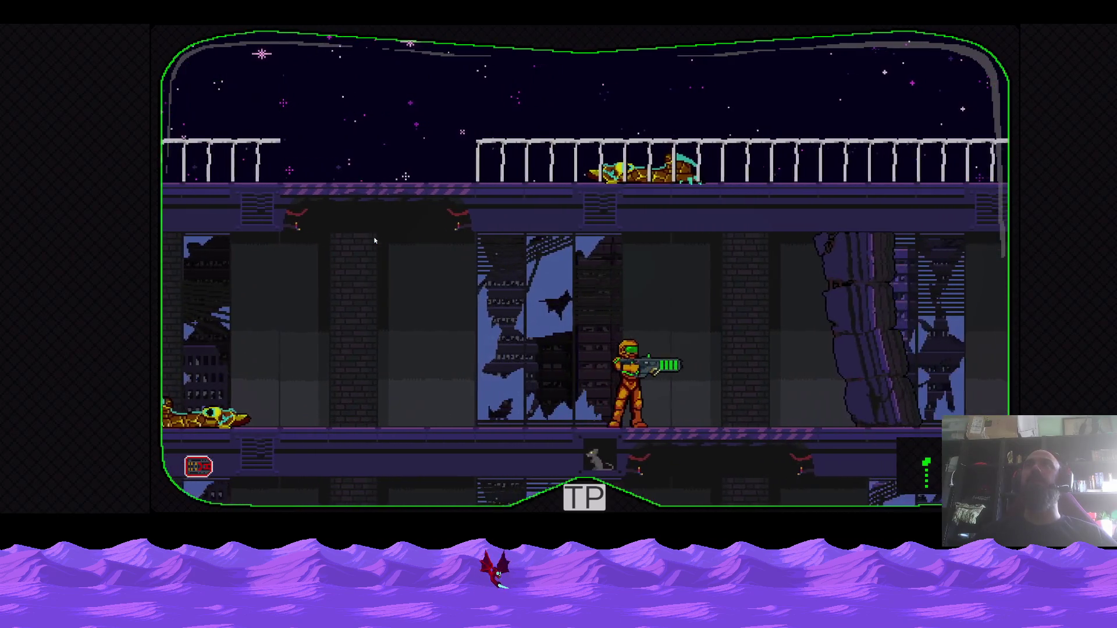
pyautogui.press('Right')
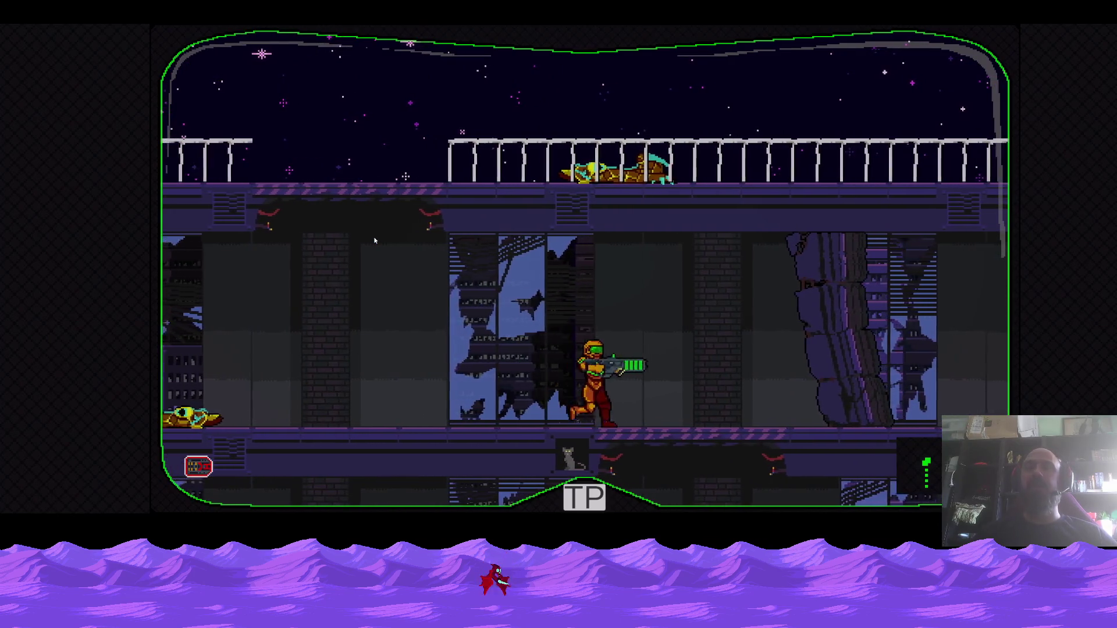
# - Drop through the lower floors, then start a different mission from the Mission 1 list
pyautogui.press('Down')
pyautogui.press('Right')
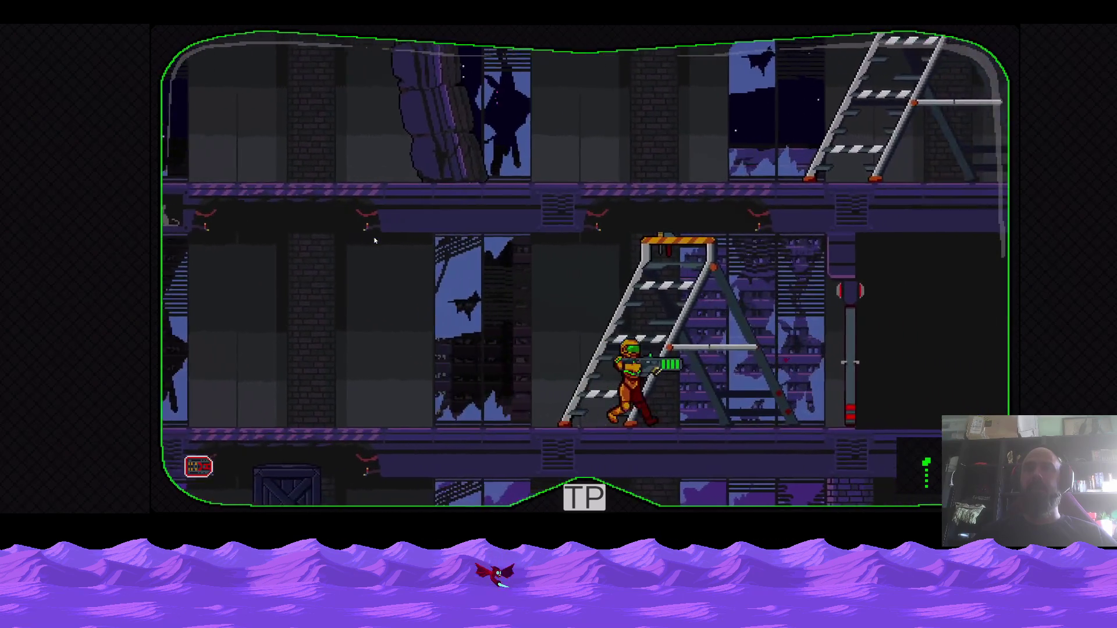
pyautogui.press('Right')
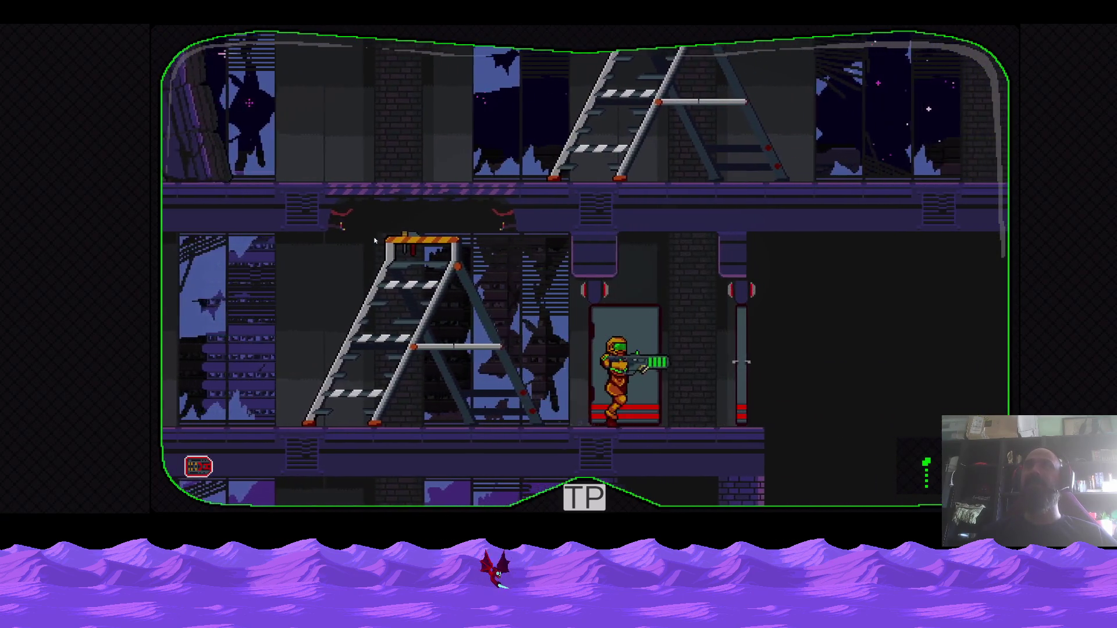
pyautogui.press('Right')
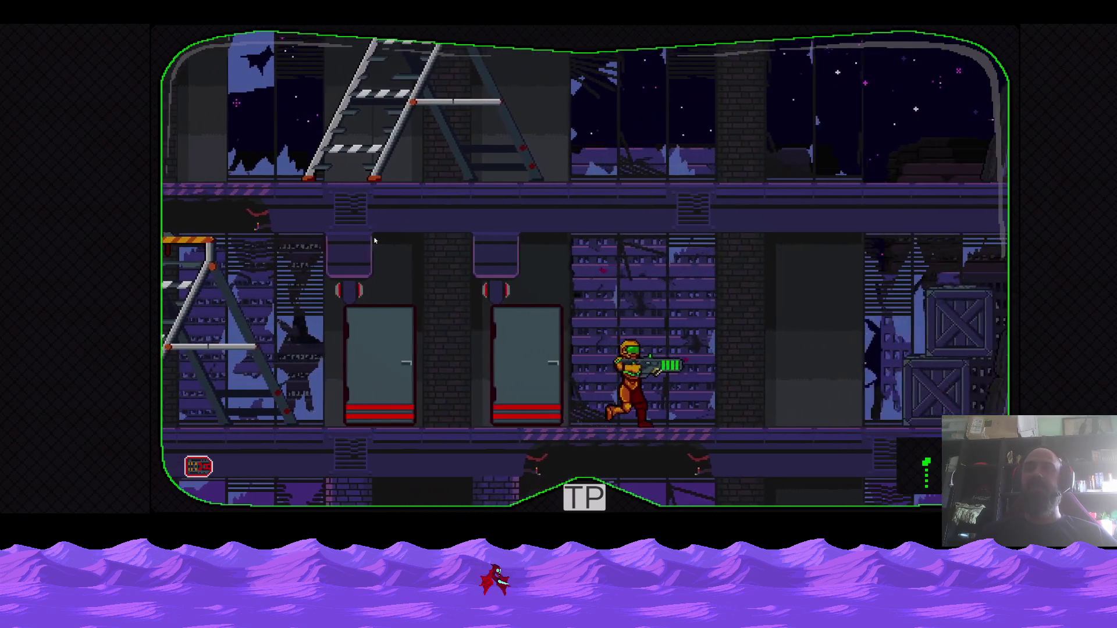
pyautogui.press('Down')
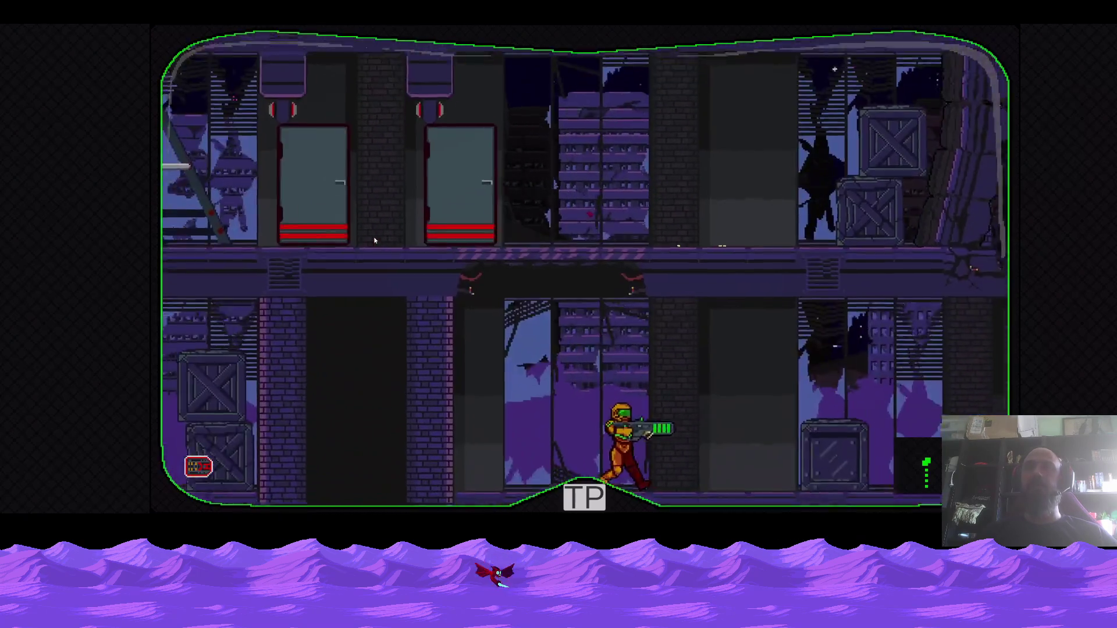
pyautogui.press('Up')
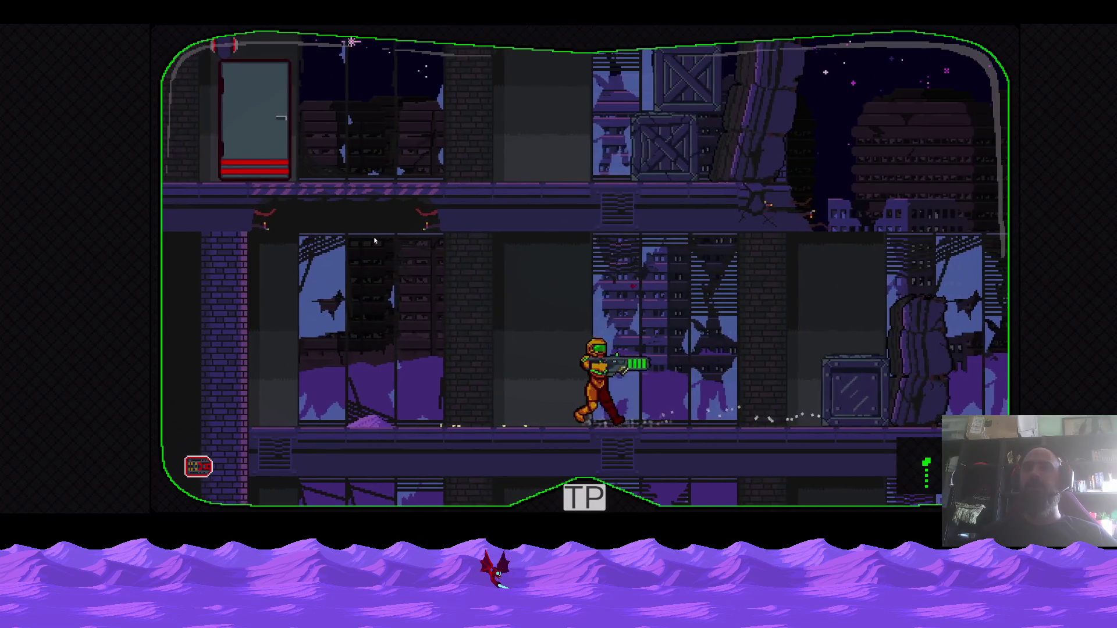
pyautogui.press('Right')
pyautogui.press('Escape')
pyautogui.click(399, 324)
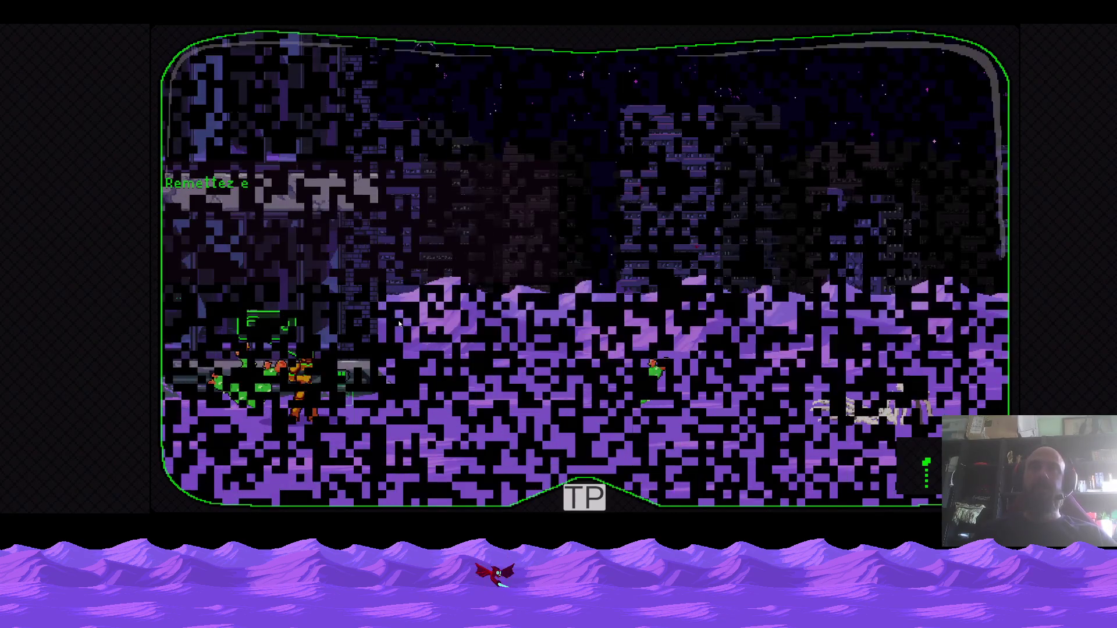
# - Enter the desert arena and shoot the scorpion boss, dodging its charges and jumping on its back
pyautogui.press('Right')
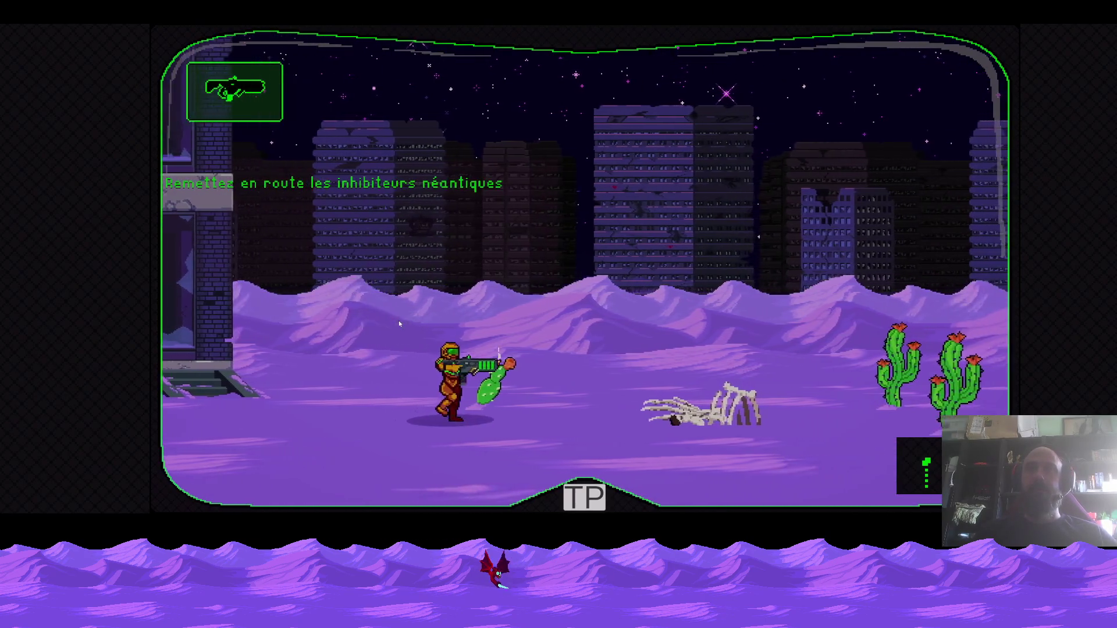
pyautogui.press('Right')
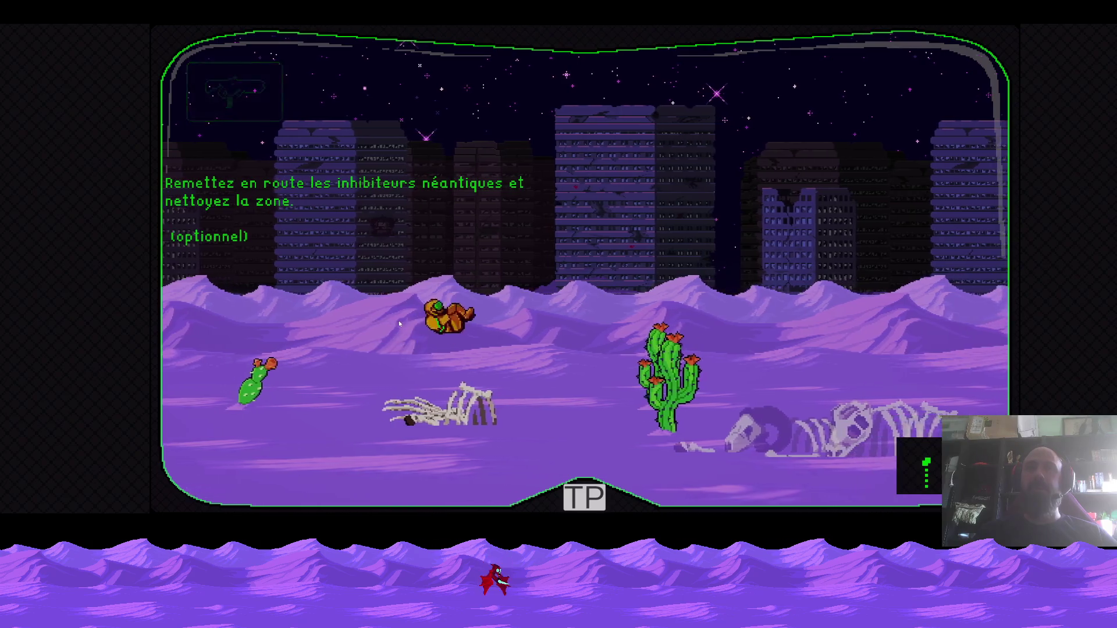
pyautogui.press('Left')
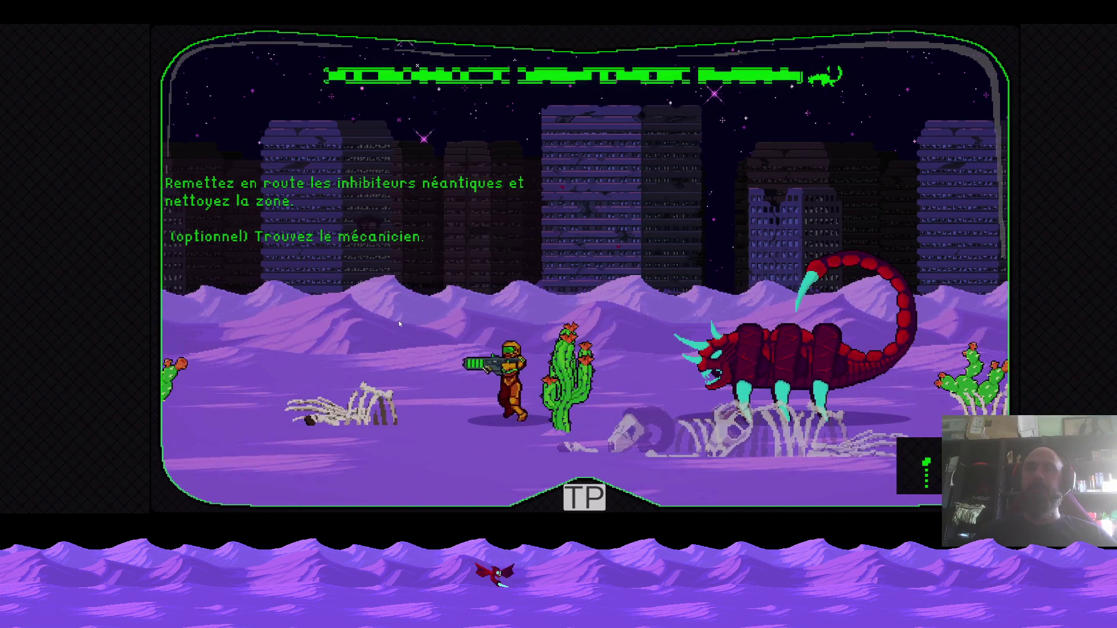
pyautogui.press('Right')
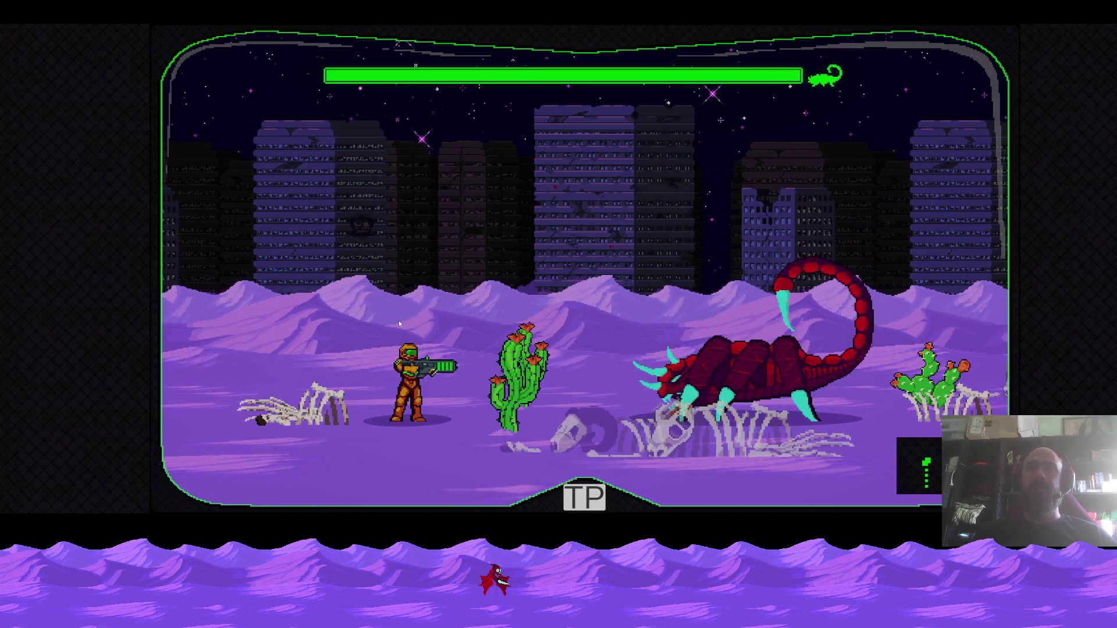
pyautogui.press('Right')
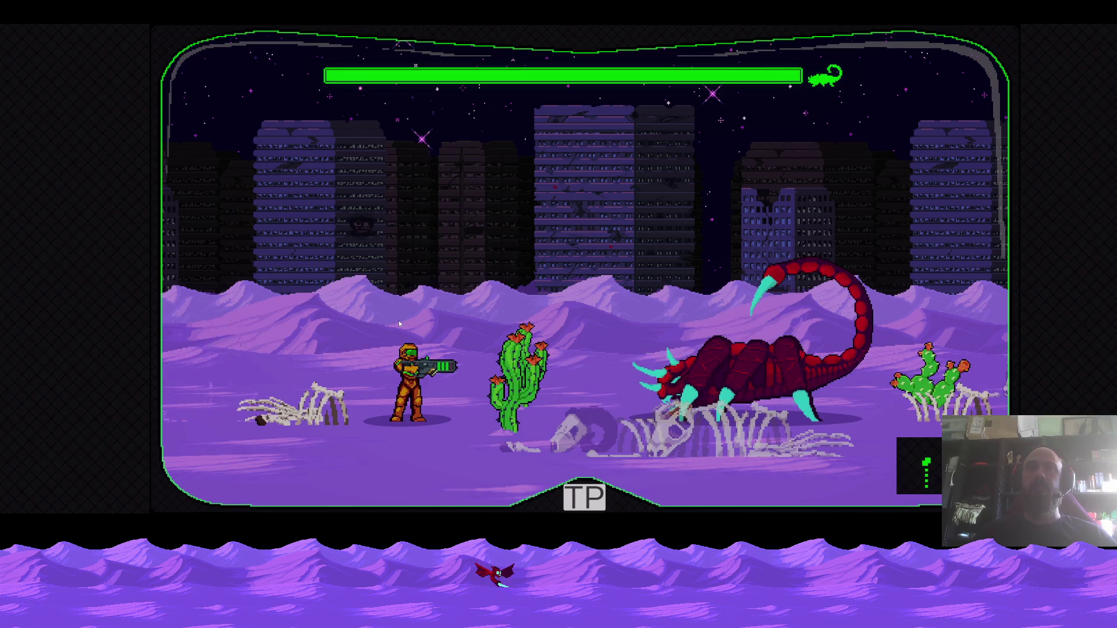
pyautogui.press('space')
pyautogui.press('Right')
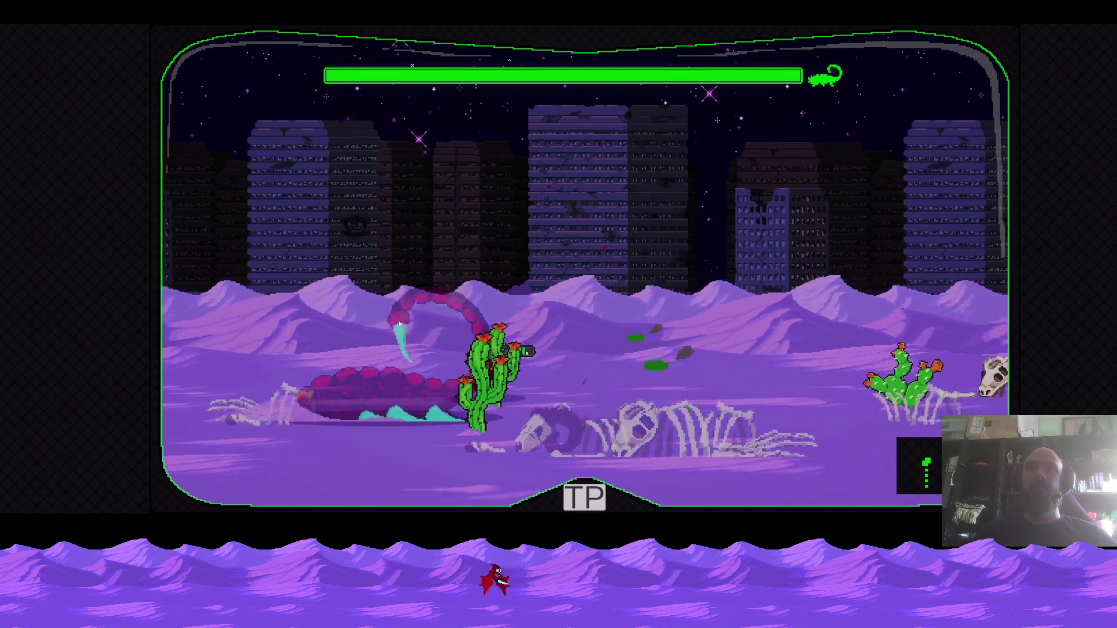
pyautogui.press('Right')
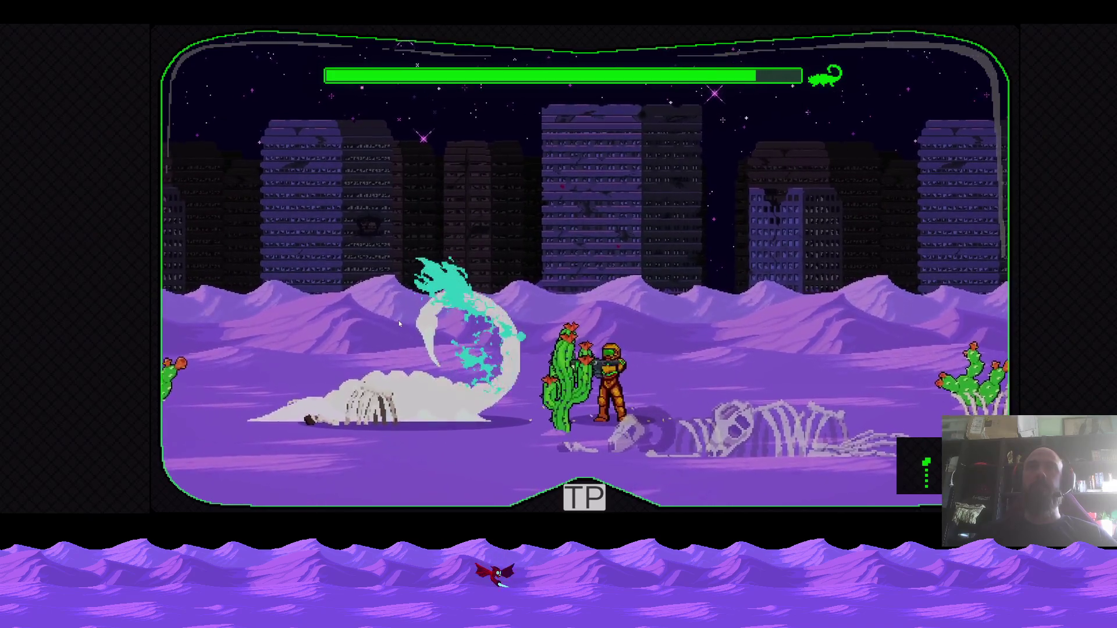
pyautogui.press('Left')
pyautogui.press('Right')
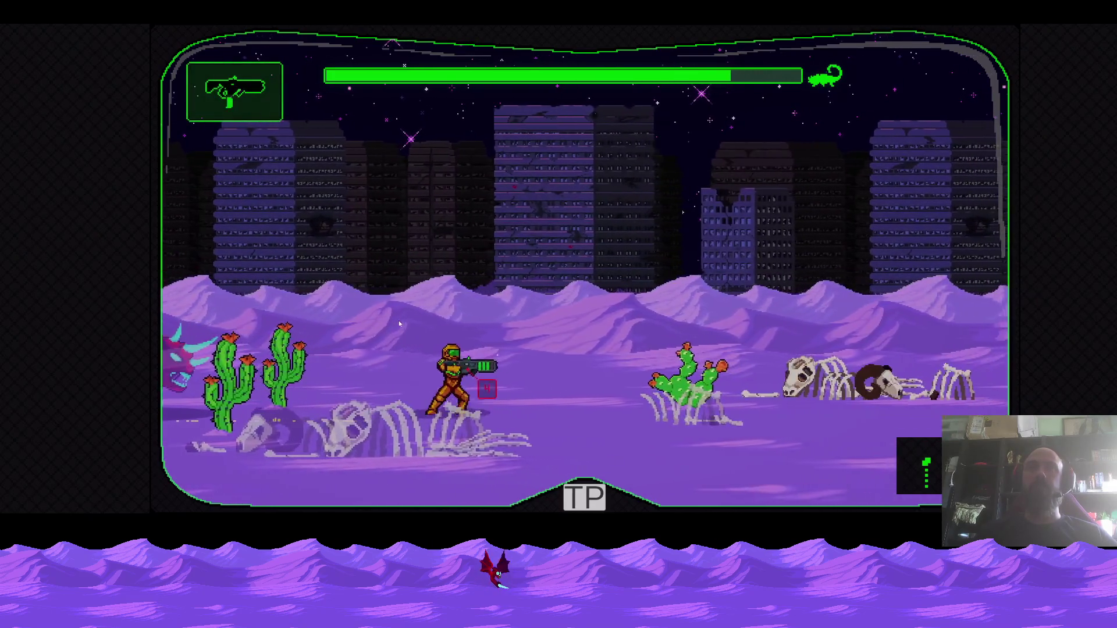
pyautogui.press('Left')
pyautogui.press('Right')
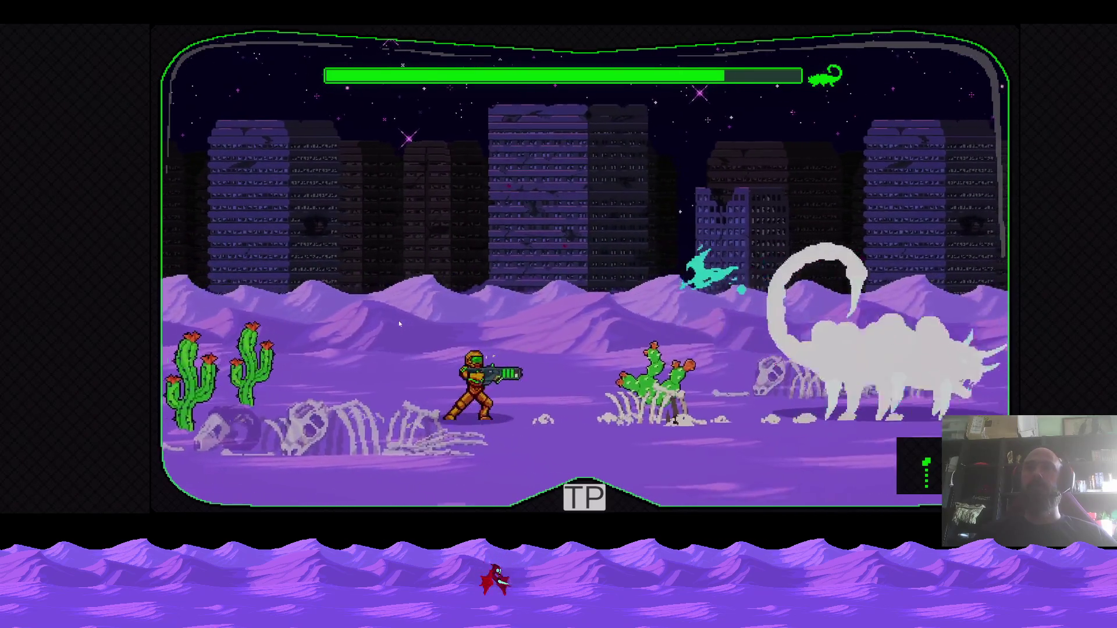
pyautogui.press('Right')
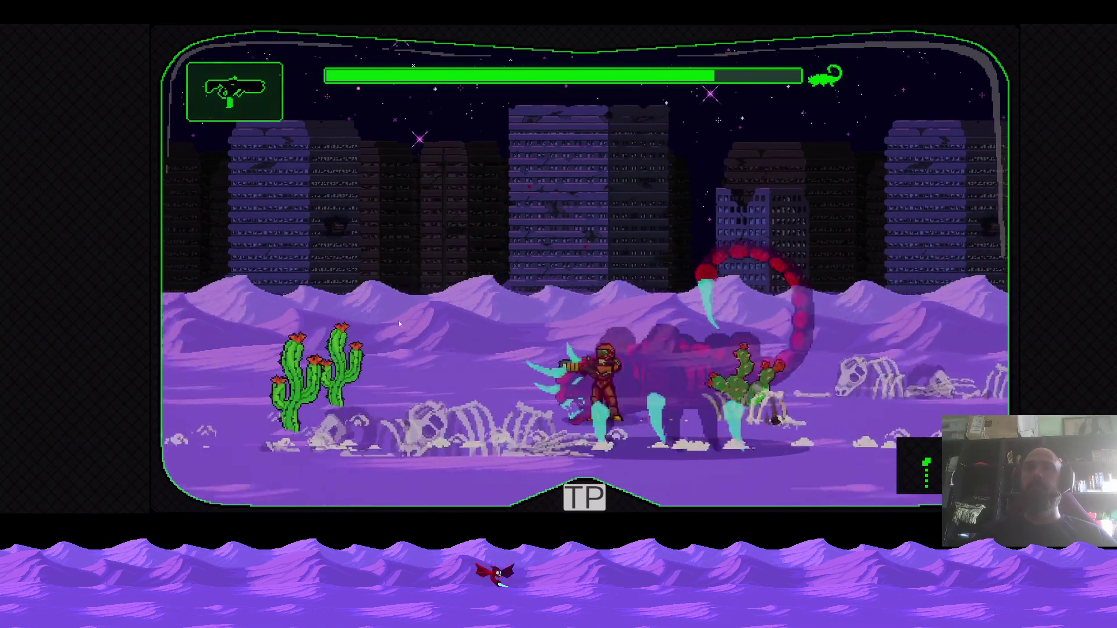
pyautogui.press('Left')
pyautogui.press('Left')
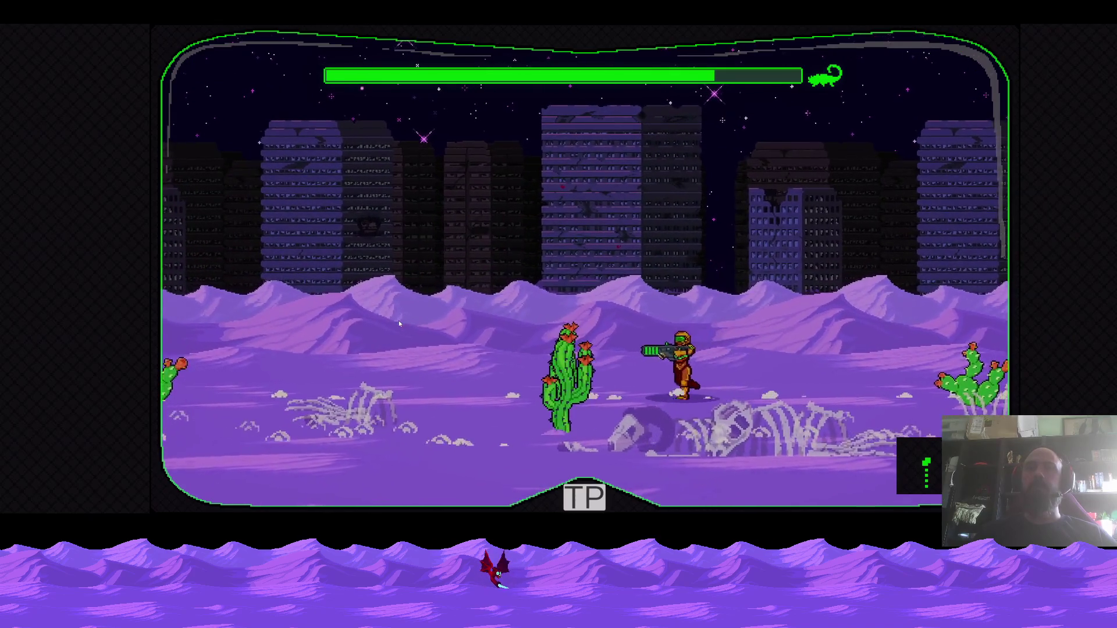
pyautogui.press('Right')
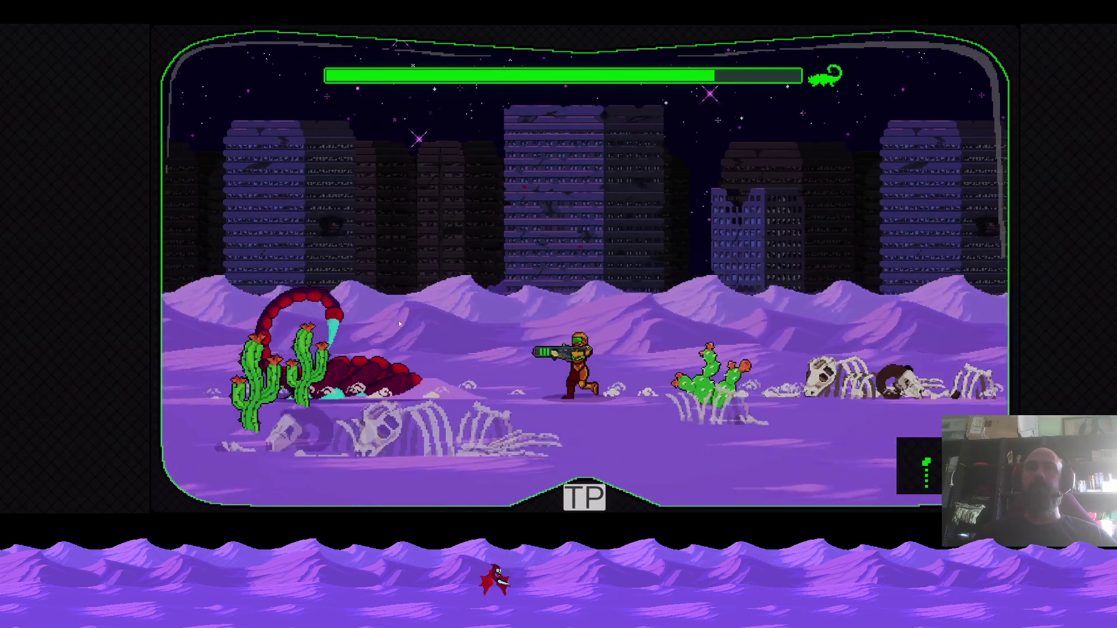
pyautogui.press('Left')
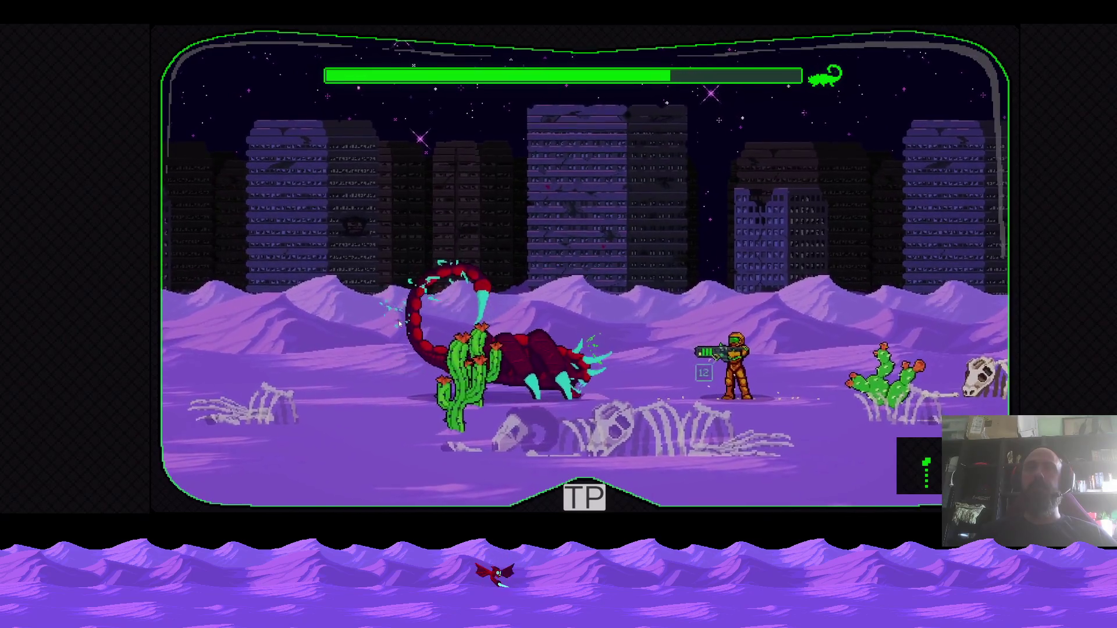
pyautogui.press('Left')
pyautogui.press('Right')
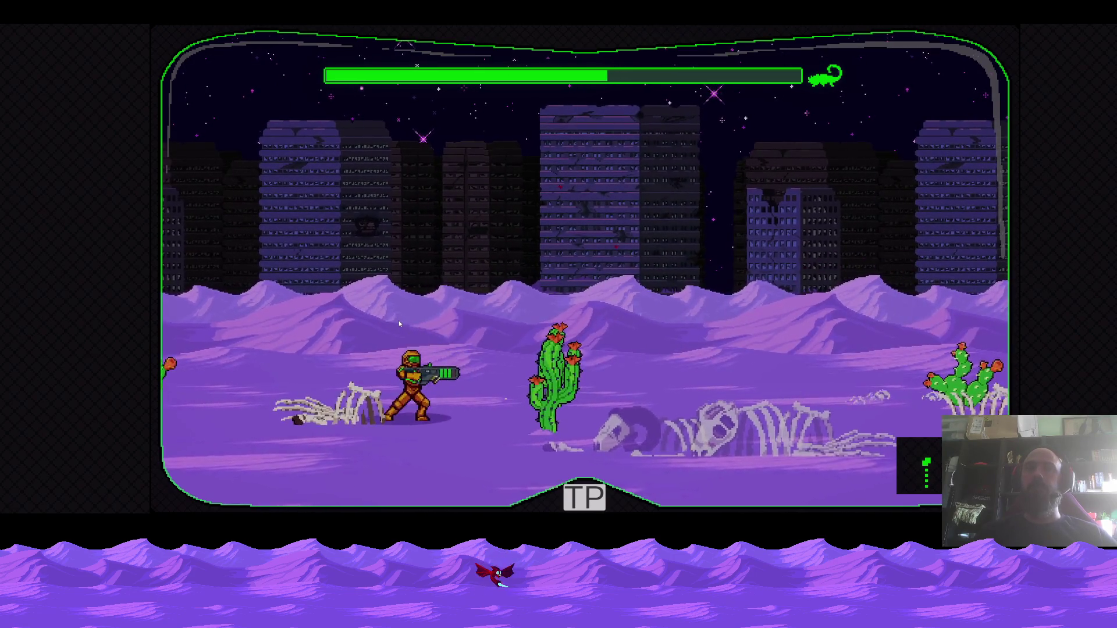
# - Dodge back and forth around the cactus while firing at the scorpion
pyautogui.press('Right')
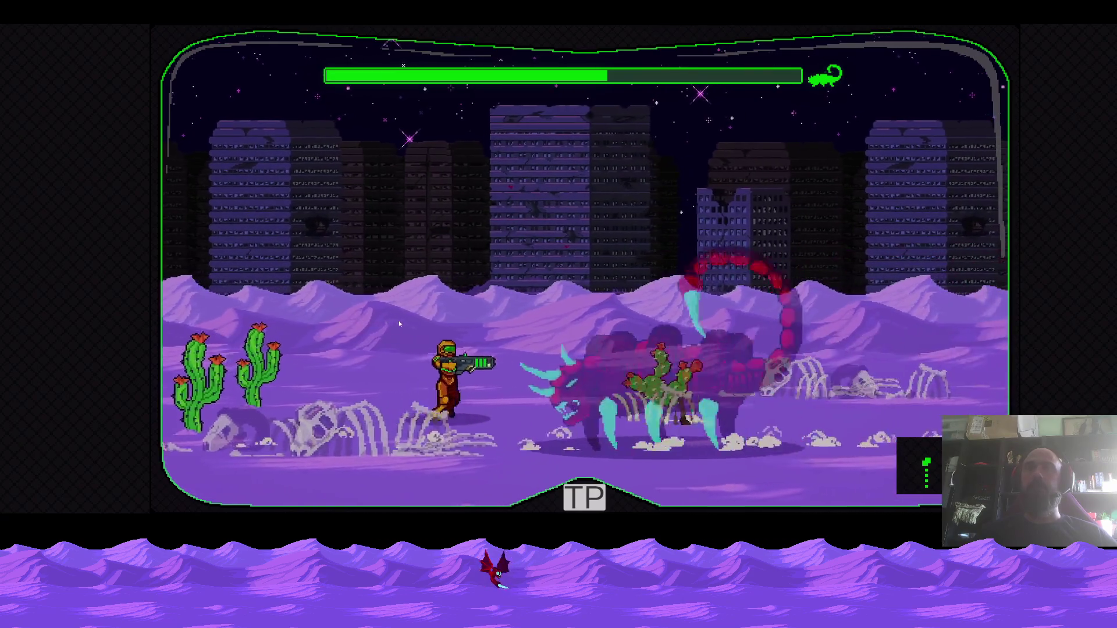
pyautogui.press('Right')
pyautogui.press('Left')
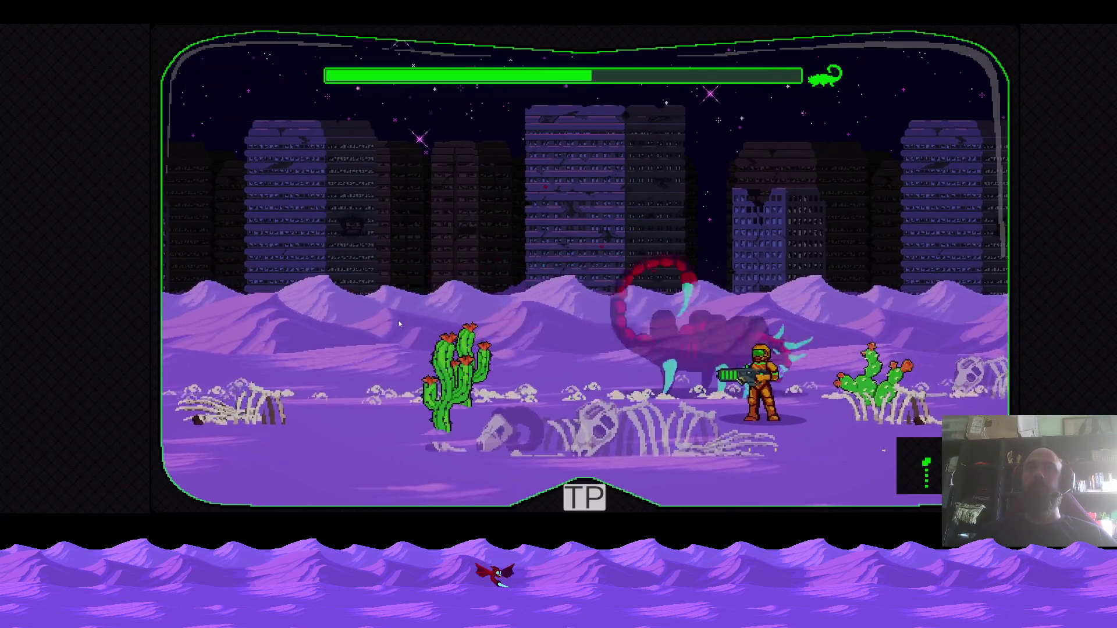
pyautogui.press('Right')
pyautogui.press('space')
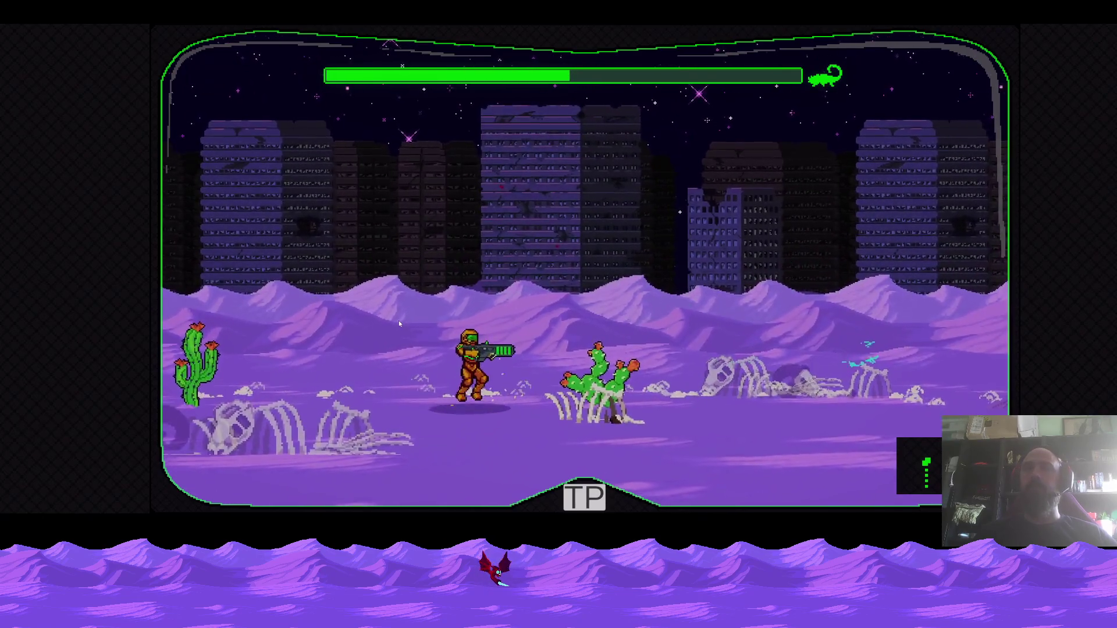
pyautogui.press('Left')
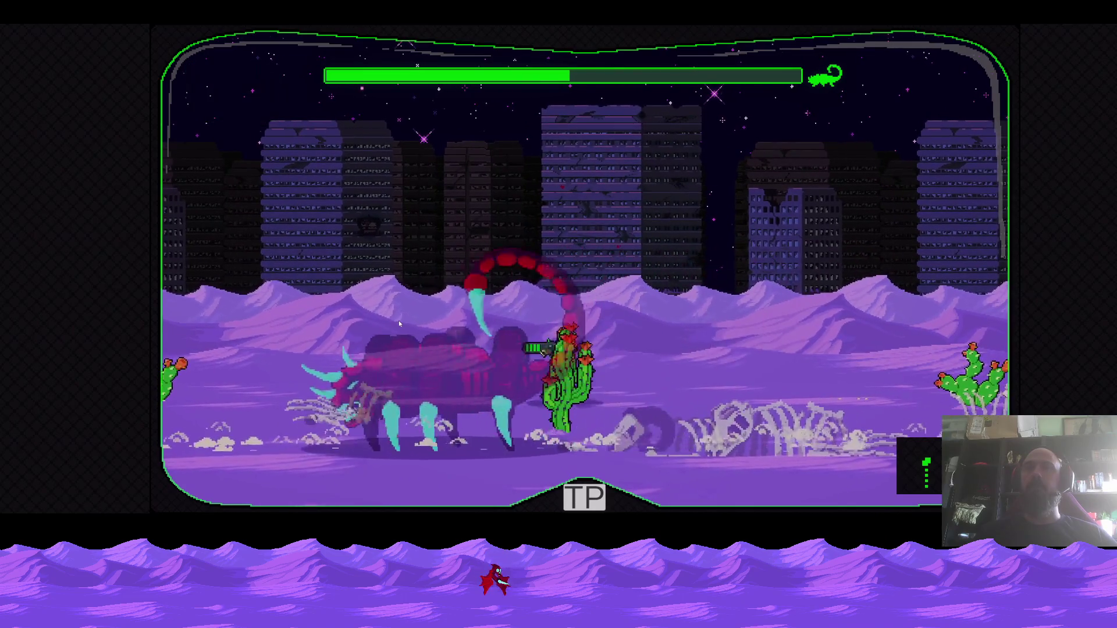
pyautogui.press('Right')
pyautogui.press('Left')
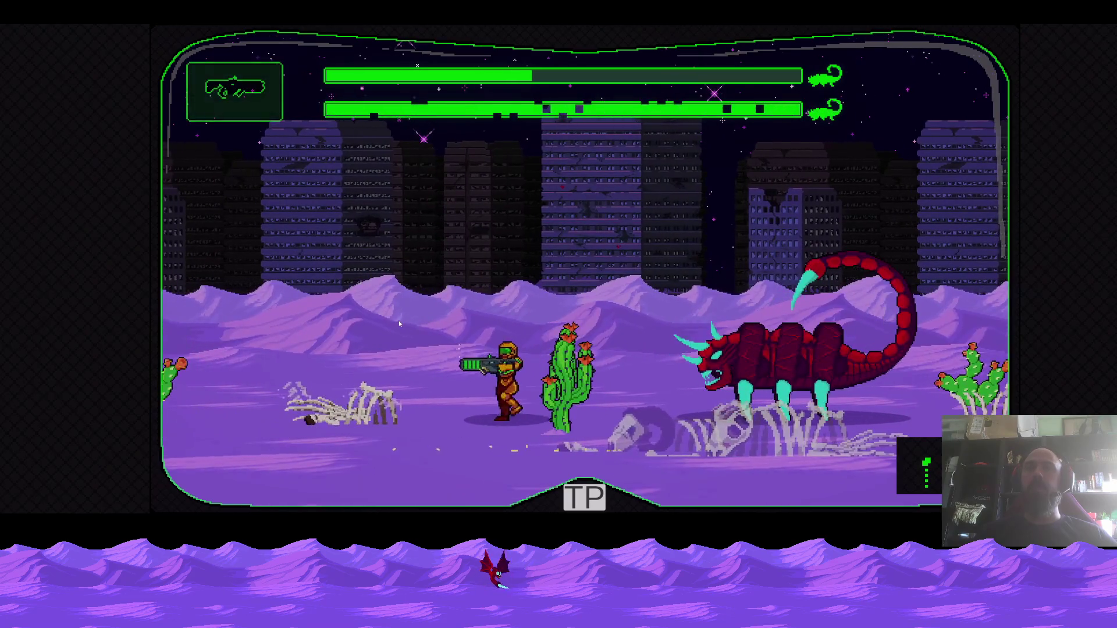
pyautogui.press('Right')
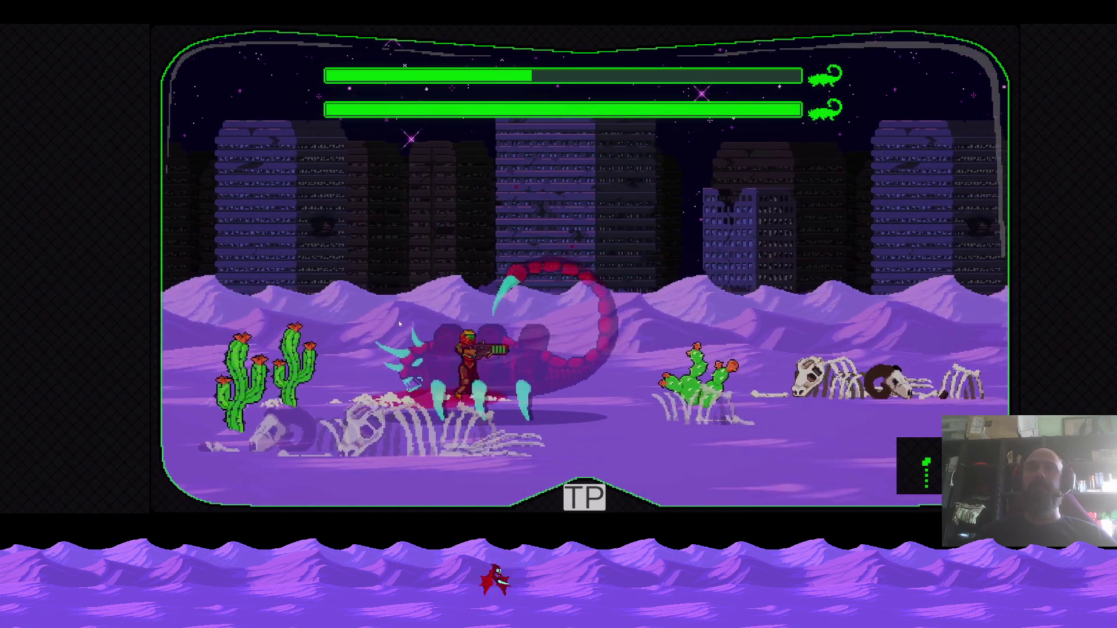
pyautogui.press('Left')
pyautogui.press('Right')
pyautogui.press('Left')
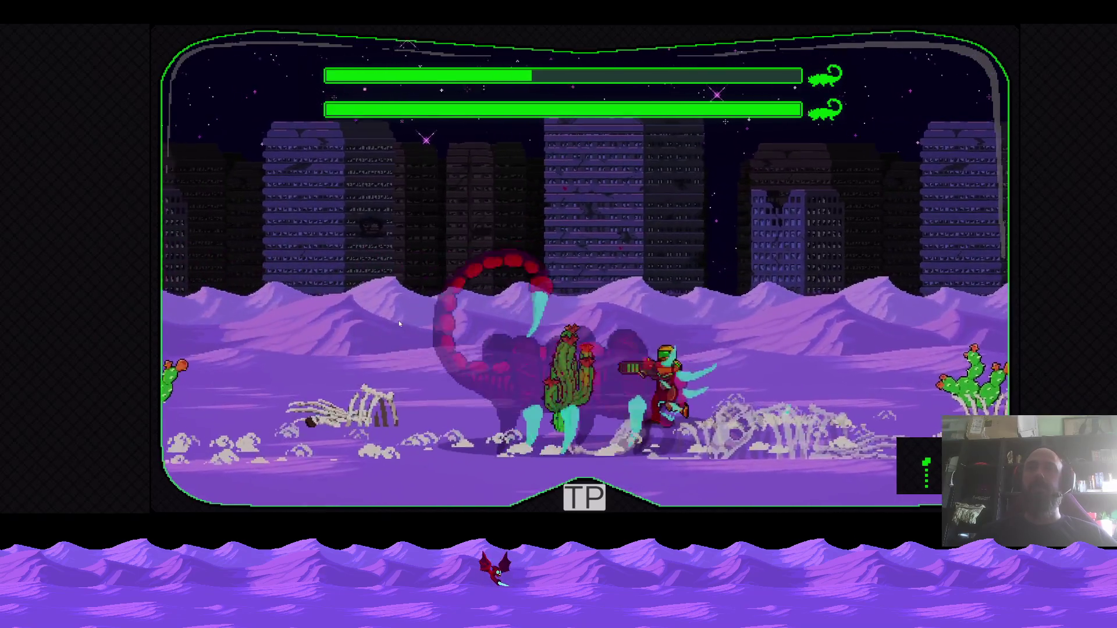
pyautogui.press('Left')
pyautogui.press('Right')
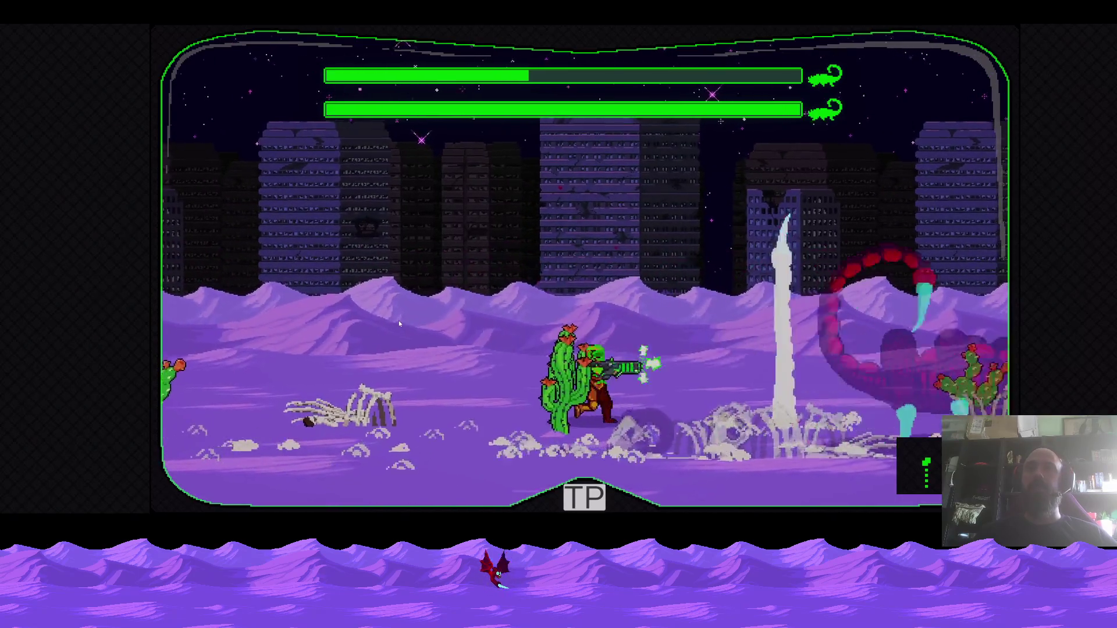
pyautogui.press('Left')
pyautogui.press('Left')
pyautogui.press('Right')
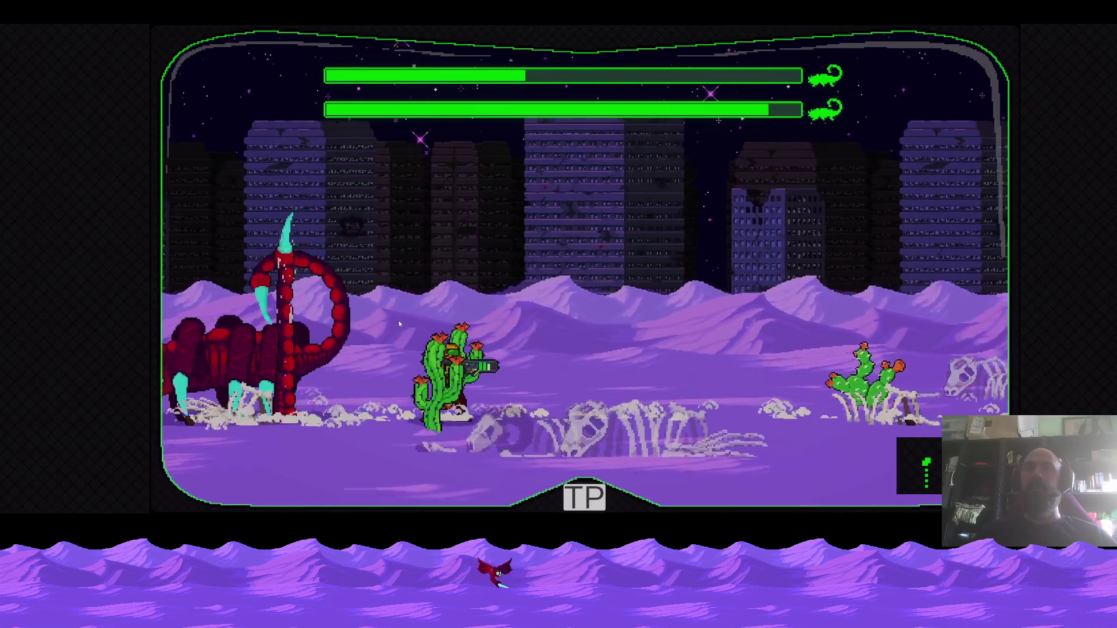
pyautogui.press('Right')
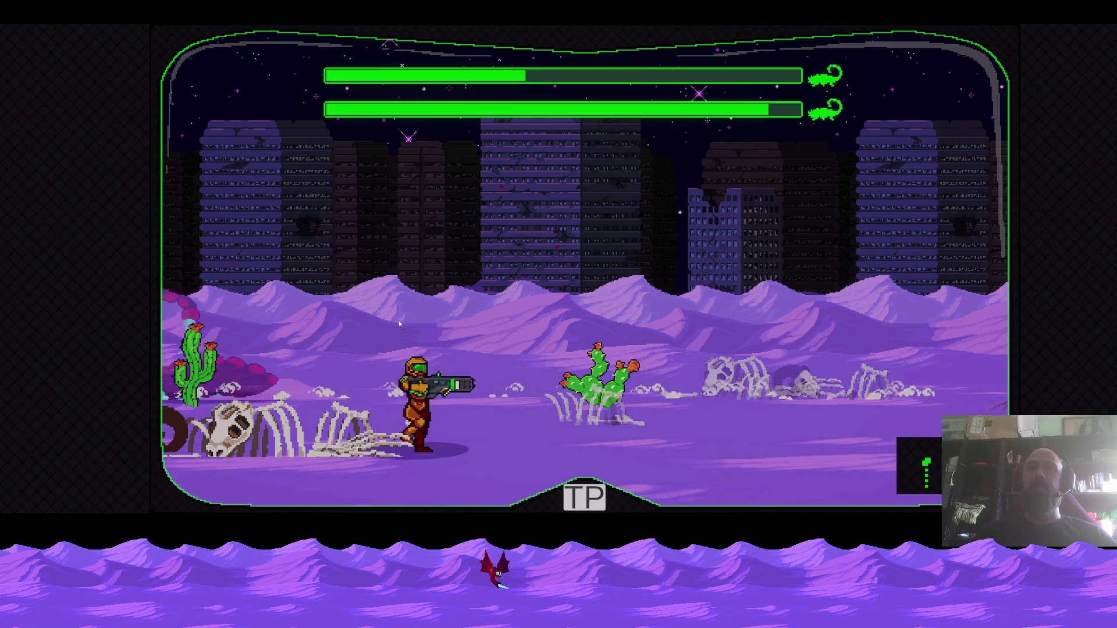
# - Advance toward the erupting worm, then retreat left while facing it
pyautogui.press('Left')
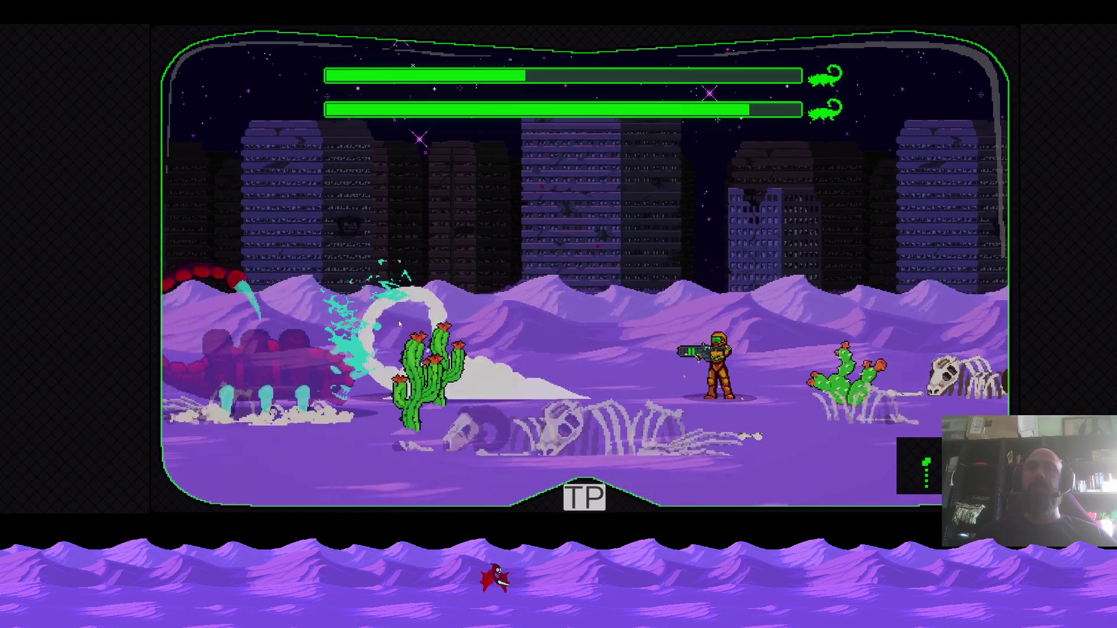
pyautogui.press('Right')
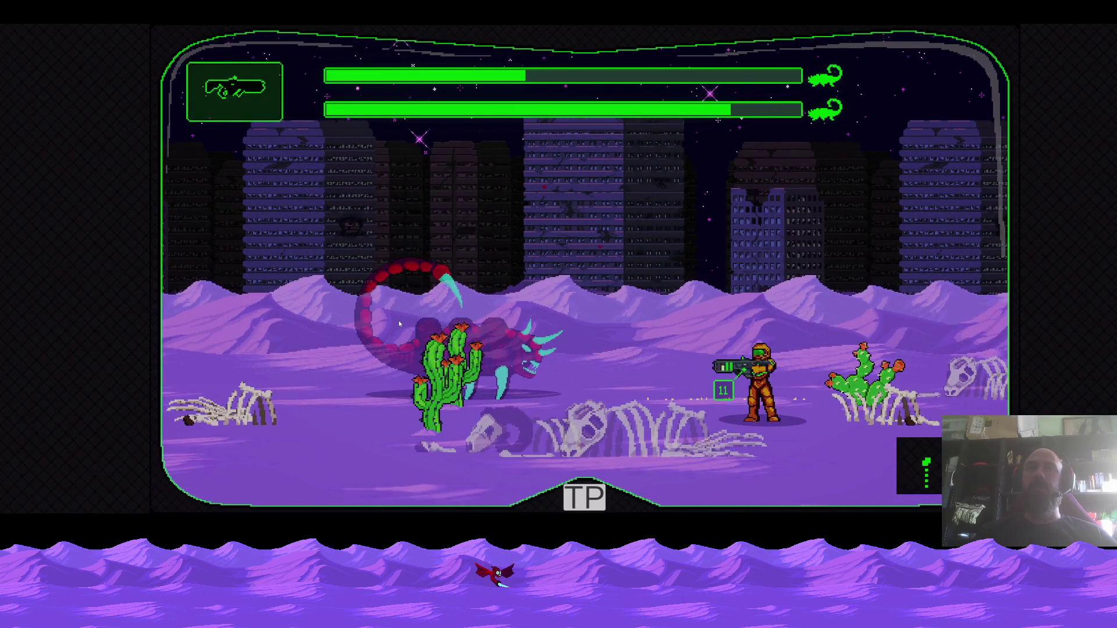
pyautogui.press('Left')
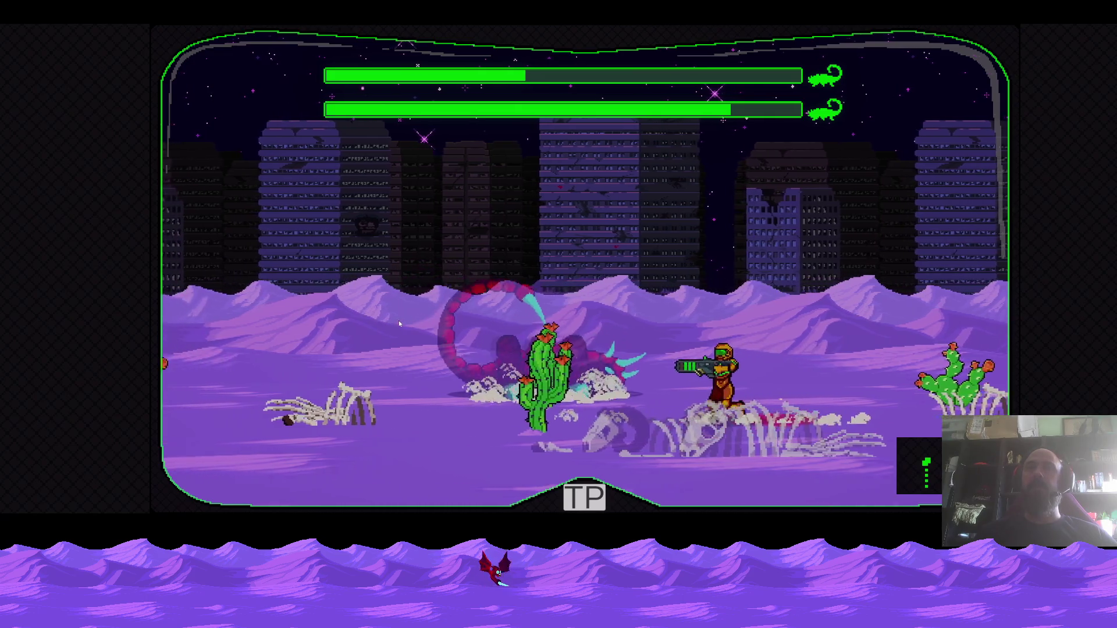
pyautogui.press('Right')
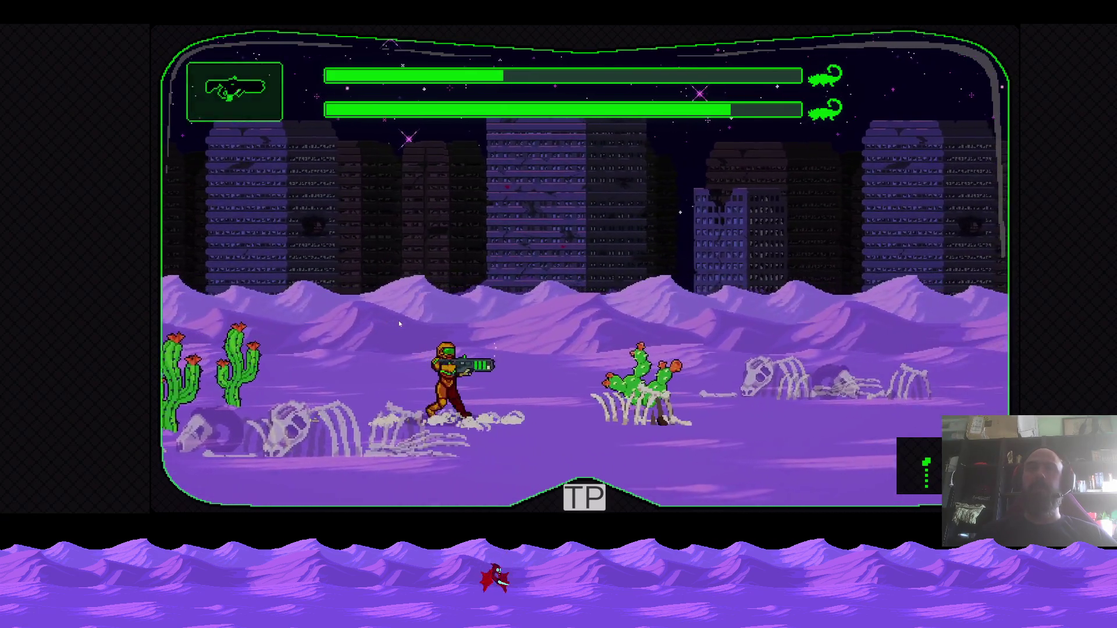
pyautogui.press('Right')
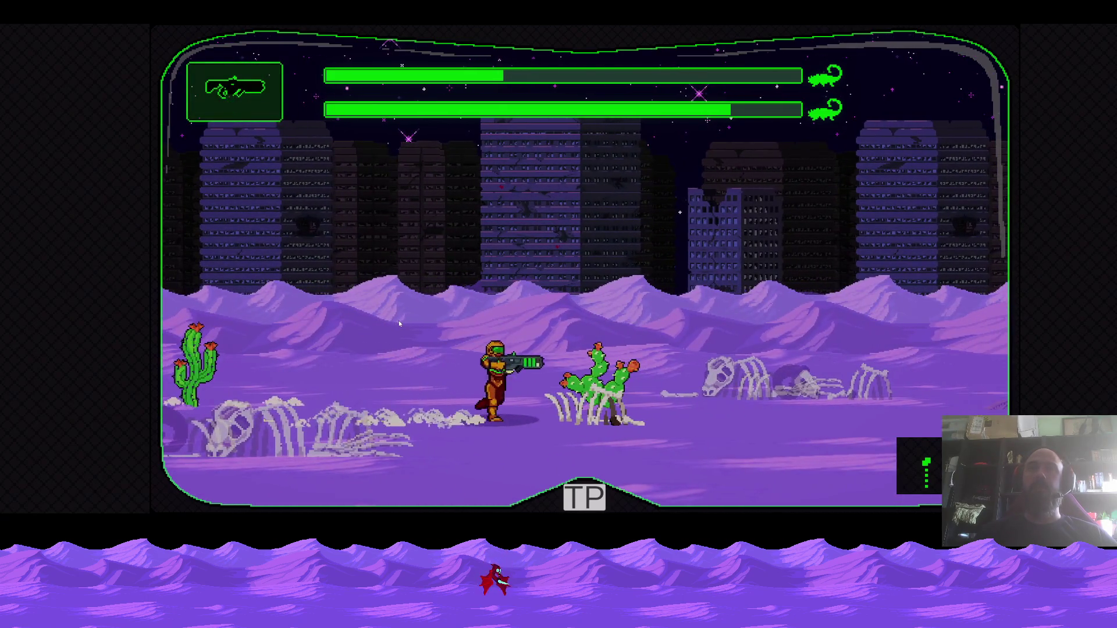
pyautogui.press('Right')
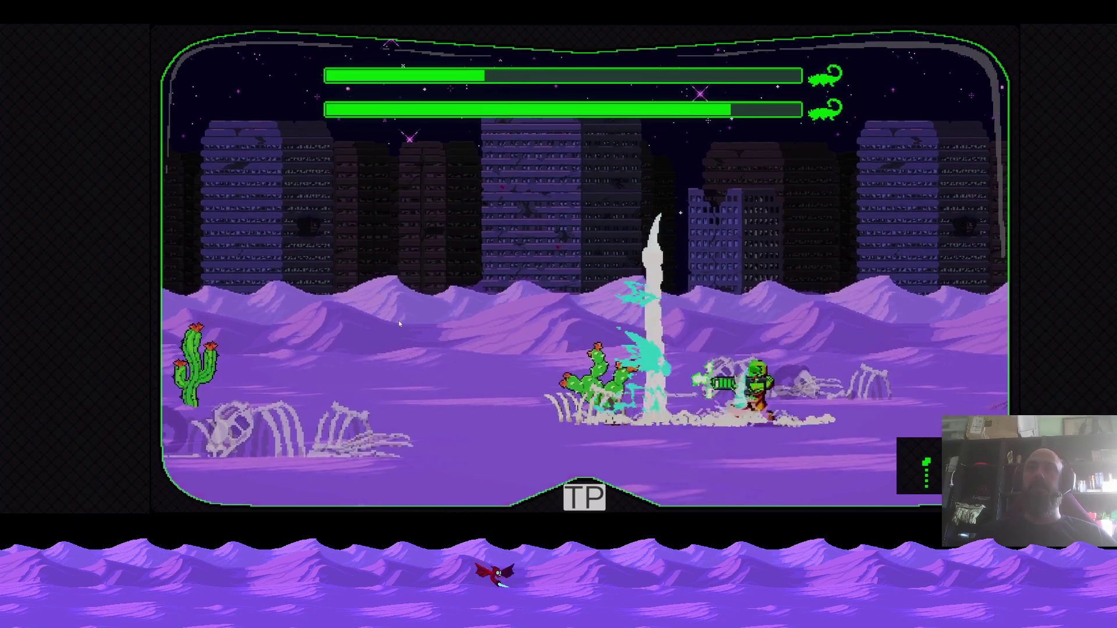
pyautogui.press('Left')
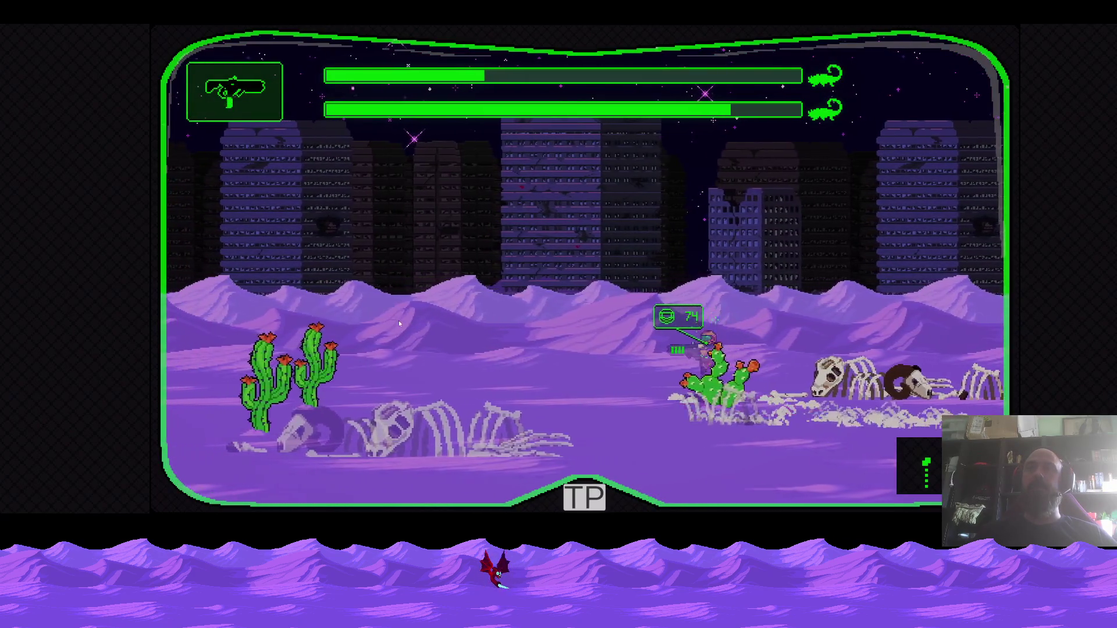
pyautogui.press('Right')
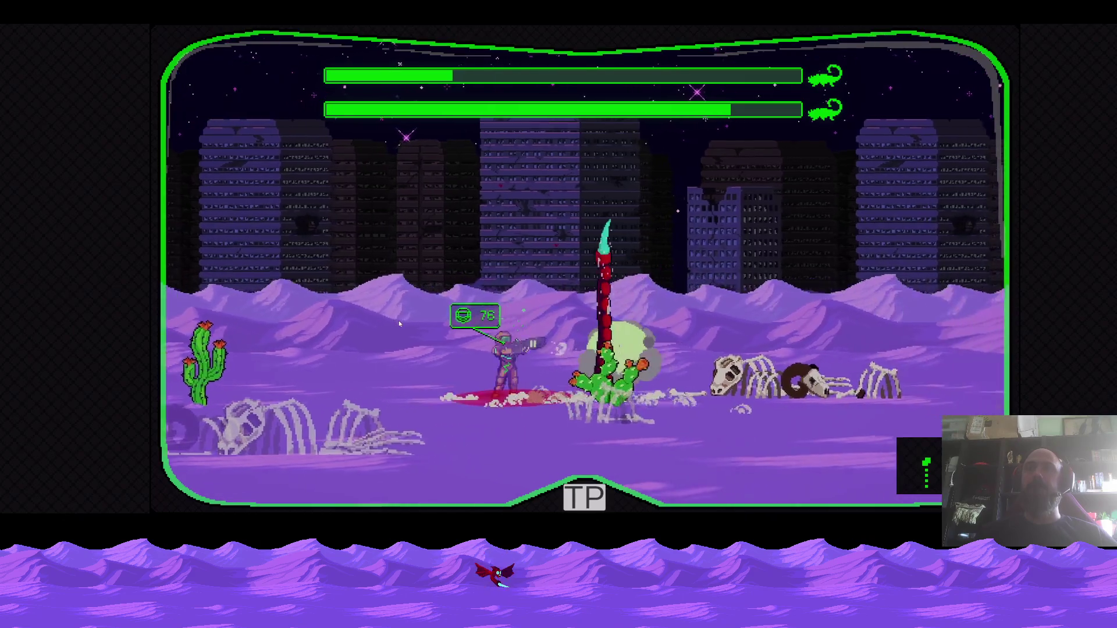
pyautogui.press('Left')
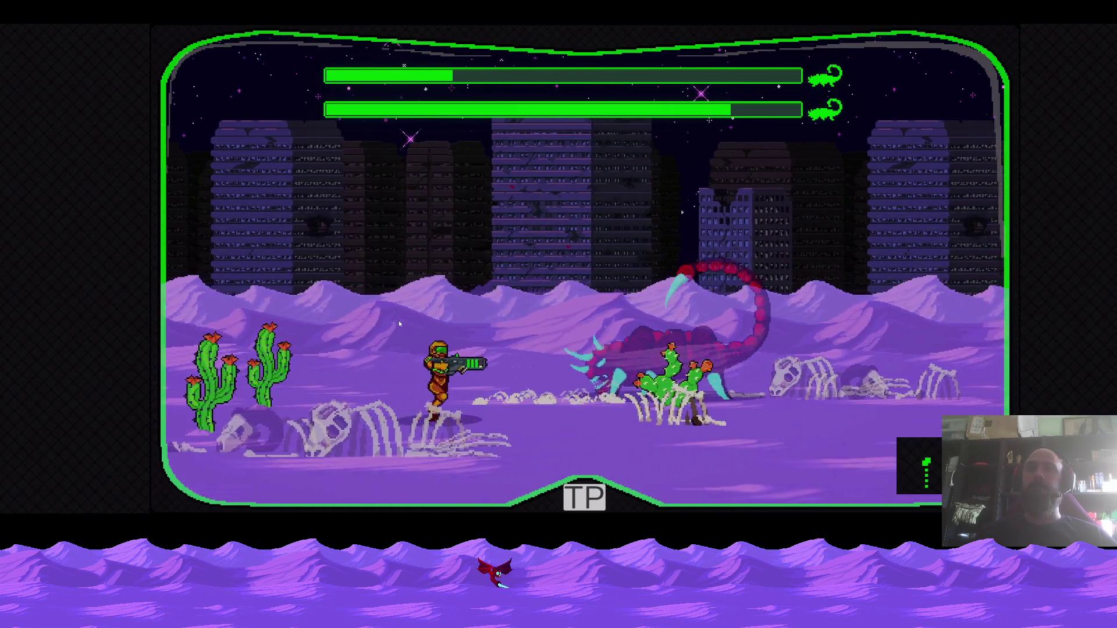
# - Fight between the two scorpions, leaping over the cactus and shooting while moving right
pyautogui.press('Right')
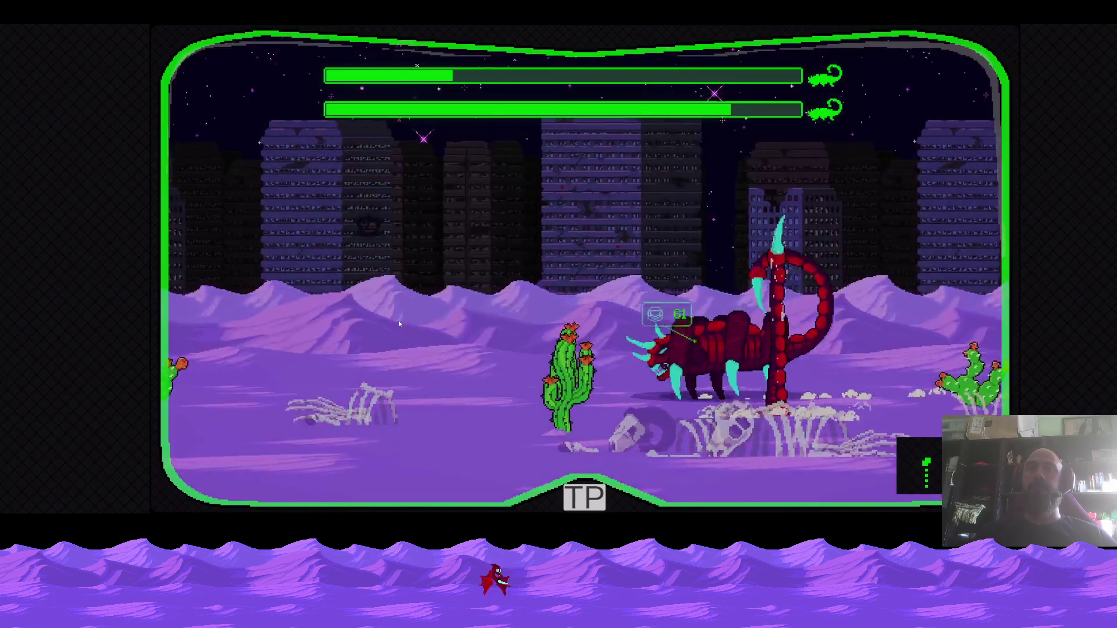
pyautogui.press('Right')
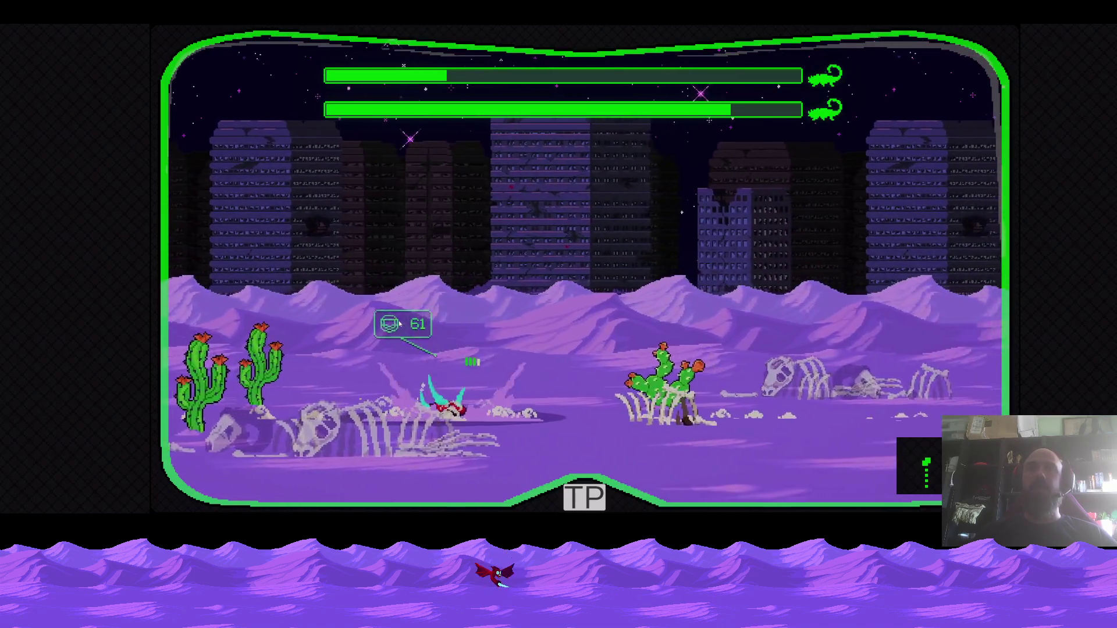
pyautogui.press('Right')
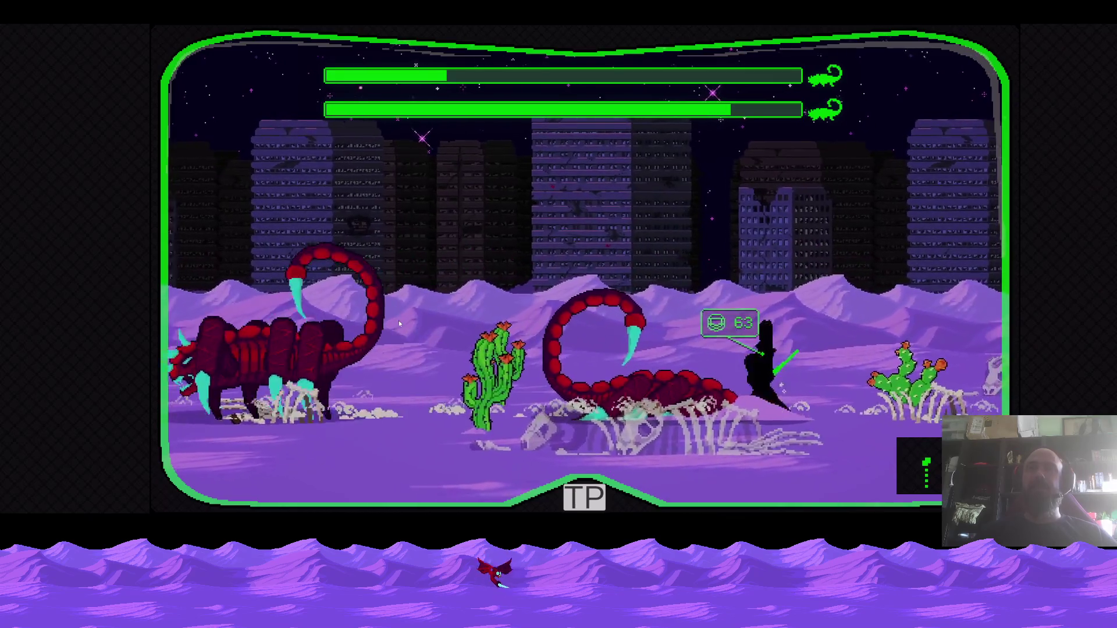
pyautogui.press('Left')
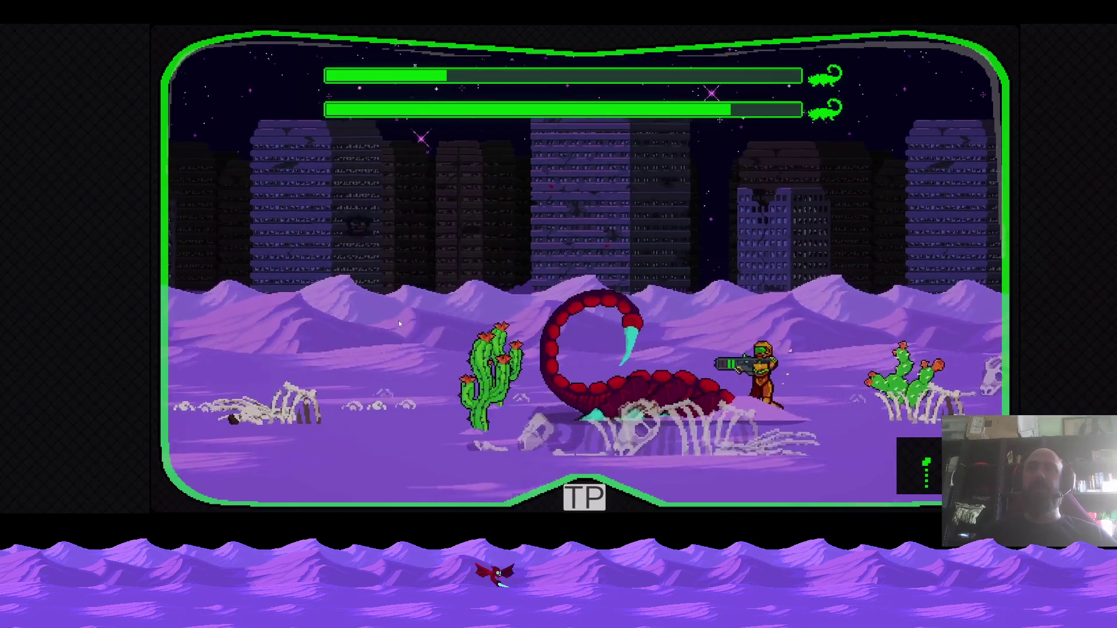
pyautogui.press('space')
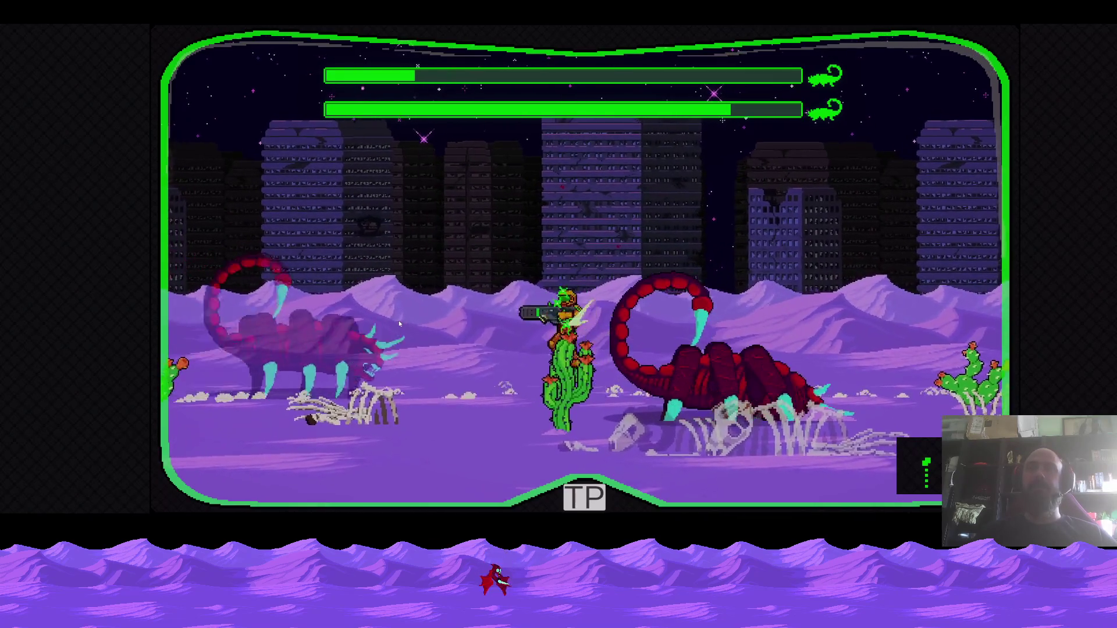
pyautogui.press('Left')
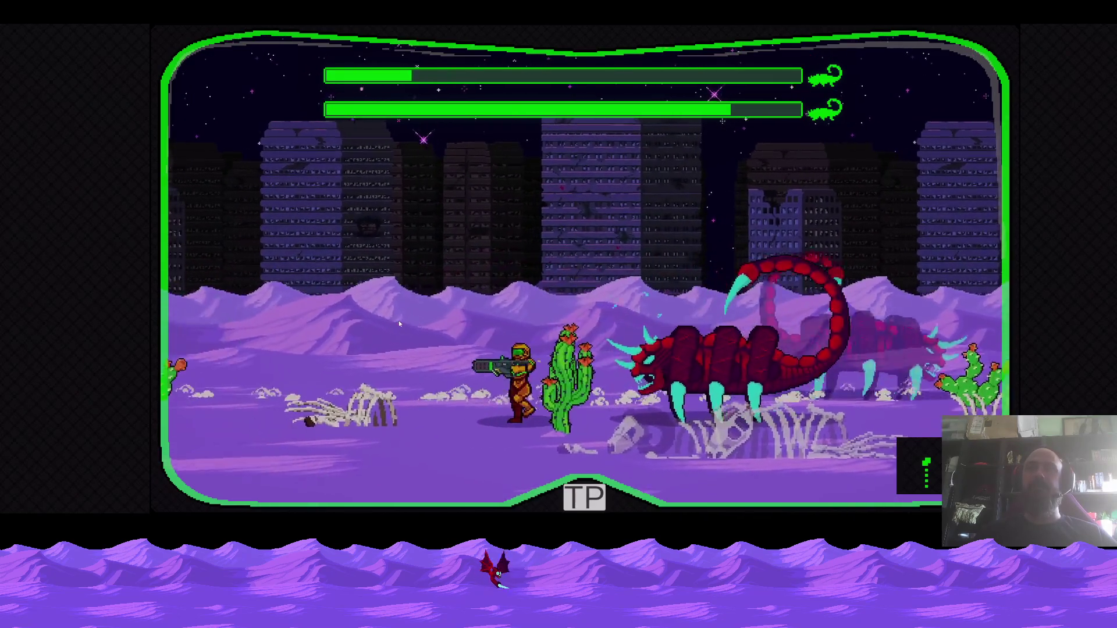
pyautogui.press('Right')
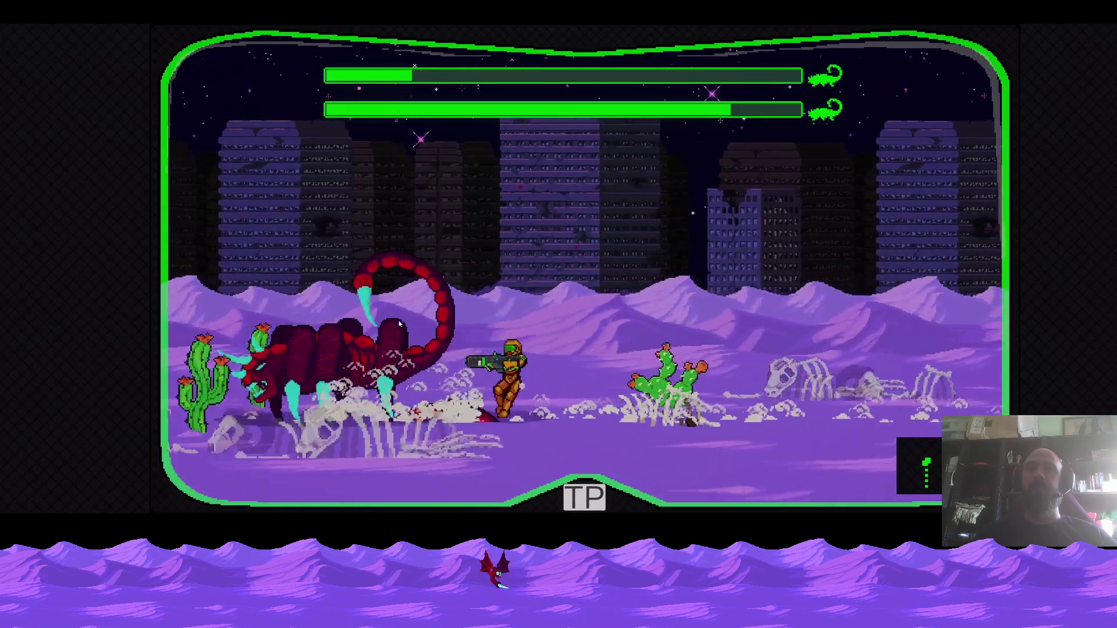
pyautogui.press('Right')
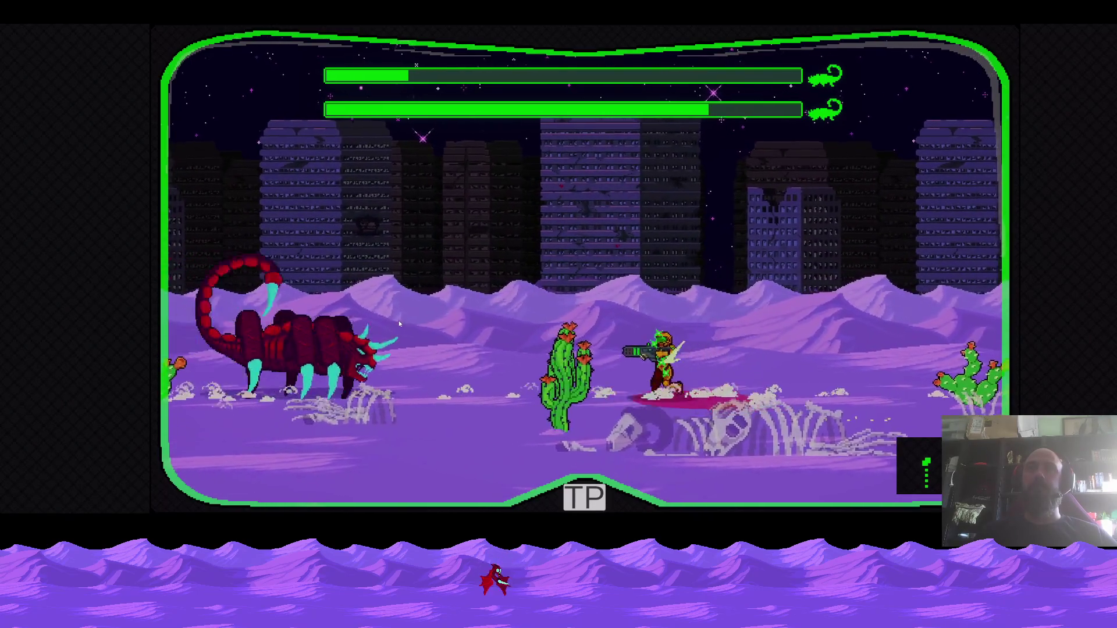
pyautogui.press('Right')
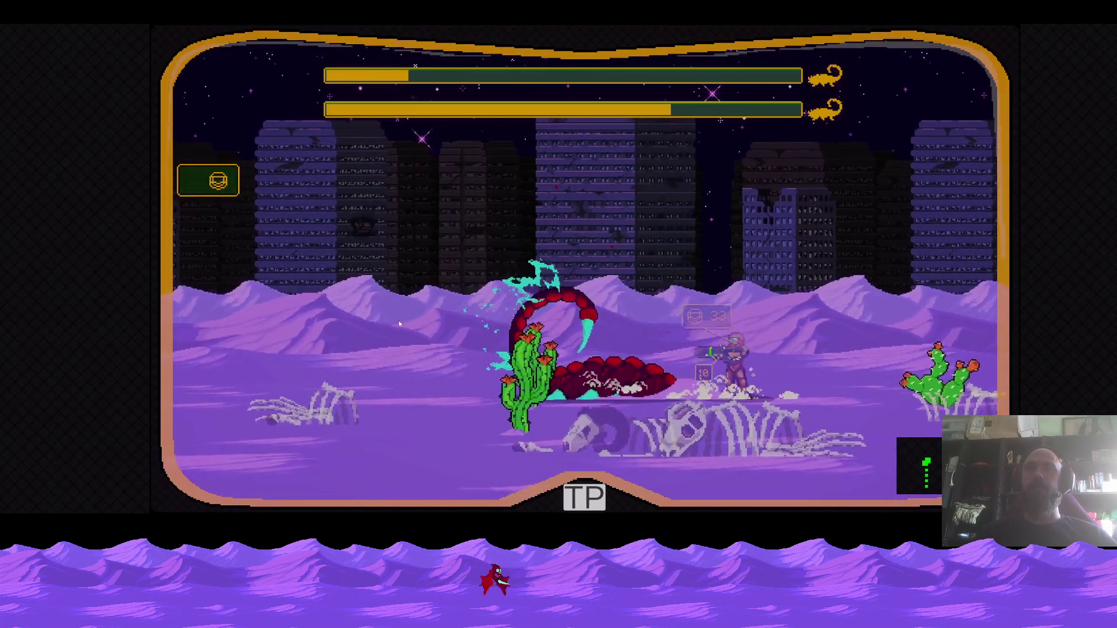
# - Keep moving the soldier back and forth past the cactus while hitting the scorpion boss
pyautogui.press('Left')
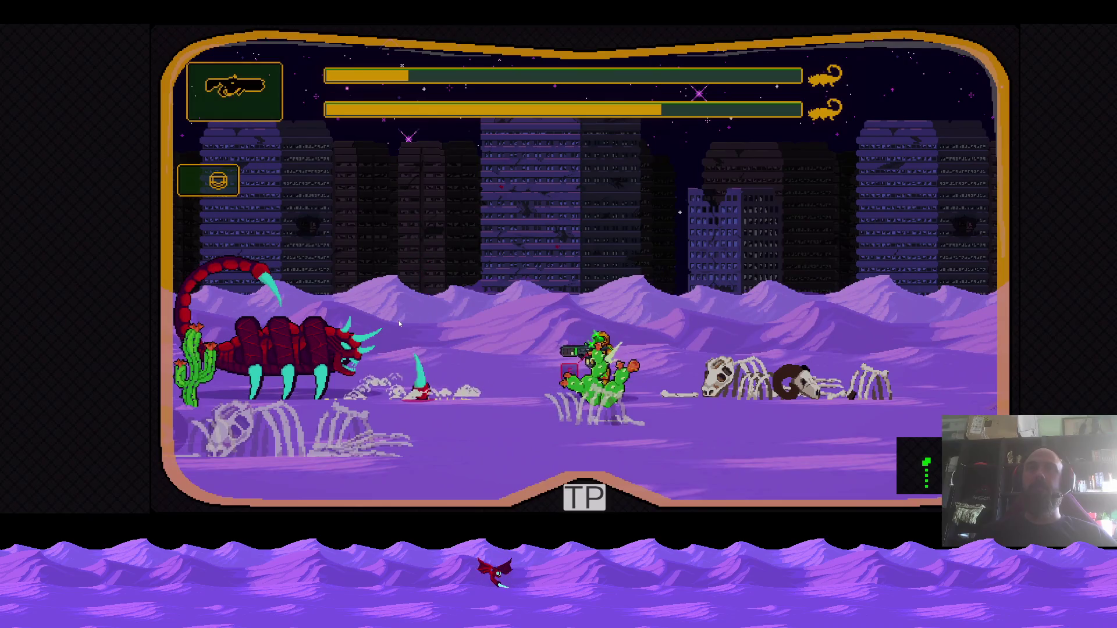
pyautogui.press('Left')
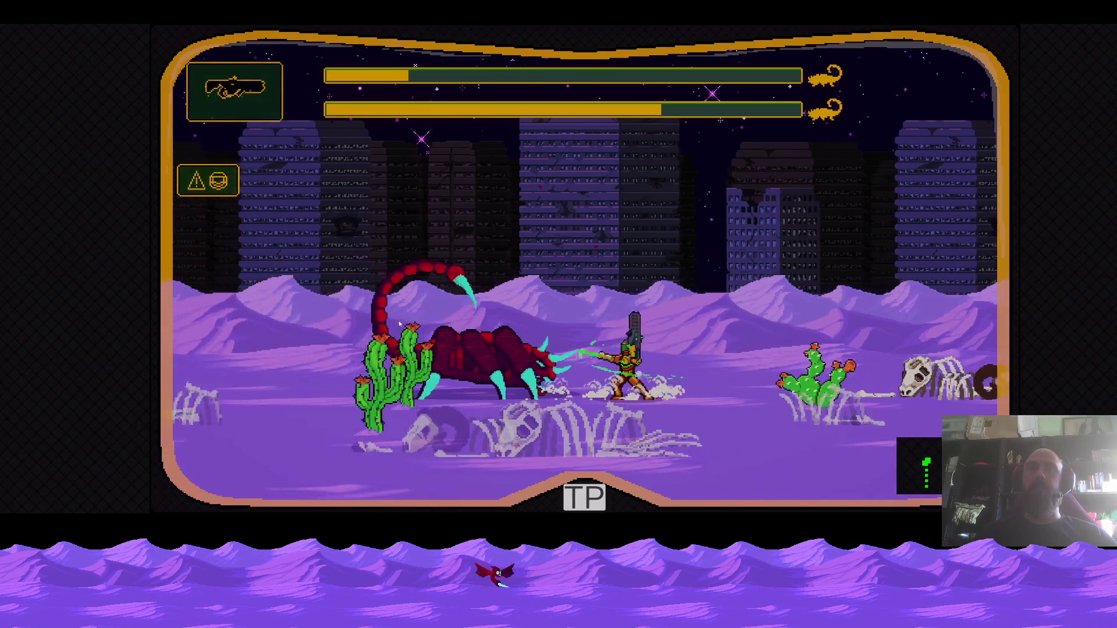
pyautogui.press('Right')
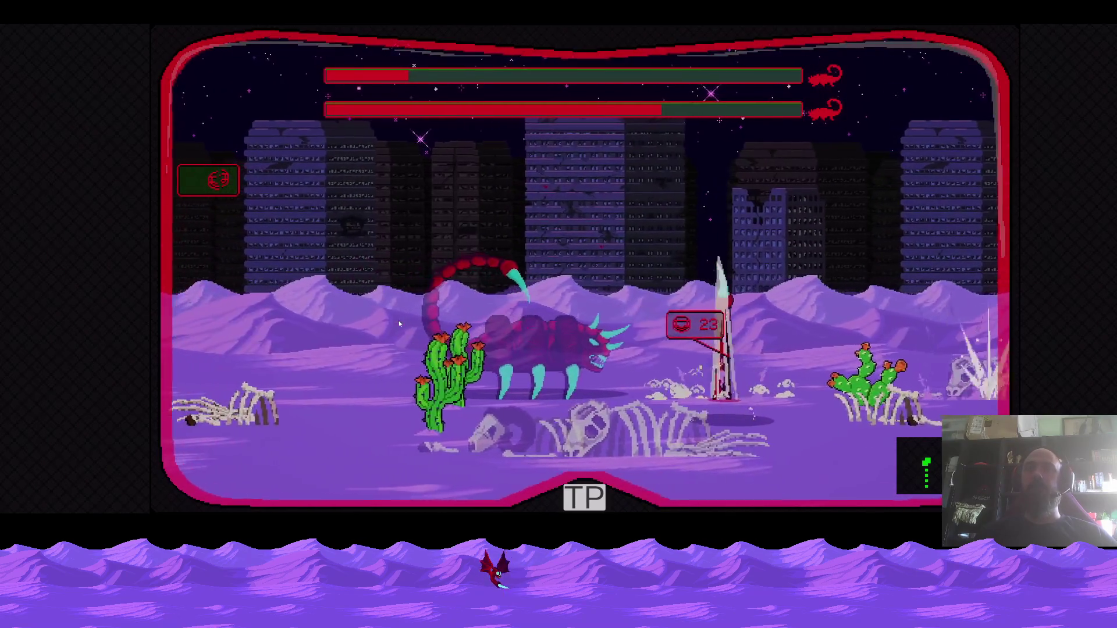
pyautogui.press('Right')
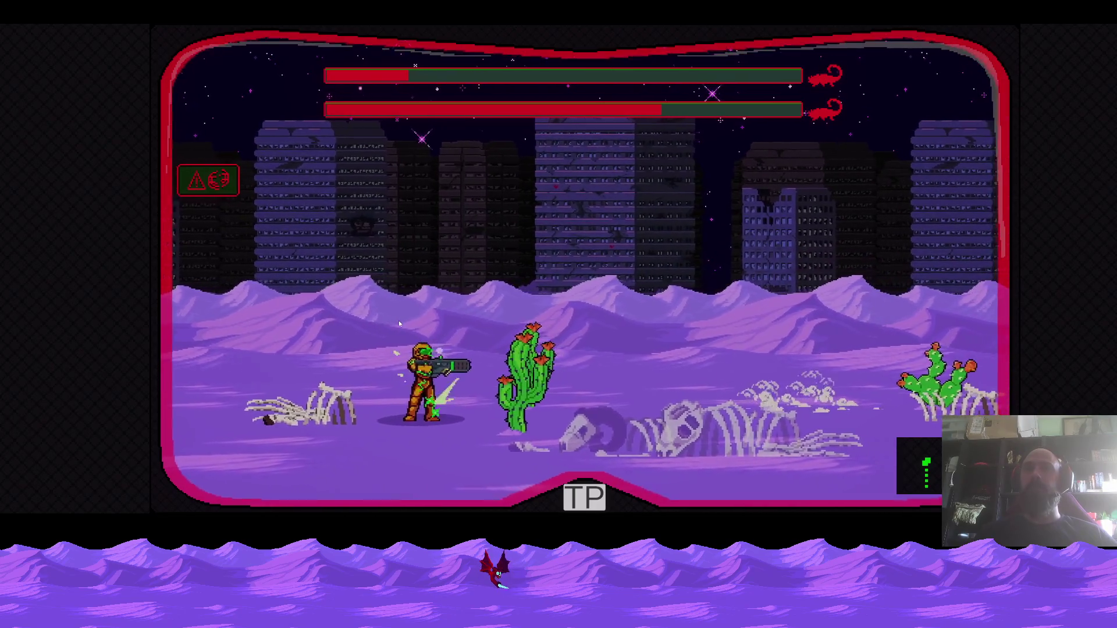
pyautogui.press('Right')
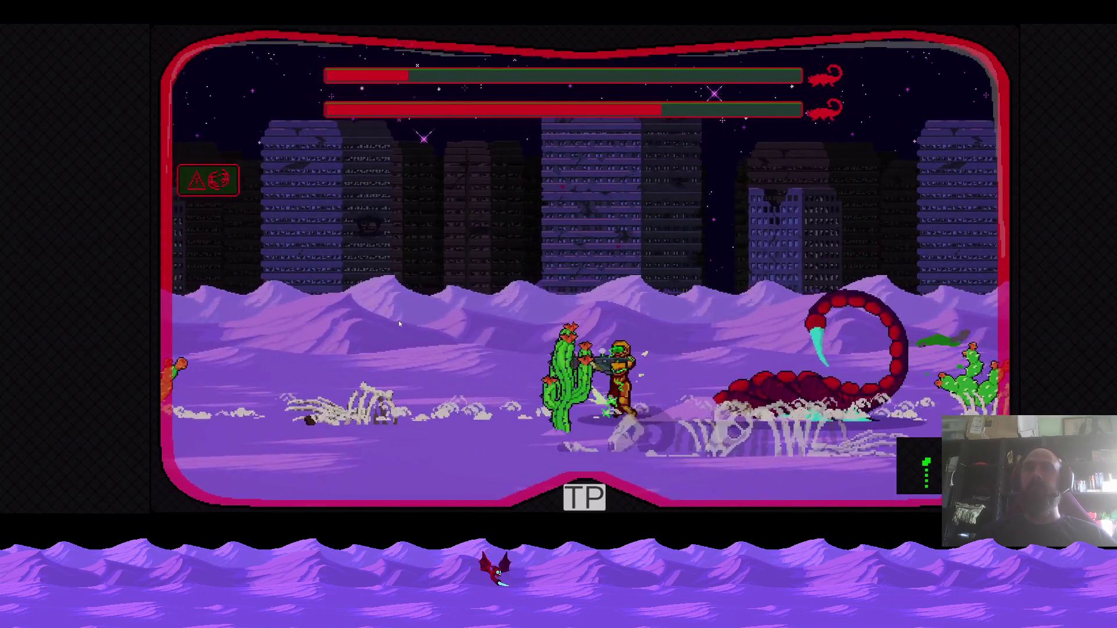
pyautogui.press('Left')
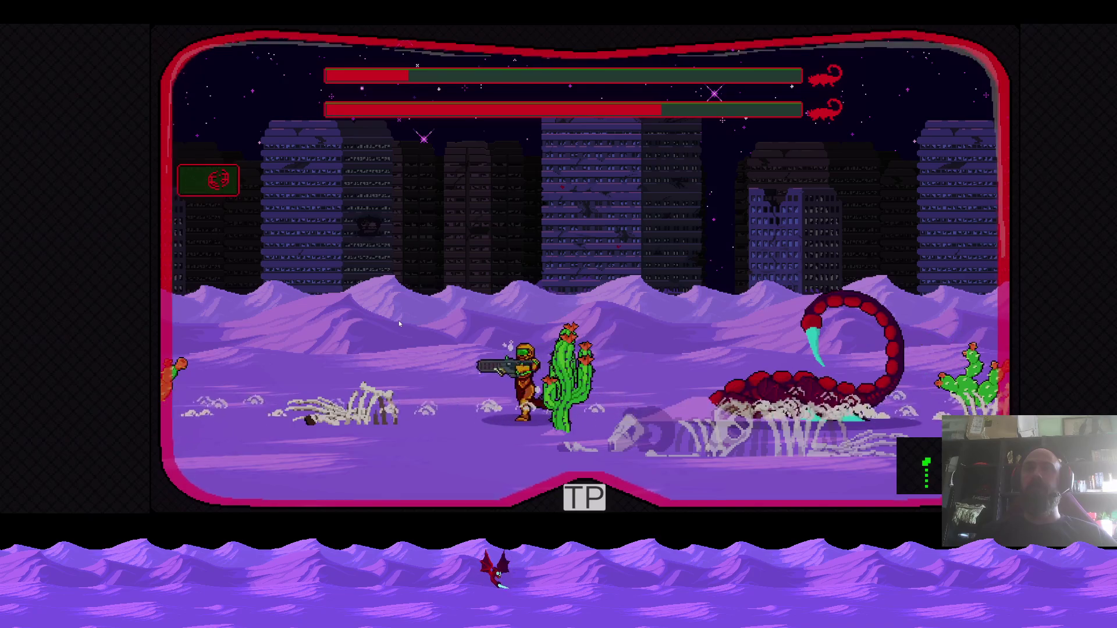
pyautogui.press('Right')
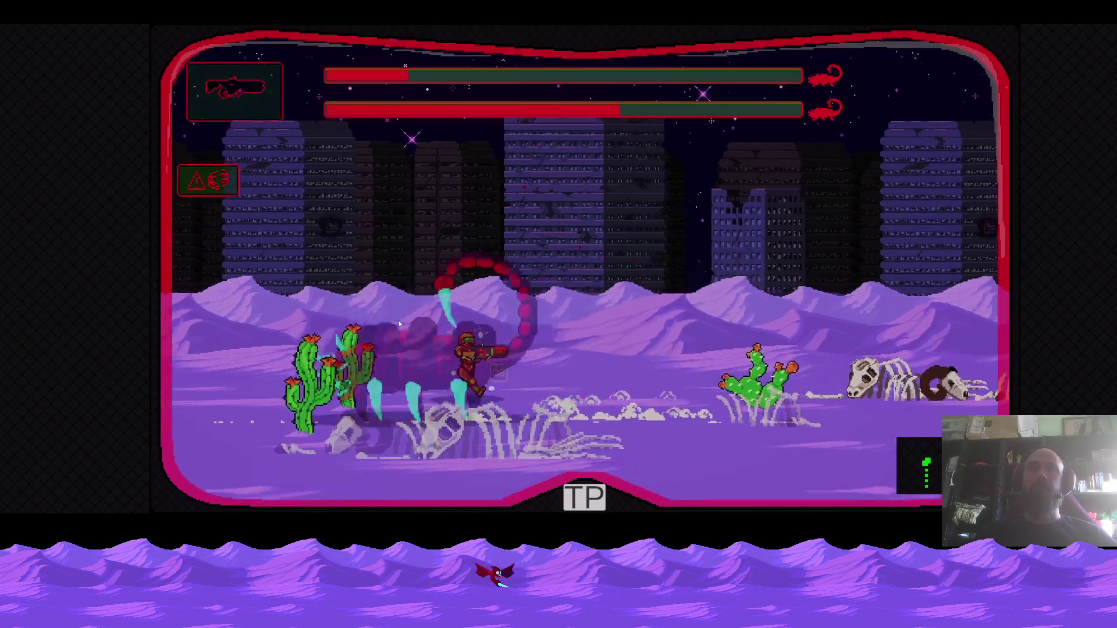
pyautogui.press('Left')
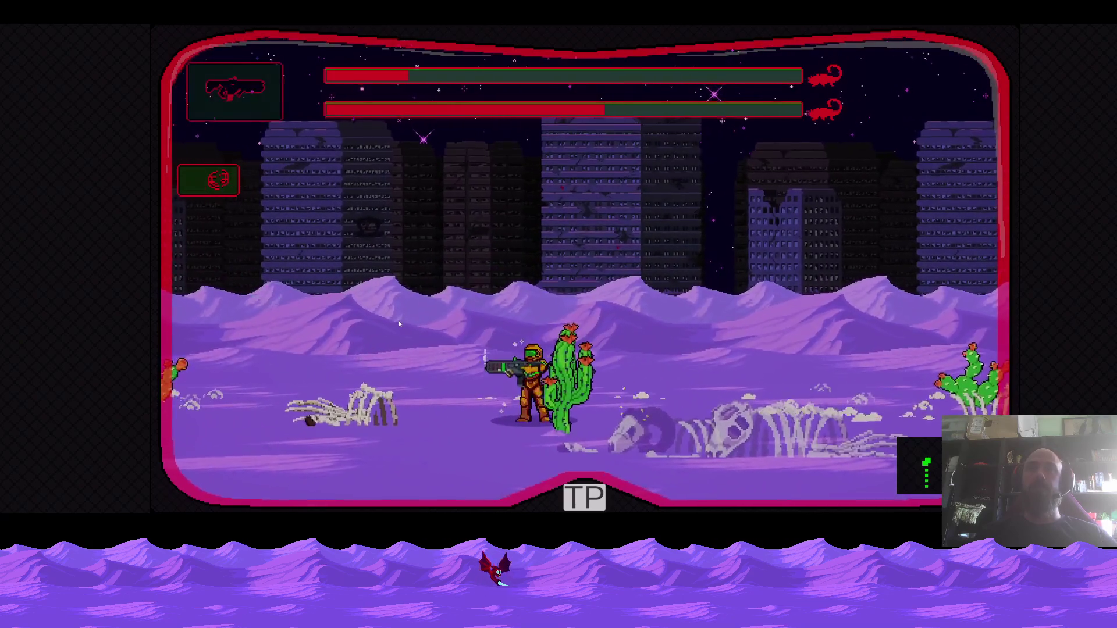
pyautogui.press('Right')
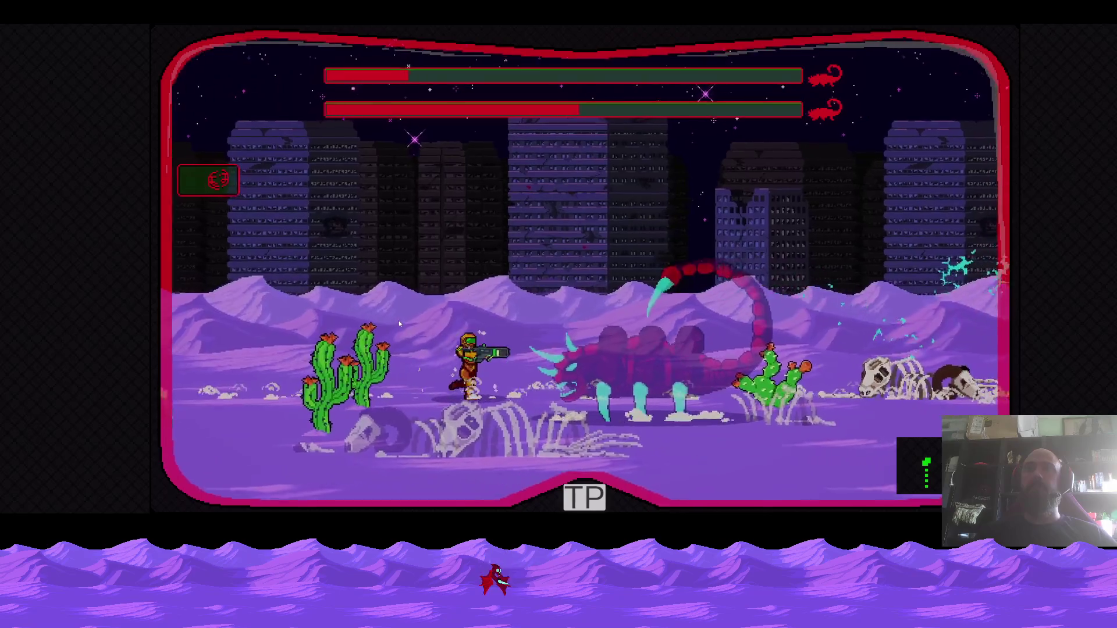
pyautogui.press('Right')
pyautogui.press('Left')
pyautogui.press('Left')
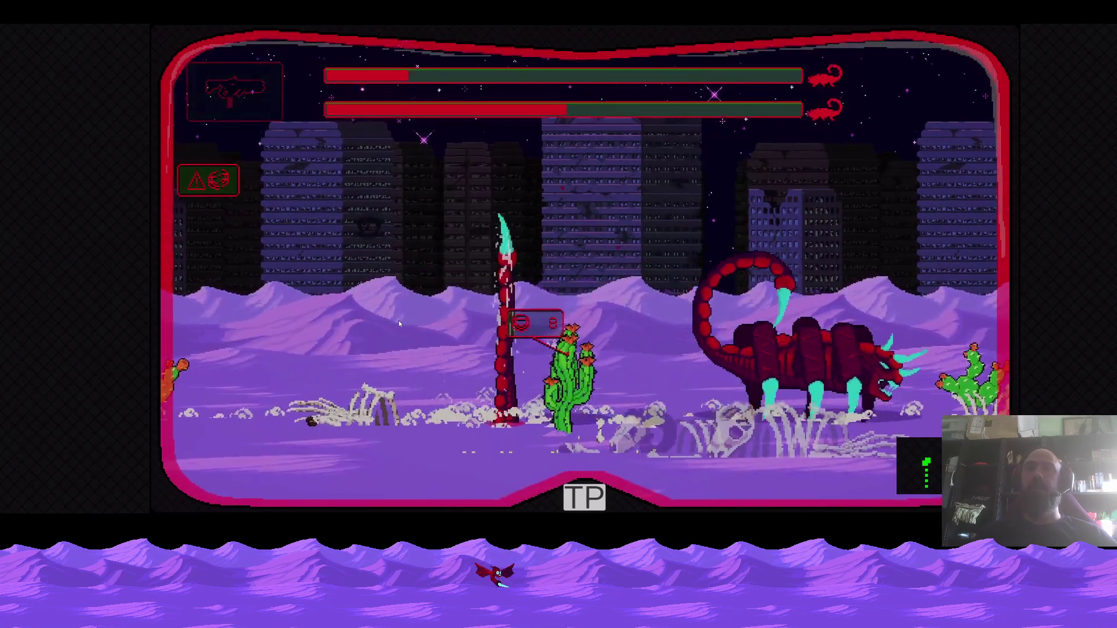
# - Dodge the charging scorpion, then close in with a sword slash until the level ends
pyautogui.press('Right')
pyautogui.press('Right')
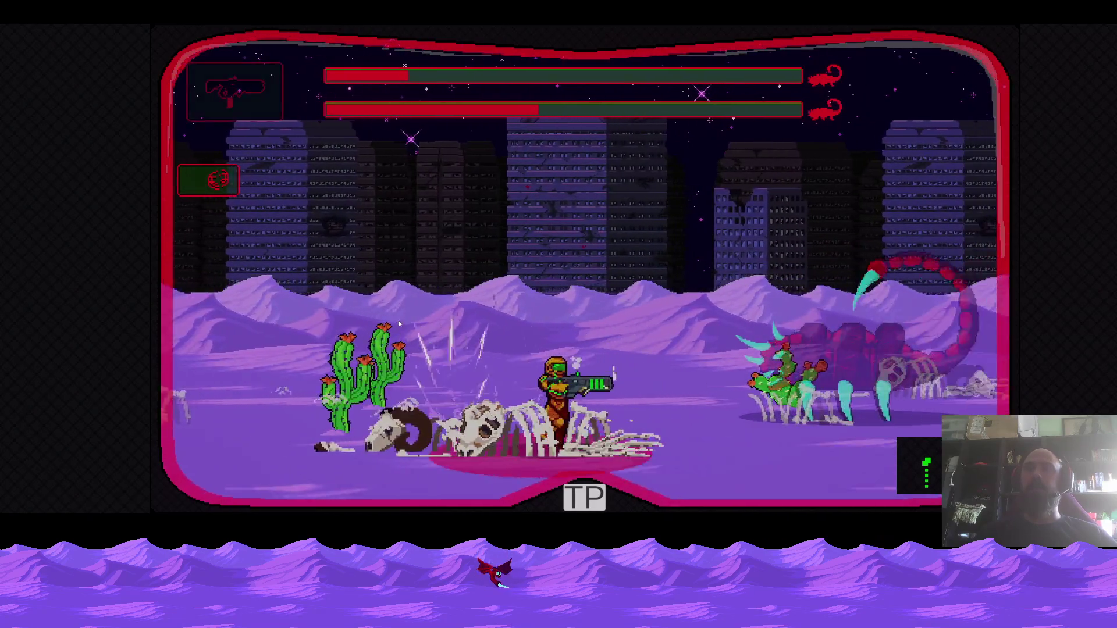
pyautogui.press('Right')
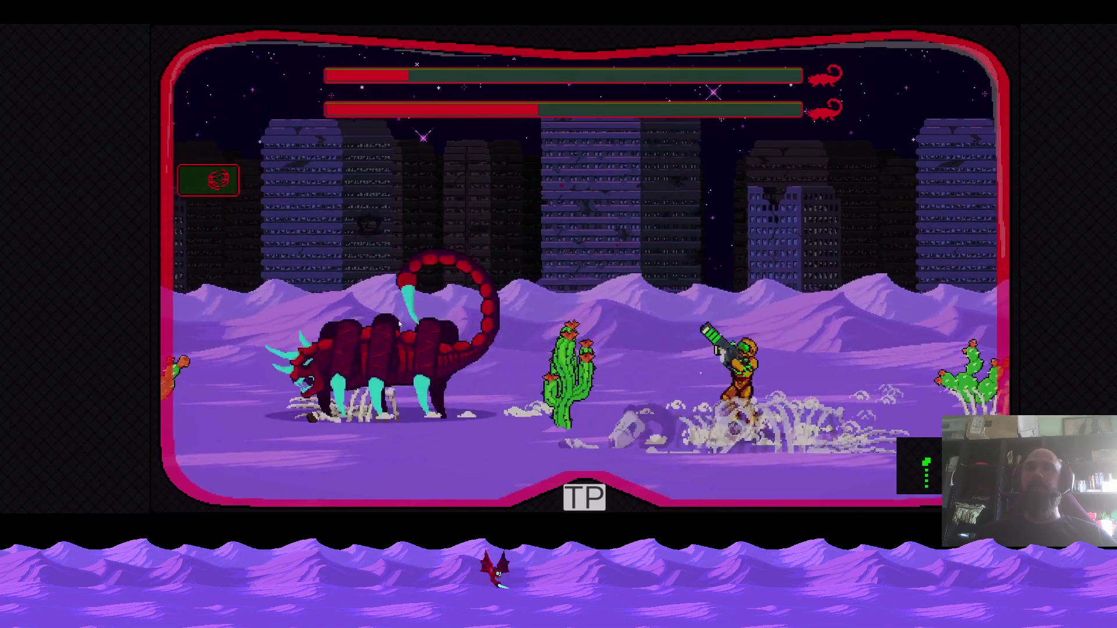
pyautogui.press('Left')
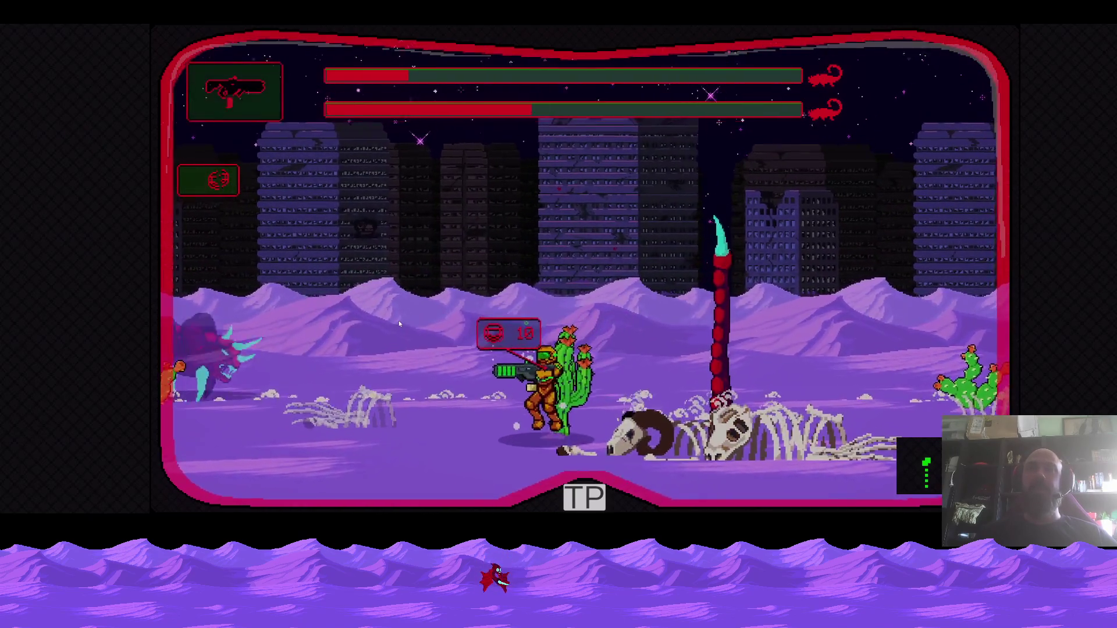
pyautogui.press('Right')
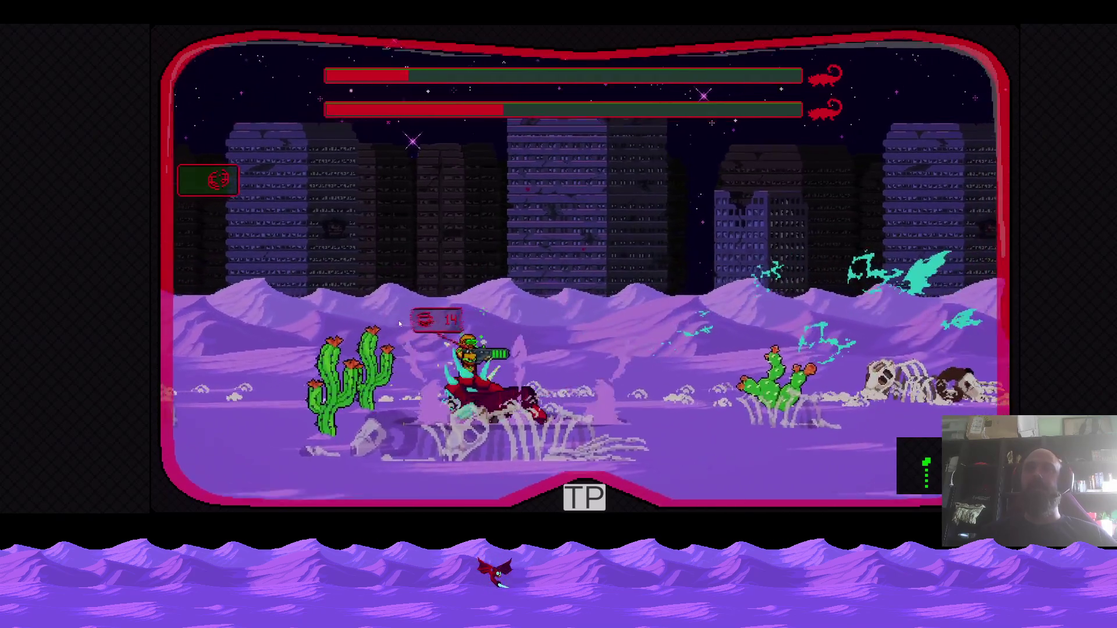
pyautogui.press('Left')
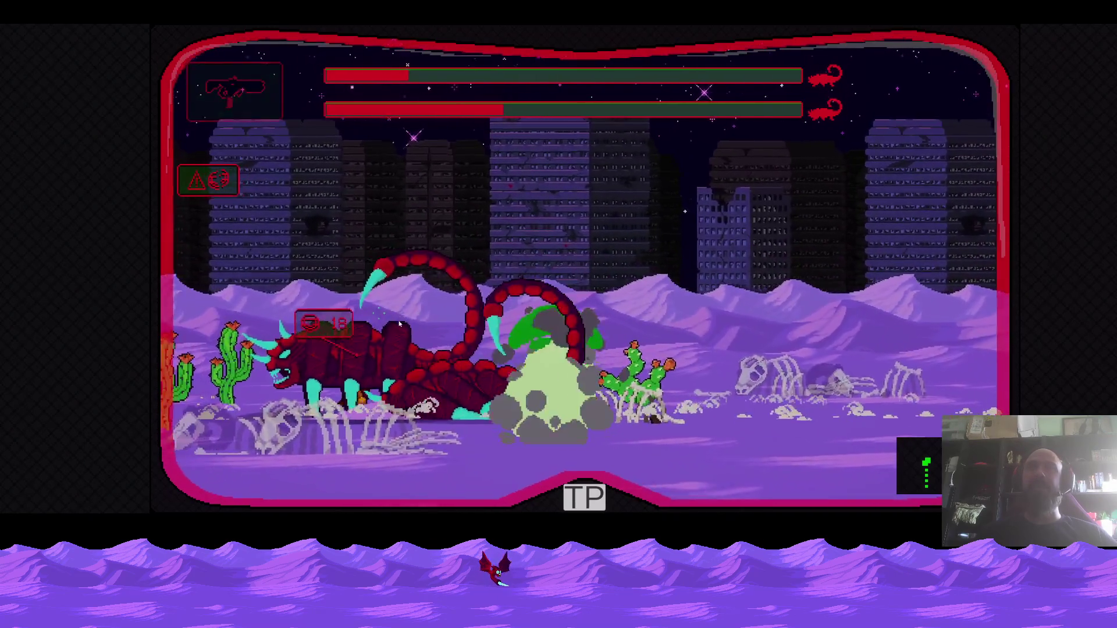
pyautogui.press('Left')
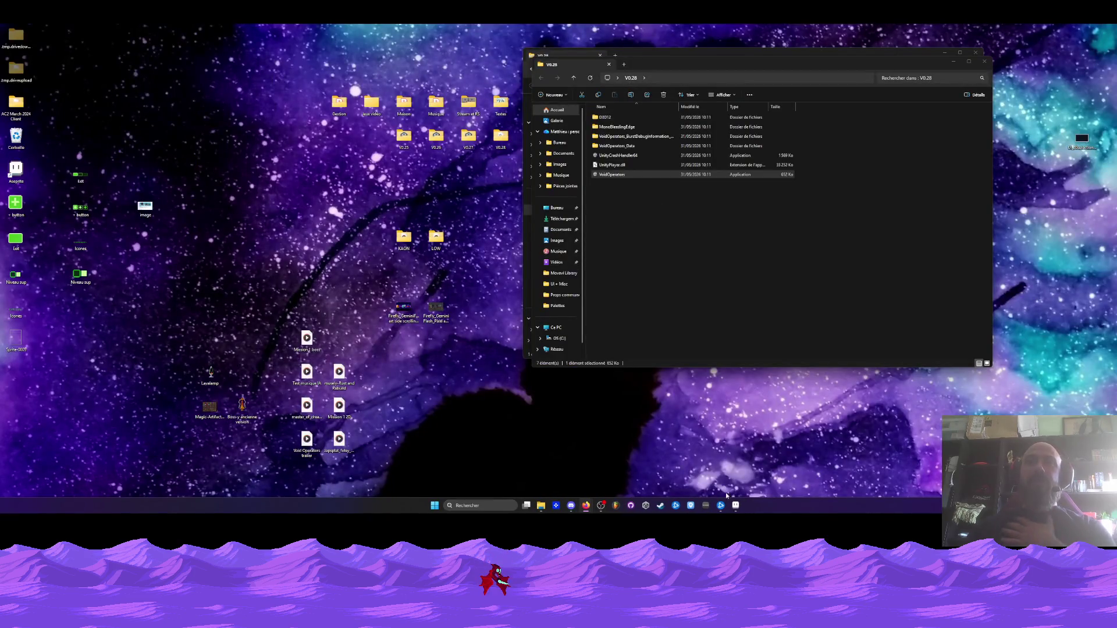
# - Back in Aseprite, inspect the test UI canvas at frame 30, then shrink the window to reveal the desktop
pyautogui.click(735, 505)
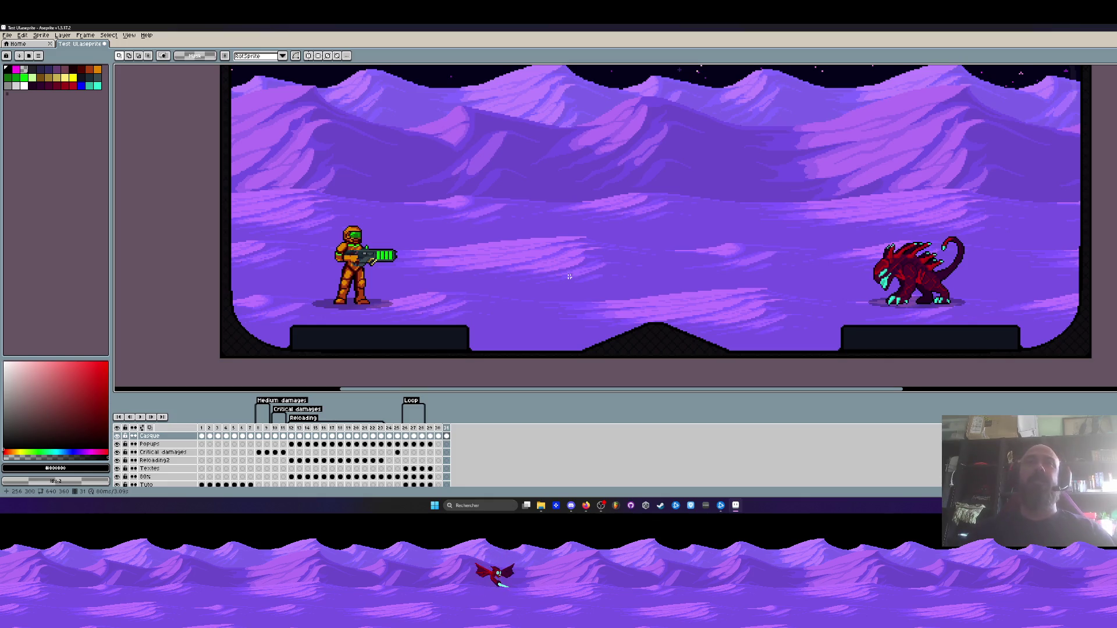
pyautogui.scroll(-1, 570, 277)
pyautogui.scroll(2, 470, 282)
pyautogui.scroll(-2, 451, 214)
pyautogui.moveTo(524, 135); pyautogui.dragTo(454, 206)
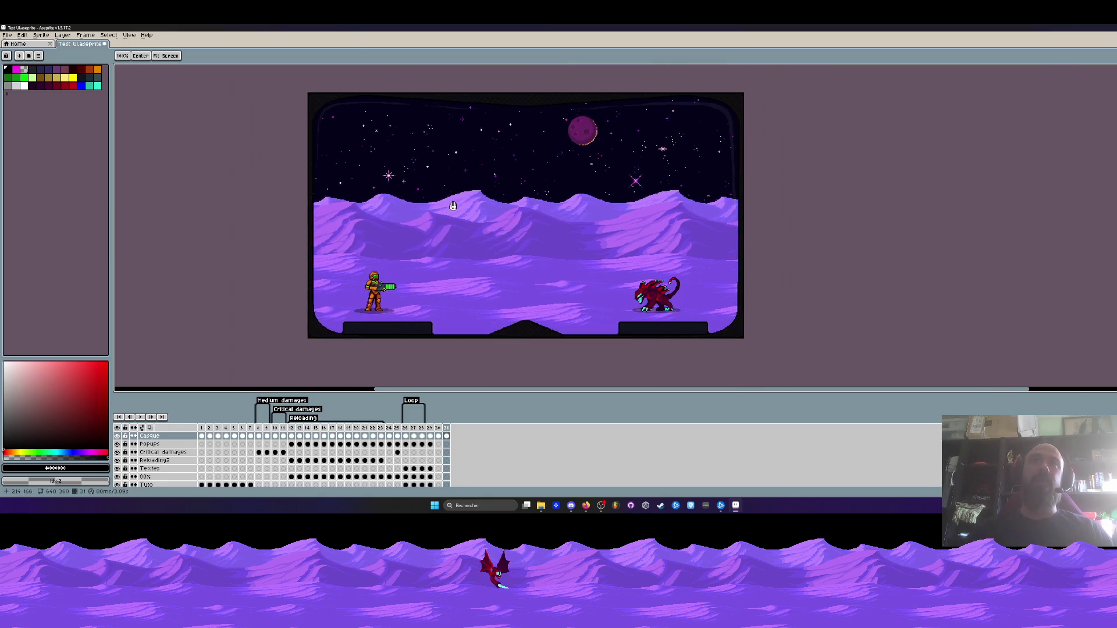
pyautogui.scroll(1, 453, 206)
pyautogui.click(439, 430)
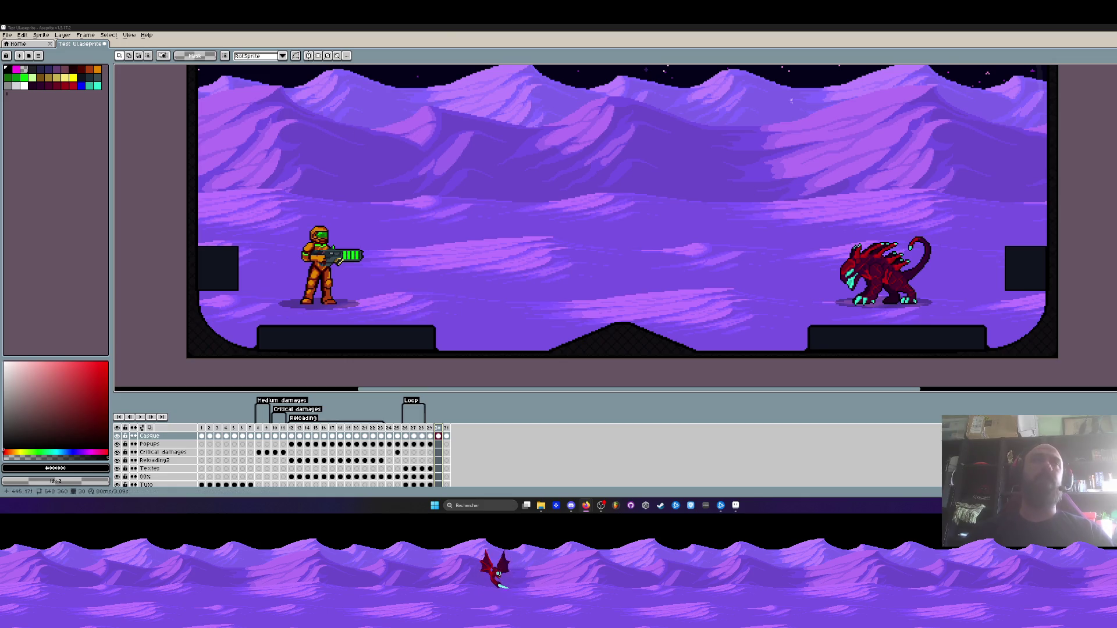
pyautogui.press('super+Down')
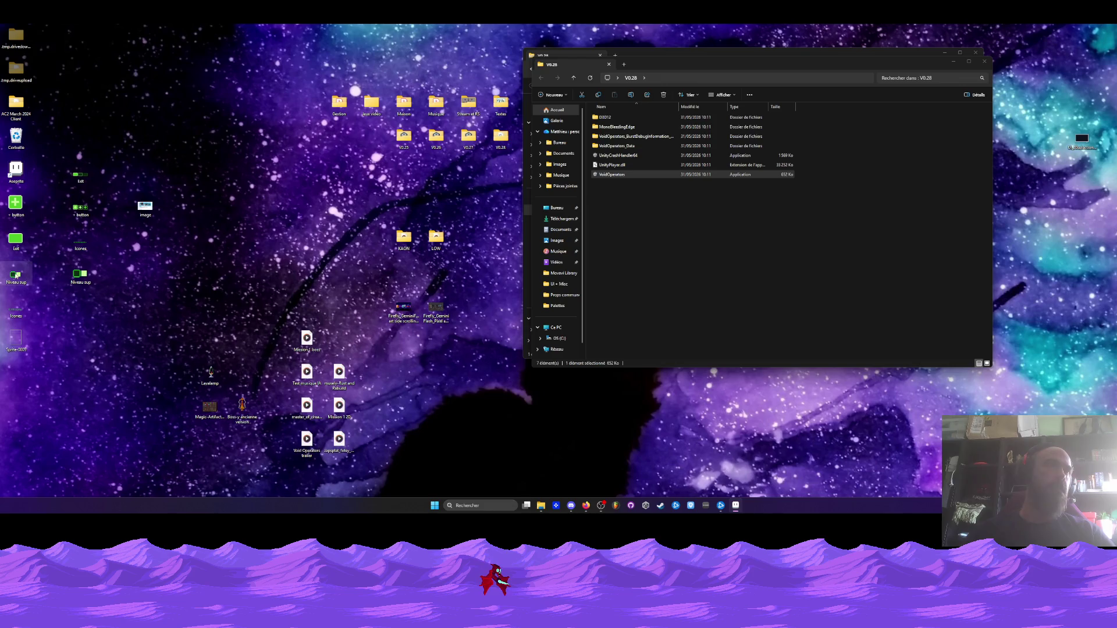
# - Preview Niveau sup.png, then move its desktop icon and open it in Aseprite
pyautogui.doubleClick(12, 276)
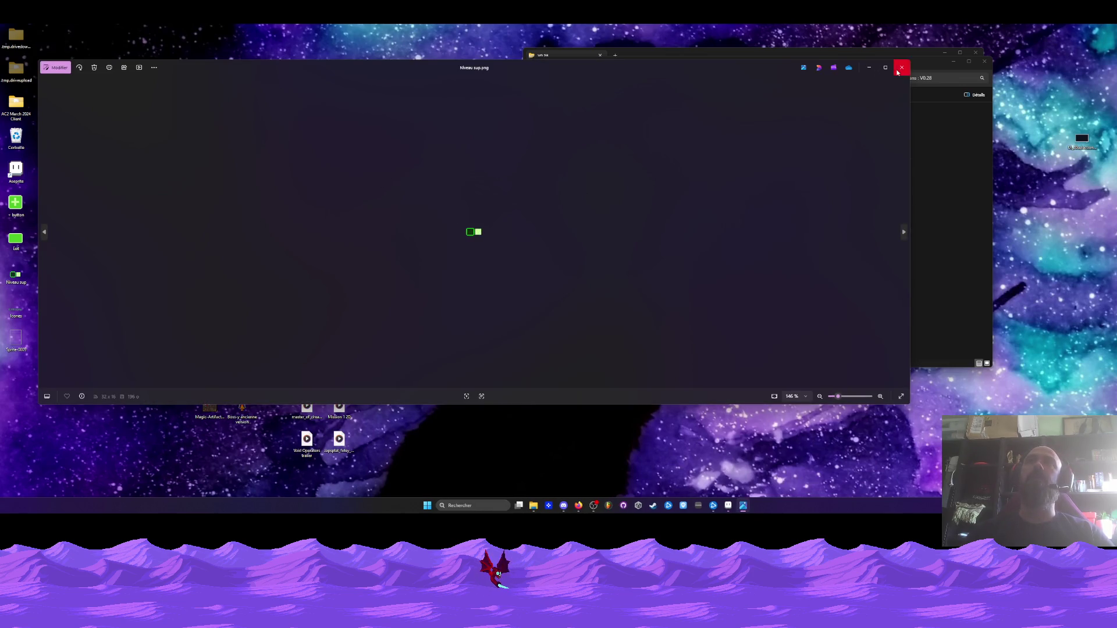
pyautogui.click(901, 68)
pyautogui.moveTo(16, 274); pyautogui.dragTo(80, 342)
pyautogui.doubleClick(80, 274)
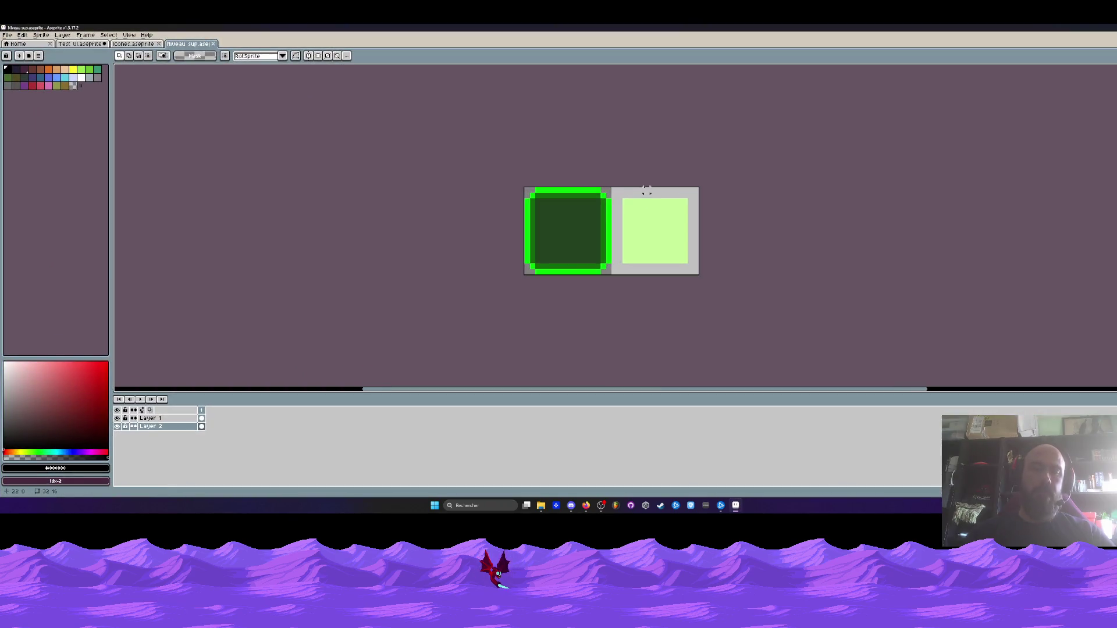
# - Try enlarging the canvas by dragging its edges, then cancel the resize
pyautogui.hotkey('ctrl', 'alt', 'c')
pyautogui.moveTo(626, 192); pyautogui.dragTo(616, 177)
pyautogui.moveTo(533, 219); pyautogui.dragTo(518, 214)
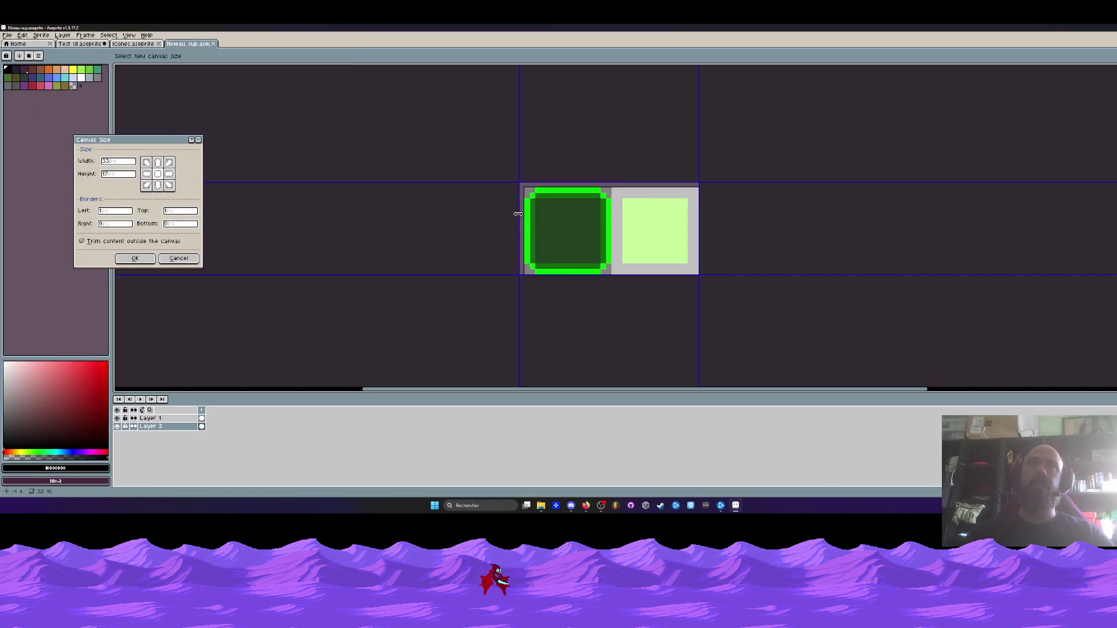
pyautogui.moveTo(602, 279); pyautogui.dragTo(601, 282)
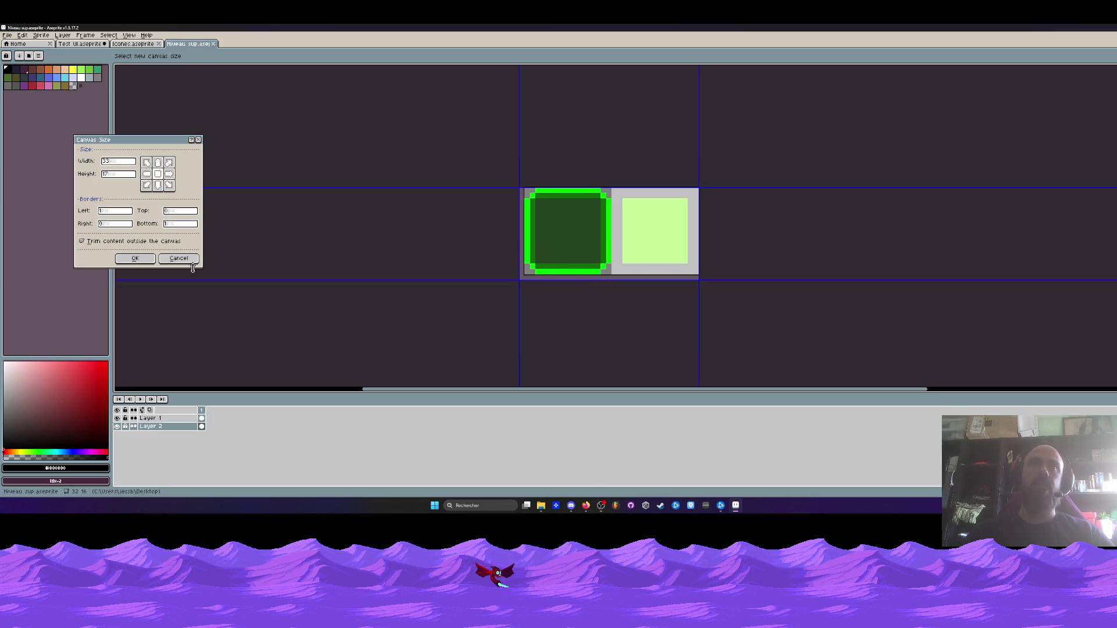
pyautogui.press('Escape')
# - Resize the canvas to 34 × 18 by extending each edge one pixel
pyautogui.hotkey('ctrl', 'alt', 'c')
pyautogui.moveTo(607, 188); pyautogui.dragTo(611, 179)
pyautogui.moveTo(700, 204); pyautogui.dragTo(700, 210)
pyautogui.moveTo(524, 216); pyautogui.dragTo(519, 215)
pyautogui.moveTo(608, 274); pyautogui.dragTo(607, 279)
pyautogui.click(133, 258)
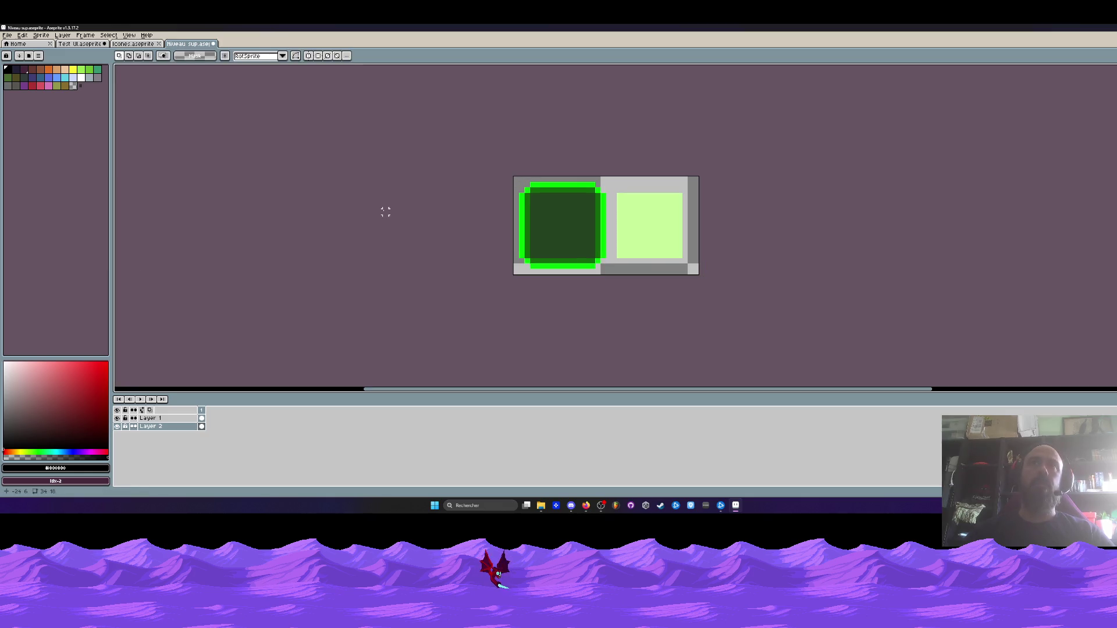
pyautogui.click(7, 35)
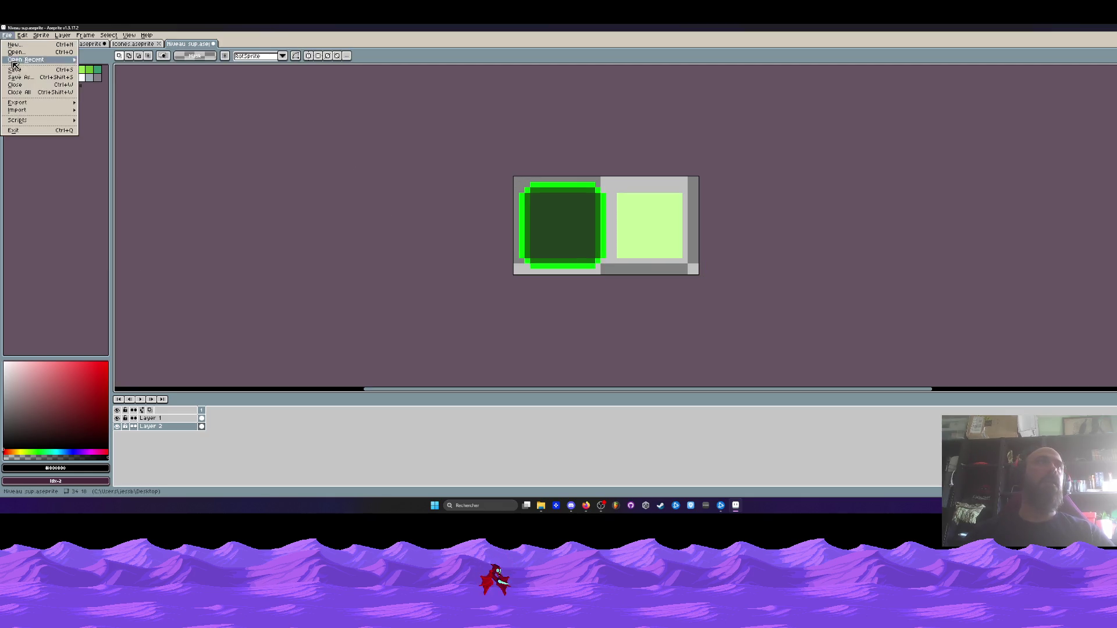
# - Open the single-image Export As settings and cancel them
pyautogui.moveTo(22, 103)
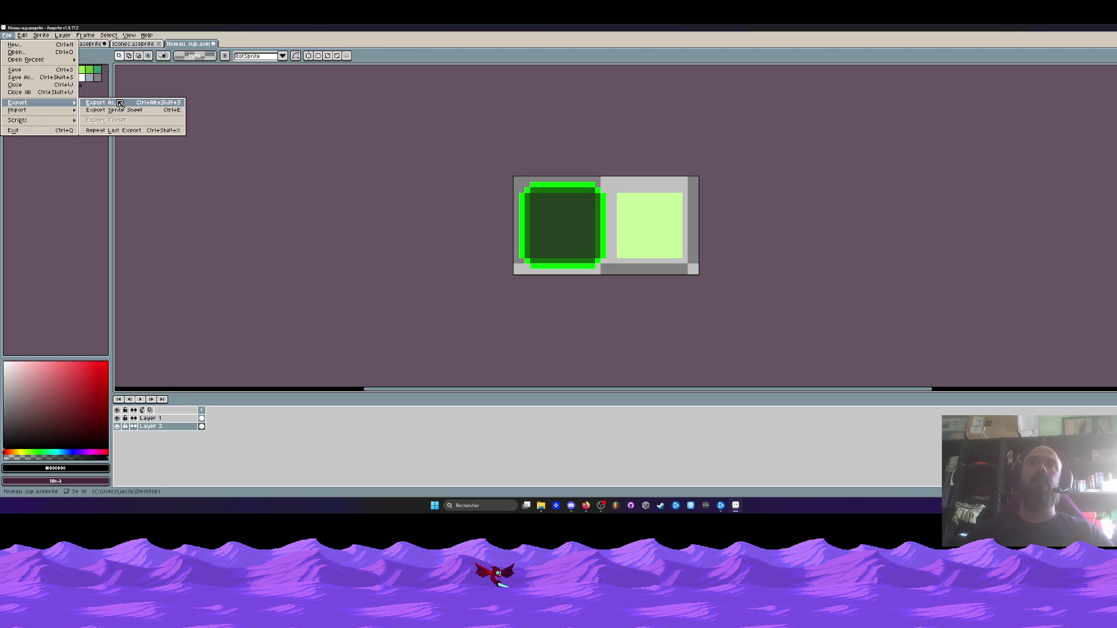
pyautogui.click(120, 103)
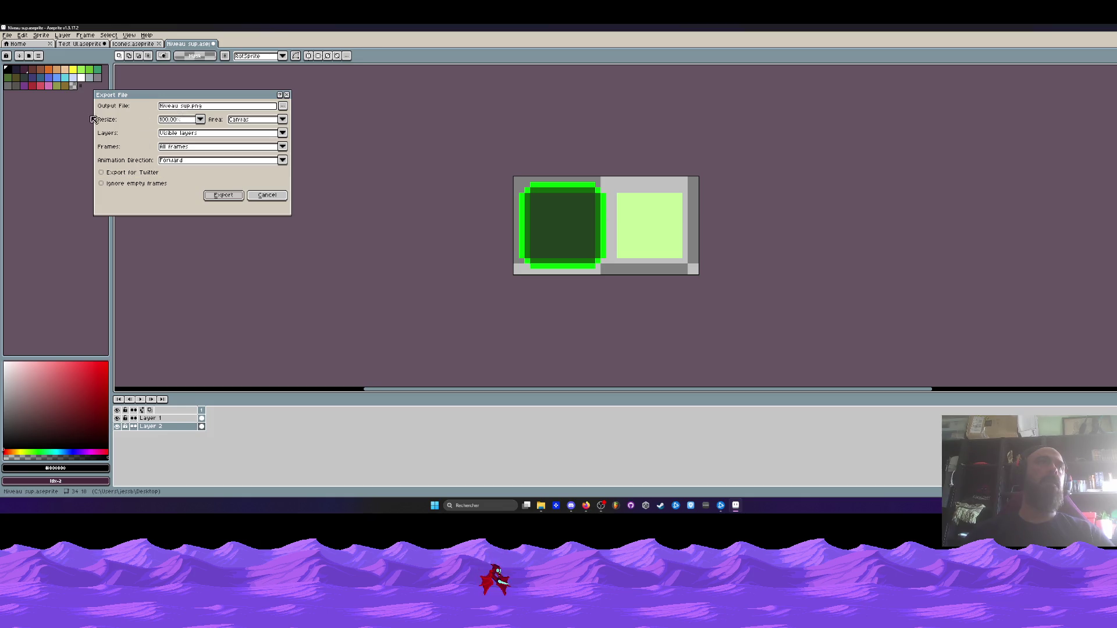
pyautogui.click(267, 195)
# - Export the sprite sheet over Niveau sup.png, confirming the overwrite, and shrink the window
pyautogui.click(7, 35)
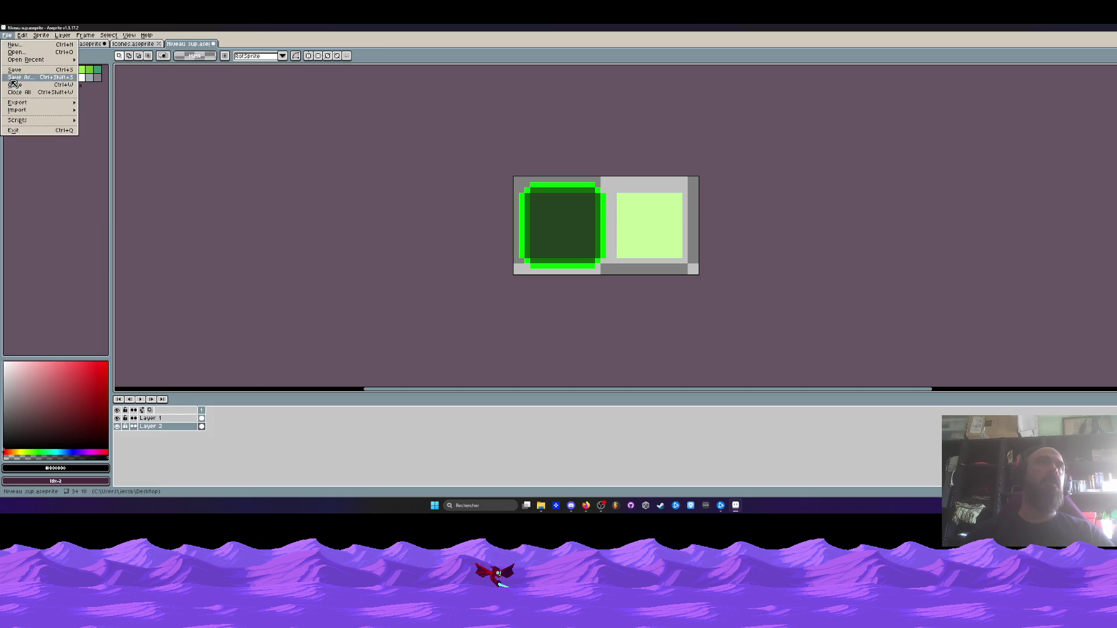
pyautogui.moveTo(22, 103)
pyautogui.click(129, 110)
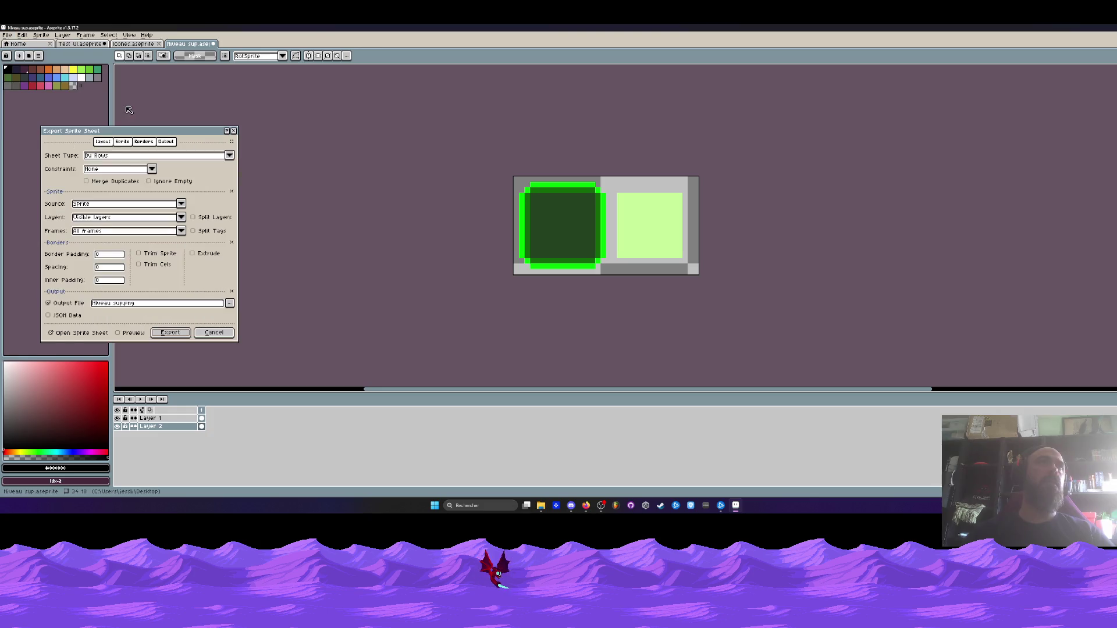
pyautogui.click(170, 333)
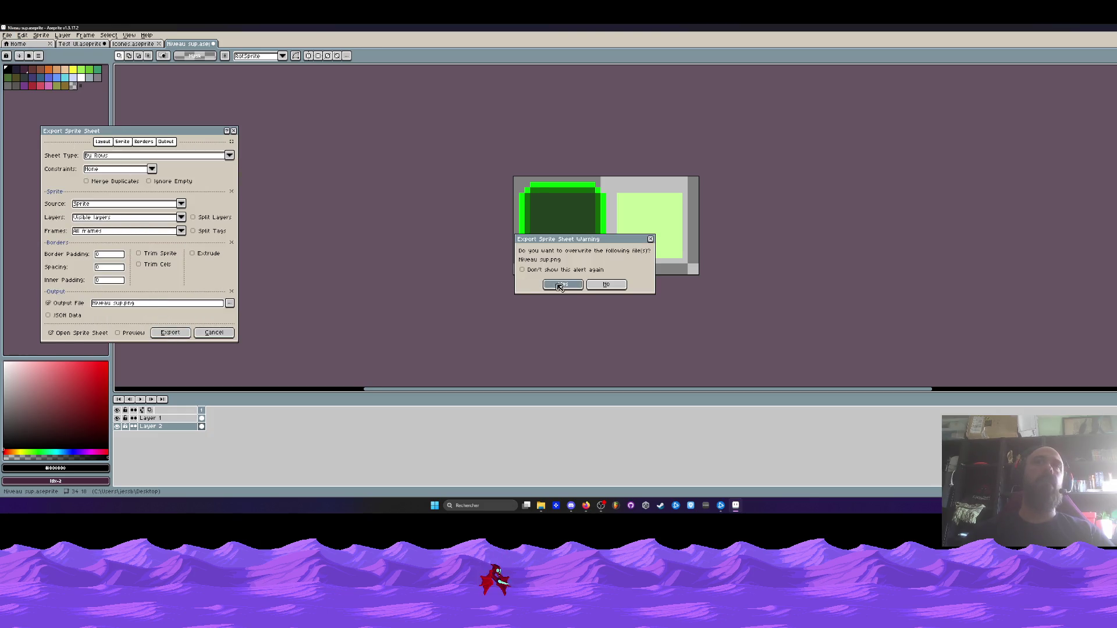
pyautogui.click(561, 286)
pyautogui.press('super+Down')
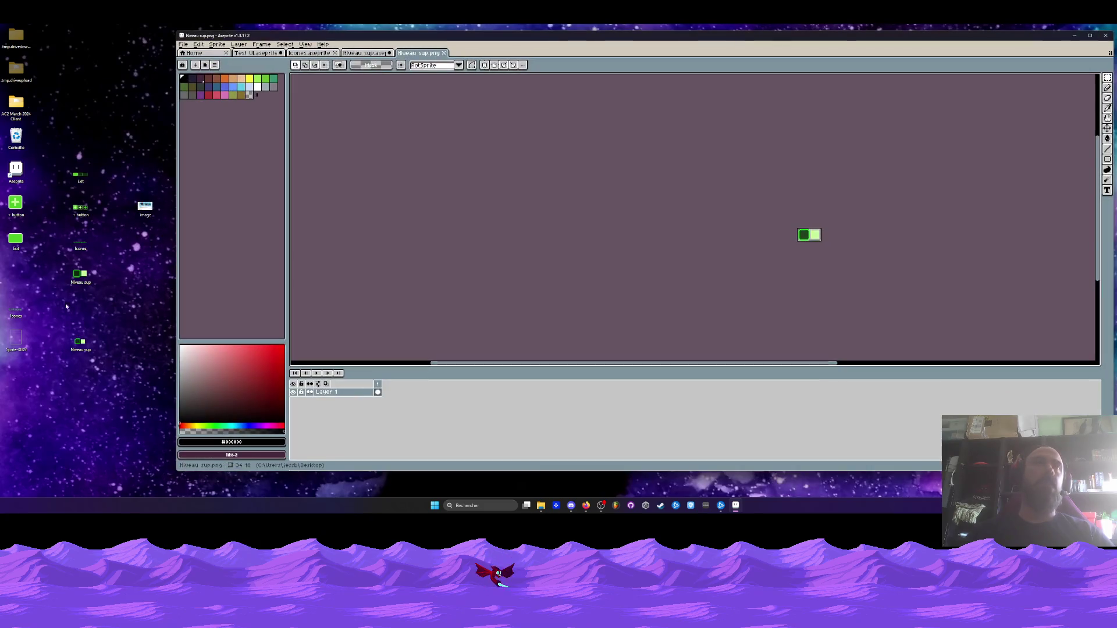
# - Preview Niveau sup.png twice in Photos, then open the Icones file from the desktop in Aseprite
pyautogui.doubleClick(83, 345)
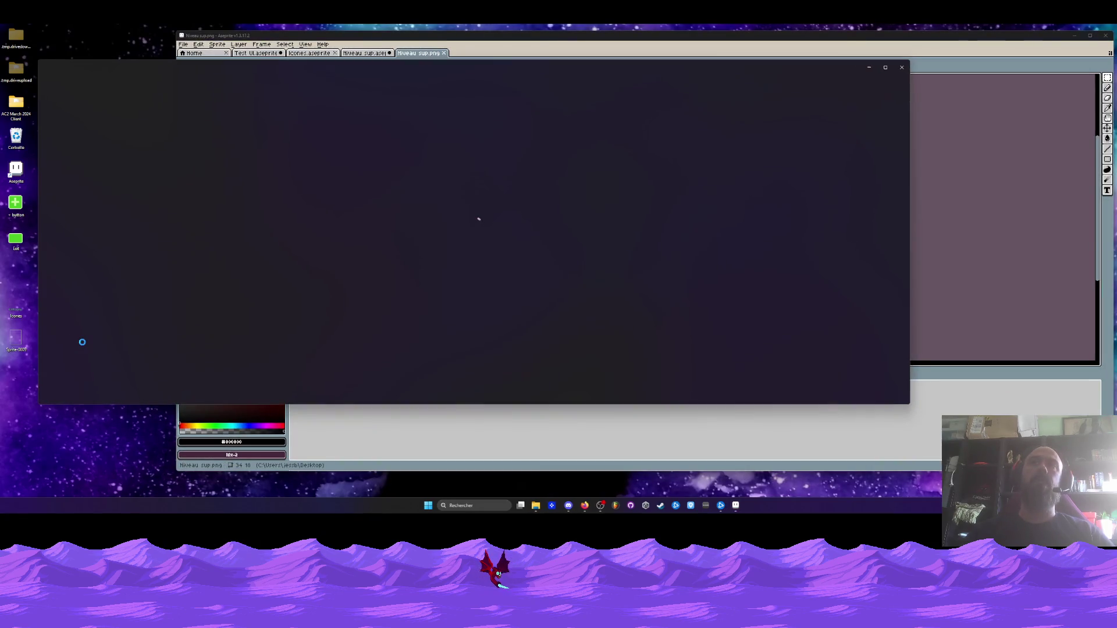
pyautogui.click(901, 68)
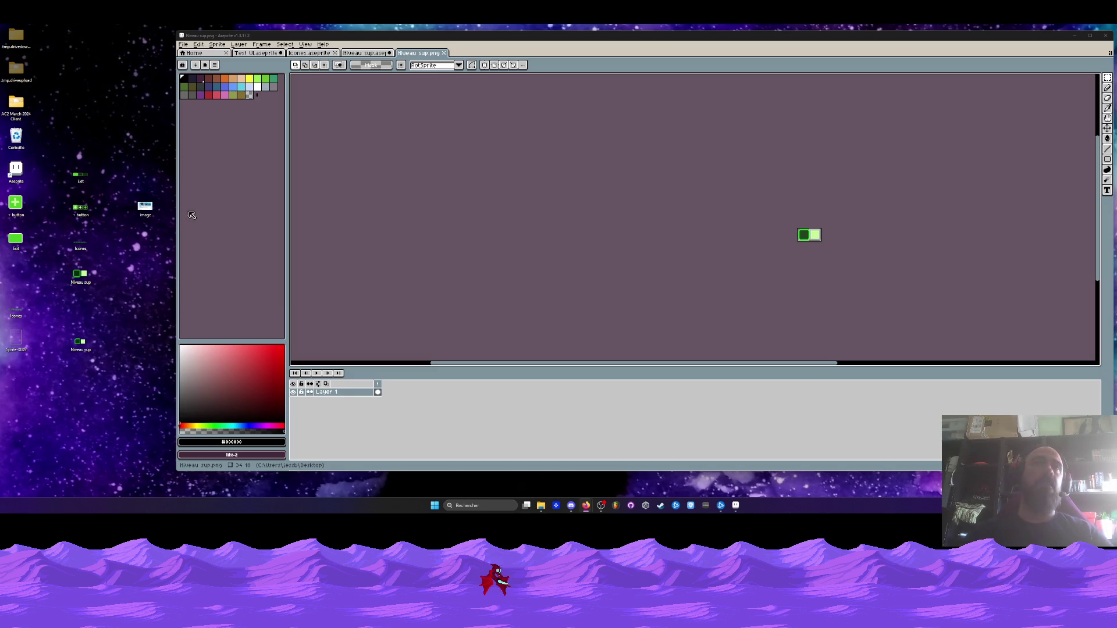
pyautogui.doubleClick(78, 350)
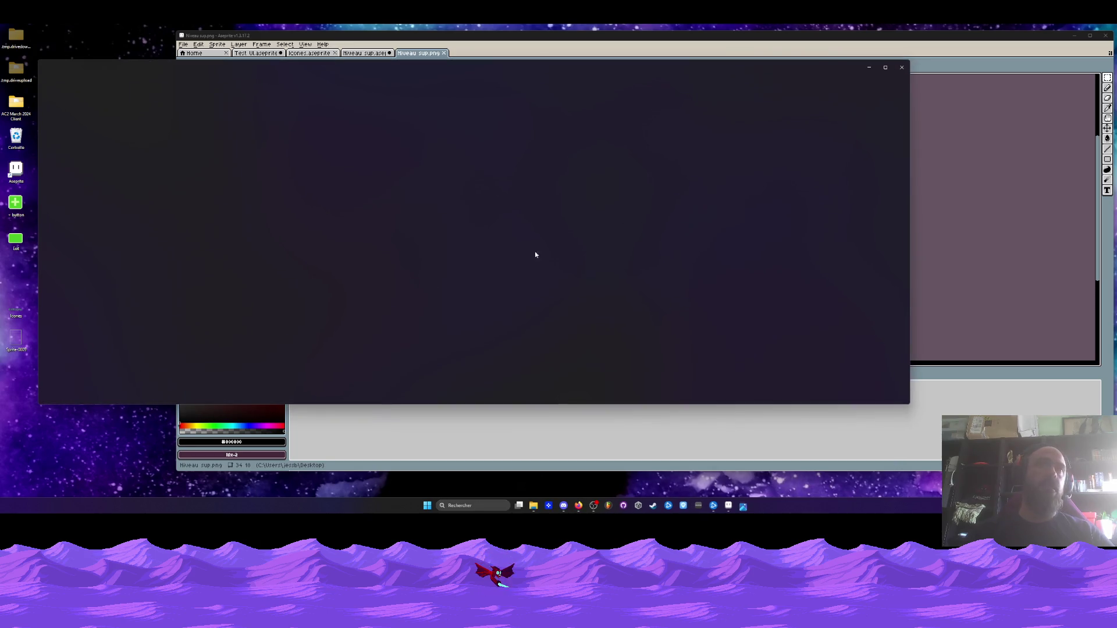
pyautogui.click(903, 67)
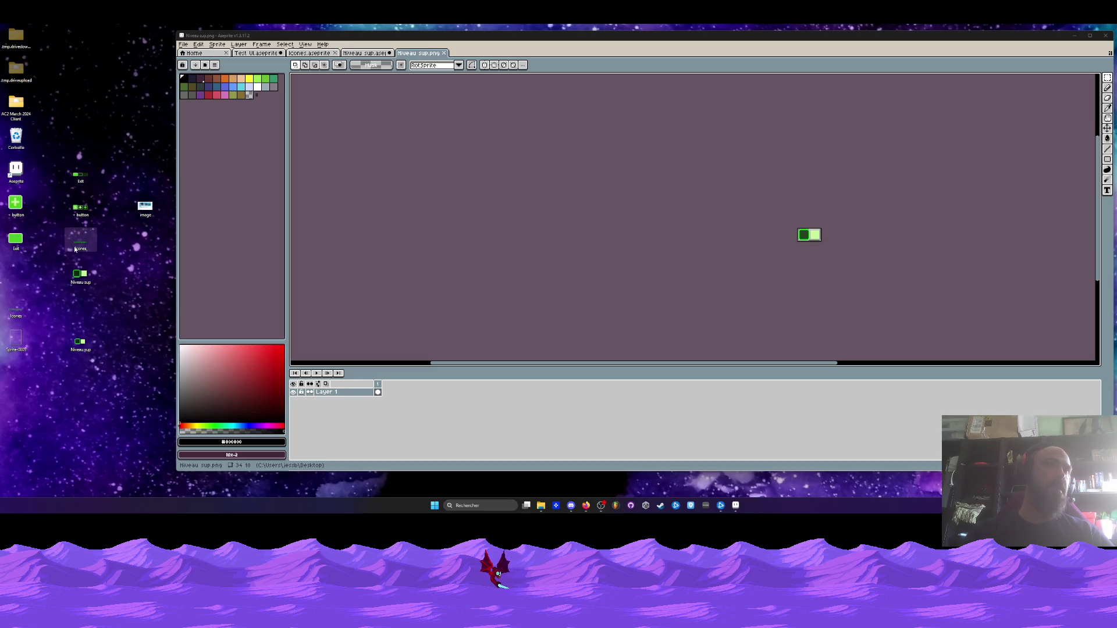
pyautogui.doubleClick(16, 309)
pyautogui.scroll(3, 810, 224)
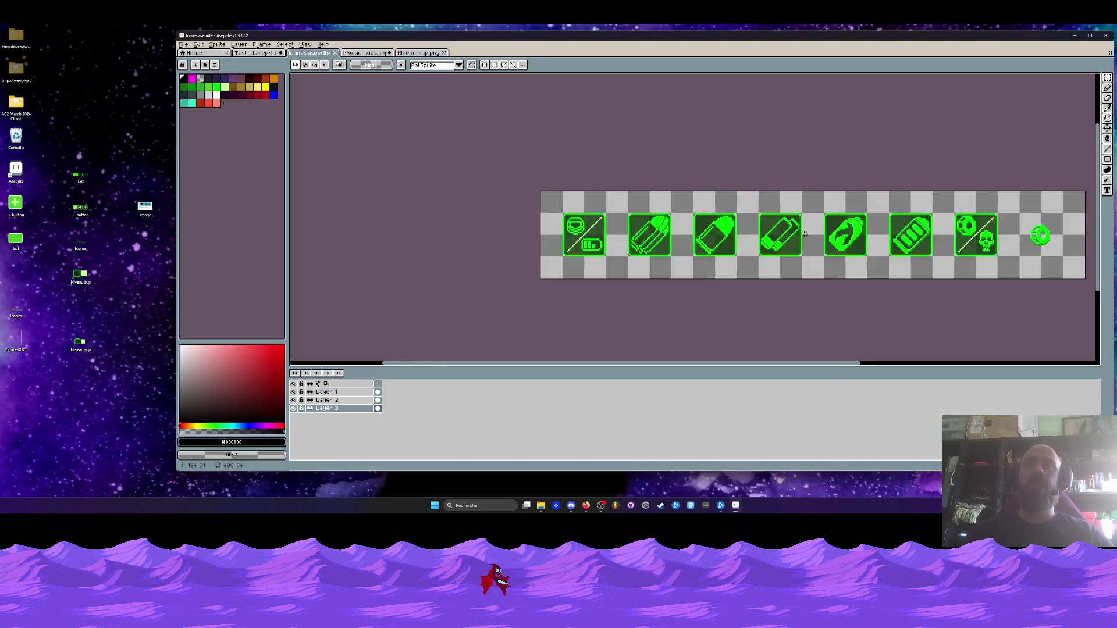
pyautogui.scroll(-2, 809, 224)
pyautogui.moveTo(706, 168); pyautogui.dragTo(574, 167)
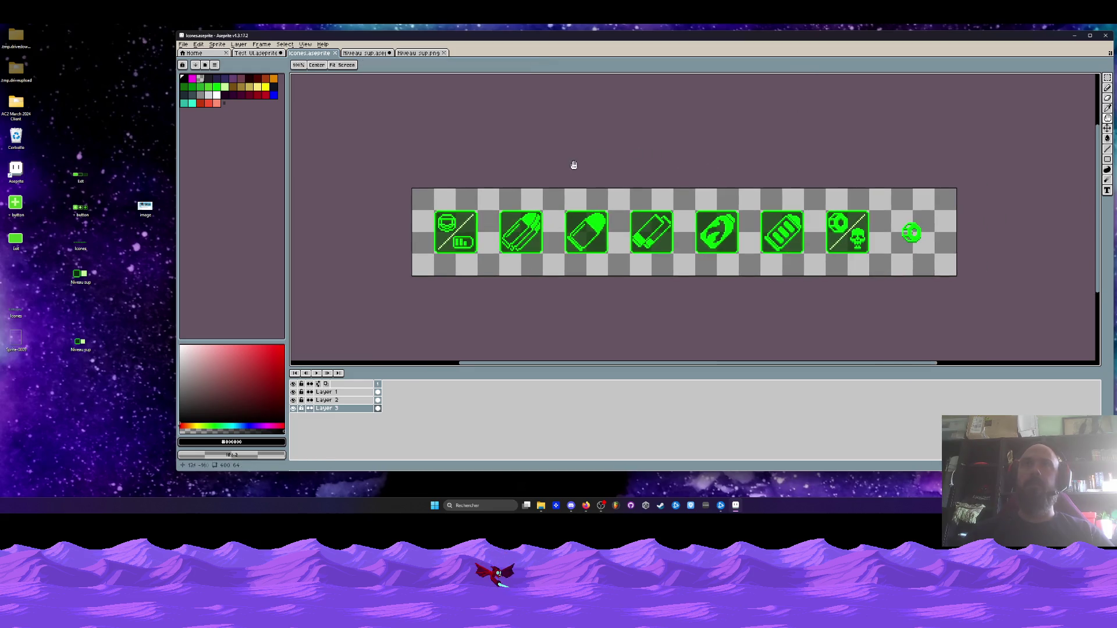
pyautogui.scroll(1, 481, 194)
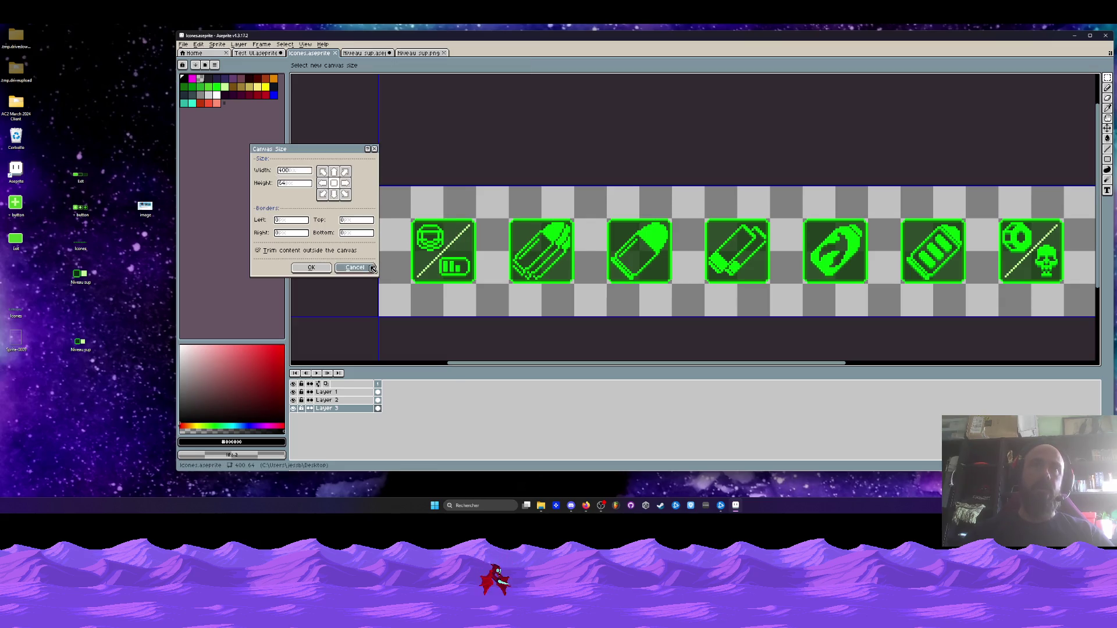
pyautogui.scroll(1, 444, 223)
pyautogui.hotkey('ctrl', 'alt', 'c')
pyautogui.moveTo(402, 225); pyautogui.dragTo(439, 225)
pyautogui.moveTo(482, 171); pyautogui.dragTo(484, 179)
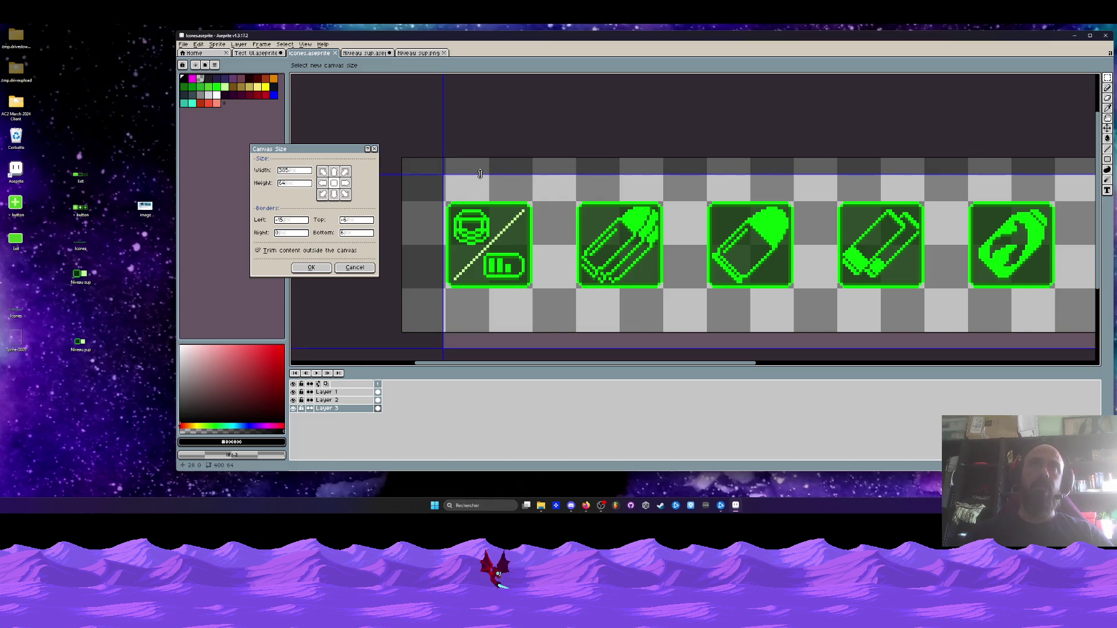
pyautogui.click(354, 267)
pyautogui.scroll(-1, 412, 222)
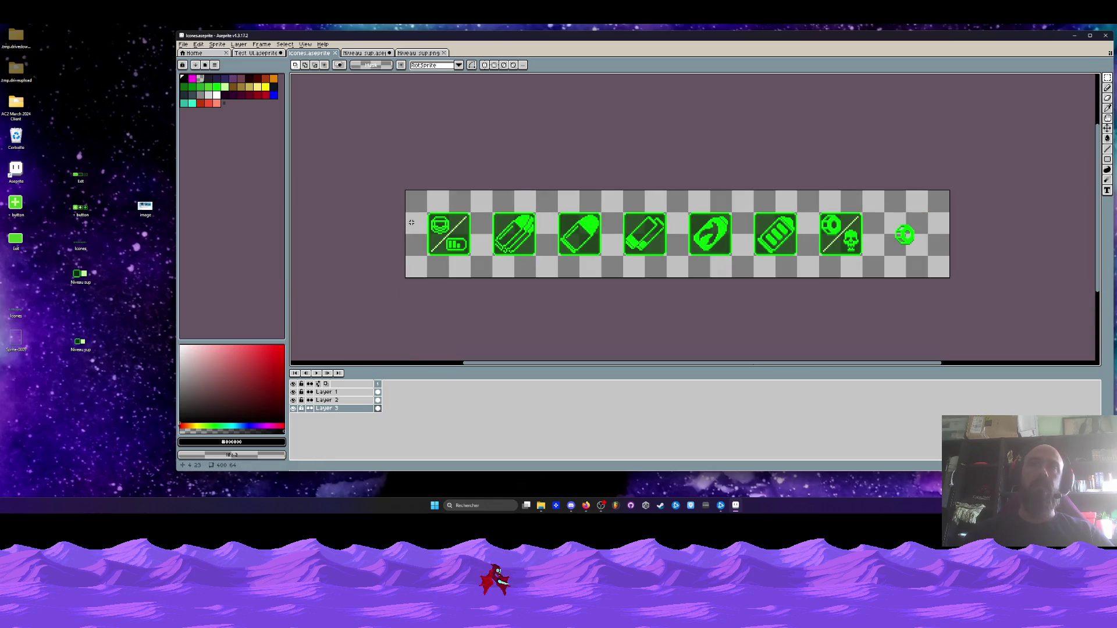
pyautogui.hotkey('ctrl', 'alt', 'c')
pyautogui.moveTo(439, 200); pyautogui.dragTo(447, 227)
pyautogui.moveTo(382, 294); pyautogui.dragTo(426, 303)
pyautogui.scroll(-1, 423, 308)
pyautogui.moveTo(439, 352); pyautogui.dragTo(444, 322)
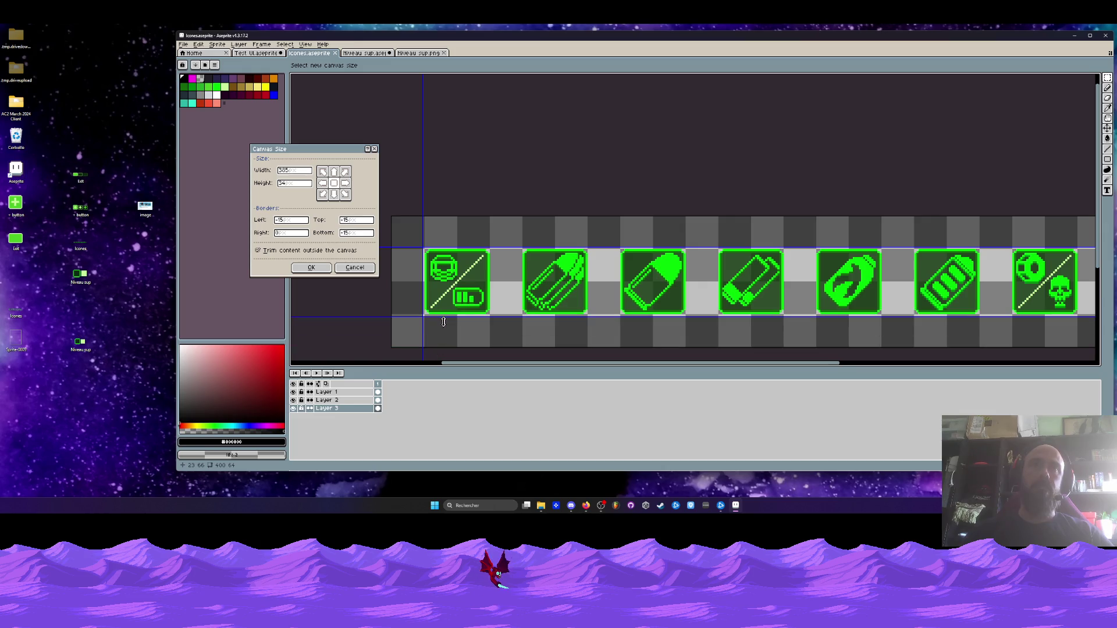
pyautogui.click(365, 272)
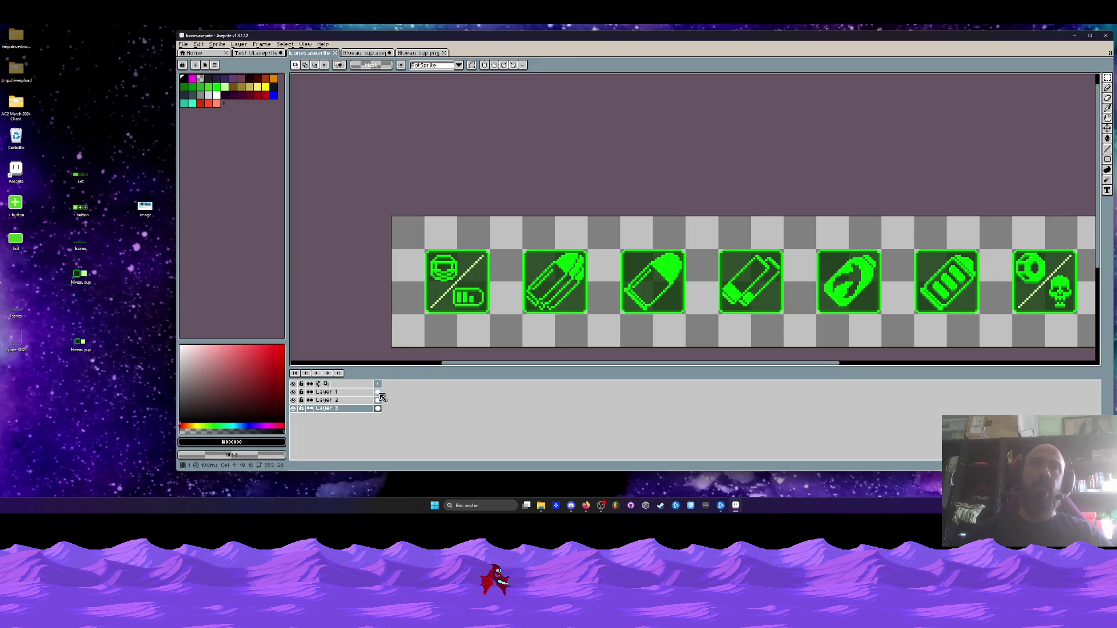
# - Flatten Visible from Layer 1 into a new Flattened layer and drag it to the top of the stack
pyautogui.scroll(-2, 443, 218)
pyautogui.scroll(1, 443, 218)
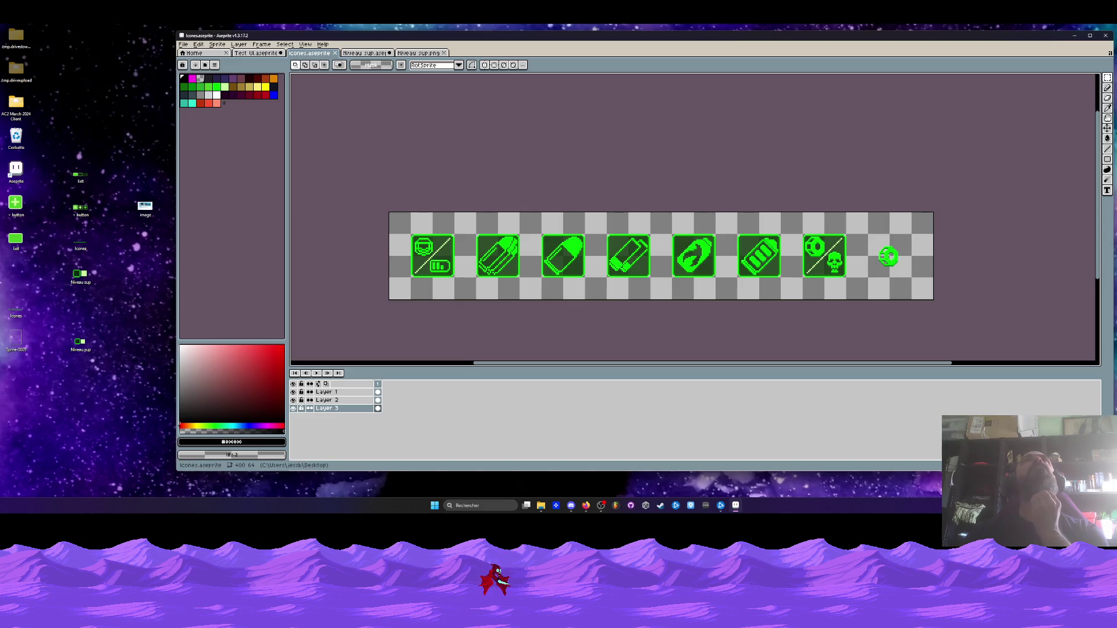
pyautogui.hotkey('alt', 'Tab')
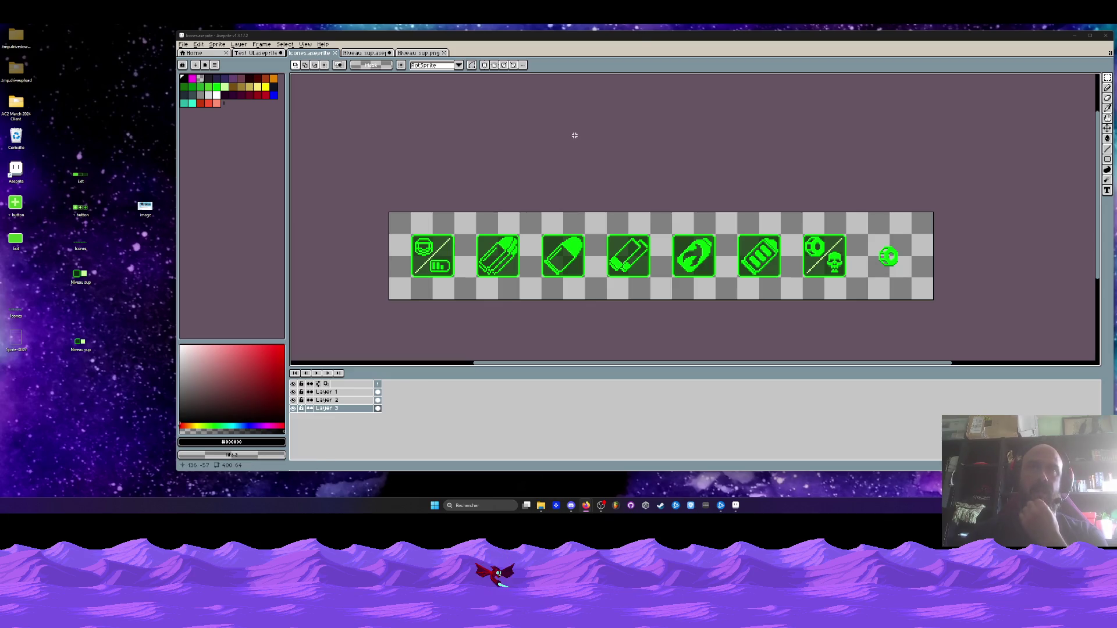
pyautogui.scroll(3, 550, 238)
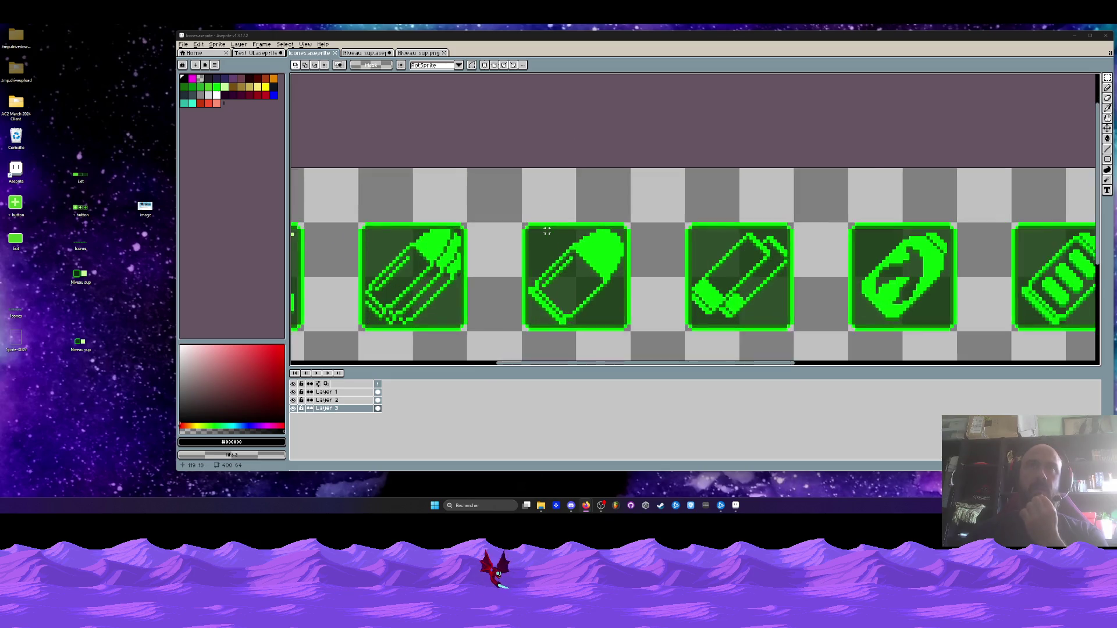
pyautogui.scroll(-2, 550, 238)
pyautogui.moveTo(493, 365); pyautogui.dragTo(459, 365)
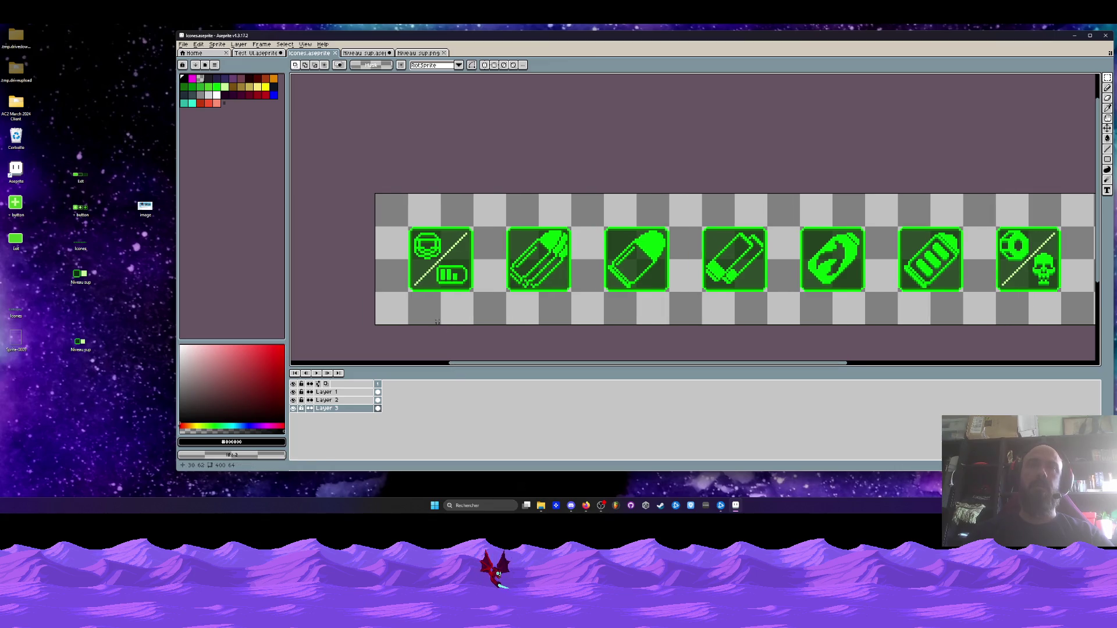
pyautogui.click(325, 392)
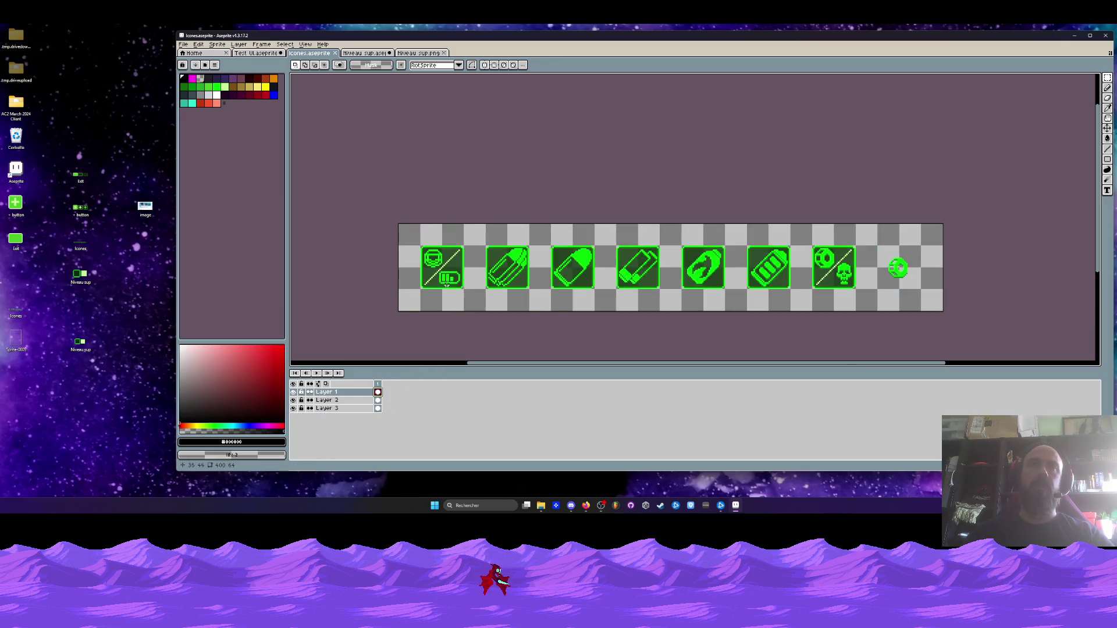
pyautogui.scroll(-1, 451, 204)
pyautogui.rightClick(327, 392)
pyautogui.click(358, 457)
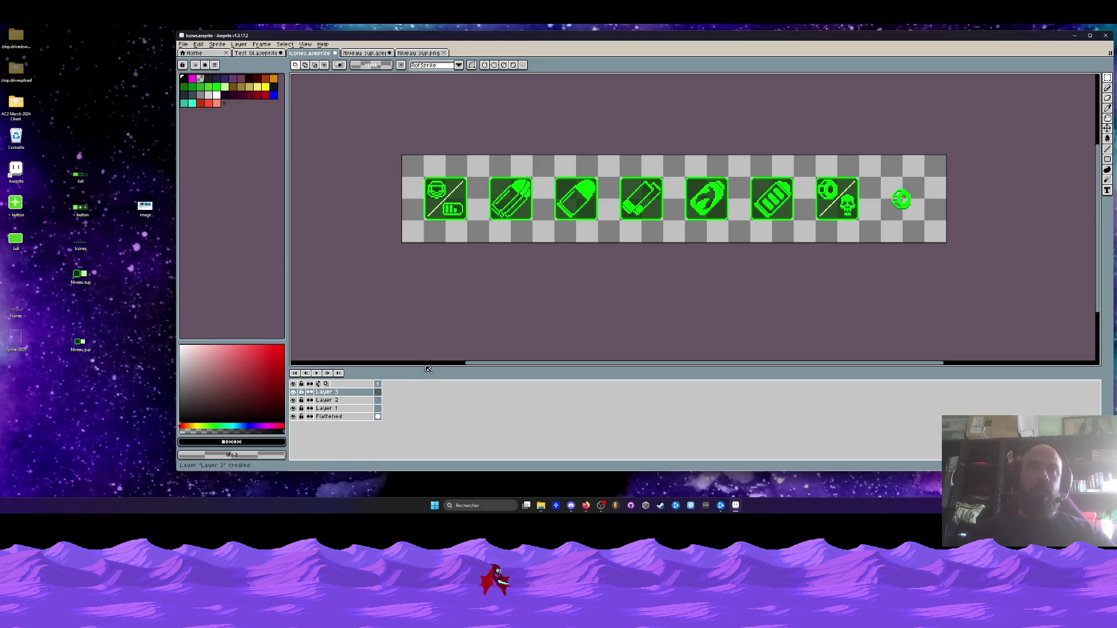
pyautogui.moveTo(349, 459); pyautogui.dragTo(344, 391)
# - Crop the Icones canvas to 385×34 by trimming 15 px from the left, top and bottom
pyautogui.scroll(1, 446, 274)
pyautogui.hotkey('ctrl', 'alt', 'c')
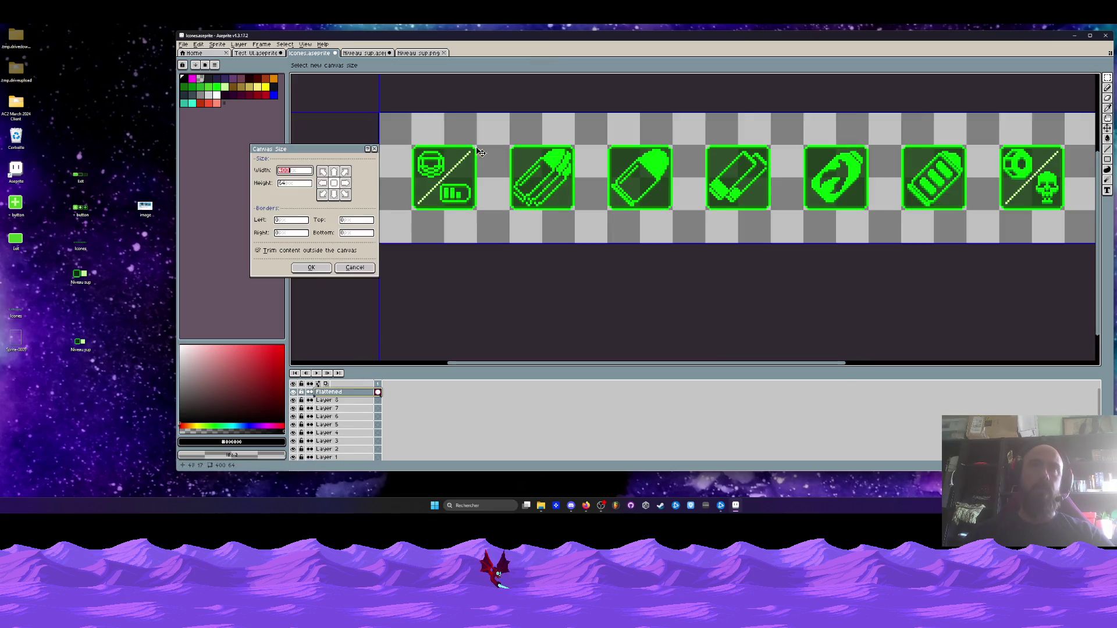
pyautogui.scroll(1, 449, 120)
pyautogui.moveTo(442, 106)
pyautogui.mouseDown()
pyautogui.moveTo(442, 158)
pyautogui.moveTo(453, 140)
pyautogui.mouseUp()
pyautogui.scroll(-2, 433, 160)
pyautogui.scroll(1, 426, 163)
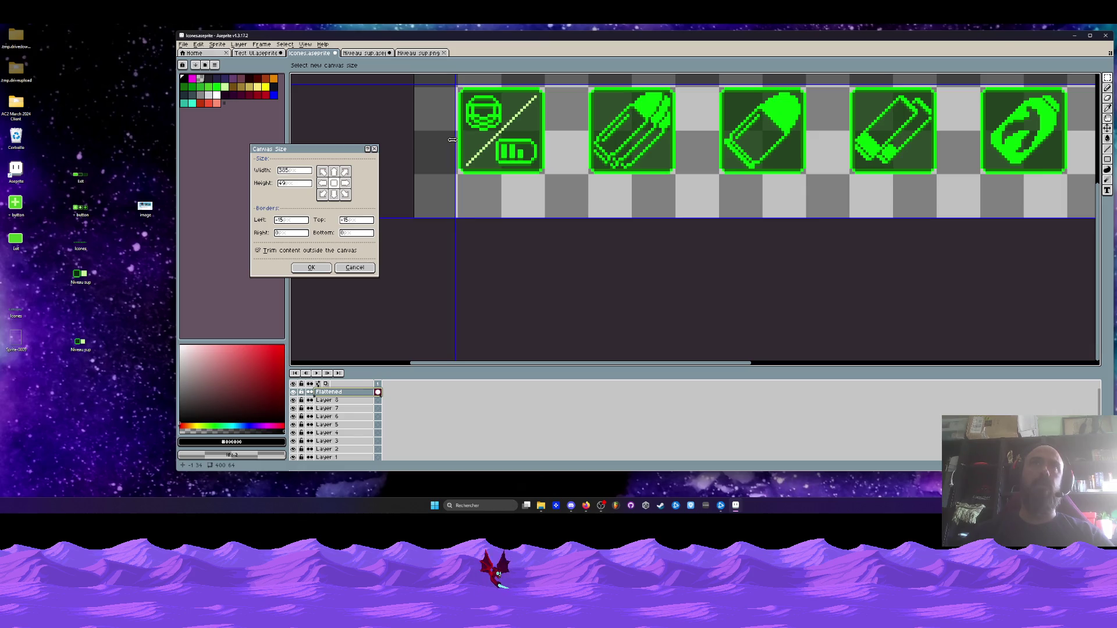
pyautogui.moveTo(480, 219); pyautogui.dragTo(482, 179)
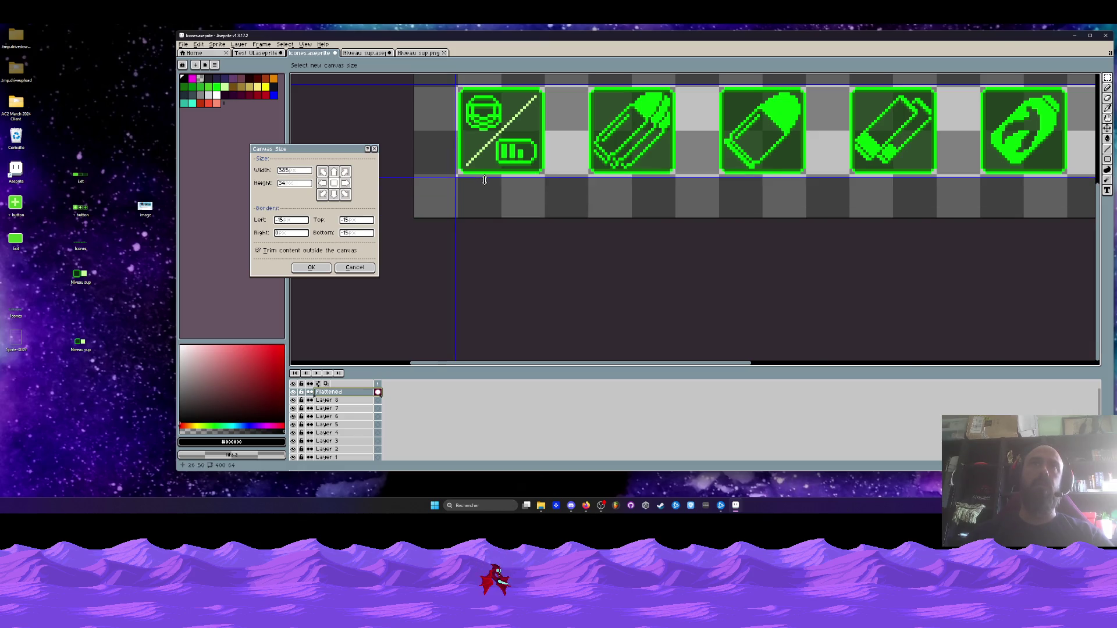
pyautogui.scroll(-2, 484, 180)
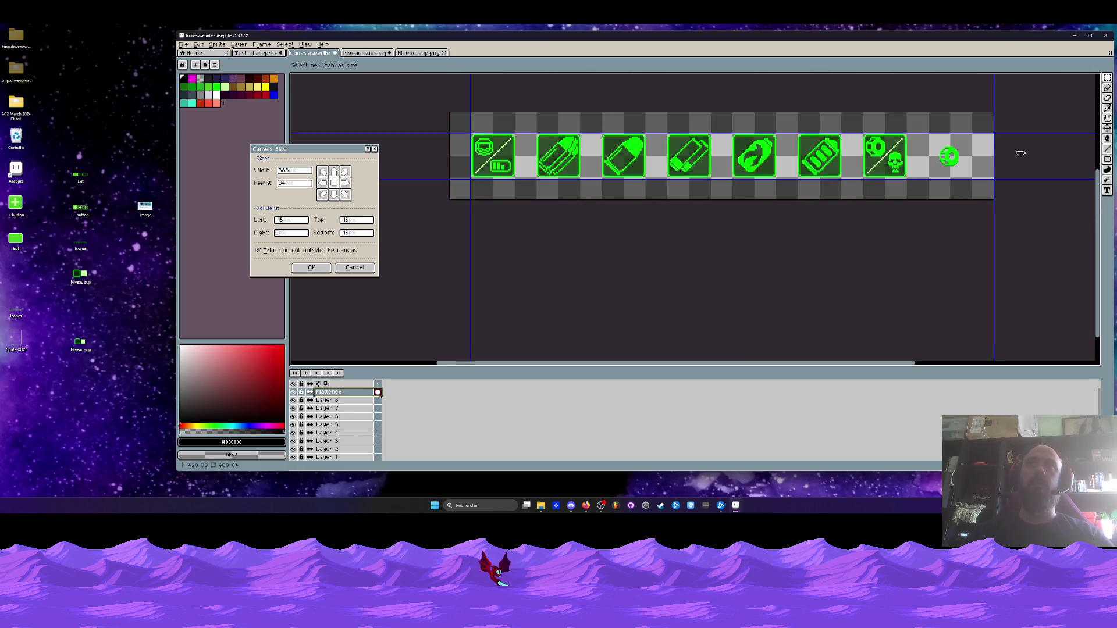
pyautogui.click(317, 271)
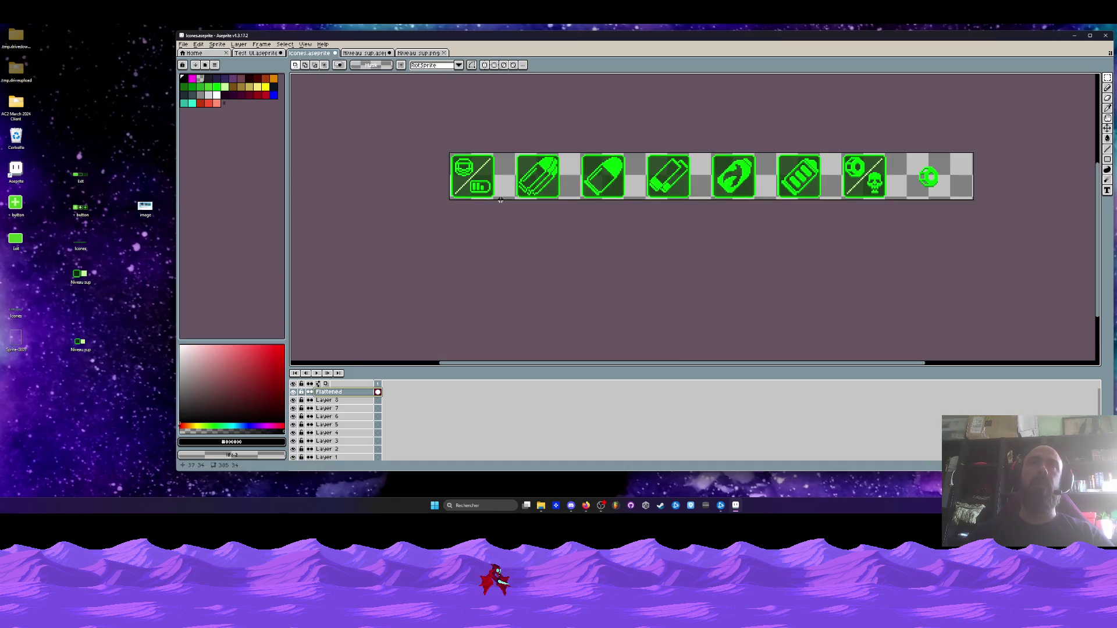
pyautogui.click(378, 401)
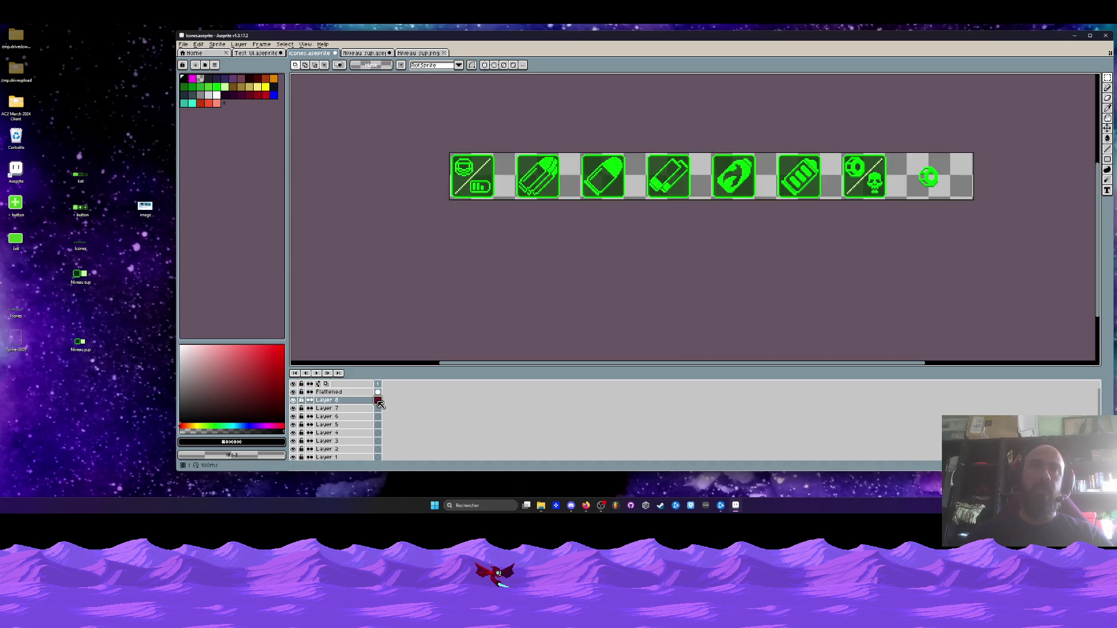
pyautogui.hotkey('ctrl', 'alt', 'c')
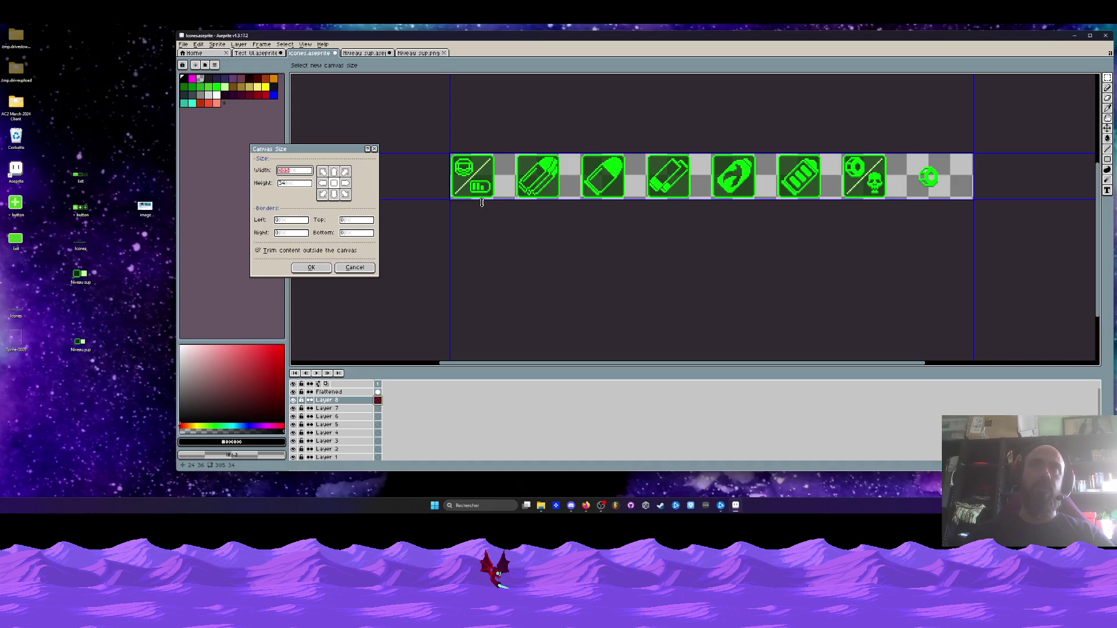
pyautogui.click(311, 267)
pyautogui.click(378, 393)
pyautogui.scroll(1, 537, 148)
pyautogui.moveTo(491, 131); pyautogui.dragTo(583, 245)
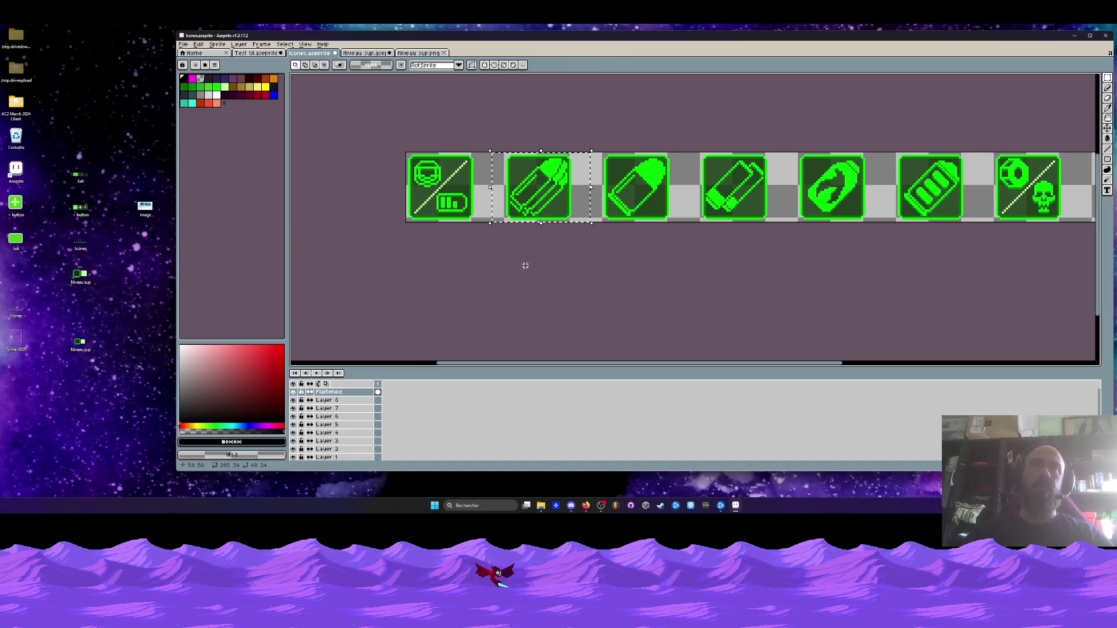
pyautogui.click(378, 400)
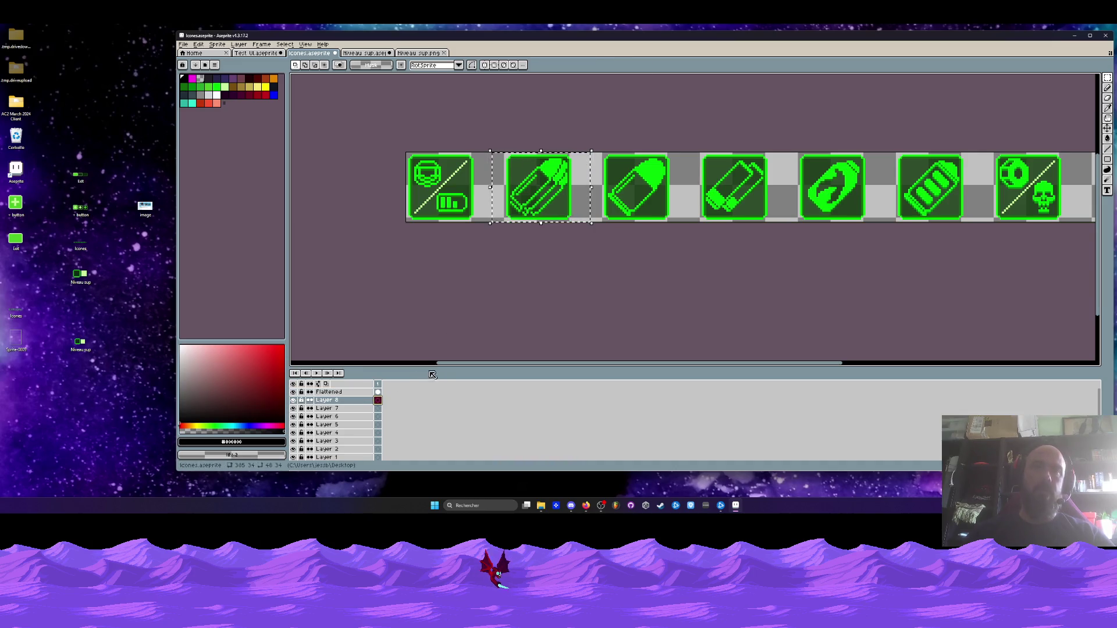
pyautogui.moveTo(594, 134)
pyautogui.mouseDown()
pyautogui.moveTo(658, 242)
pyautogui.moveTo(675, 244)
pyautogui.mouseUp()
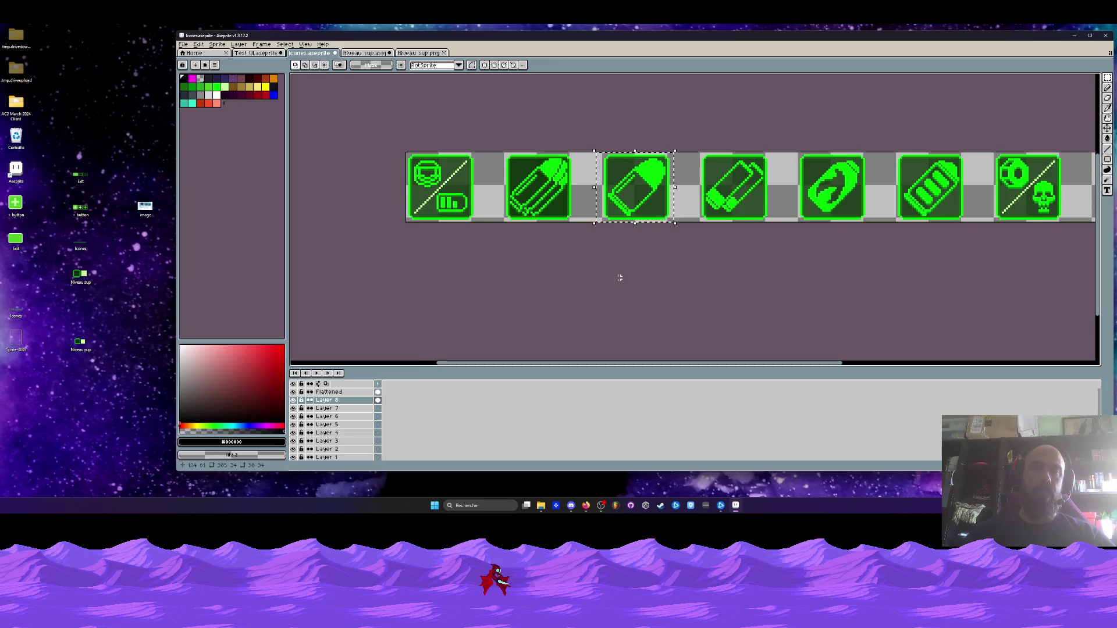
pyautogui.click(377, 409)
pyautogui.hotkey('ctrl', 'v')
pyautogui.moveTo(694, 140); pyautogui.dragTo(772, 249)
pyautogui.click(377, 416)
pyautogui.moveTo(663, 243); pyautogui.dragTo(672, 210)
pyautogui.hotkey('ctrl', 'shift', 'd')
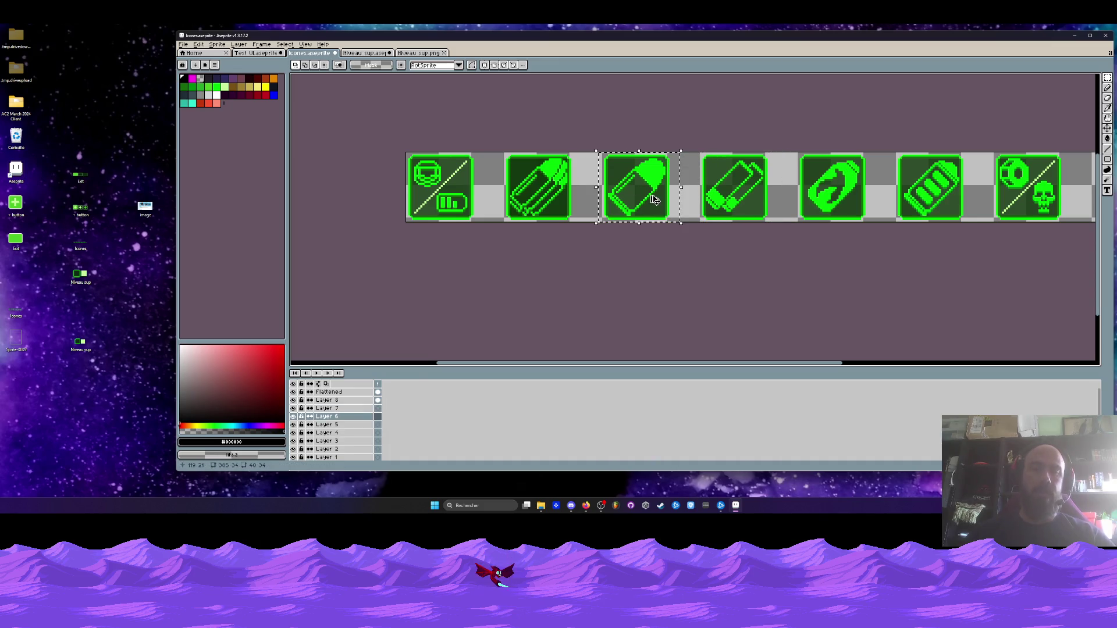
pyautogui.click(377, 408)
pyautogui.click(517, 303)
pyautogui.click(336, 409)
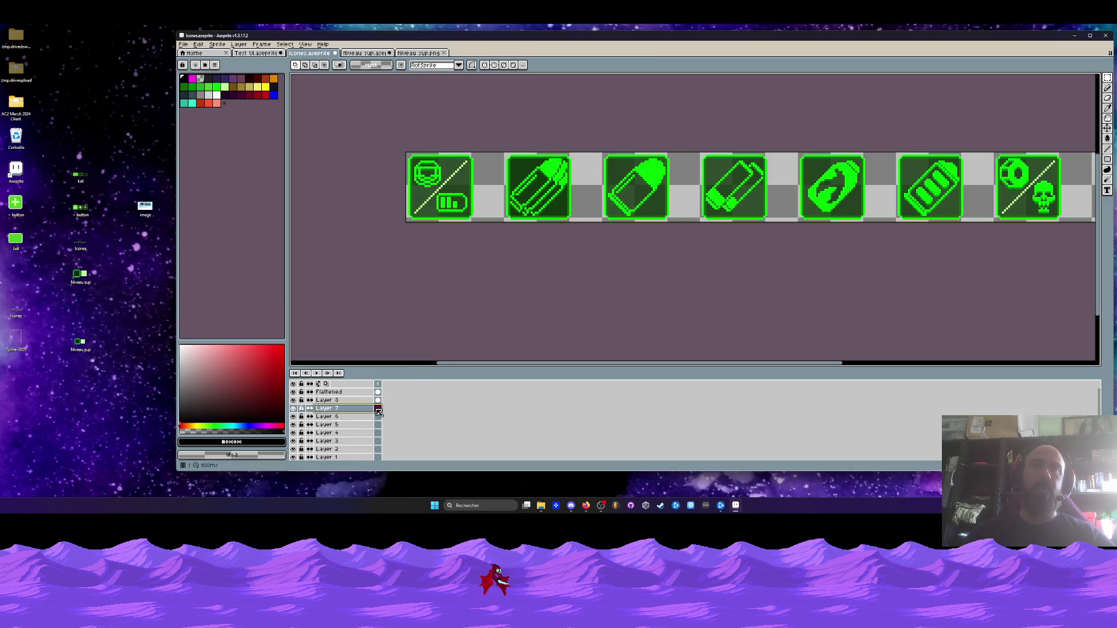
pyautogui.click(633, 200)
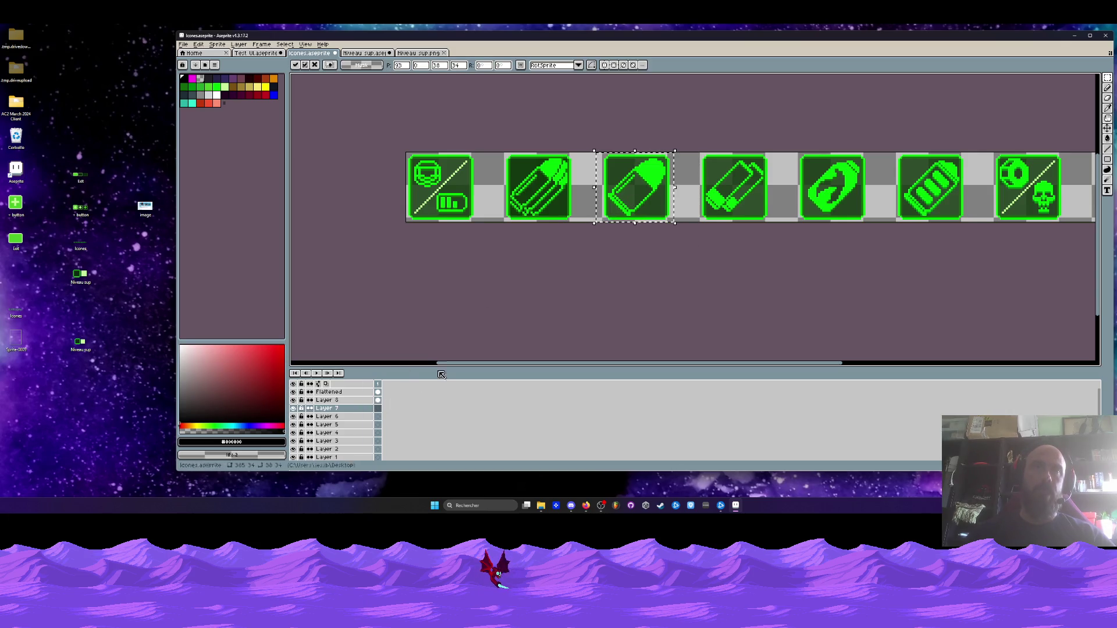
pyautogui.click(674, 195)
pyautogui.moveTo(748, 202); pyautogui.dragTo(747, 202)
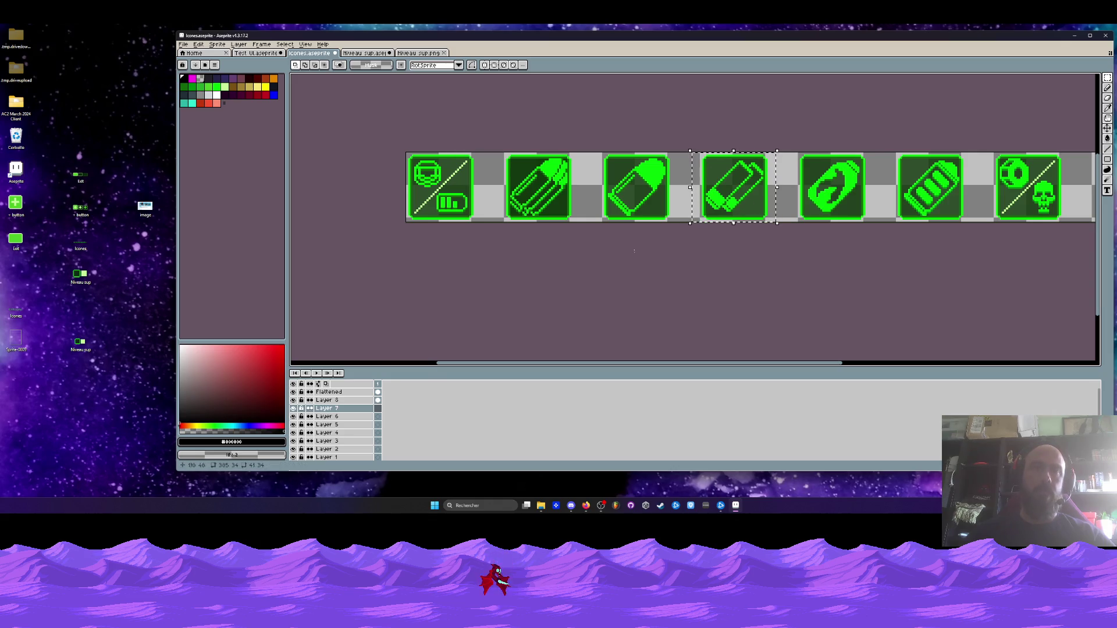
pyautogui.click(338, 416)
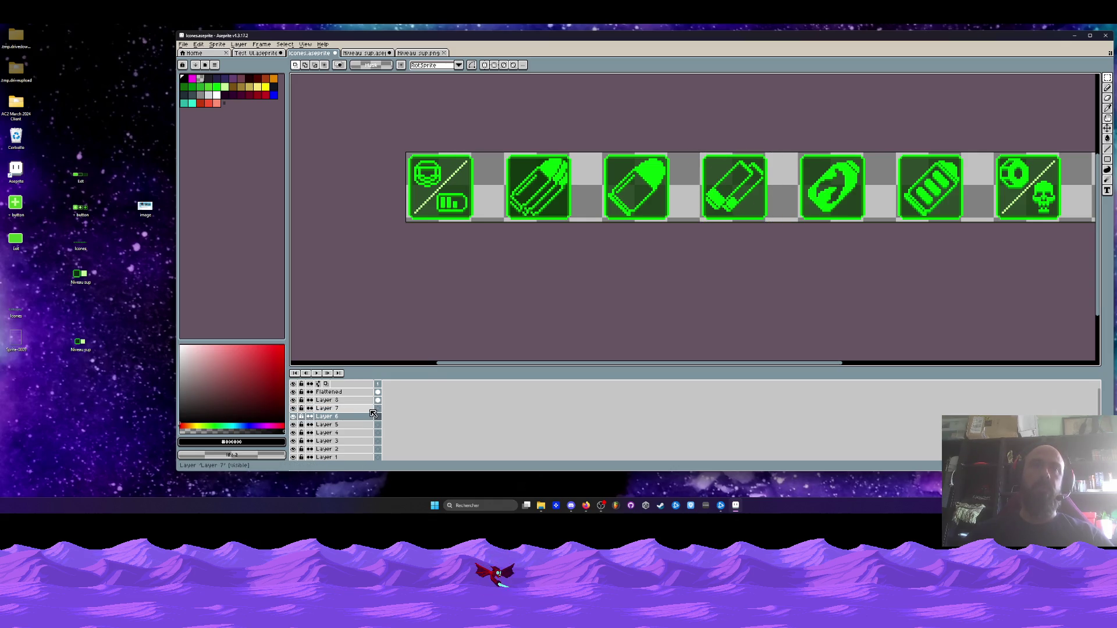
pyautogui.click(381, 400)
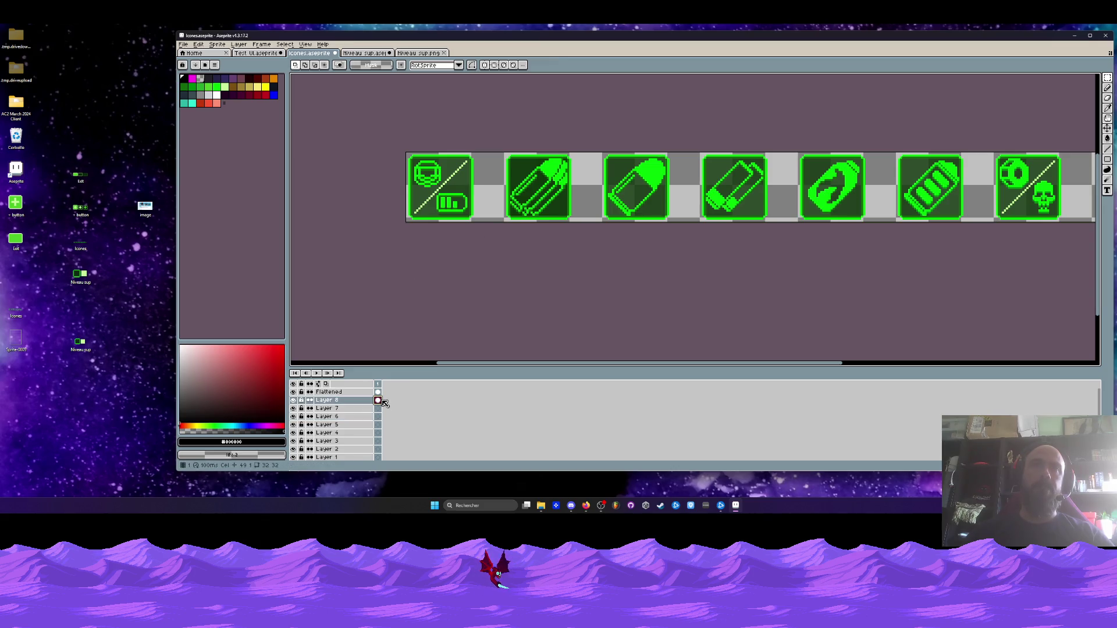
pyautogui.click(379, 393)
pyautogui.click(378, 401)
pyautogui.moveTo(379, 402); pyautogui.dragTo(378, 450)
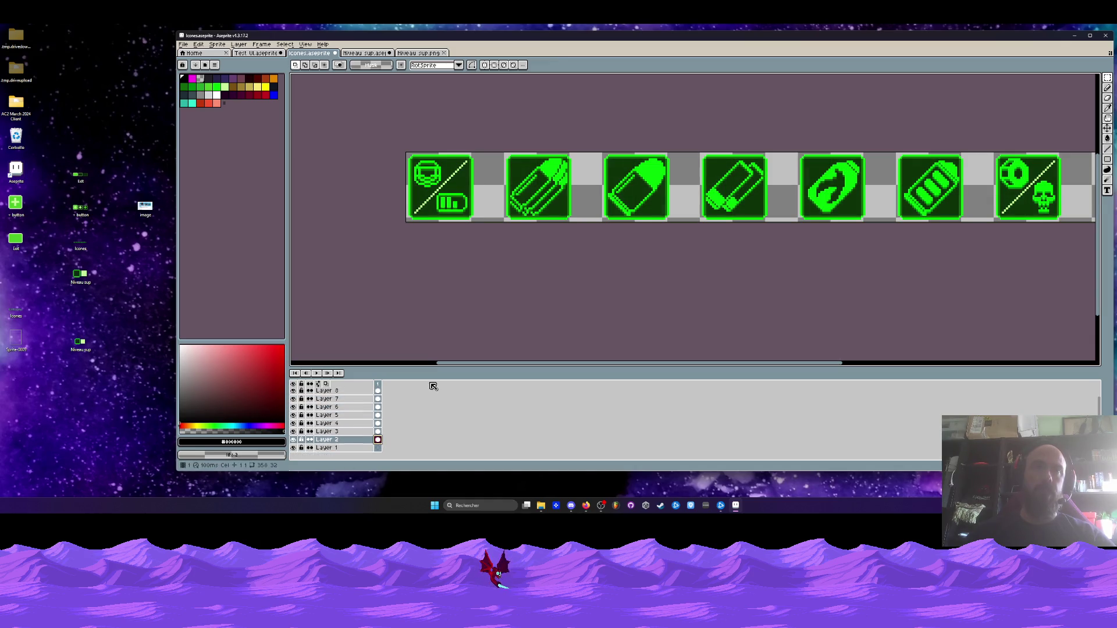
pyautogui.click(382, 401)
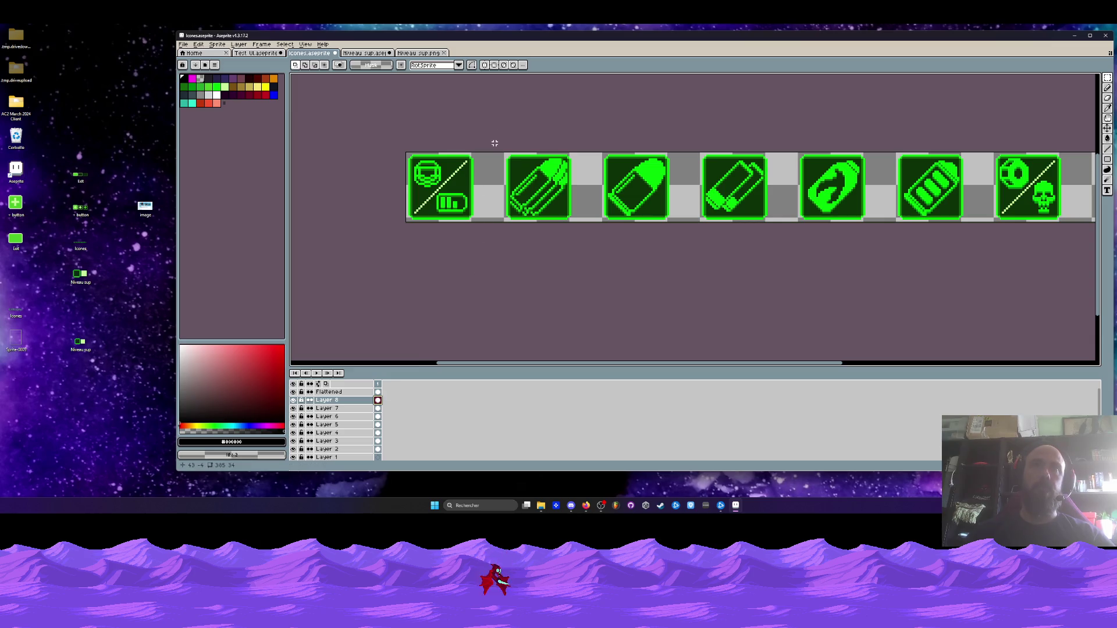
# - Delete the old Flattened layer
pyautogui.hscroll(5, 495, 143)
pyautogui.click(377, 391)
pyautogui.press('Delete')
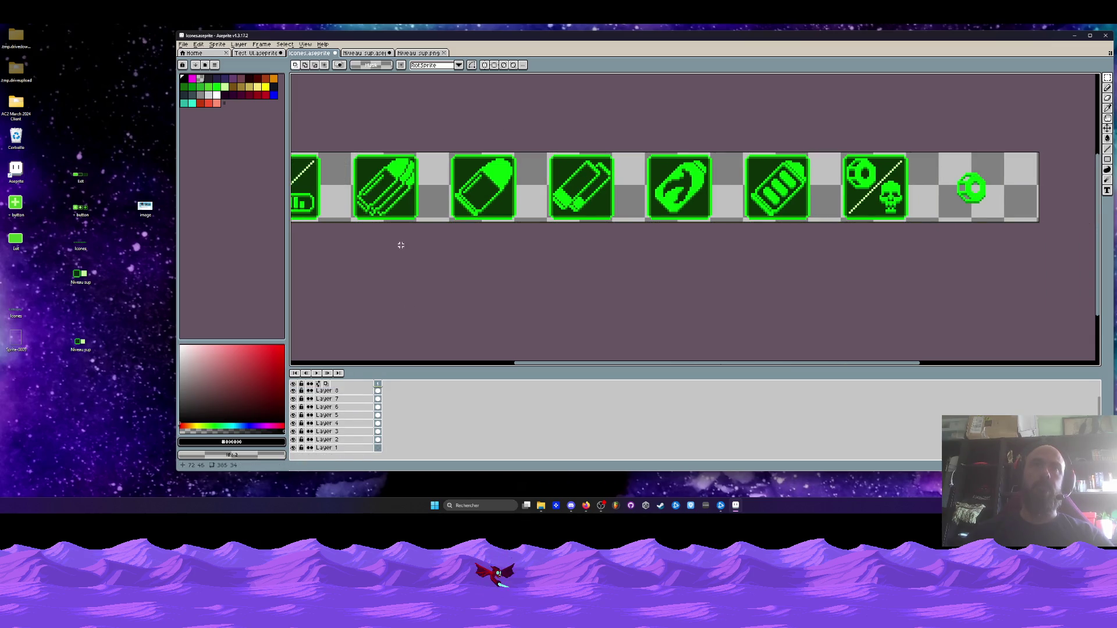
pyautogui.scroll(-1, 401, 245)
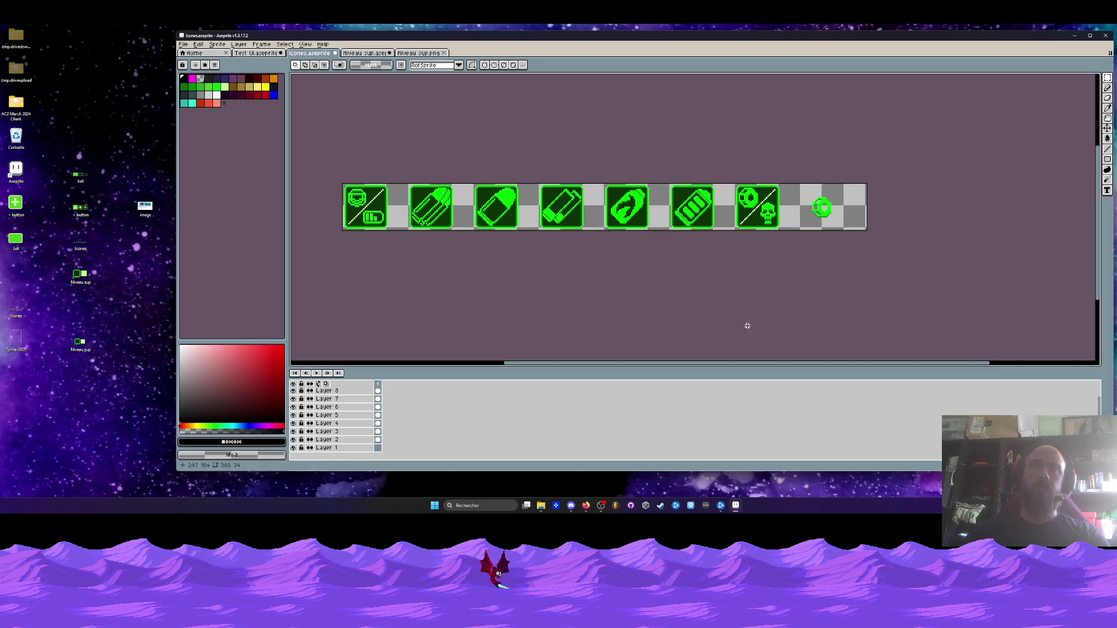
# - Step through Layers 7 down to 2 to check each layer's icon
pyautogui.click(378, 399)
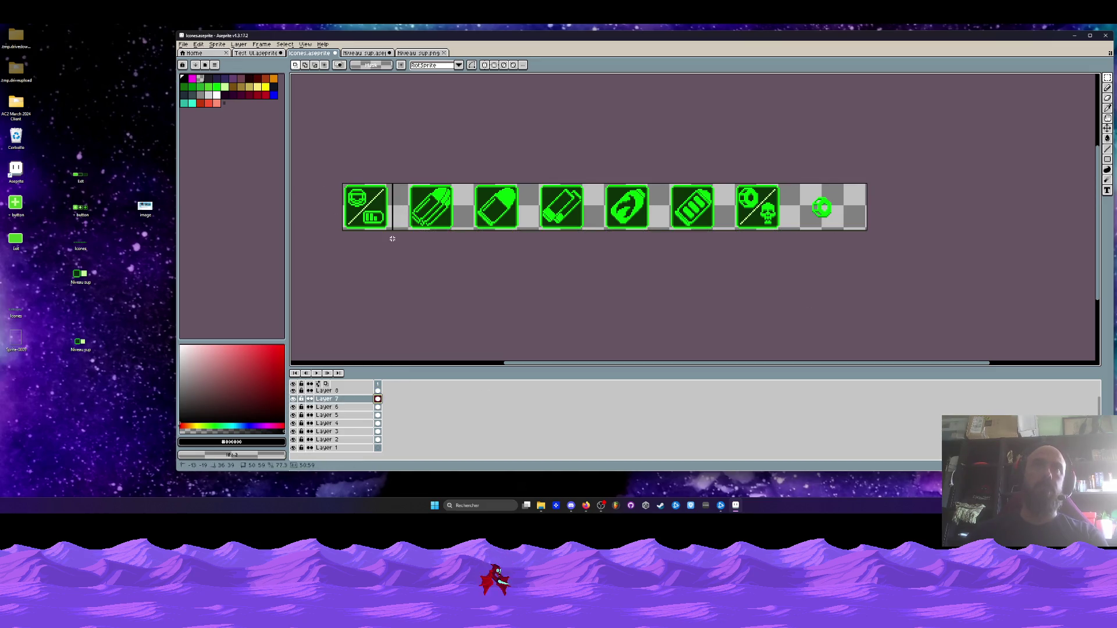
pyautogui.click(378, 406)
pyautogui.moveTo(326, 139); pyautogui.dragTo(477, 247)
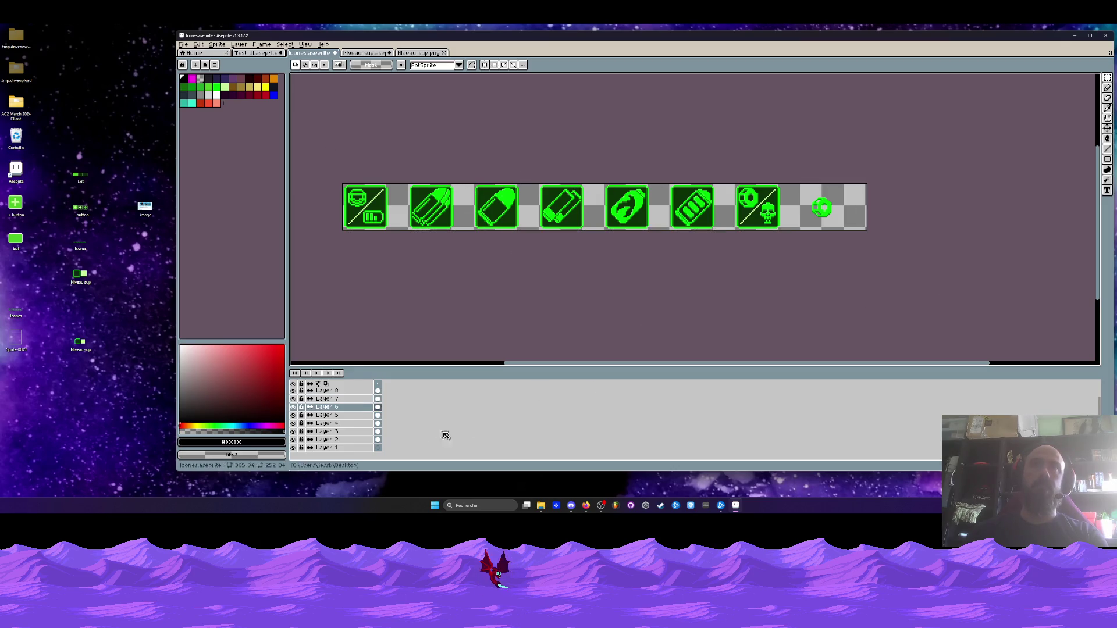
pyautogui.click(377, 415)
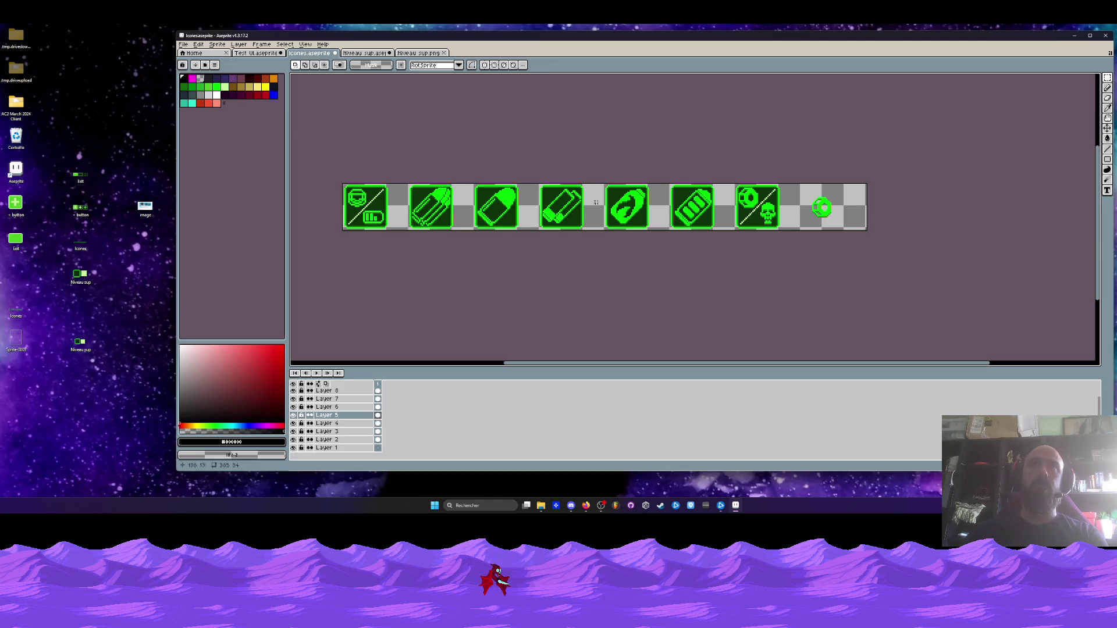
pyautogui.click(377, 423)
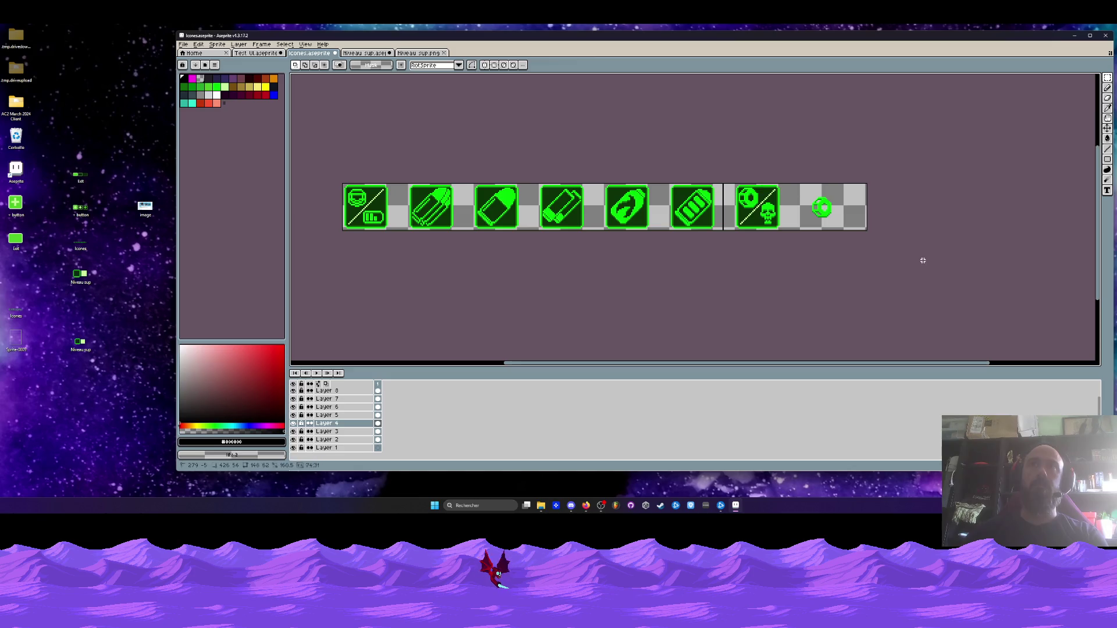
pyautogui.click(377, 432)
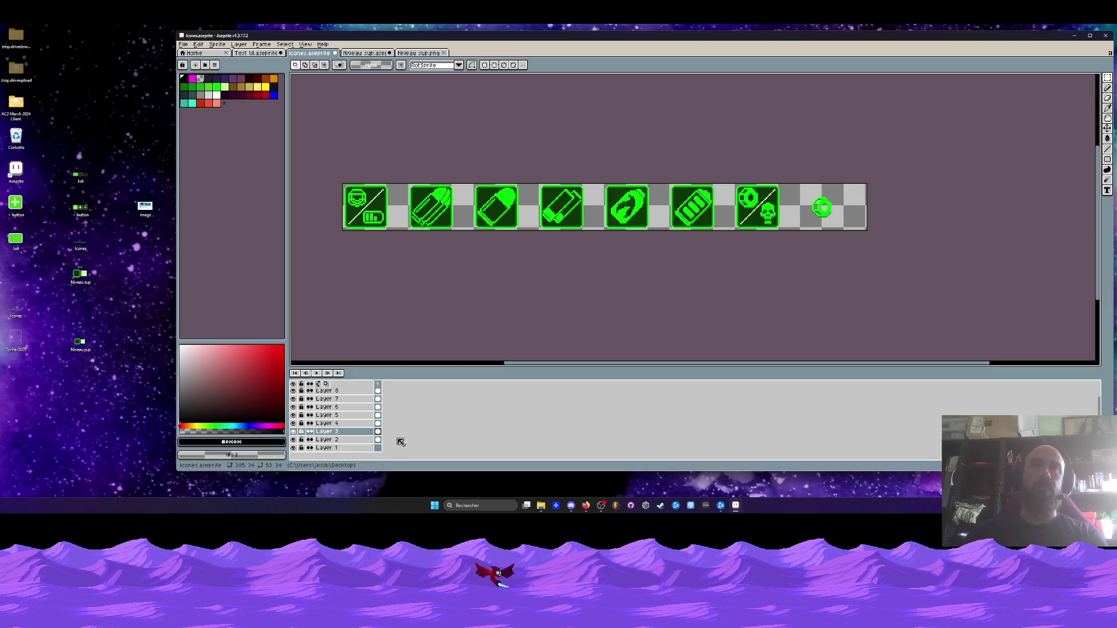
pyautogui.click(377, 440)
# - Flatten visible layers into a new Flattened layer, then toggle all layer eyes off and on
pyautogui.hotkey('ctrl', 'shift', 'd')
pyautogui.hotkey('ctrl', 'd')
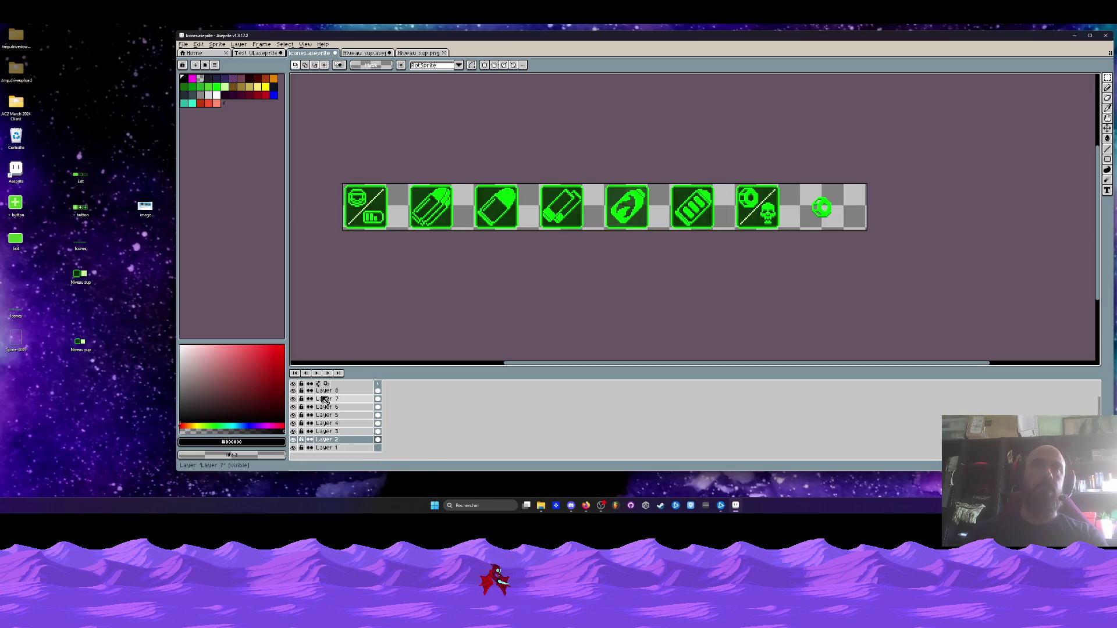
pyautogui.hotkey('ctrl', 'shift', 'e')
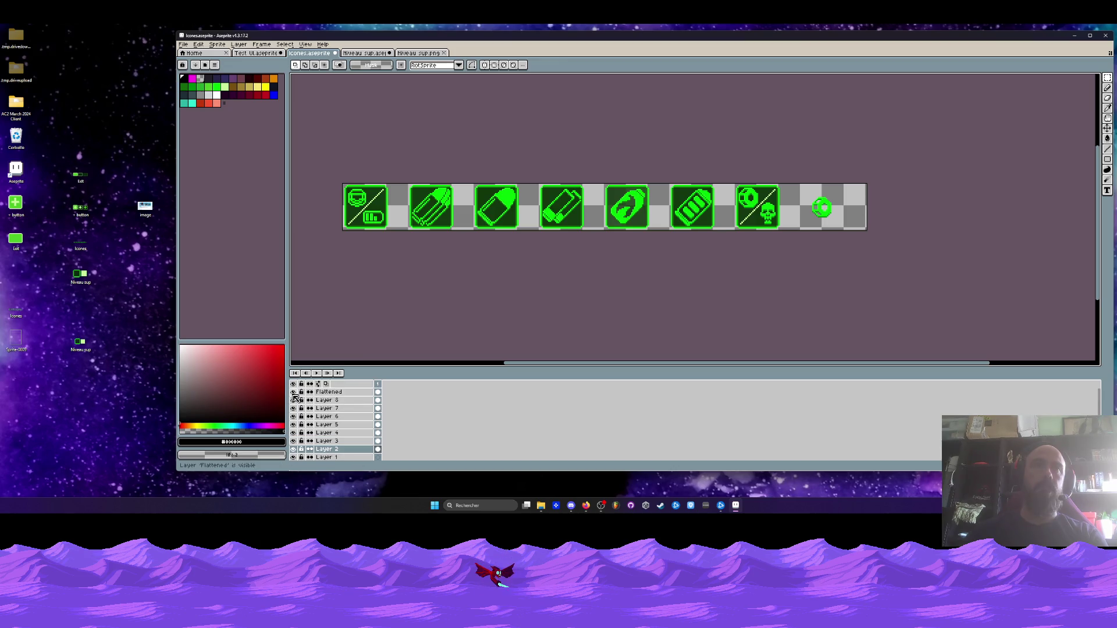
pyautogui.click(294, 393)
pyautogui.moveTo(296, 402); pyautogui.dragTo(297, 459)
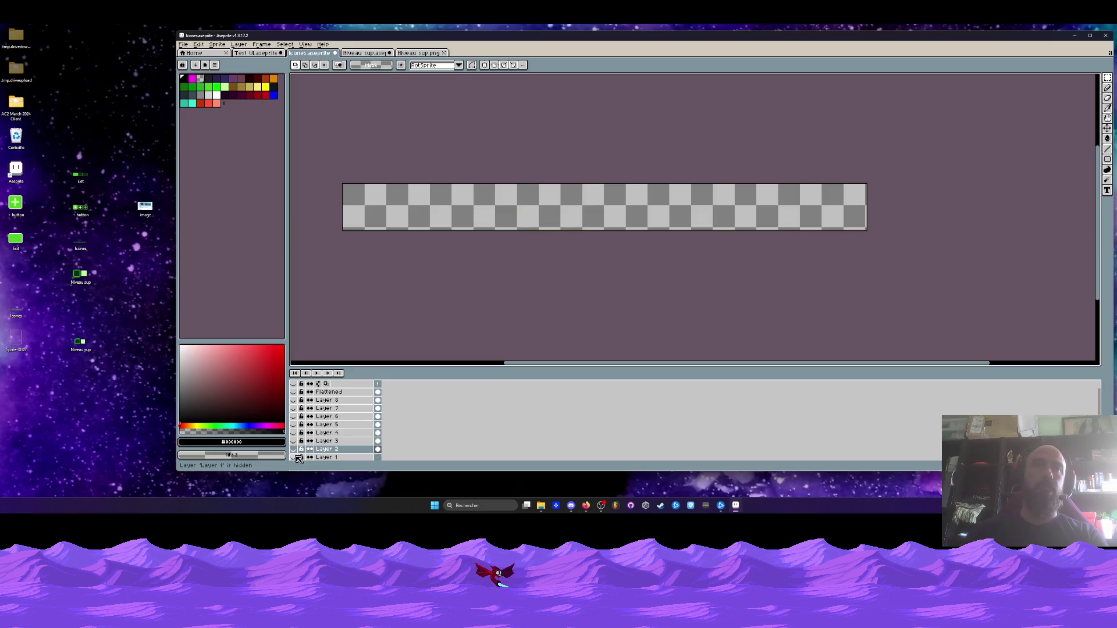
pyautogui.click(294, 400)
pyautogui.moveTo(296, 395); pyautogui.dragTo(300, 461)
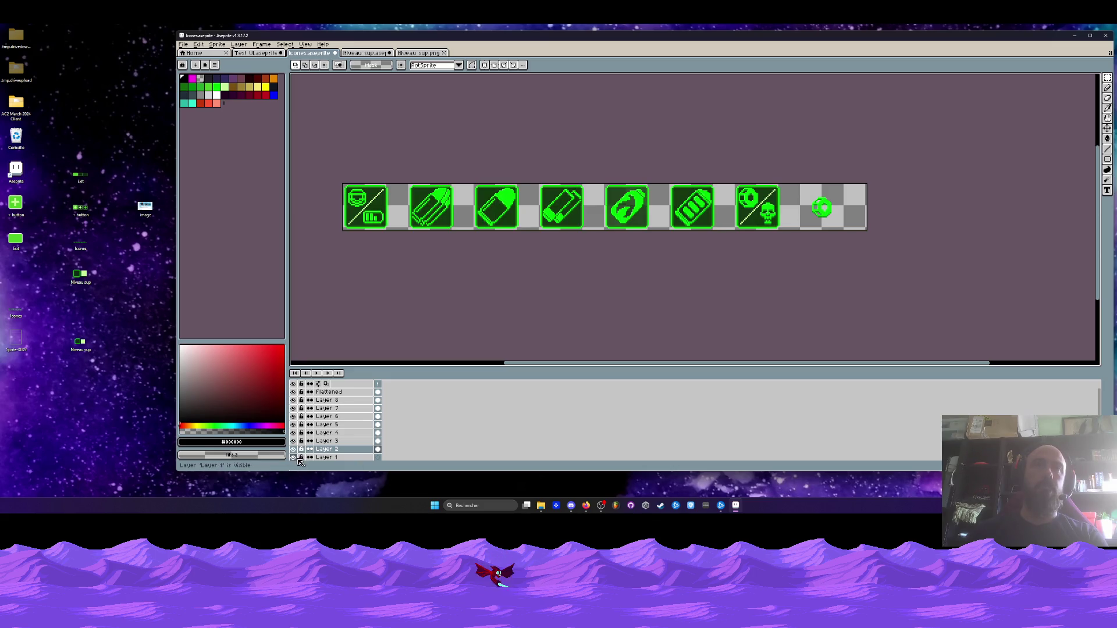
# - Hide Layers 7–2 and the Flattened layer, then move Layer 7's pencil icon onto the first tile
pyautogui.click(294, 401)
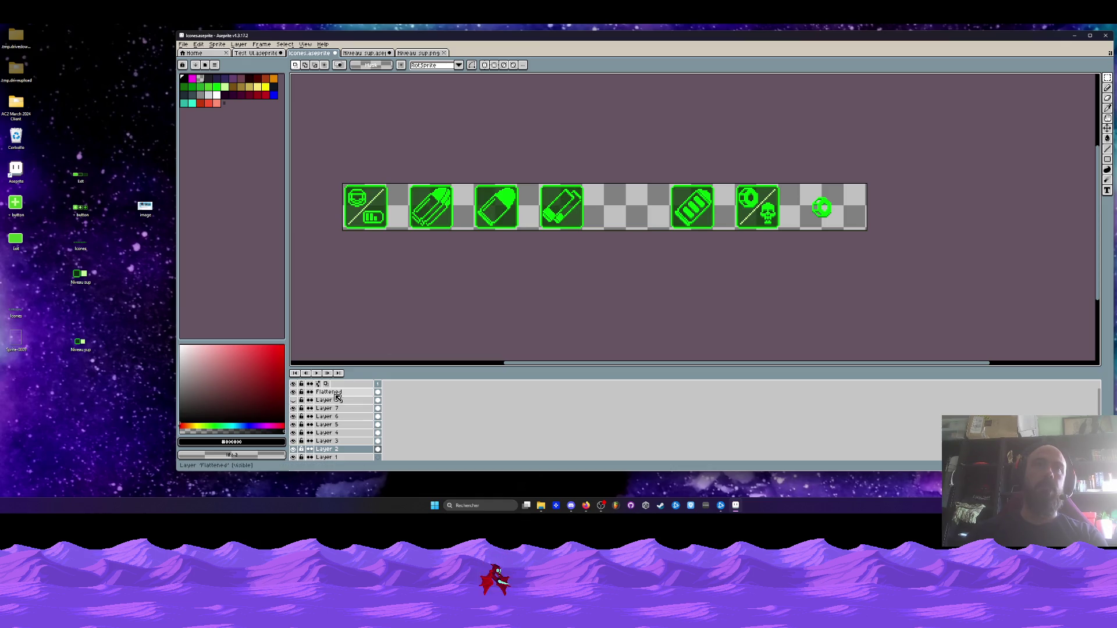
pyautogui.click(294, 400)
pyautogui.moveTo(294, 409); pyautogui.dragTo(298, 451)
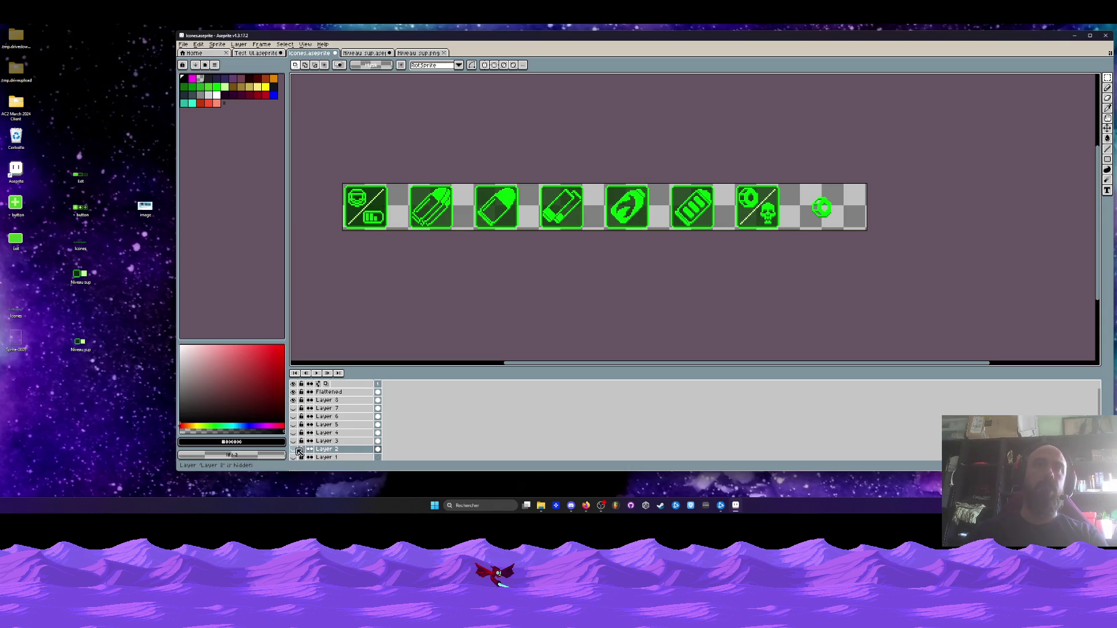
pyautogui.scroll(2, 397, 257)
pyautogui.click(293, 391)
pyautogui.press('-')
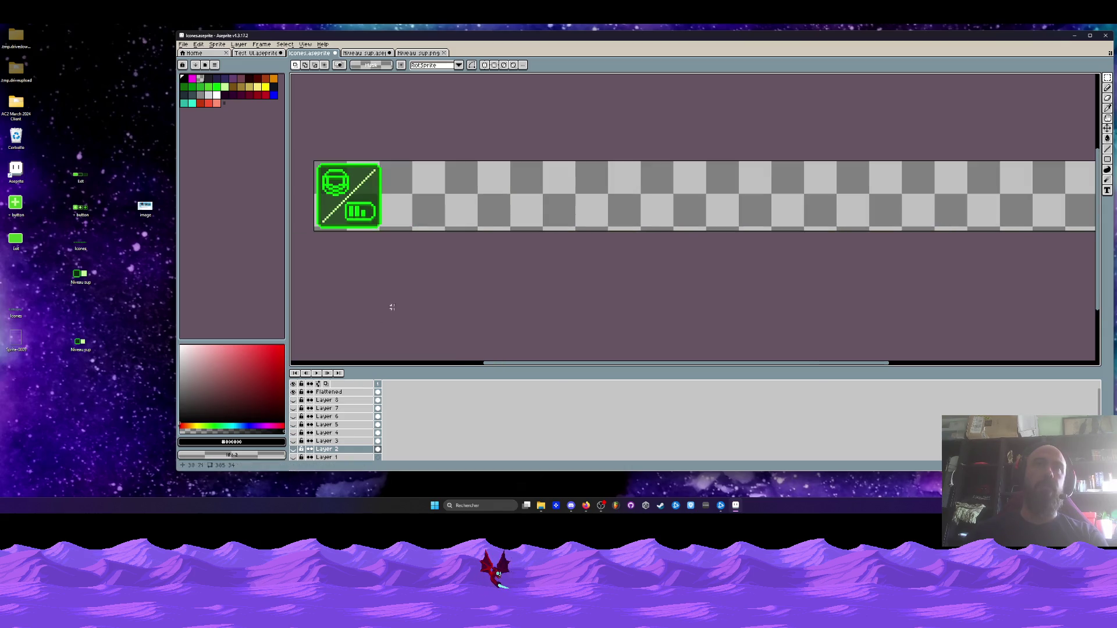
pyautogui.click(293, 409)
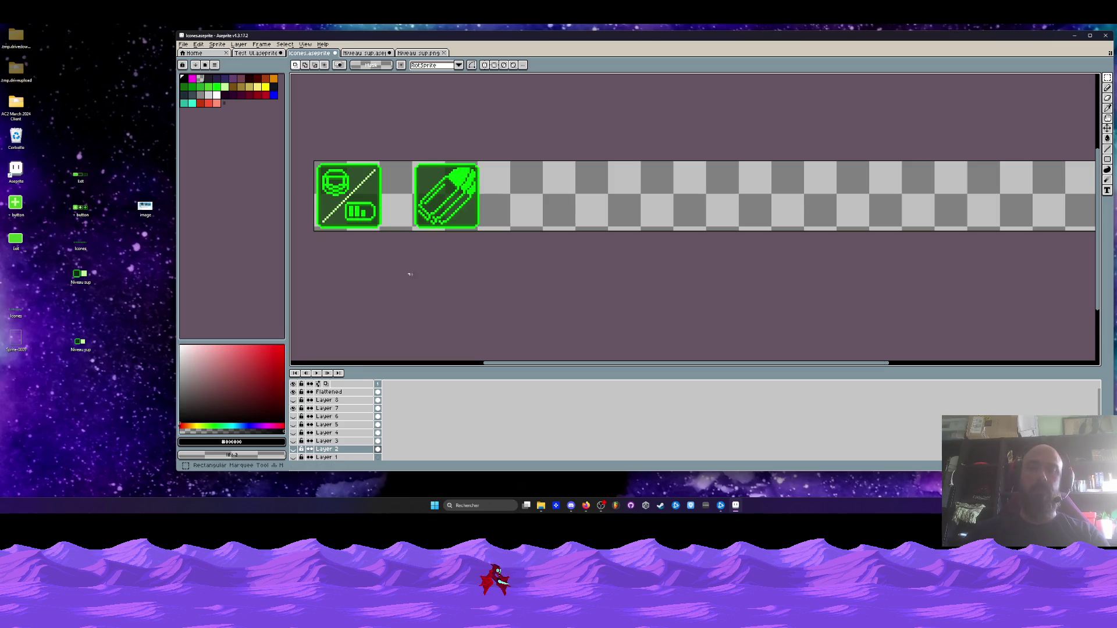
pyautogui.moveTo(477, 235); pyautogui.dragTo(532, 246)
pyautogui.scroll(1, 532, 246)
pyautogui.click(326, 408)
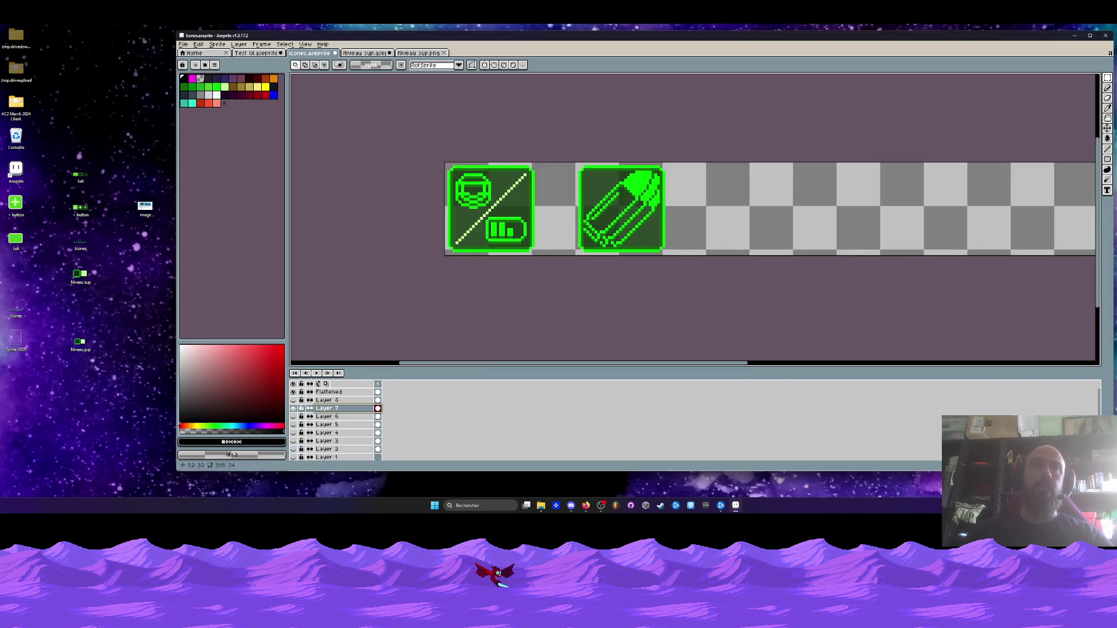
pyautogui.scroll(1, 693, 263)
pyautogui.moveTo(643, 250); pyautogui.dragTo(459, 249)
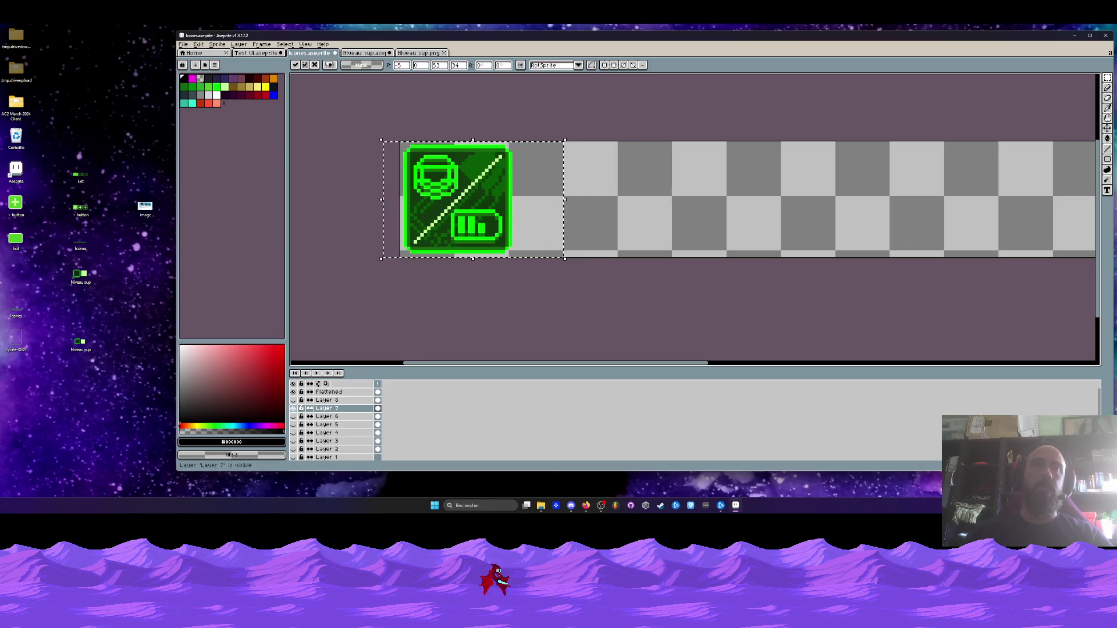
# - Move Layer 6's eraser icon onto the first tile
pyautogui.click(294, 416)
pyautogui.moveTo(684, 141)
pyautogui.mouseDown()
pyautogui.moveTo(768, 167)
pyautogui.moveTo(874, 258)
pyautogui.mouseUp()
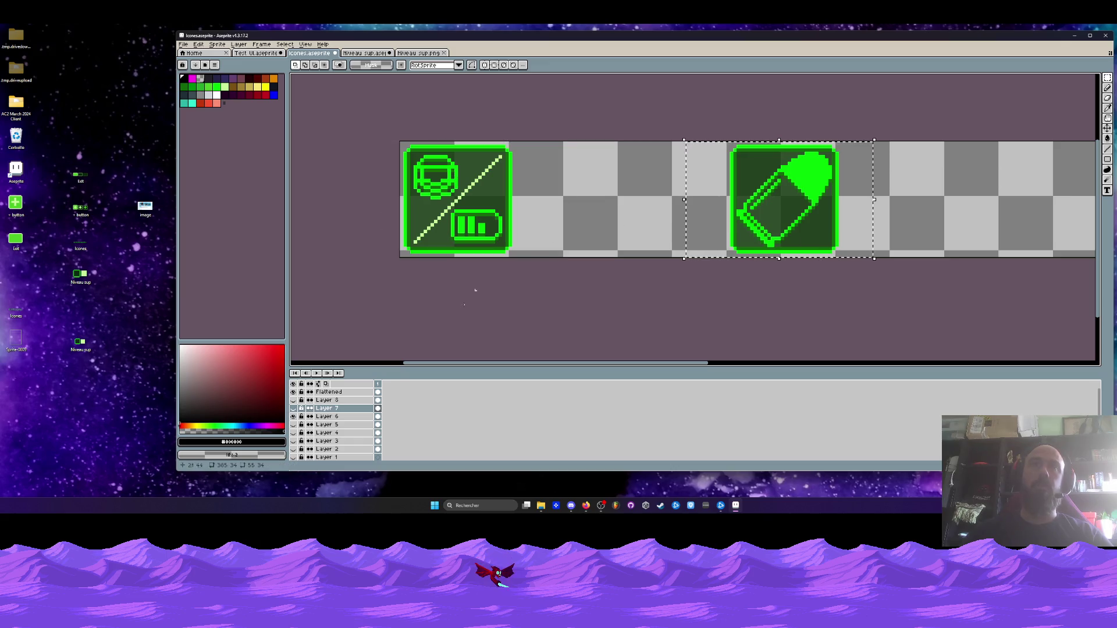
pyautogui.click(378, 416)
pyautogui.moveTo(810, 229); pyautogui.dragTo(480, 230)
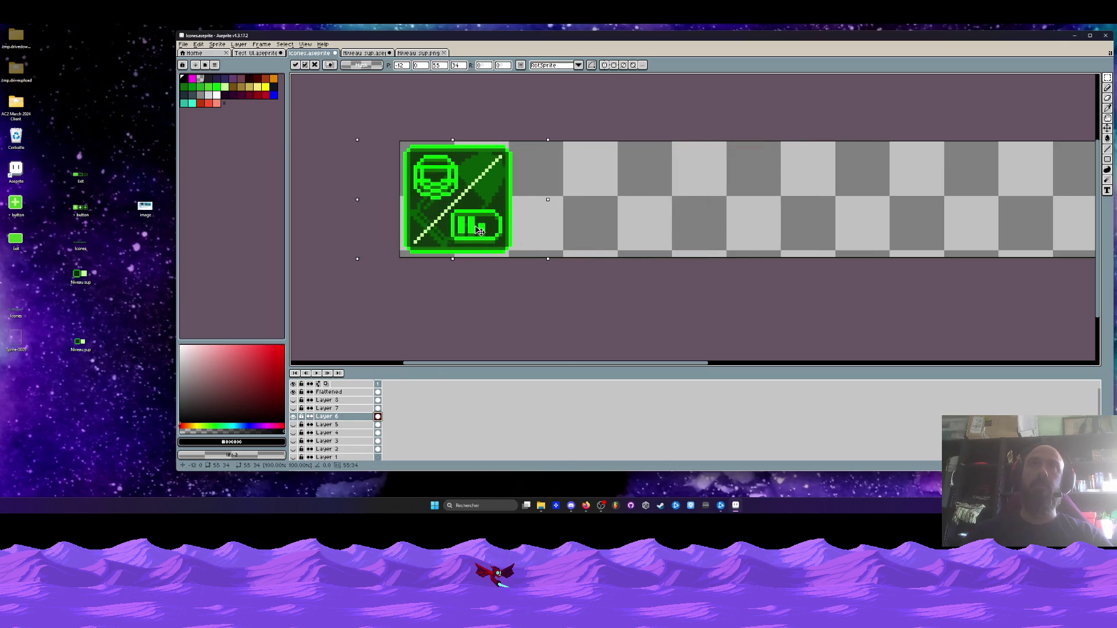
pyautogui.click(486, 318)
# - Show Layer 5 and move its icon onto the first tile
pyautogui.click(293, 425)
pyautogui.click(293, 417)
pyautogui.click(326, 424)
pyautogui.hotkey('ctrl', 'shift', 'd')
pyautogui.moveTo(987, 238); pyautogui.dragTo(500, 238)
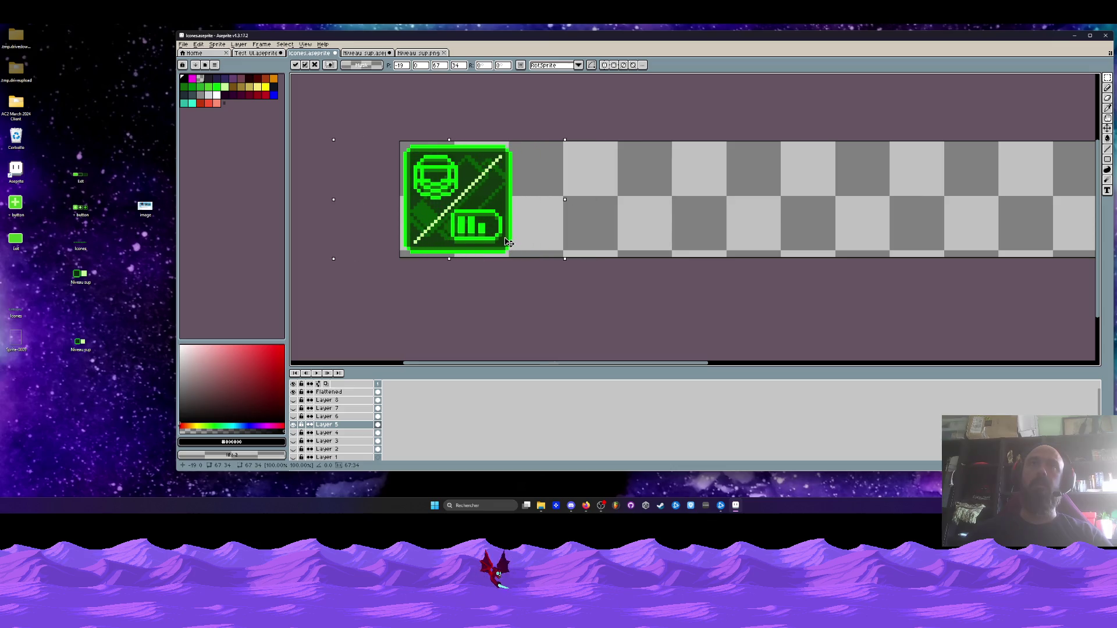
pyautogui.scroll(-2, 512, 235)
pyautogui.click(431, 418)
# - Move Layer 4's battery icon onto the first tile
pyautogui.click(293, 425)
pyautogui.click(293, 433)
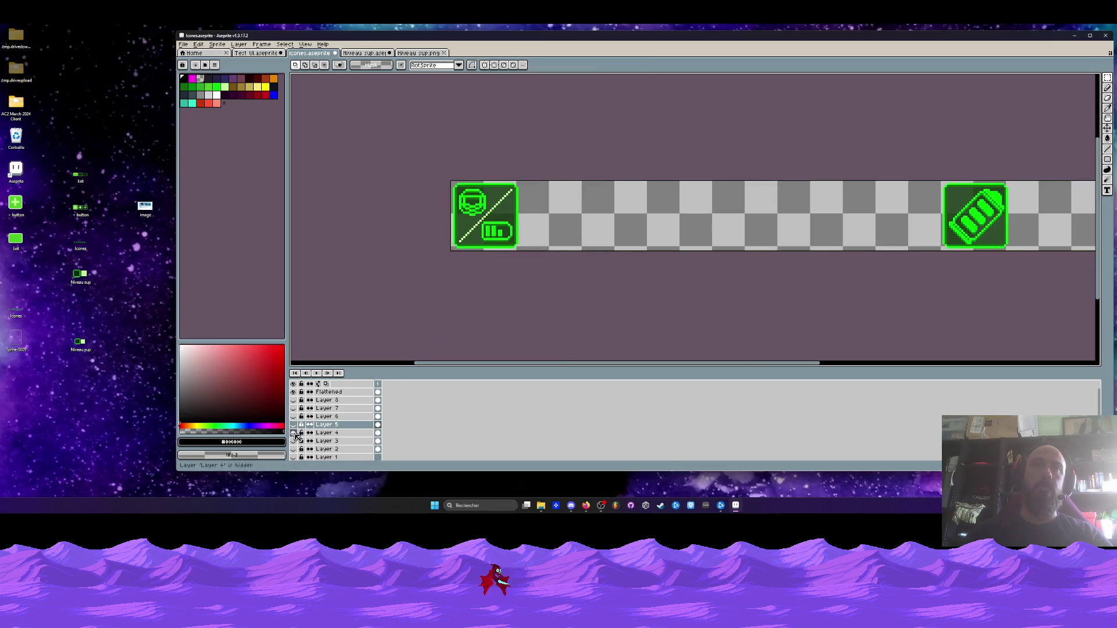
pyautogui.click(377, 433)
pyautogui.moveTo(1005, 241); pyautogui.dragTo(518, 241)
pyautogui.scroll(-1, 514, 241)
pyautogui.click(293, 441)
# - Move Layer 3's skull icon onto the first tile, then undo that move
pyautogui.click(294, 441)
pyautogui.click(378, 441)
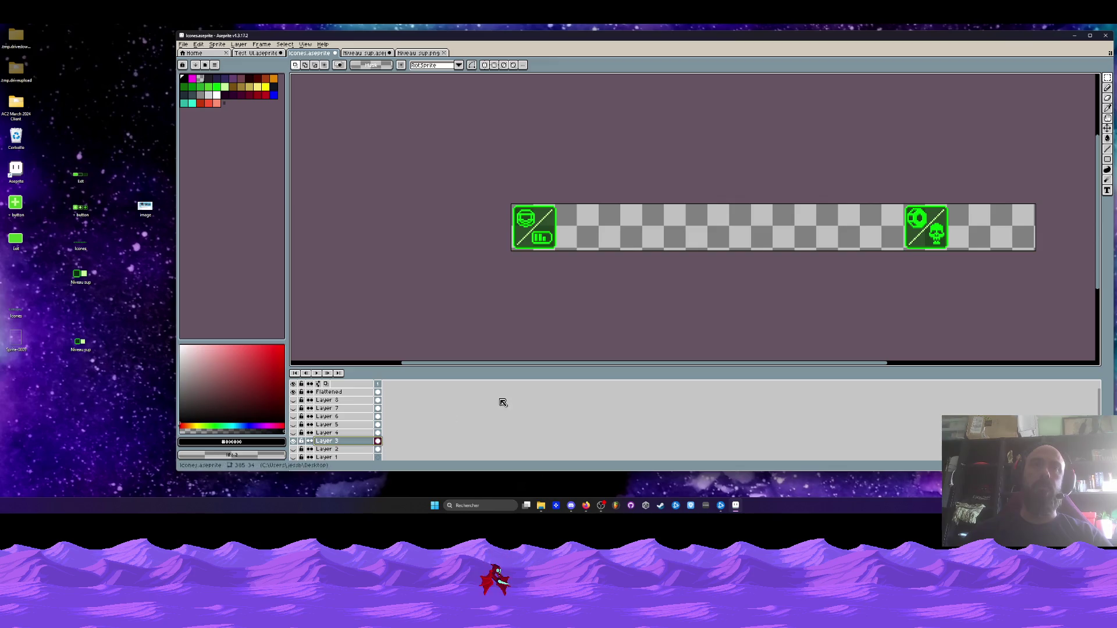
pyautogui.moveTo(931, 243)
pyautogui.mouseDown()
pyautogui.moveTo(592, 251)
pyautogui.moveTo(548, 237)
pyautogui.mouseUp()
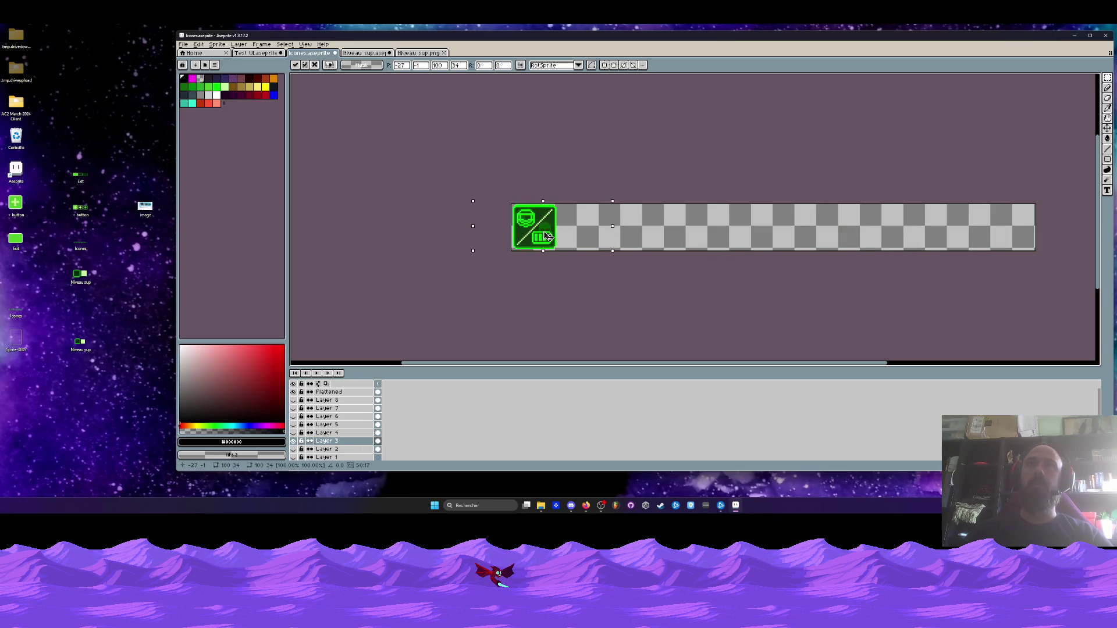
pyautogui.press('Return')
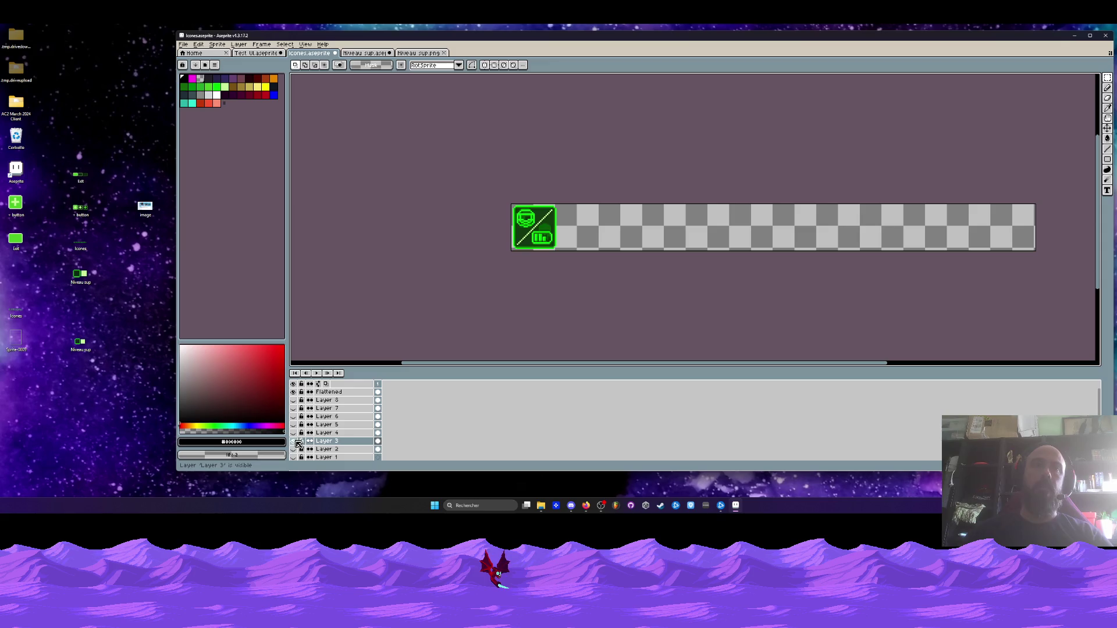
pyautogui.hotkey('ctrl', 'z')
# - Move Layer 2's icon onto the first tile and commit it
pyautogui.click(379, 449)
pyautogui.moveTo(991, 229); pyautogui.dragTo(541, 235)
pyautogui.scroll(1, 541, 236)
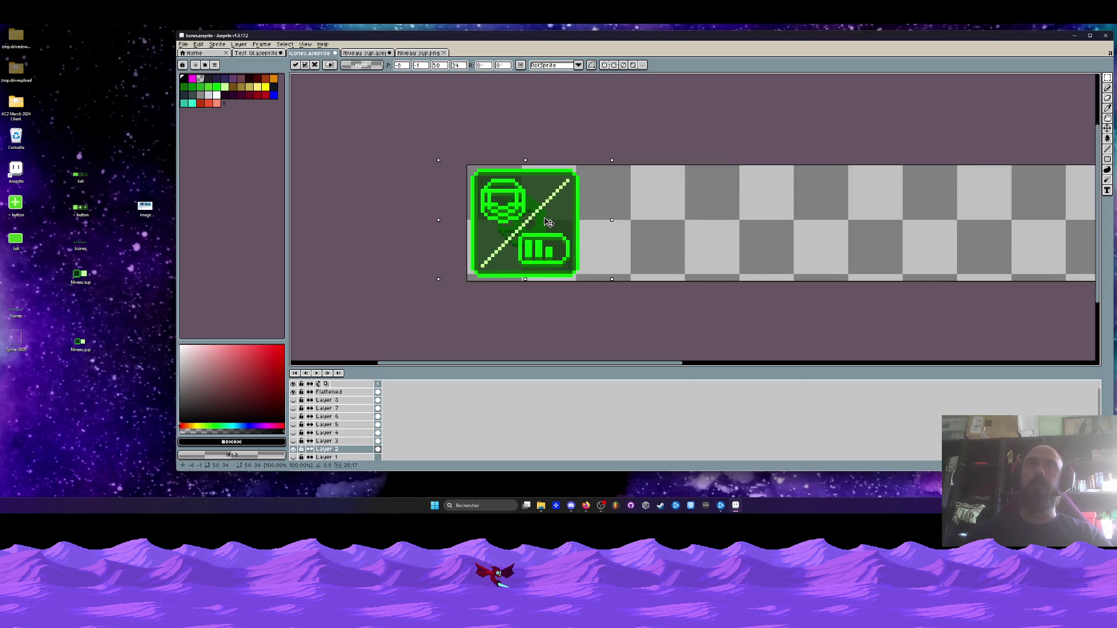
pyautogui.press('Return')
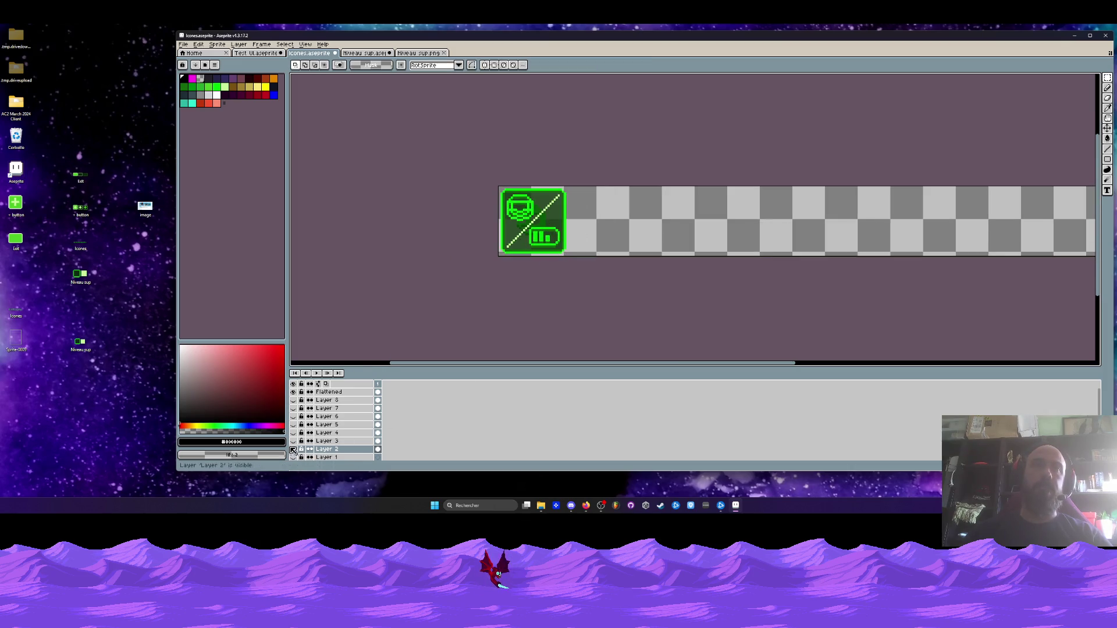
# - Toggle the Flattened layer's visibility and reveal Layer 8's contents
pyautogui.click(294, 392)
pyautogui.click(295, 392)
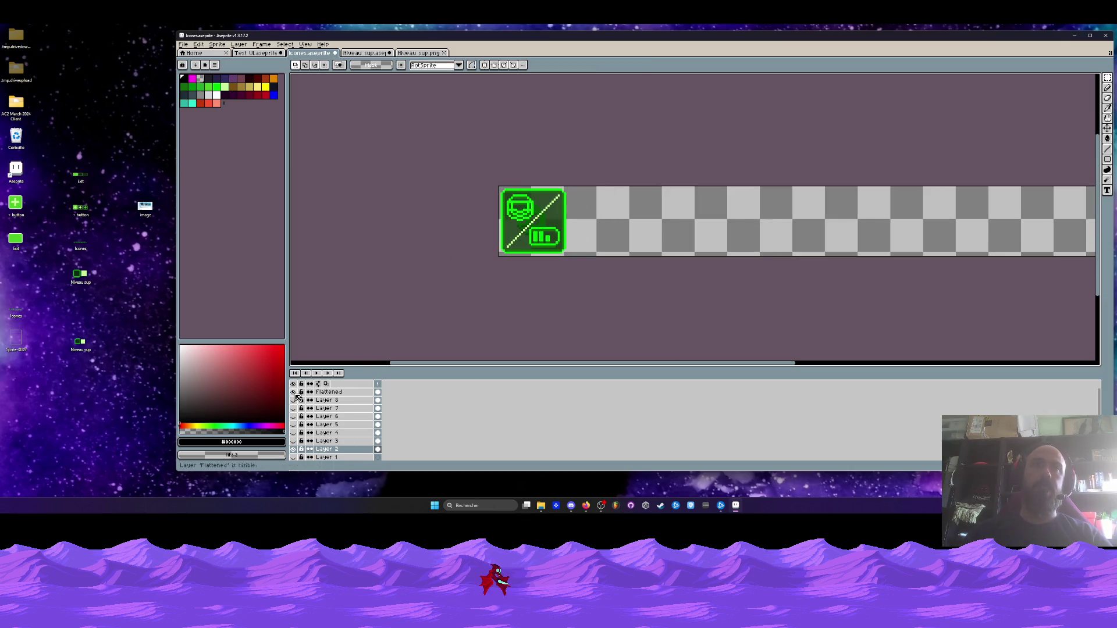
pyautogui.click(294, 392)
pyautogui.click(294, 400)
pyautogui.click(294, 400)
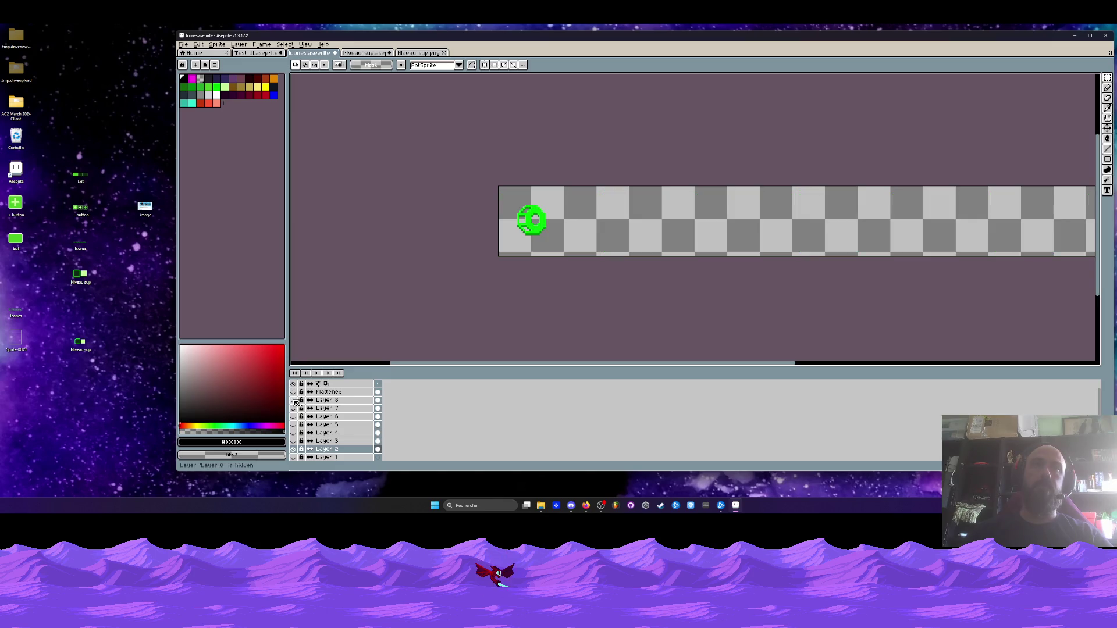
# - Move Layer 8 to the bottom of the stack and preview each layer's icon individually
pyautogui.moveTo(353, 403); pyautogui.dragTo(329, 460)
pyautogui.click(293, 440)
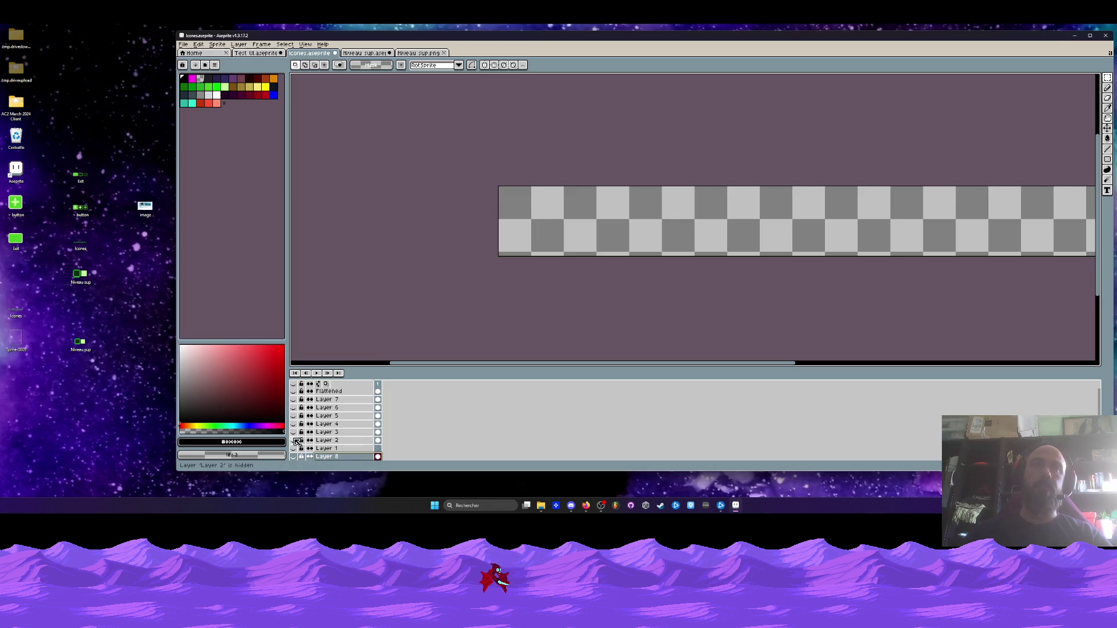
pyautogui.click(293, 391)
pyautogui.click(293, 392)
pyautogui.click(293, 408)
pyautogui.click(293, 408)
pyautogui.click(293, 408)
pyautogui.click(294, 408)
pyautogui.click(294, 417)
pyautogui.click(293, 417)
pyautogui.click(294, 424)
pyautogui.click(294, 425)
pyautogui.click(294, 433)
pyautogui.click(294, 433)
pyautogui.click(293, 441)
pyautogui.click(294, 433)
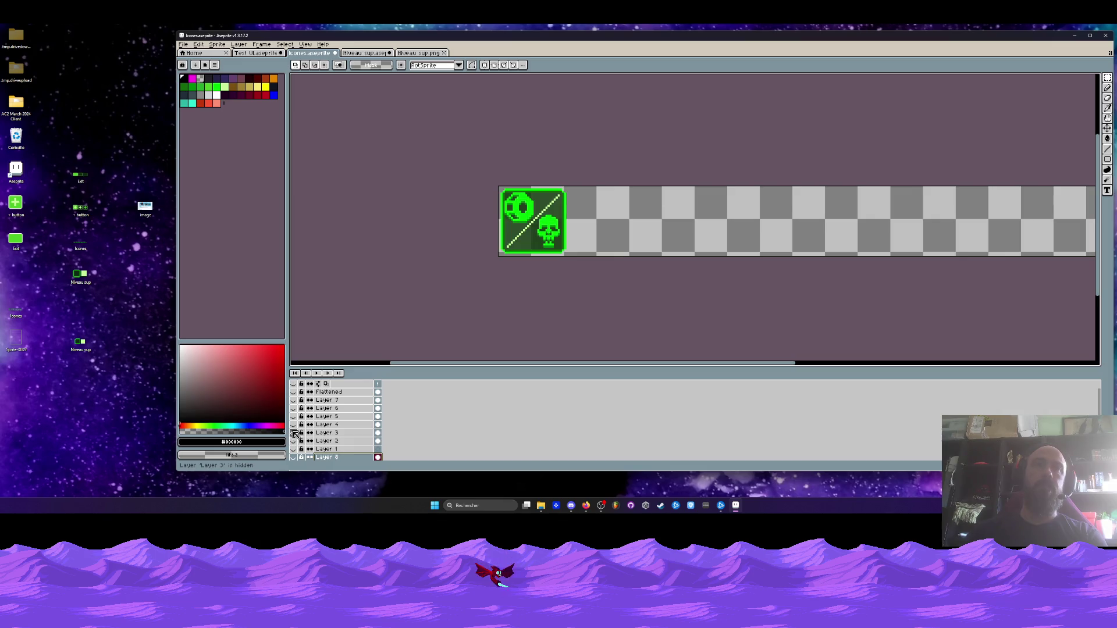
pyautogui.click(294, 433)
# - Preview Layers 7 through 4 one at a time again, then show Layer 8's icon strip
pyautogui.click(294, 392)
pyautogui.click(294, 392)
pyautogui.click(294, 401)
pyautogui.click(293, 400)
pyautogui.click(293, 408)
pyautogui.click(294, 409)
pyautogui.click(294, 417)
pyautogui.click(294, 416)
pyautogui.click(294, 425)
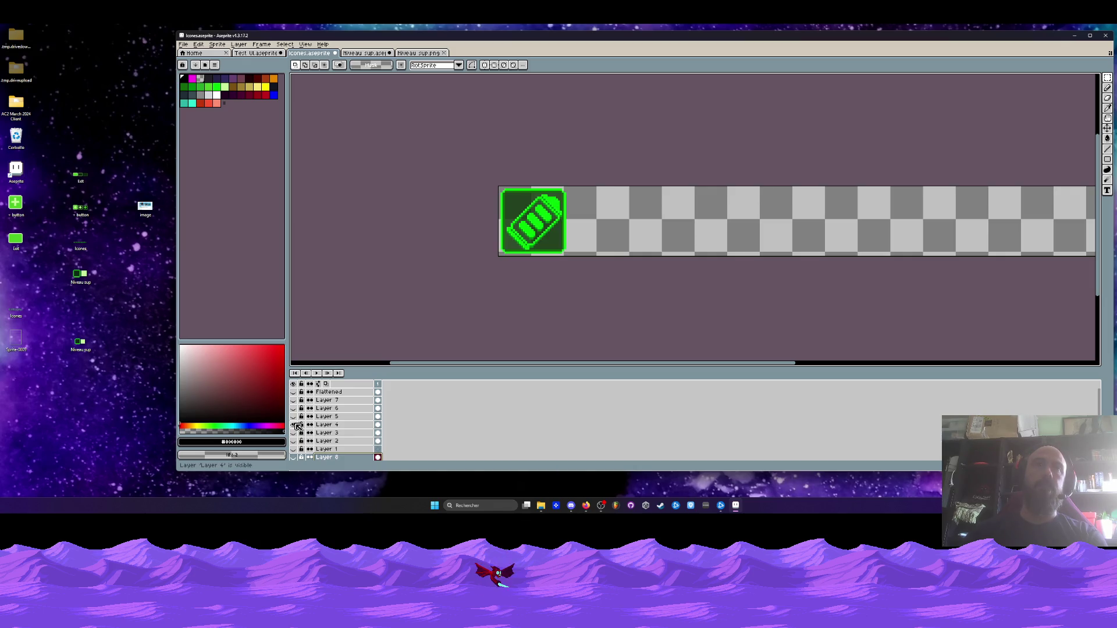
pyautogui.click(295, 424)
pyautogui.click(295, 457)
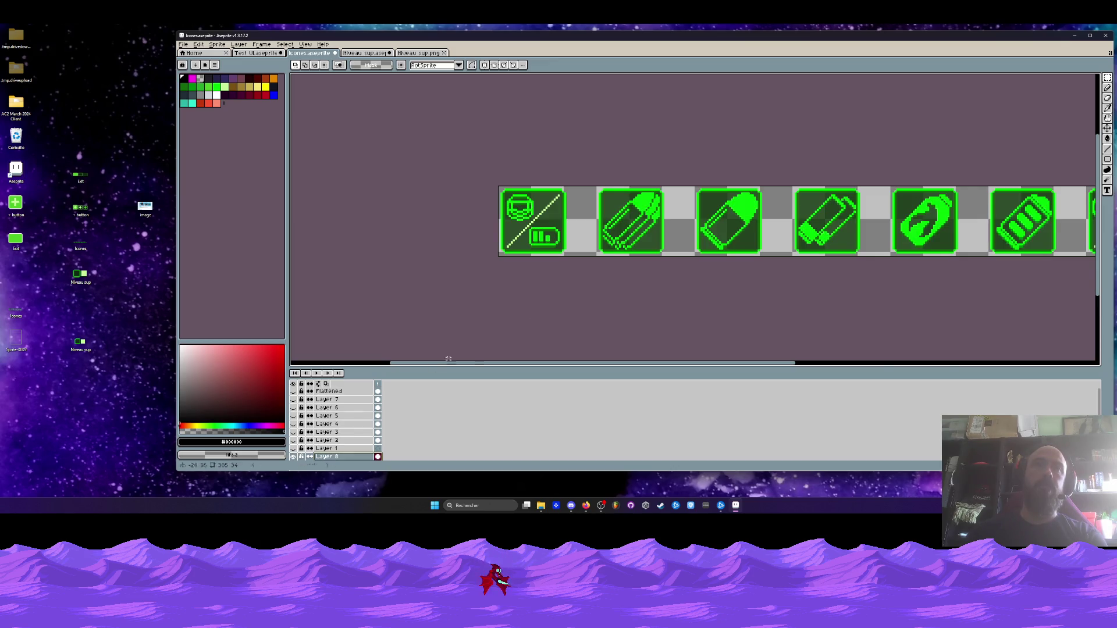
# - Clear the extra icons from Layer 8 and place it between Layers 5 and 4
pyautogui.scroll(-3, 540, 257)
pyautogui.press('Delete')
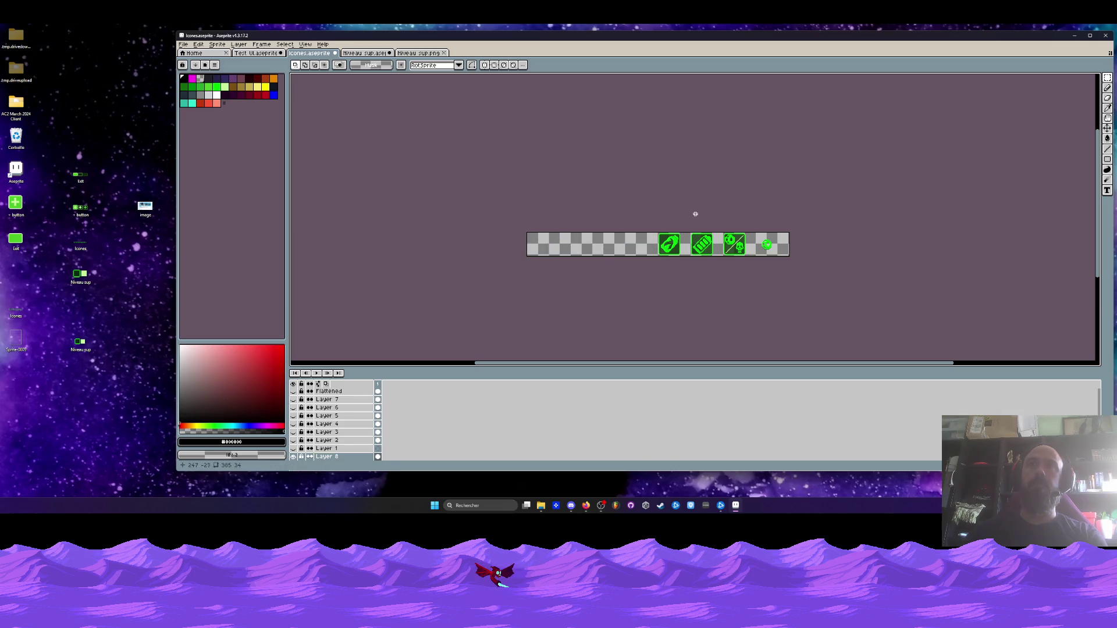
pyautogui.press('Delete')
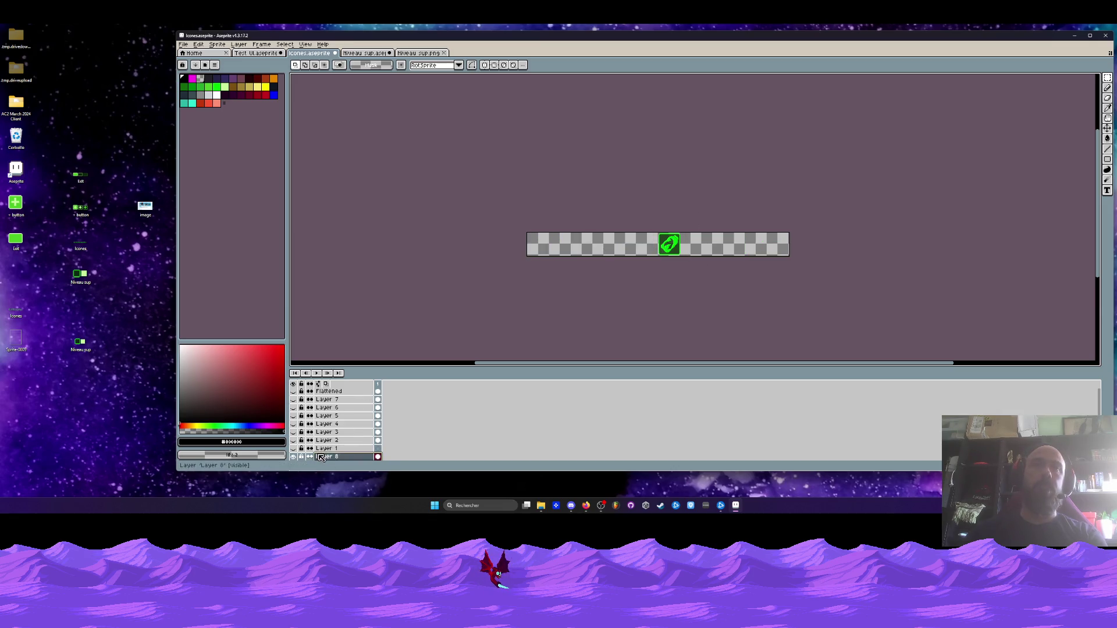
pyautogui.moveTo(323, 458)
pyautogui.mouseDown()
pyautogui.moveTo(320, 399)
pyautogui.moveTo(319, 420)
pyautogui.mouseUp()
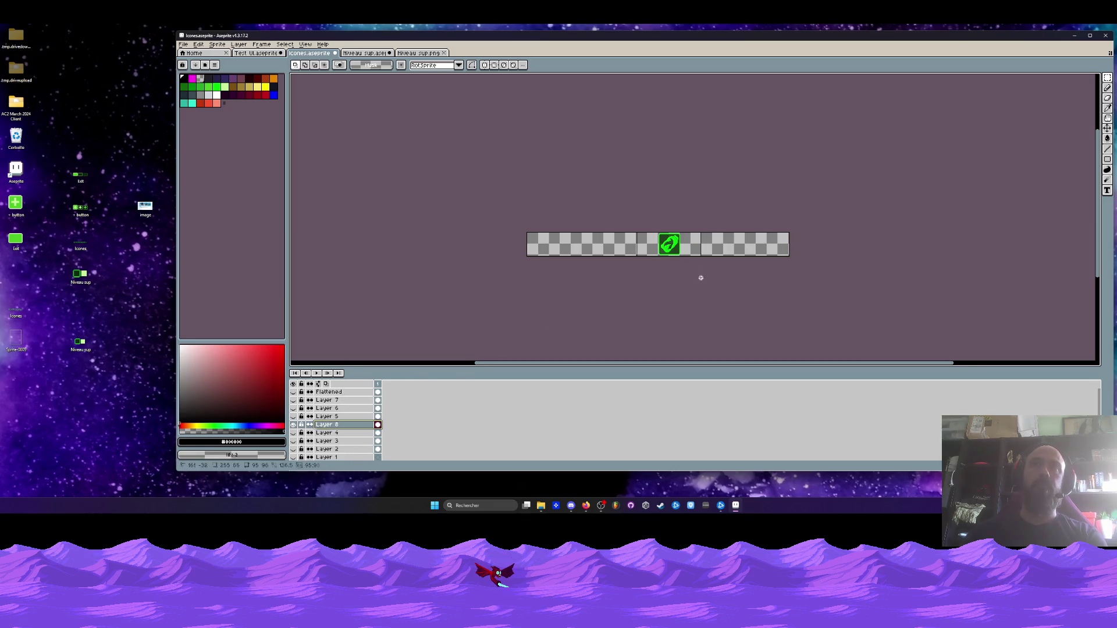
# - Paste the copied icon onto Layer 8 and move it to the strip's left end
pyautogui.scroll(1, 701, 278)
pyautogui.hotkey('ctrl', 'v')
pyautogui.moveTo(663, 238); pyautogui.dragTo(418, 246)
pyautogui.scroll(1, 435, 253)
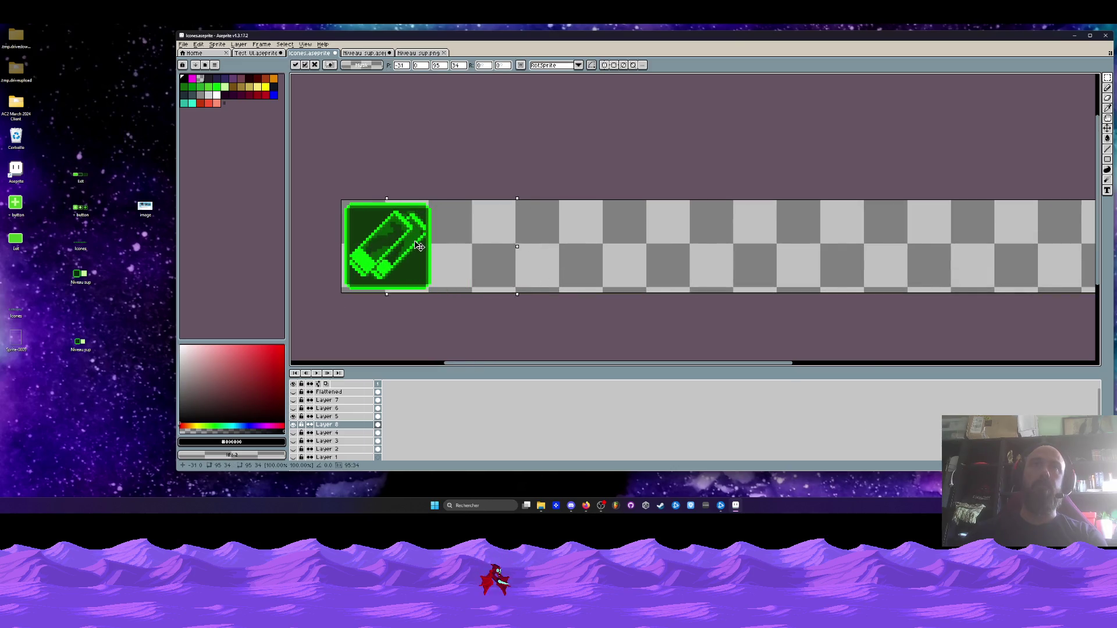
pyautogui.scroll(-1, 418, 282)
pyautogui.press('Return')
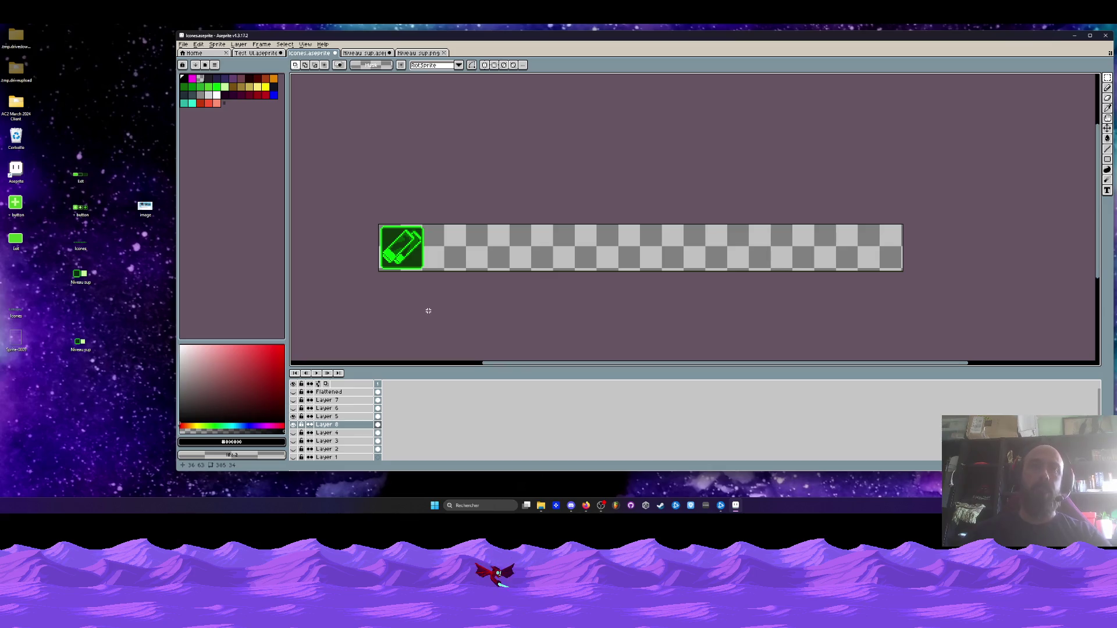
# - In Canvas Size, pull the right edge in to leave 33×34 pending
pyautogui.hotkey('ctrl', 'alt', 'c')
pyautogui.scroll(1, 432, 251)
pyautogui.moveTo(903, 249); pyautogui.dragTo(419, 249)
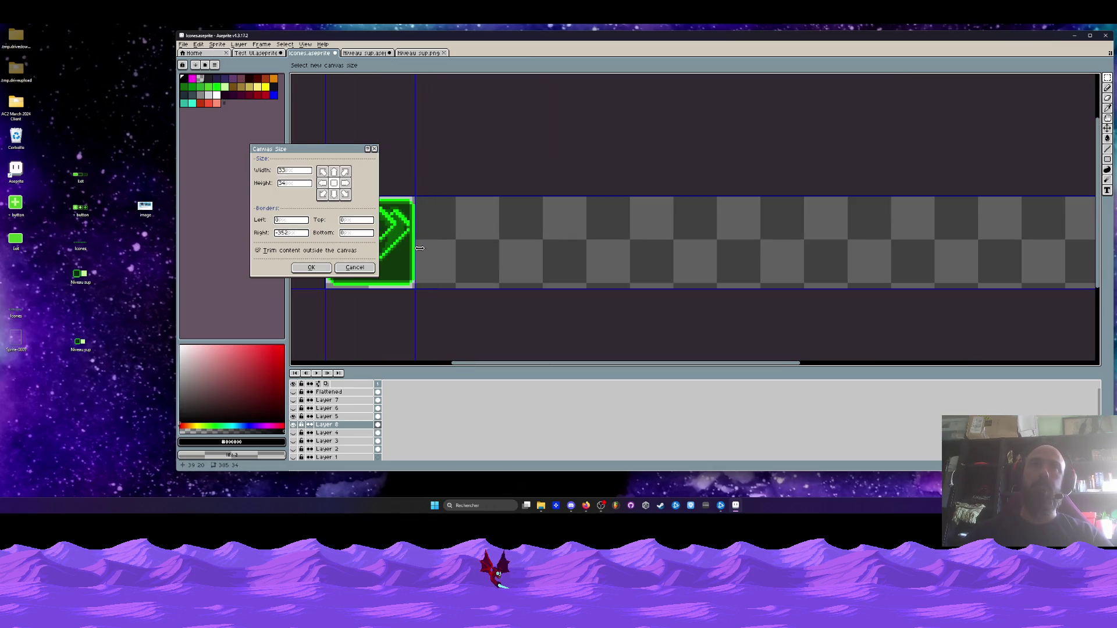
# - Crop the canvas to one 34×34 icon, then preview the Flattened, pencil and eraser layer icons
pyautogui.click(312, 268)
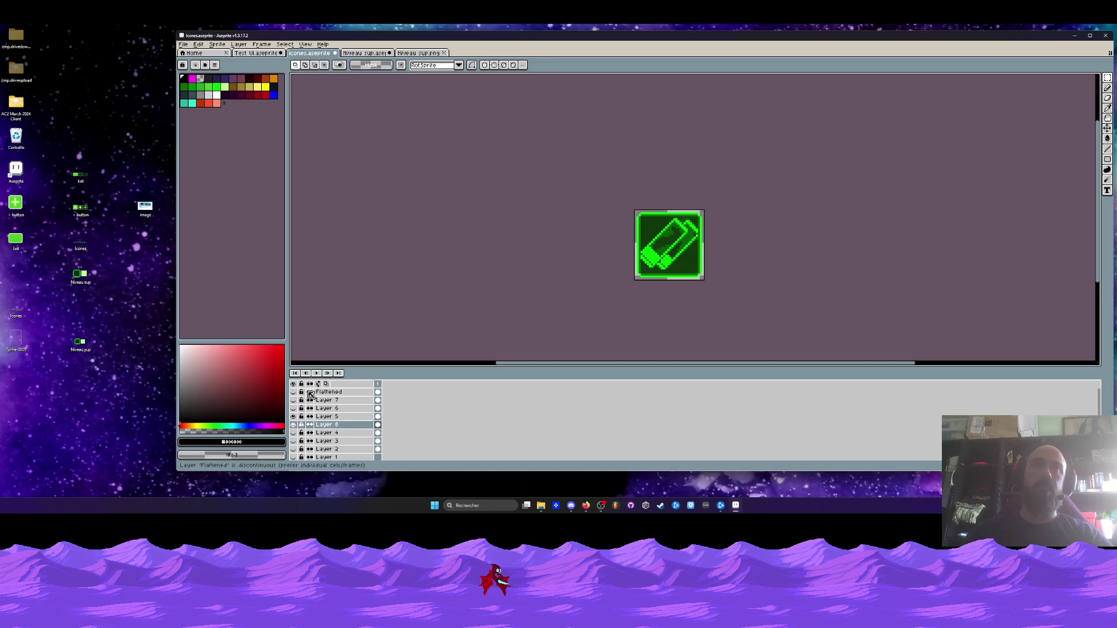
pyautogui.click(294, 425)
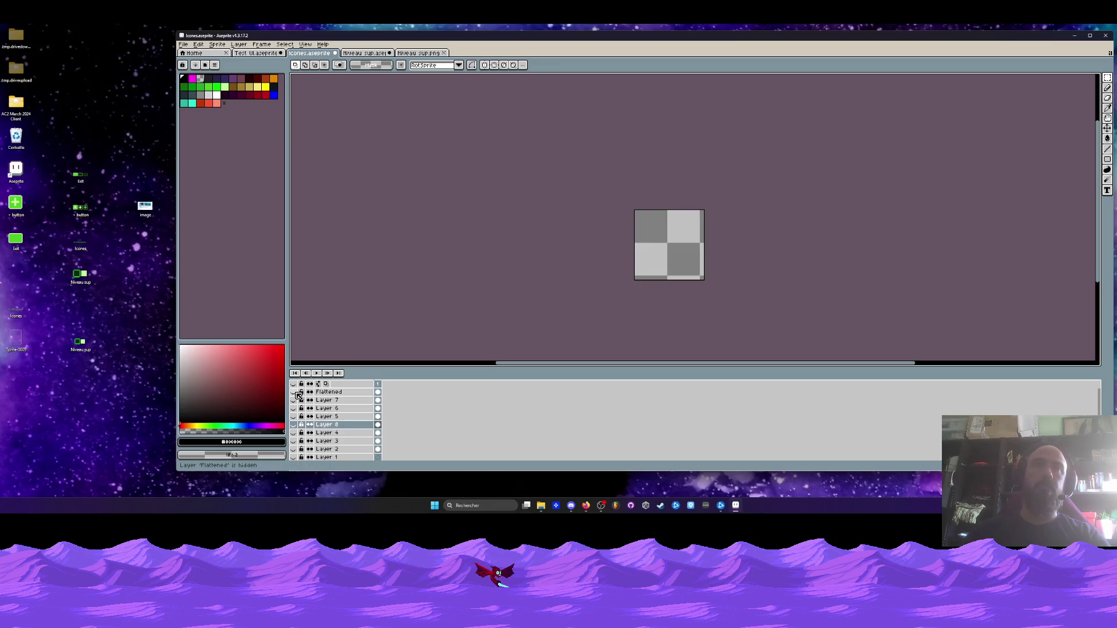
pyautogui.doubleClick(338, 394)
pyautogui.click(293, 392)
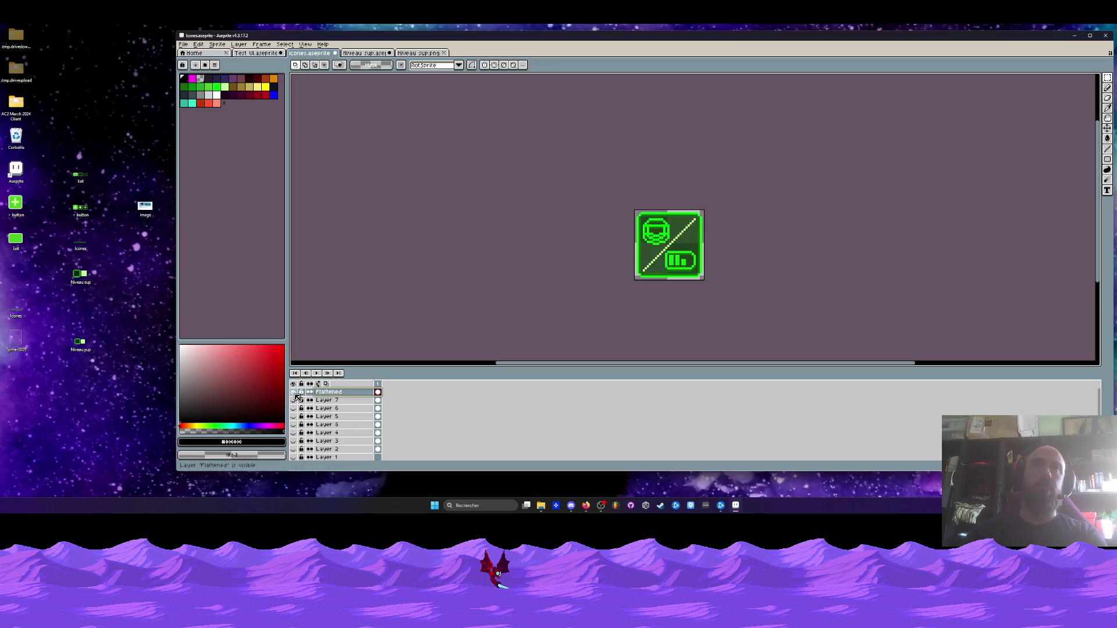
pyautogui.click(293, 393)
pyautogui.click(293, 400)
pyautogui.click(294, 401)
pyautogui.click(293, 409)
pyautogui.click(293, 408)
pyautogui.click(293, 416)
pyautogui.click(294, 416)
# - Preview the bottle, battery, skull and Layer 2 icons by toggling each layer's visibility
pyautogui.click(293, 424)
pyautogui.click(294, 425)
pyautogui.click(293, 433)
pyautogui.click(294, 433)
pyautogui.click(293, 441)
pyautogui.click(293, 441)
pyautogui.click(293, 449)
pyautogui.click(293, 450)
# - Delete Layer 1 and make all remaining layers visible again
pyautogui.scroll(-1, 321, 452)
pyautogui.click(322, 452)
pyautogui.press('Delete')
pyautogui.click(296, 386)
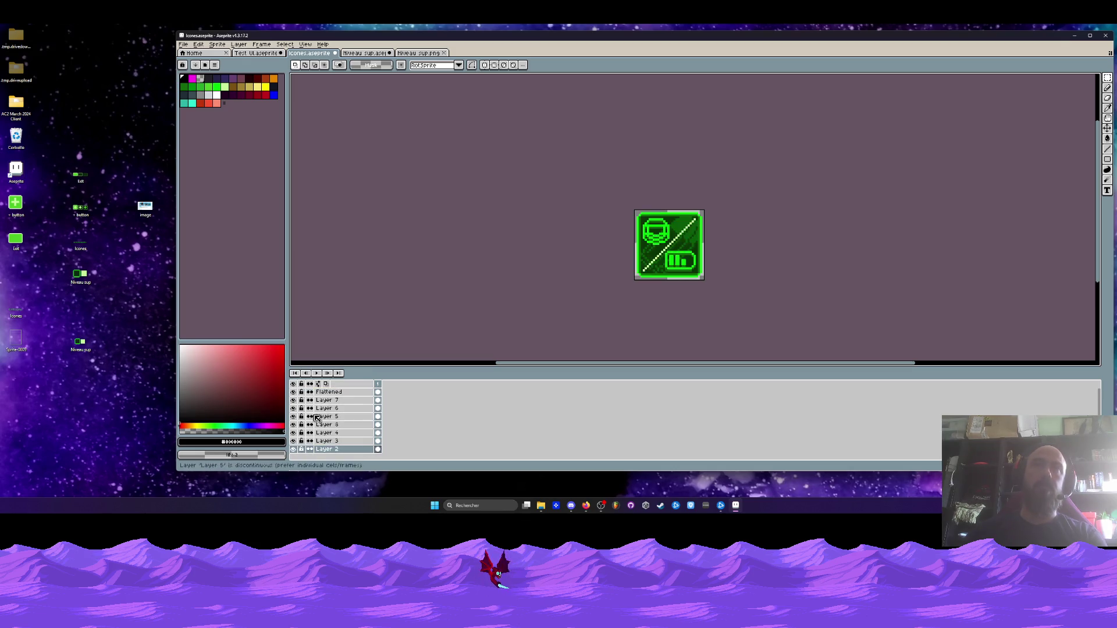
pyautogui.click(199, 44)
pyautogui.click(183, 44)
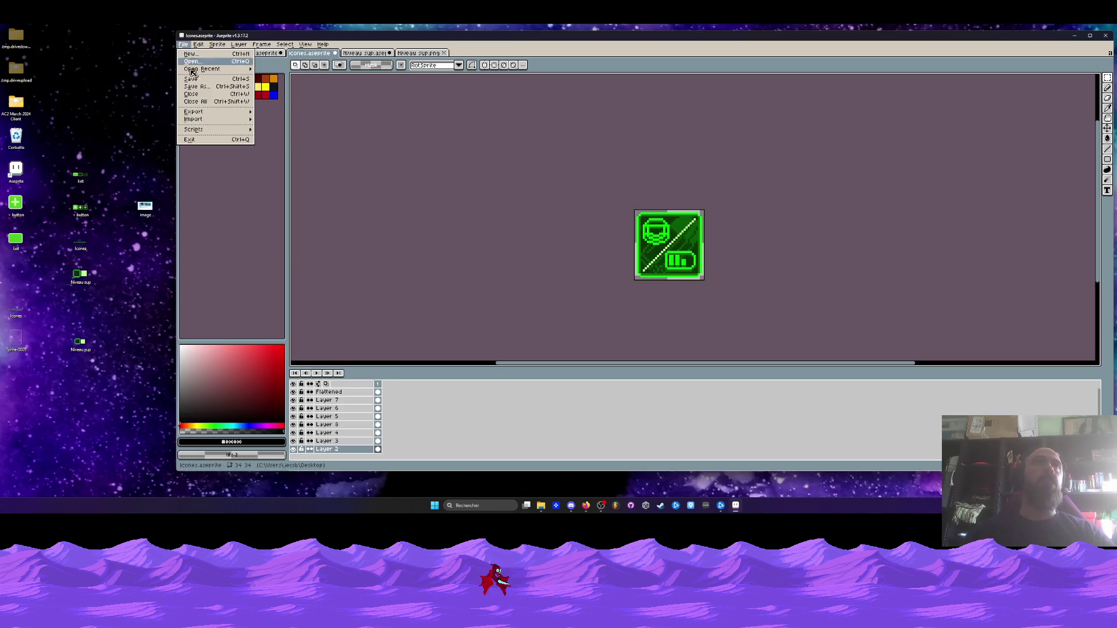
# - Export a sprite sheet with Split Layers ticked, overwriting the existing Icones.png
pyautogui.moveTo(243, 108)
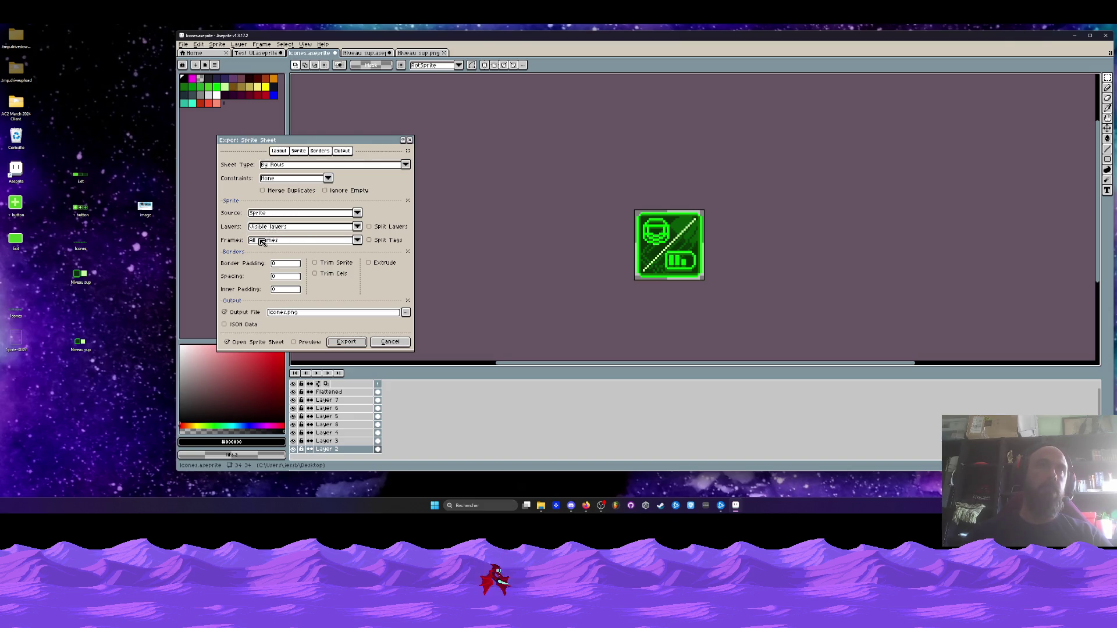
pyautogui.click(378, 227)
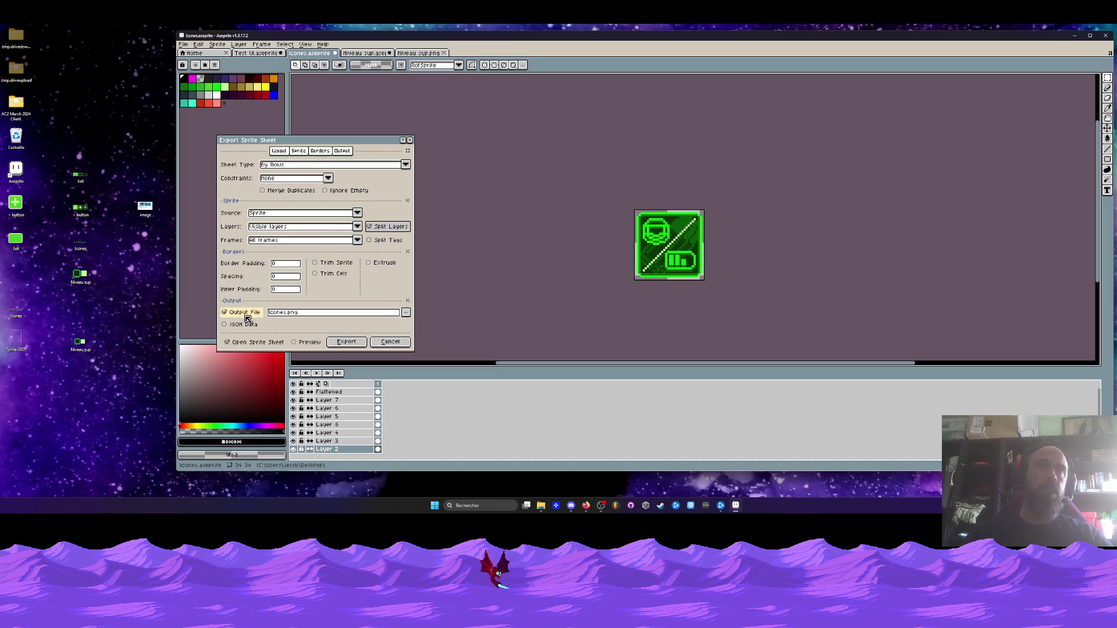
pyautogui.click(346, 341)
pyautogui.click(623, 276)
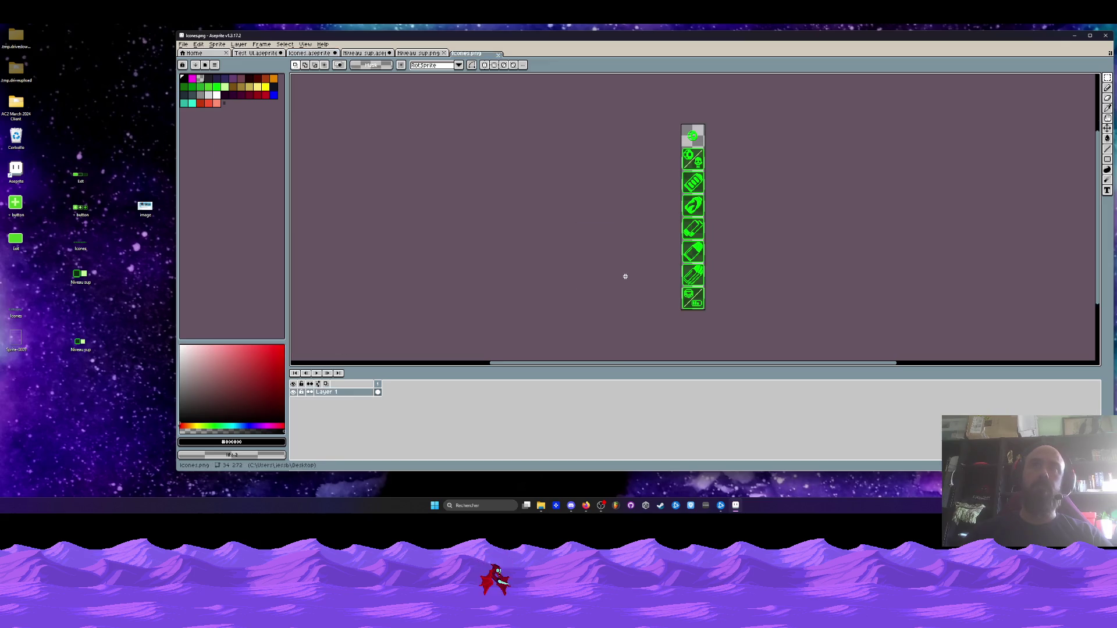
# - Close the exported Icones.png tab so Niveau sup.png shows
pyautogui.scroll(1, 744, 180)
pyautogui.scroll(-1, 742, 181)
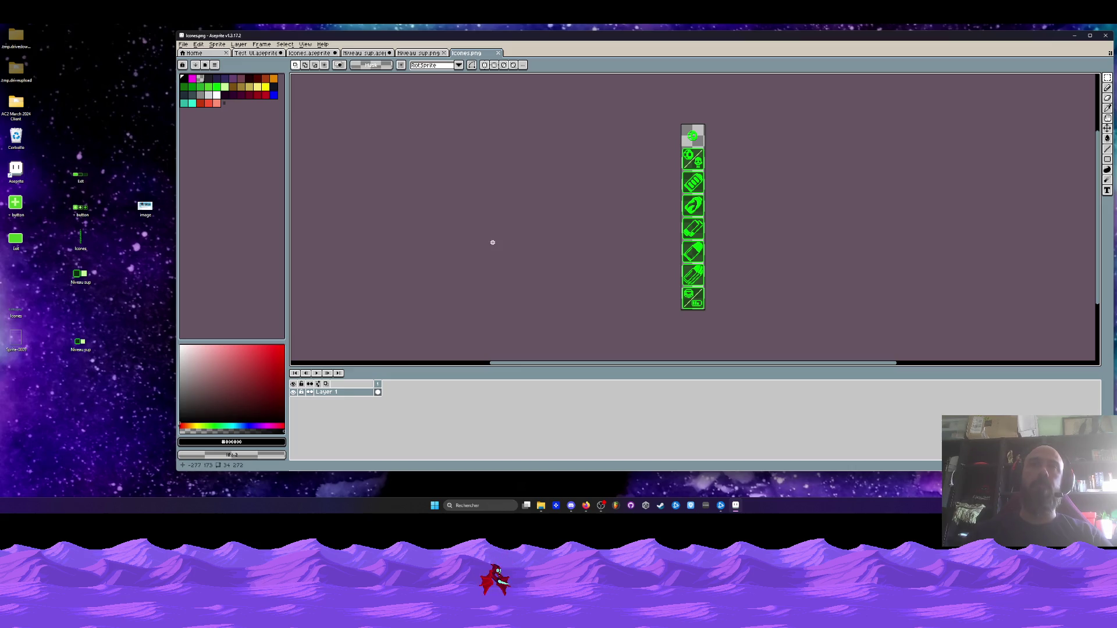
pyautogui.click(498, 53)
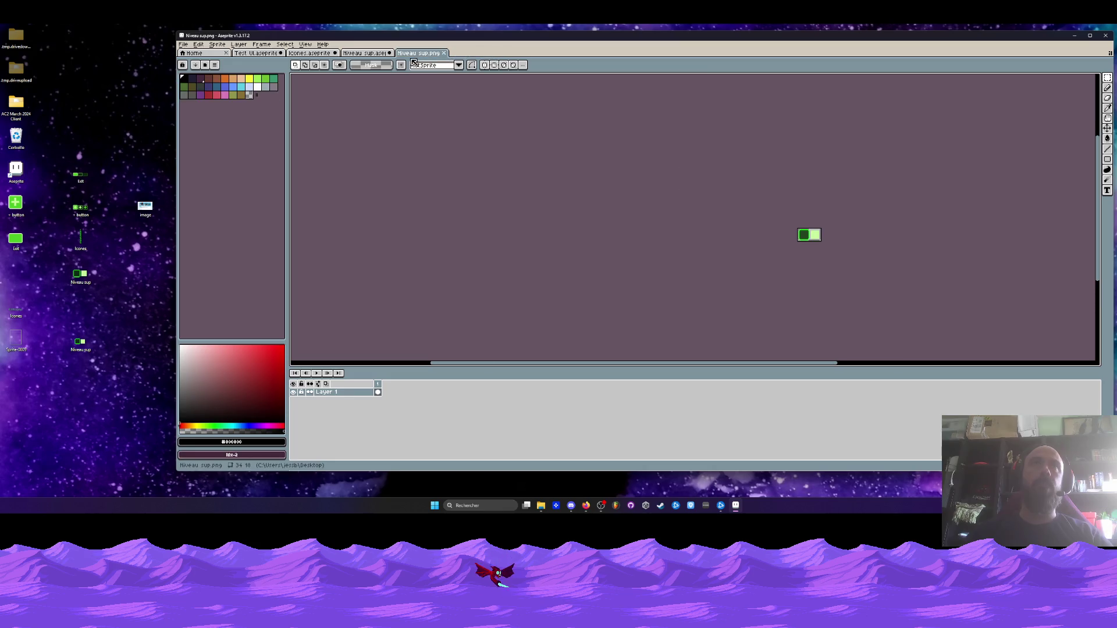
# - Re-export the Icones sprite sheet with a by-columns layout, overwriting Icones.png
pyautogui.click(367, 53)
pyautogui.click(311, 53)
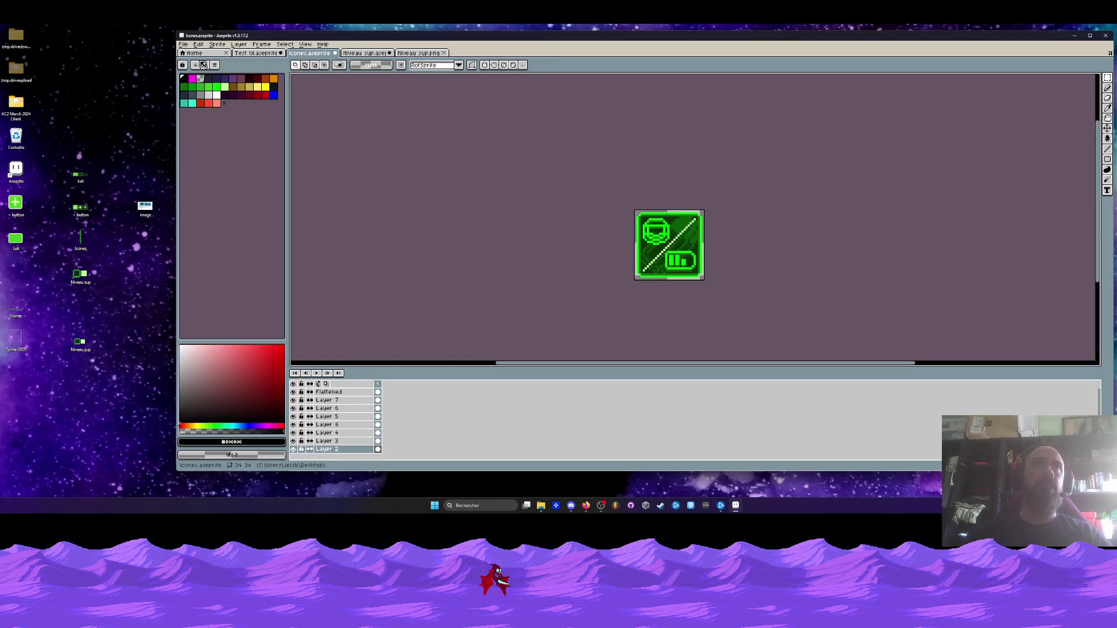
pyautogui.click(183, 45)
pyautogui.moveTo(198, 112)
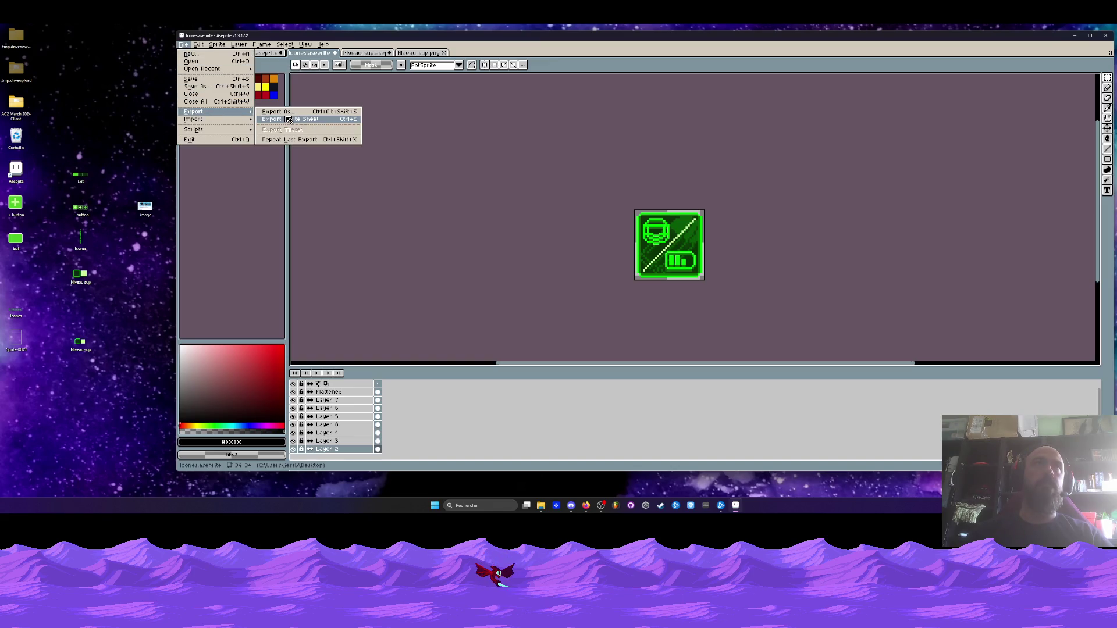
pyautogui.click(288, 119)
pyautogui.click(329, 166)
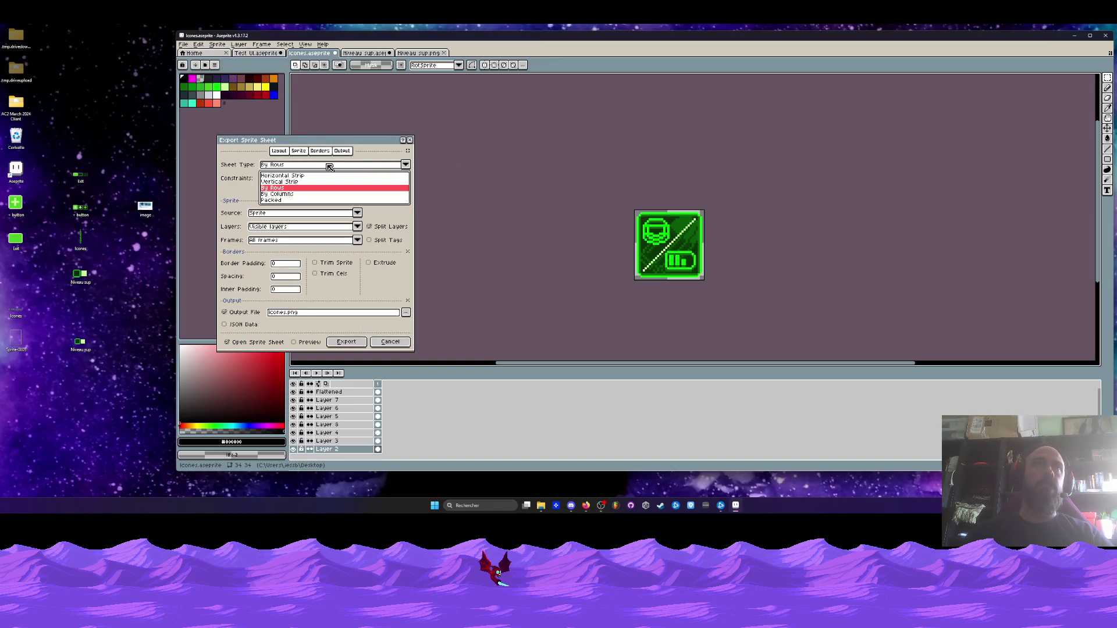
pyautogui.click(285, 193)
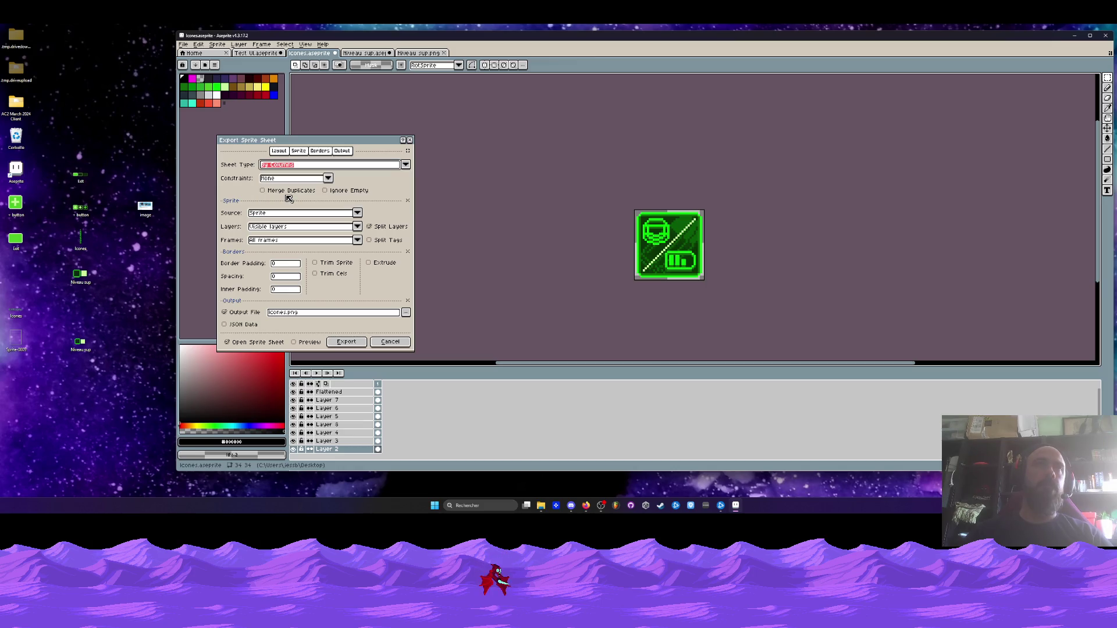
pyautogui.click(355, 344)
pyautogui.click(618, 280)
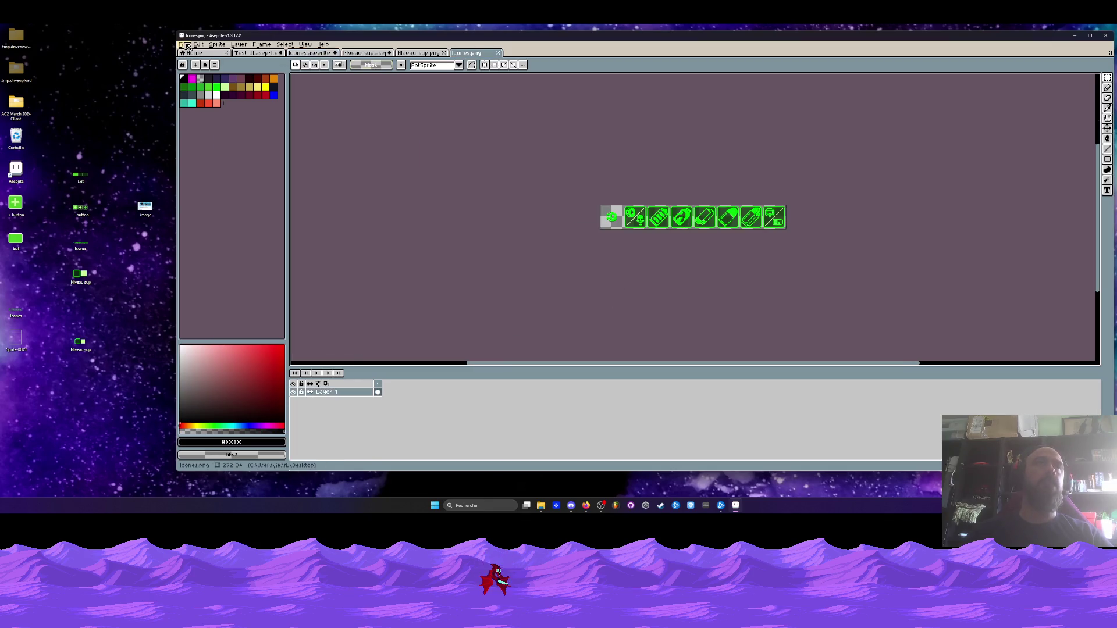
# - Close the exported Icones.png and return to the Icones.aseprite sprite
pyautogui.click(498, 53)
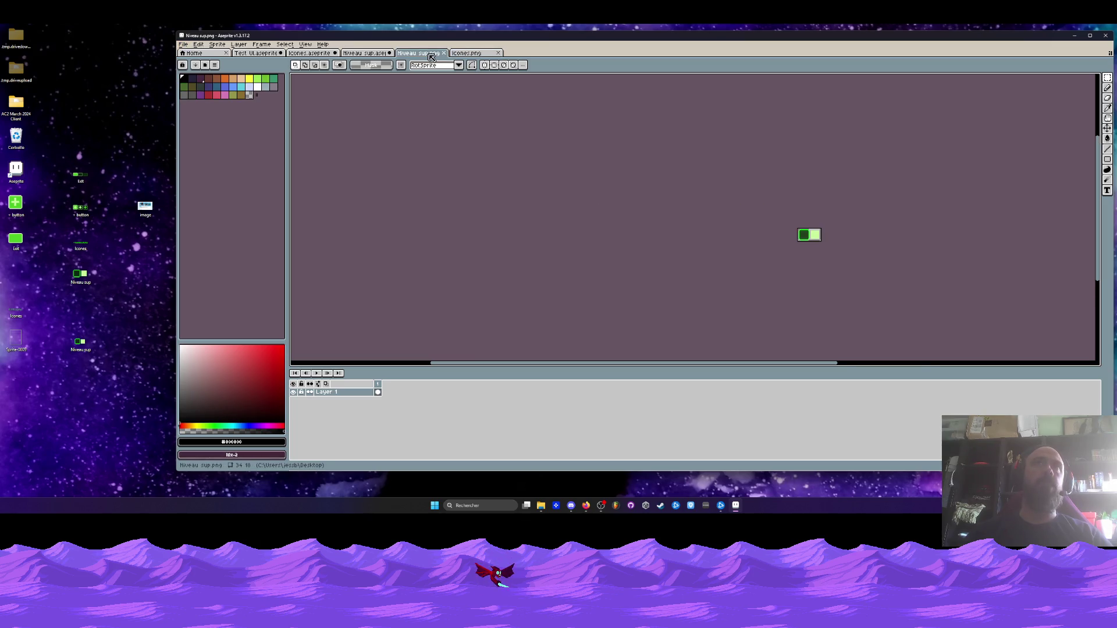
pyautogui.click(365, 53)
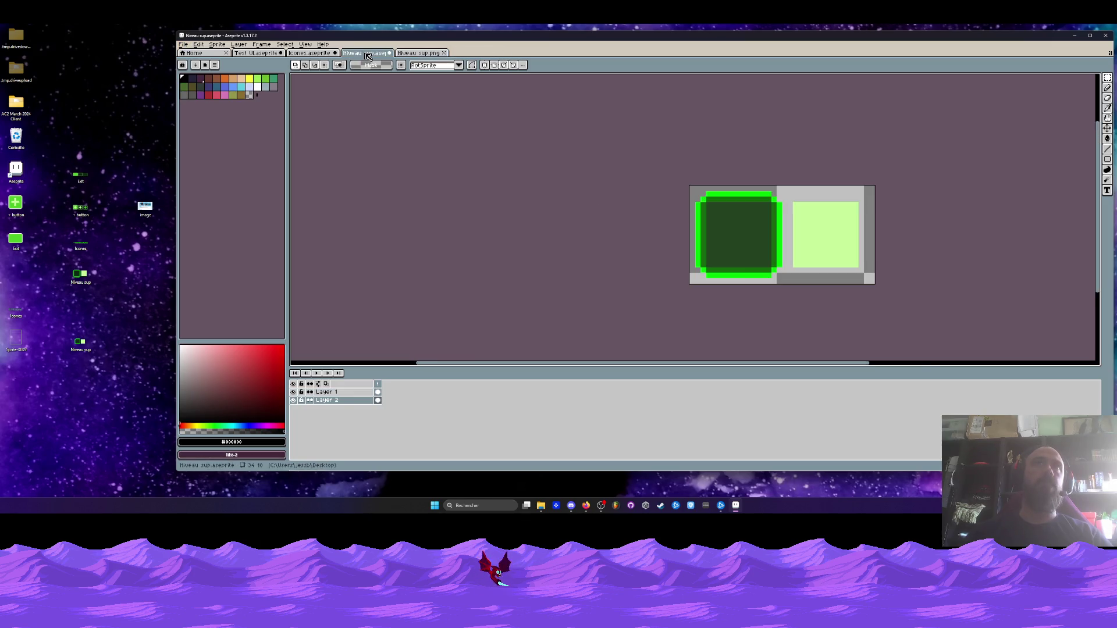
pyautogui.click(312, 53)
pyautogui.click(256, 53)
pyautogui.click(321, 53)
pyautogui.hotkey('alt', 'f')
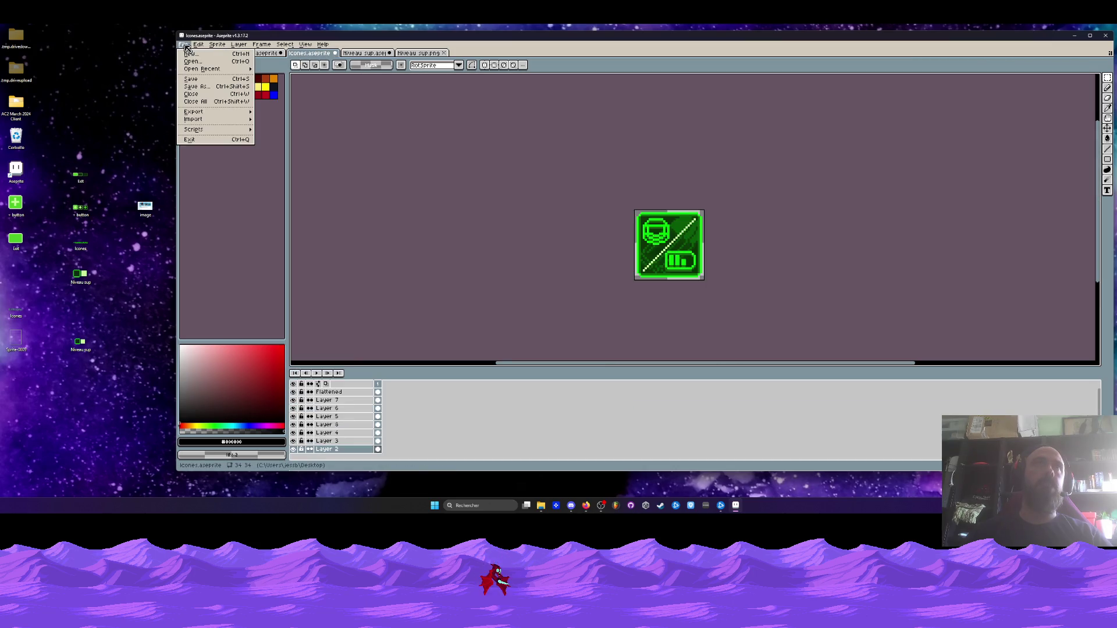
pyautogui.press('Right')
pyautogui.press('Escape')
# - Export the icon sprite sheet over Icones.png once more, confirming the overwrite
pyautogui.click(183, 44)
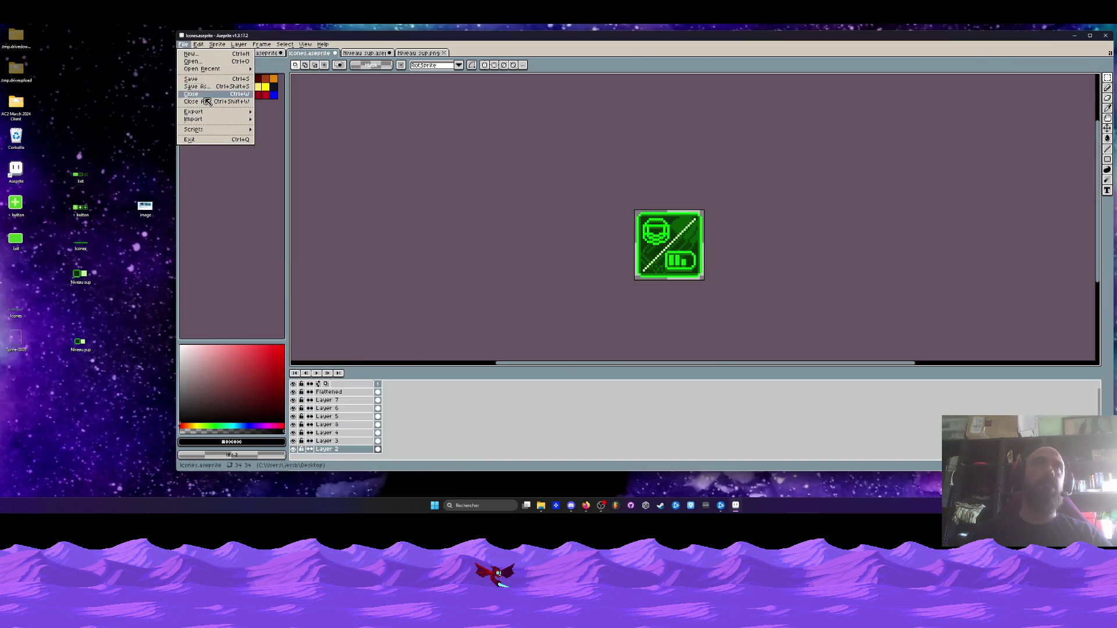
pyautogui.moveTo(222, 112)
pyautogui.click(281, 120)
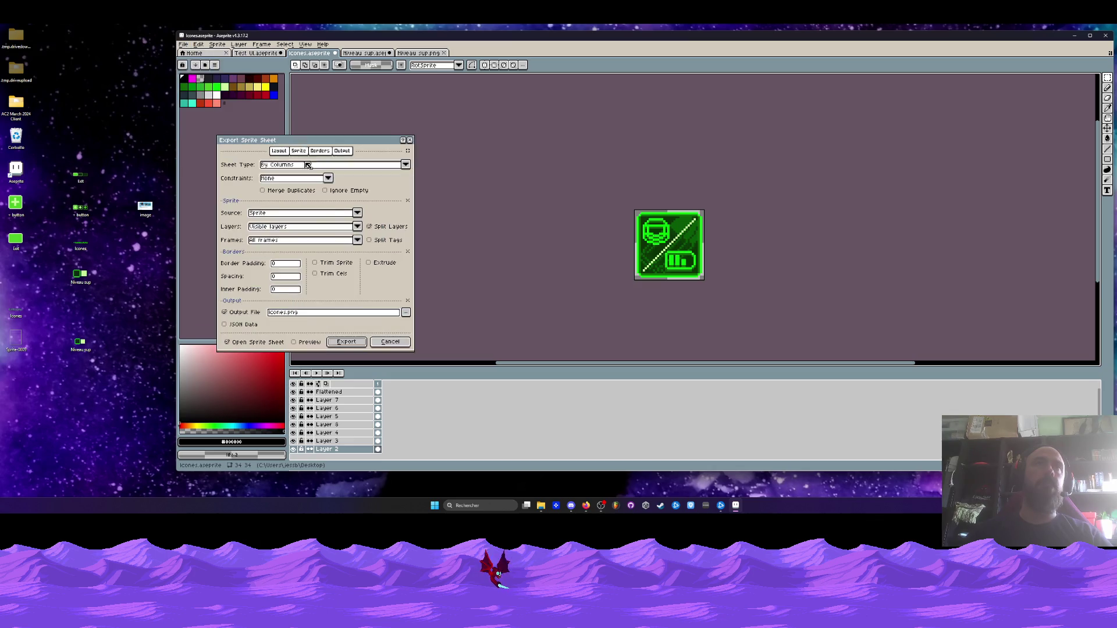
pyautogui.click(343, 343)
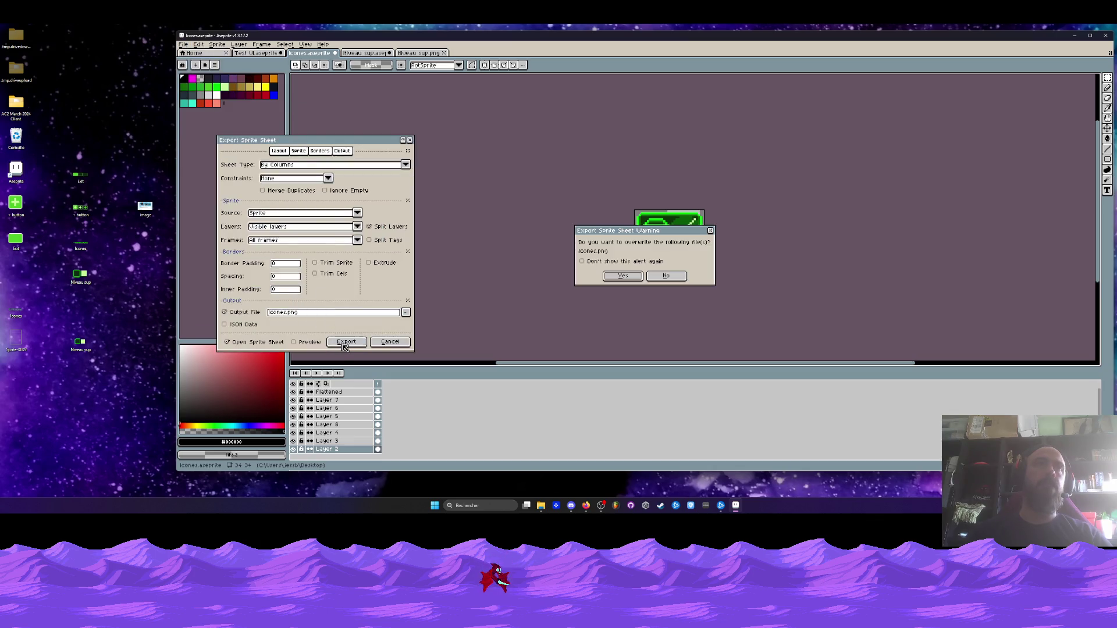
pyautogui.click(623, 276)
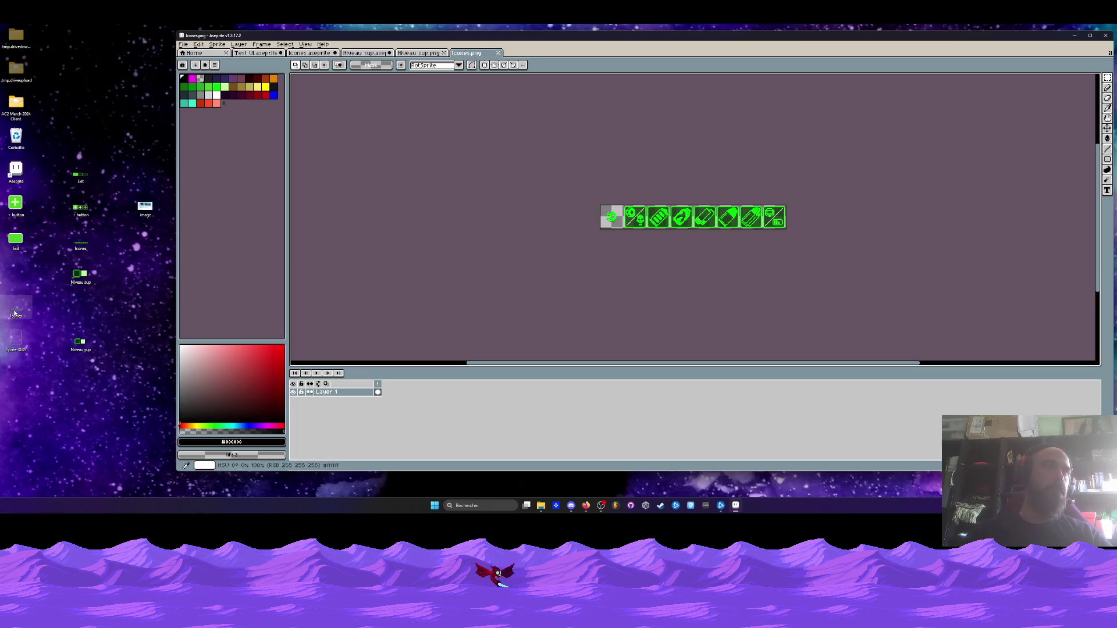
# - Check the exported Icones image in Photos, close its Aseprite tab and minimize Aseprite
pyautogui.hotkey('ctrl', 'shift', 'Tab')
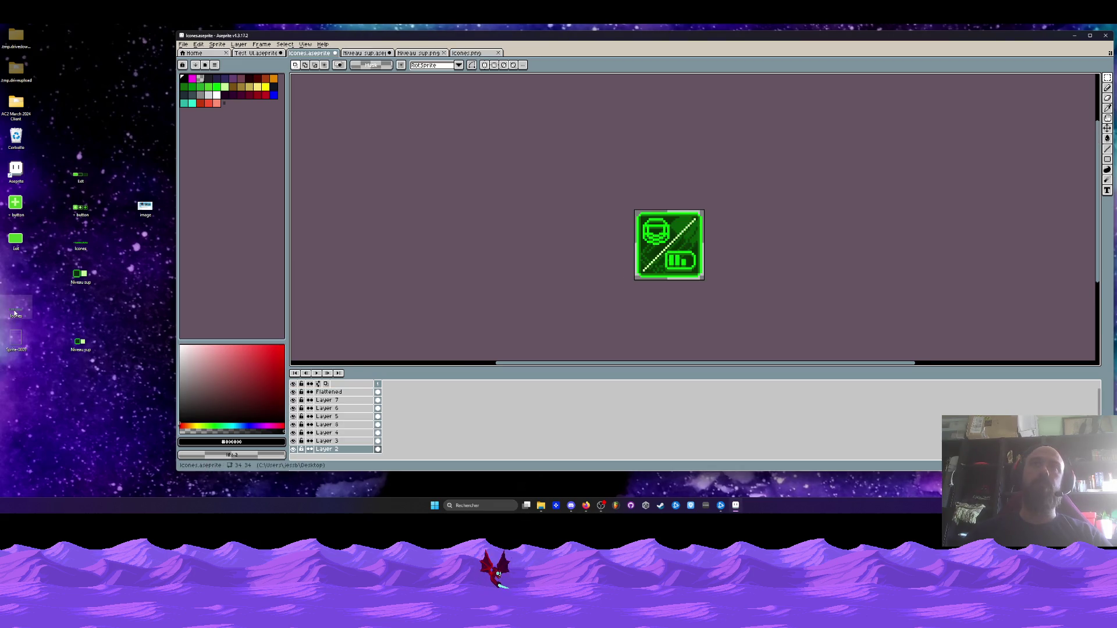
pyautogui.click(78, 248)
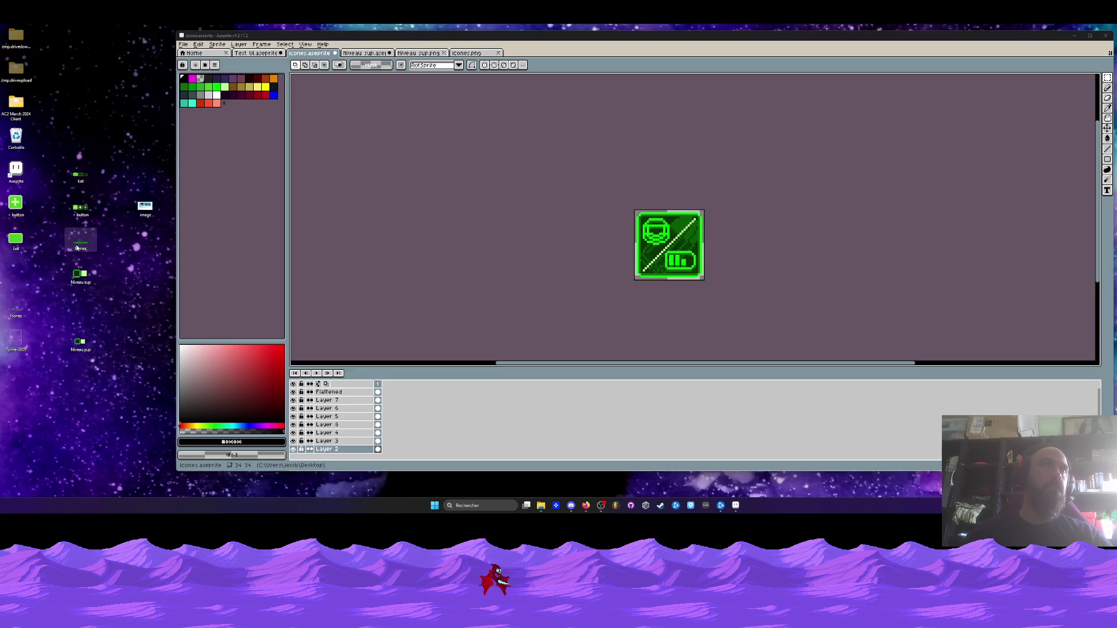
pyautogui.doubleClick(77, 248)
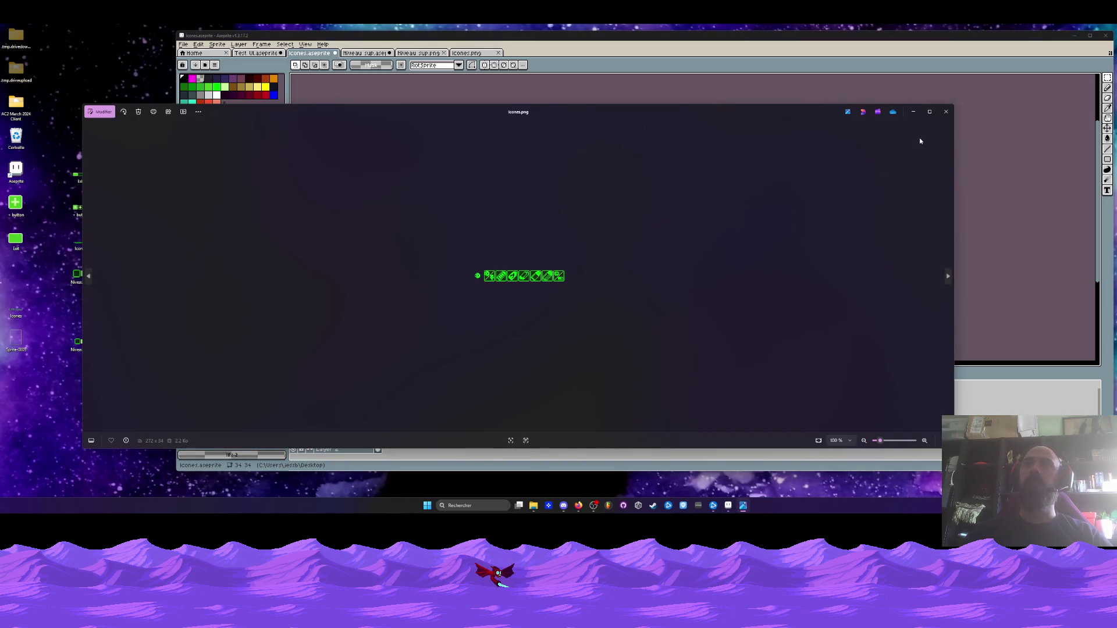
pyautogui.click(946, 111)
pyautogui.click(479, 54)
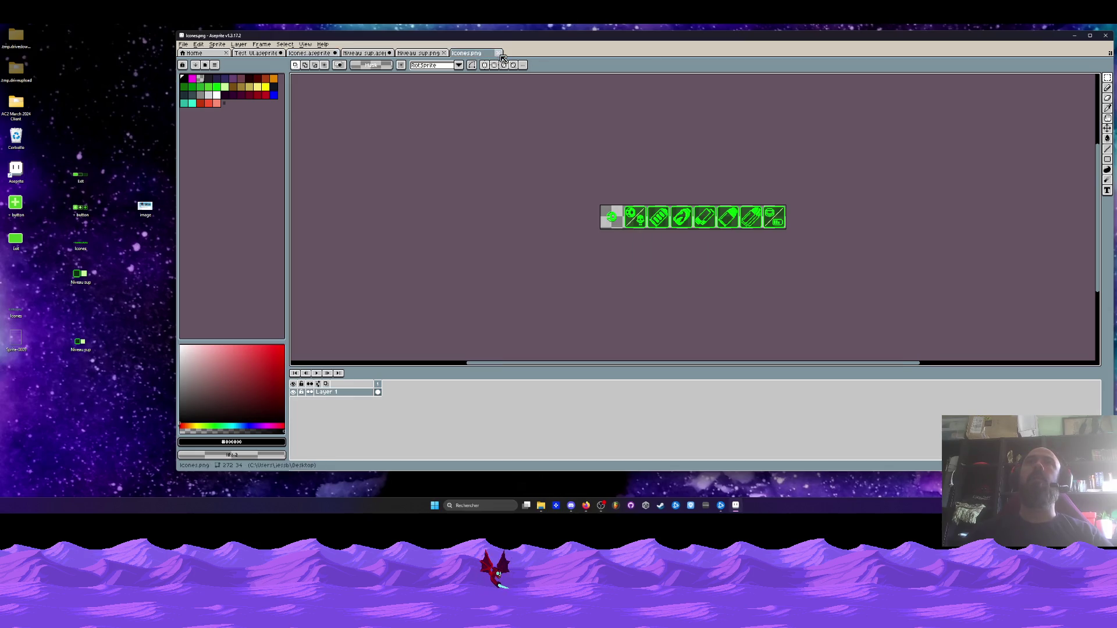
pyautogui.click(499, 54)
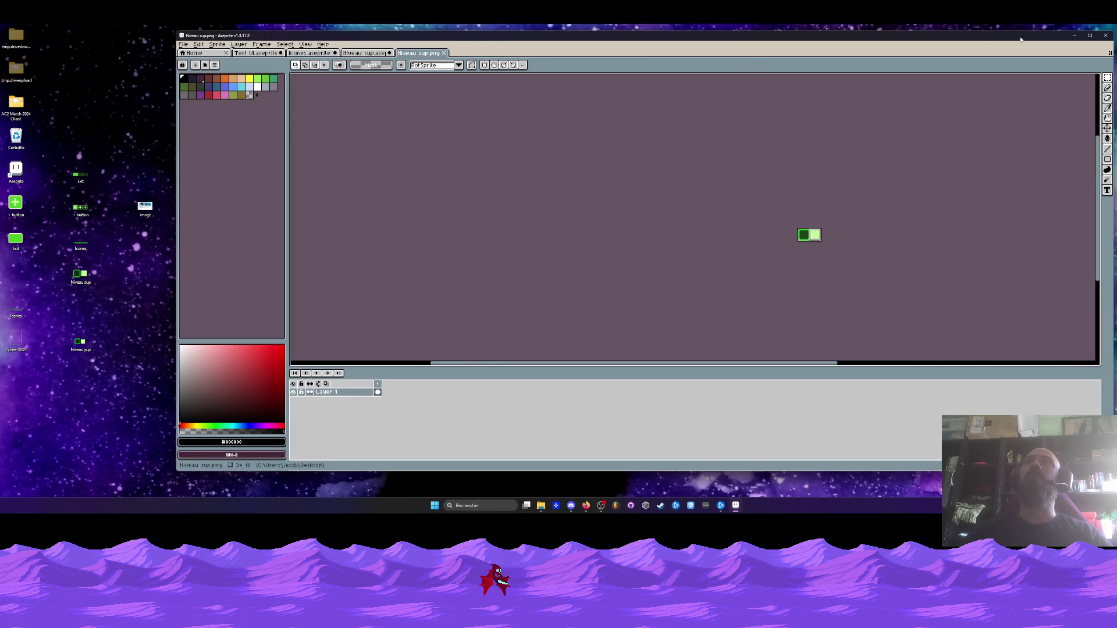
pyautogui.click(1072, 37)
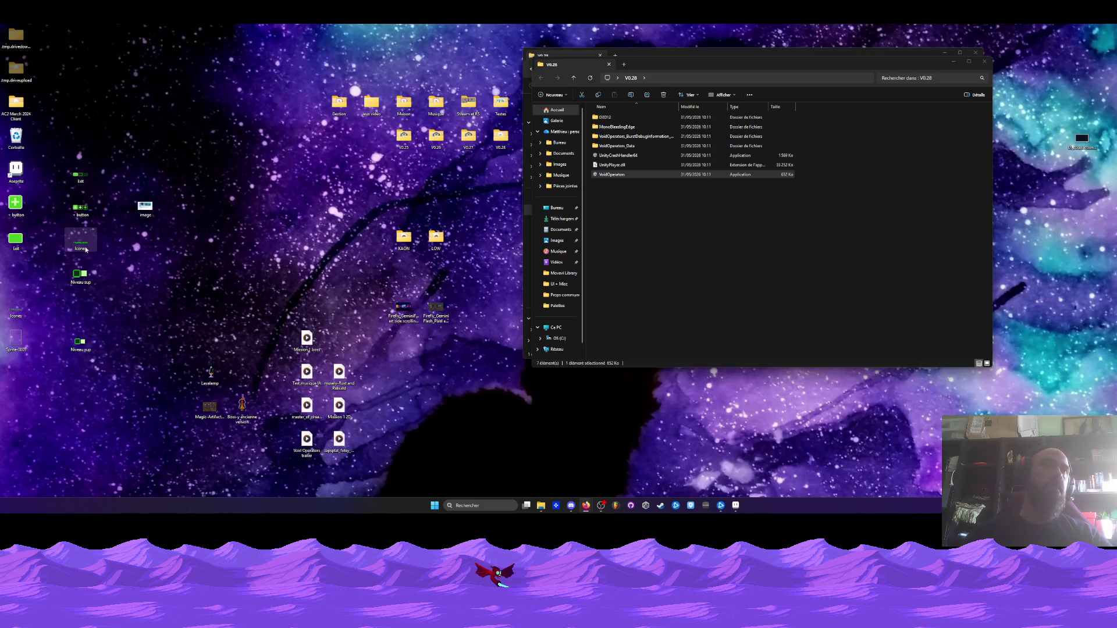
# - Preview the Icones image in Photos again, then drag two desktop icons into a group
pyautogui.doubleClick(80, 243)
pyautogui.click(954, 113)
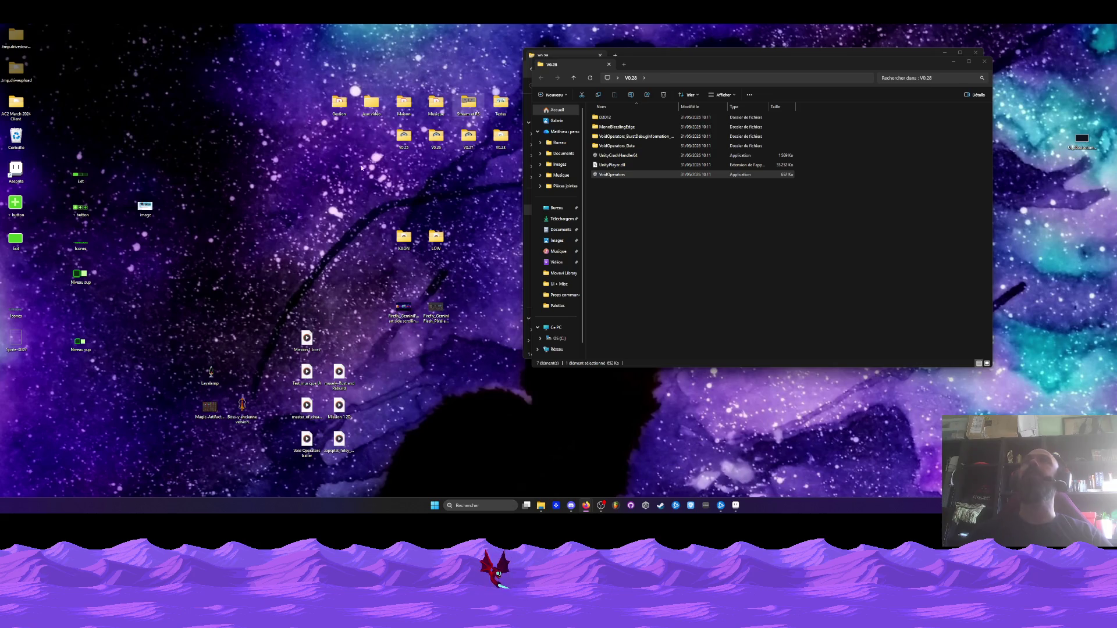
pyautogui.moveTo(38, 302)
pyautogui.mouseDown()
pyautogui.moveTo(6, 354)
pyautogui.moveTo(112, 274)
pyautogui.mouseUp()
pyautogui.moveTo(80, 175); pyautogui.dragTo(114, 209)
# - Move the Exit icon into the group and restore Aseprite maximised
pyautogui.moveTo(82, 340); pyautogui.dragTo(82, 305)
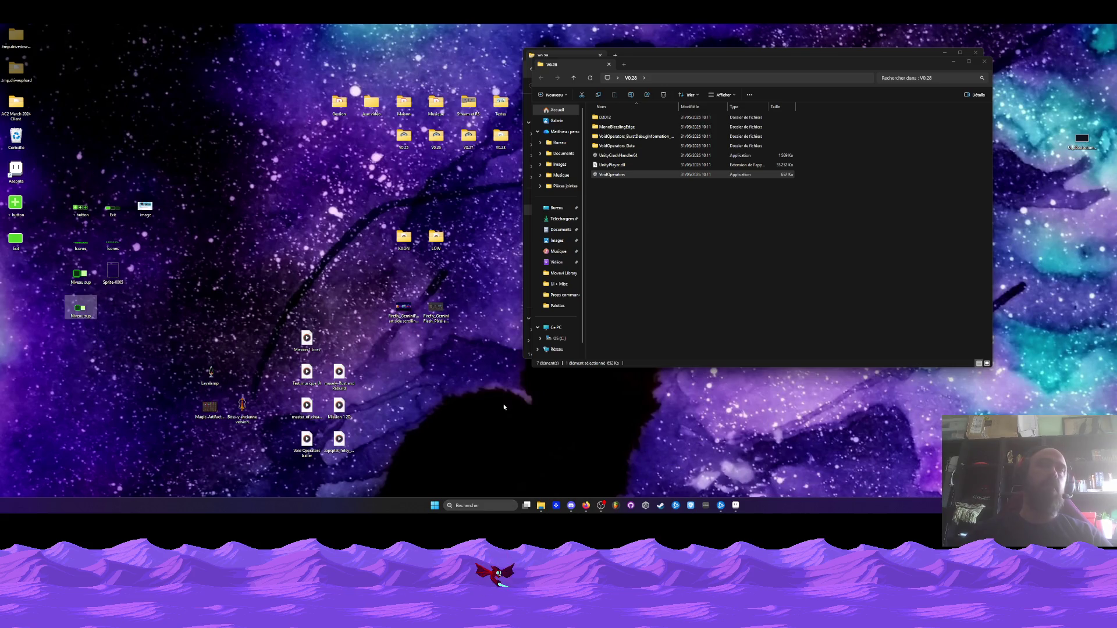
pyautogui.click(736, 506)
pyautogui.doubleClick(664, 68)
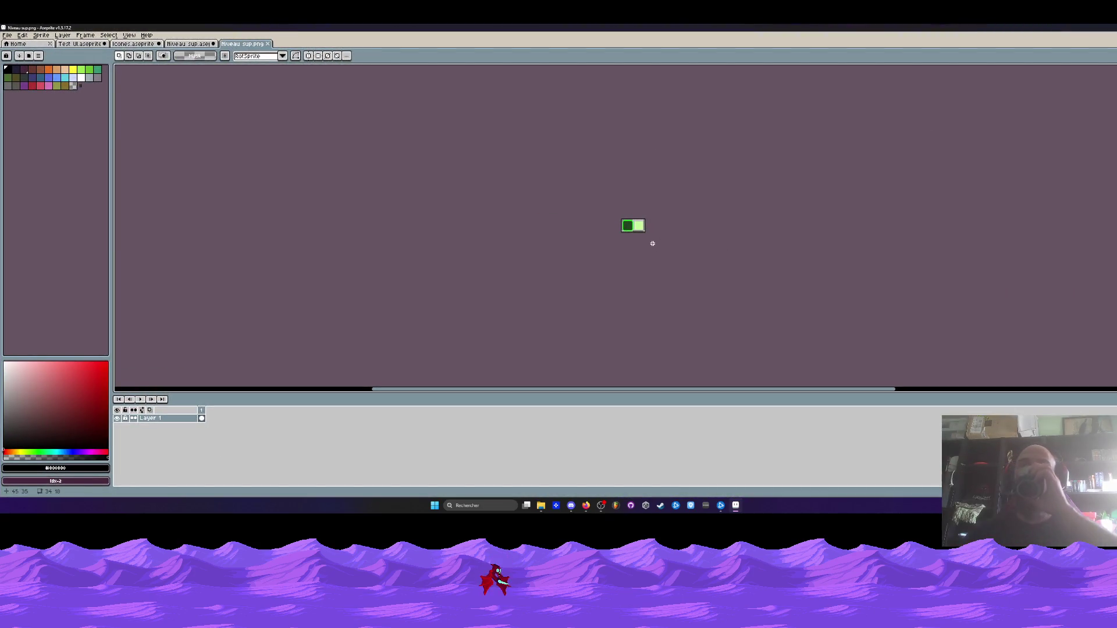
# - Save and close the Niveau sup and Icones sprites, leaving Test UI open
pyautogui.click(198, 44)
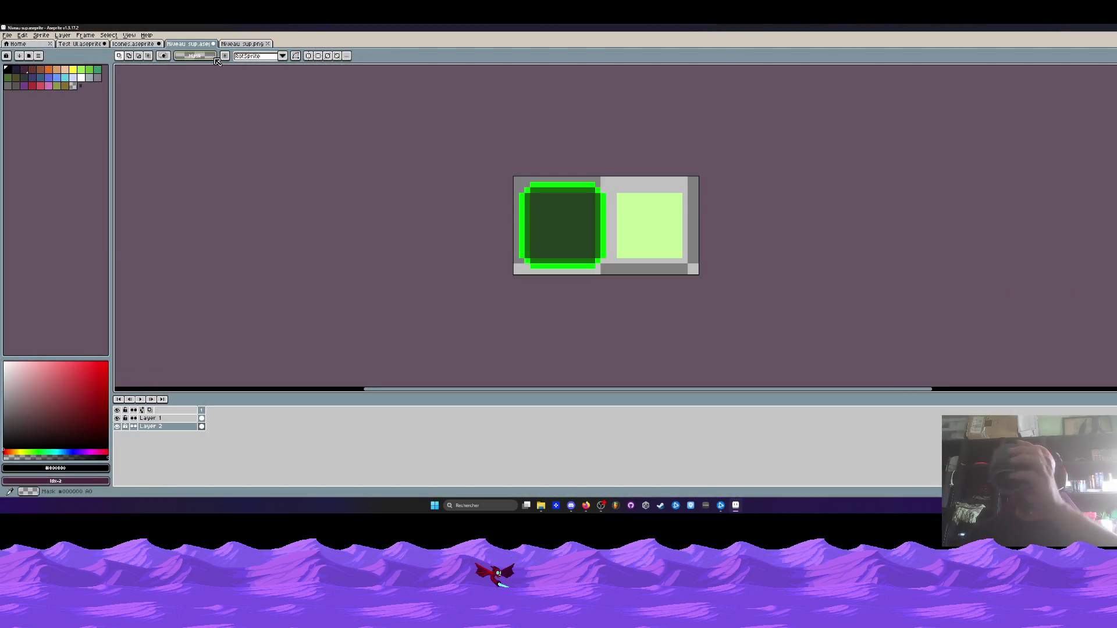
pyautogui.click(214, 45)
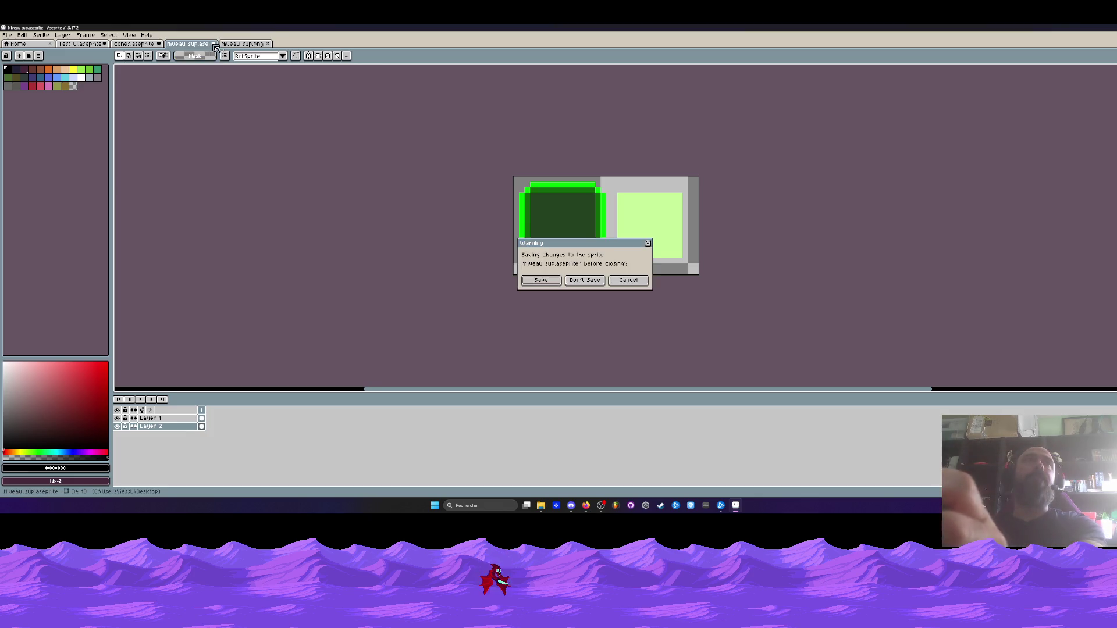
pyautogui.click(547, 282)
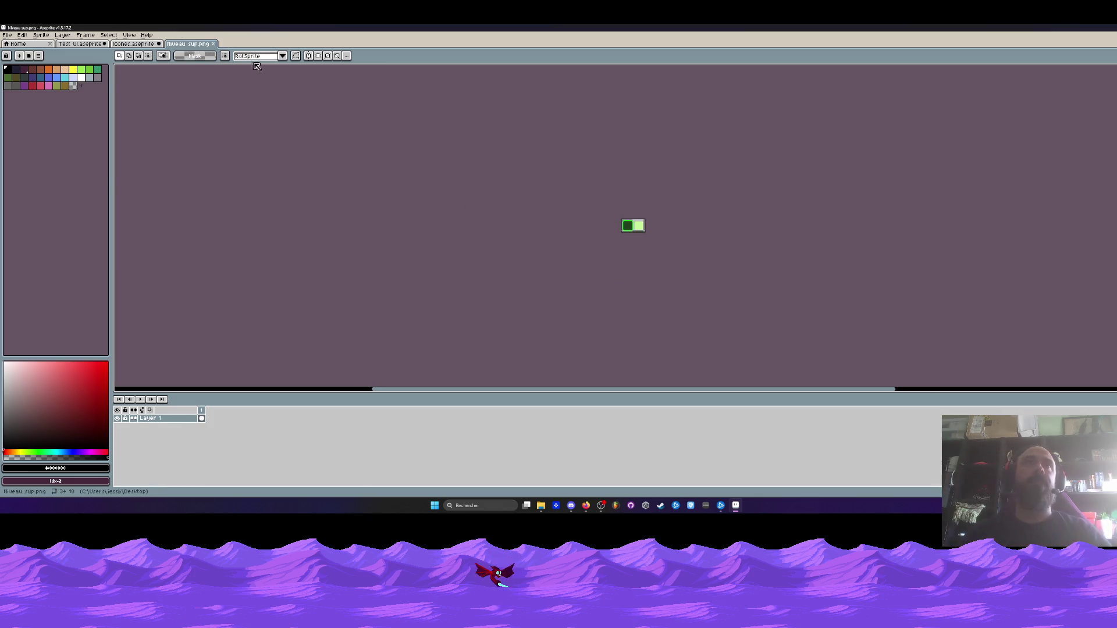
pyautogui.click(215, 44)
pyautogui.click(162, 47)
pyautogui.click(550, 284)
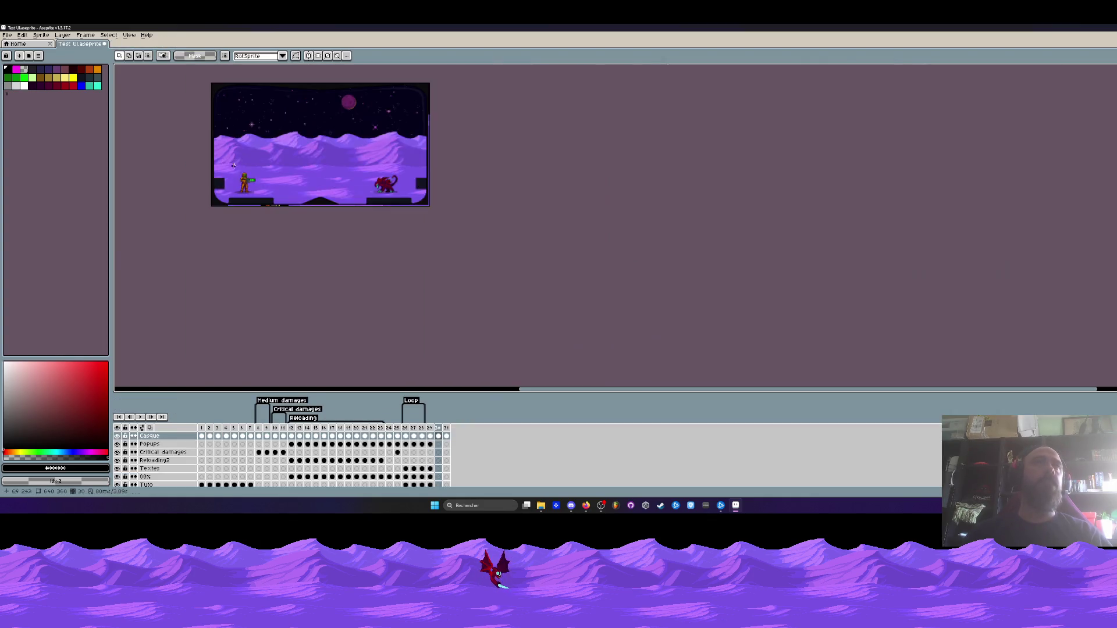
# - Go to frame 31 and pick the purple background colour from the canvas
pyautogui.scroll(6, 233, 165)
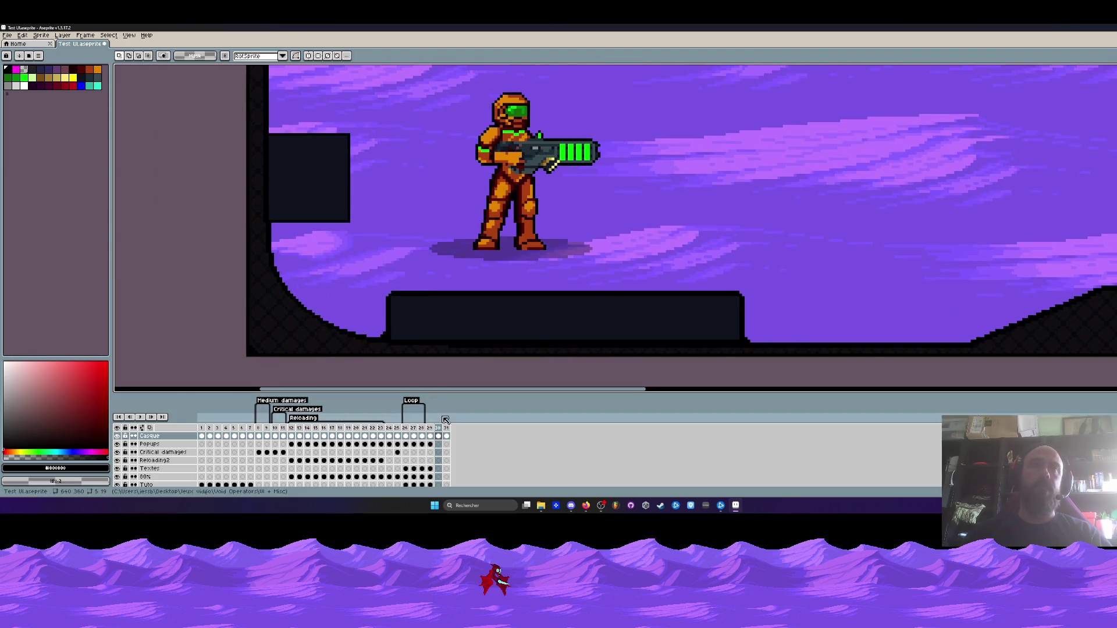
pyautogui.click(446, 436)
pyautogui.scroll(-1, 417, 289)
pyautogui.scroll(2, 417, 289)
pyautogui.press('alt')
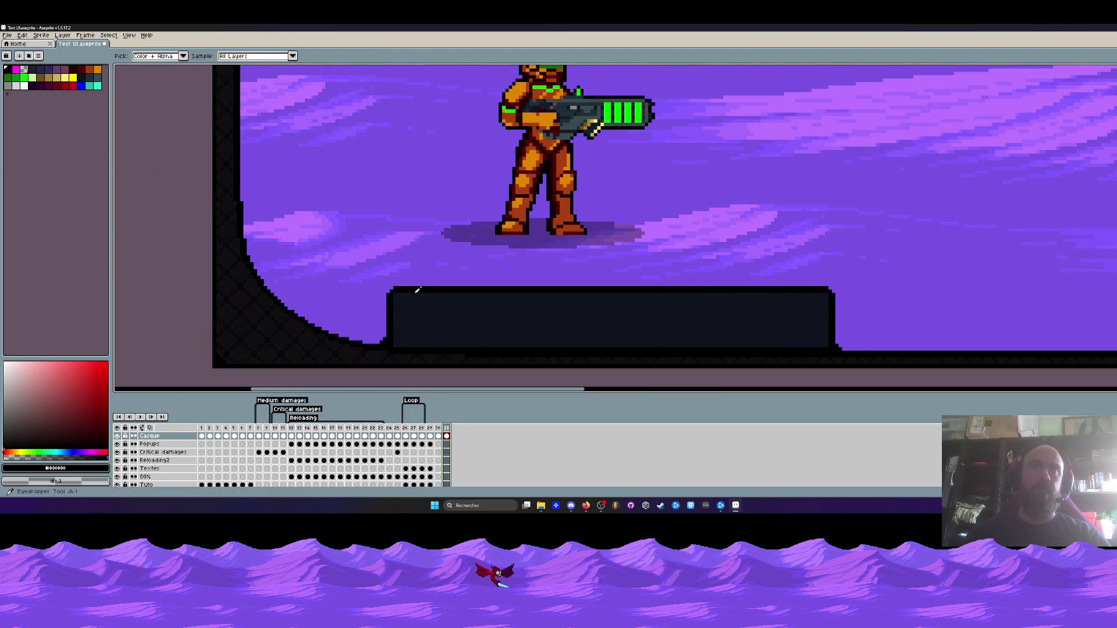
pyautogui.scroll(2, 274, 212)
pyautogui.click(291, 203)
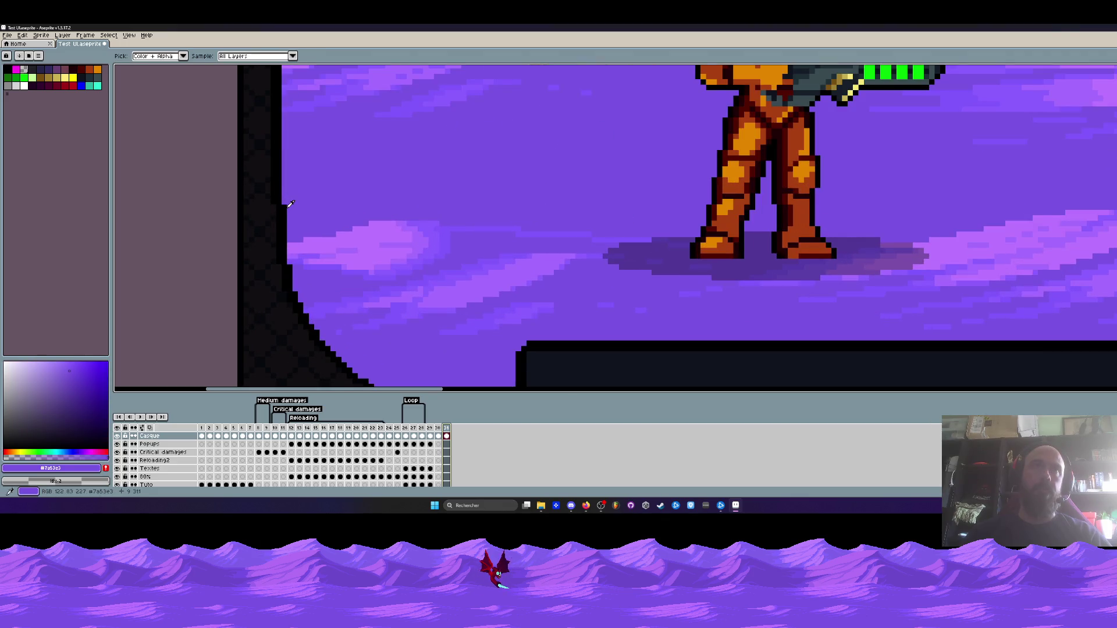
pyautogui.scroll(-1, 307, 194)
pyautogui.scroll(2, 306, 194)
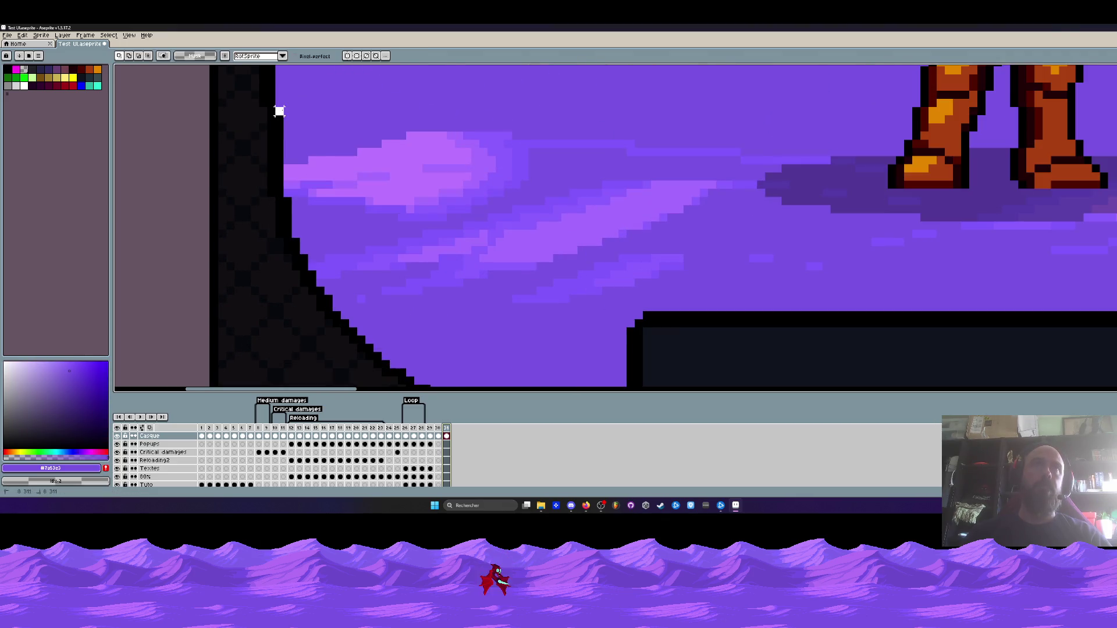
pyautogui.scroll(-2, 280, 116)
# - Lasso-select the curved ramp outline, drag it up and right, then lower it two pixels
pyautogui.moveTo(284, 142)
pyautogui.mouseDown()
pyautogui.moveTo(336, 262)
pyautogui.moveTo(378, 301)
pyautogui.mouseUp()
pyautogui.click(279, 115)
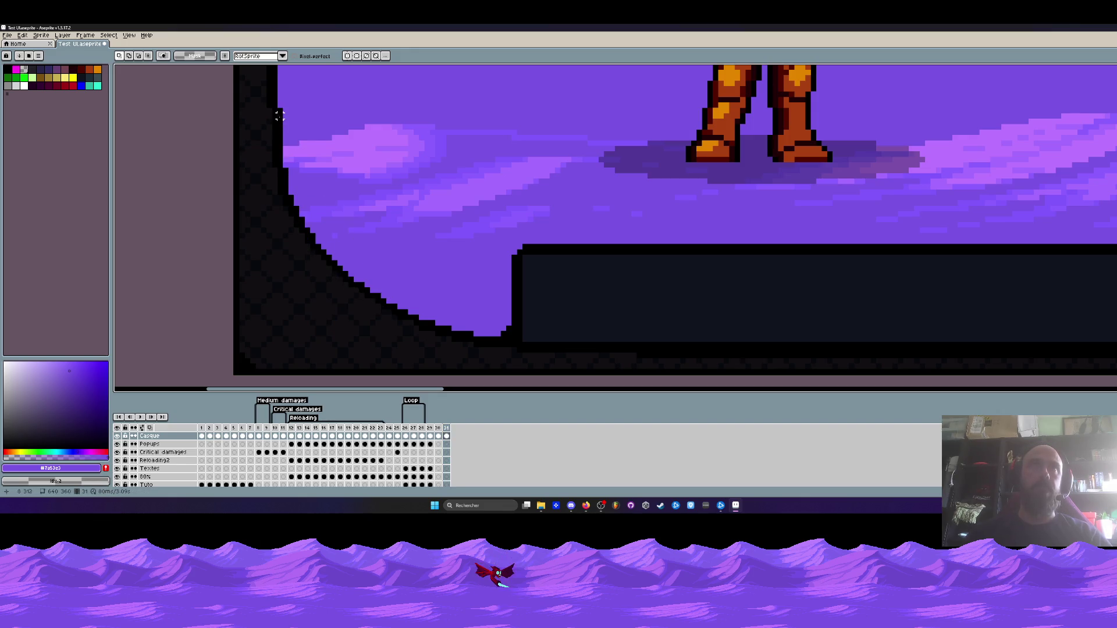
pyautogui.moveTo(275, 110)
pyautogui.mouseDown()
pyautogui.moveTo(312, 250)
pyautogui.moveTo(416, 323)
pyautogui.moveTo(496, 345)
pyautogui.moveTo(466, 249)
pyautogui.moveTo(304, 117)
pyautogui.mouseUp()
pyautogui.moveTo(335, 254)
pyautogui.mouseDown()
pyautogui.moveTo(350, 165)
pyautogui.moveTo(369, 198)
pyautogui.moveTo(428, 209)
pyautogui.mouseUp()
pyautogui.scroll(-1, 429, 209)
pyautogui.scroll(1, 429, 209)
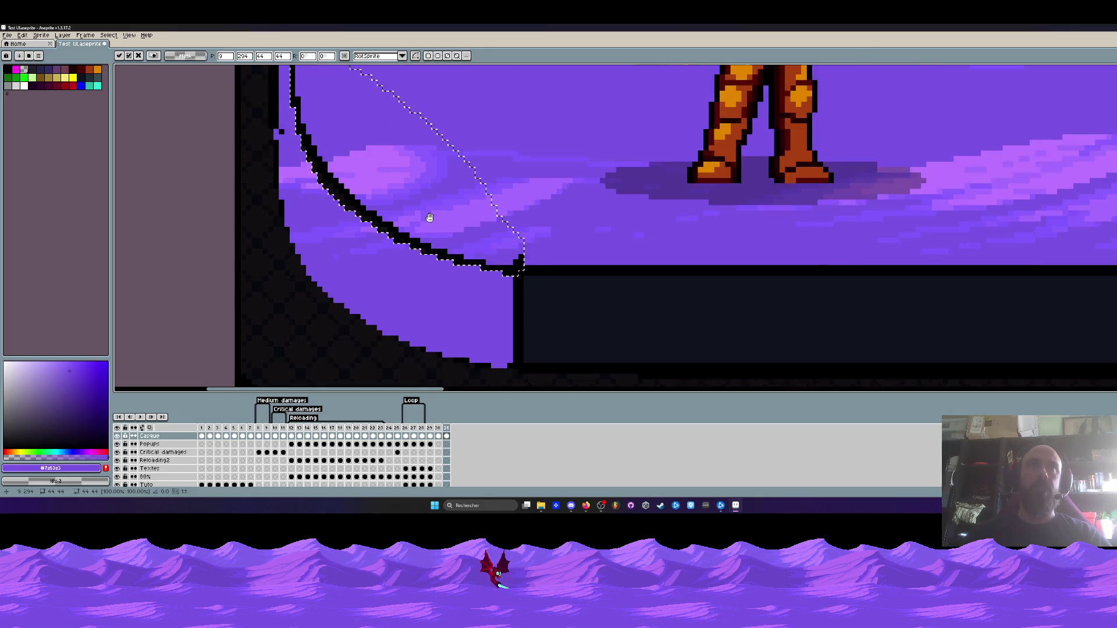
pyautogui.scroll(1, 465, 274)
pyautogui.moveTo(465, 273)
pyautogui.mouseDown()
pyautogui.moveTo(466, 289)
pyautogui.moveTo(472, 178)
pyautogui.mouseUp()
# - Nudge the moved outline up one pixel and sample the box's dark colour
pyautogui.press('Up')
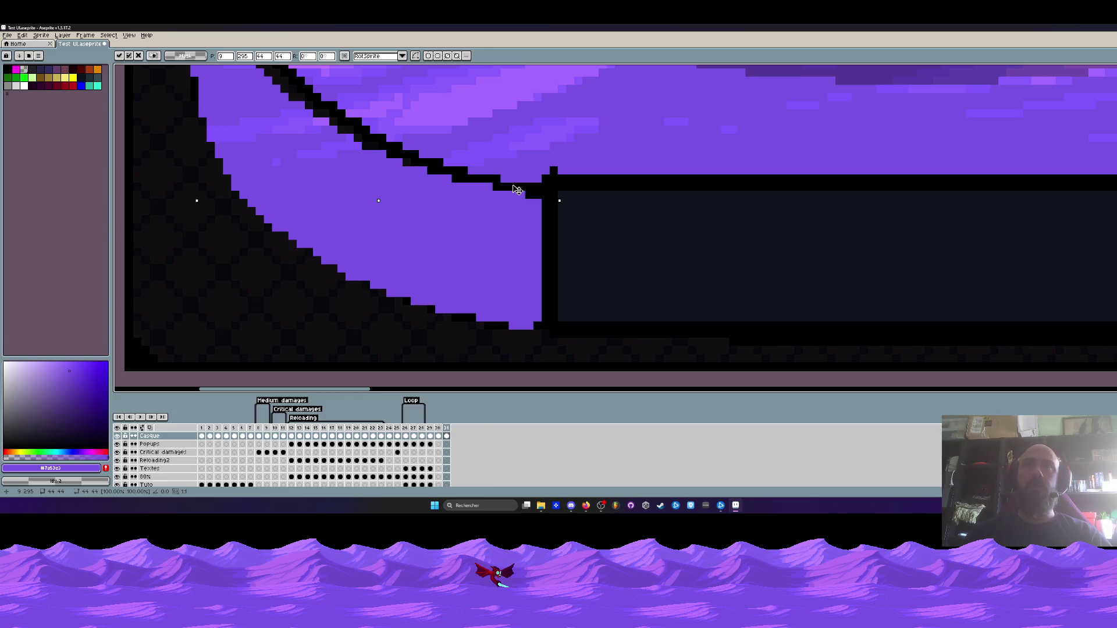
pyautogui.scroll(-1, 517, 189)
pyautogui.scroll(1, 408, 187)
pyautogui.moveTo(479, 246); pyautogui.dragTo(479, 213)
pyautogui.keyDown('alt'); pyautogui.click(760, 299); pyautogui.keyUp('alt')
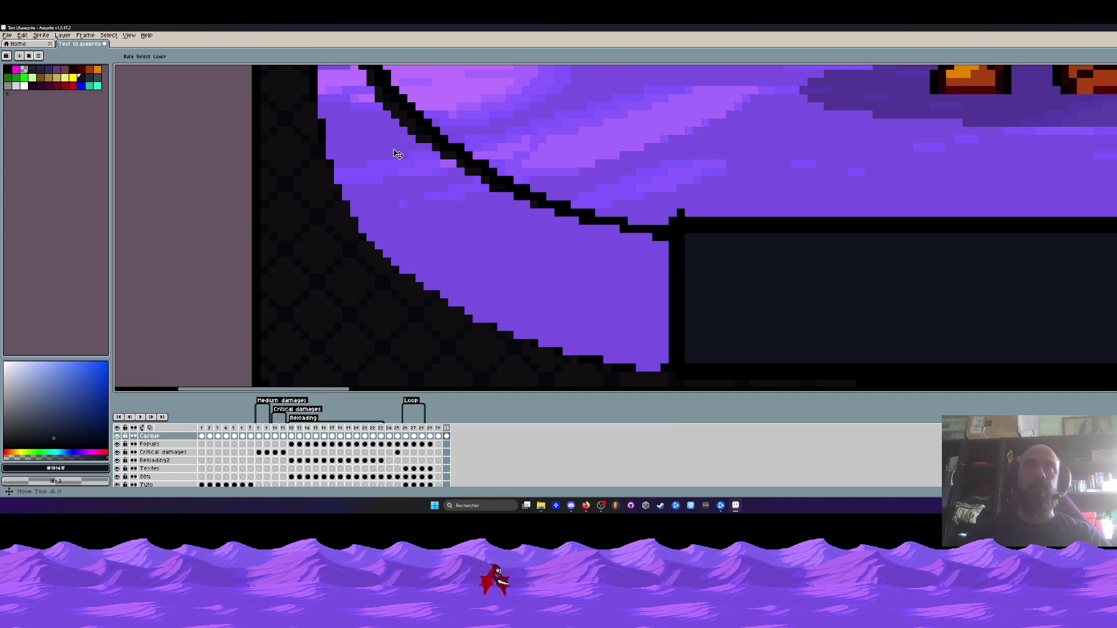
pyautogui.scroll(1, 407, 160)
pyautogui.scroll(-2, 448, 174)
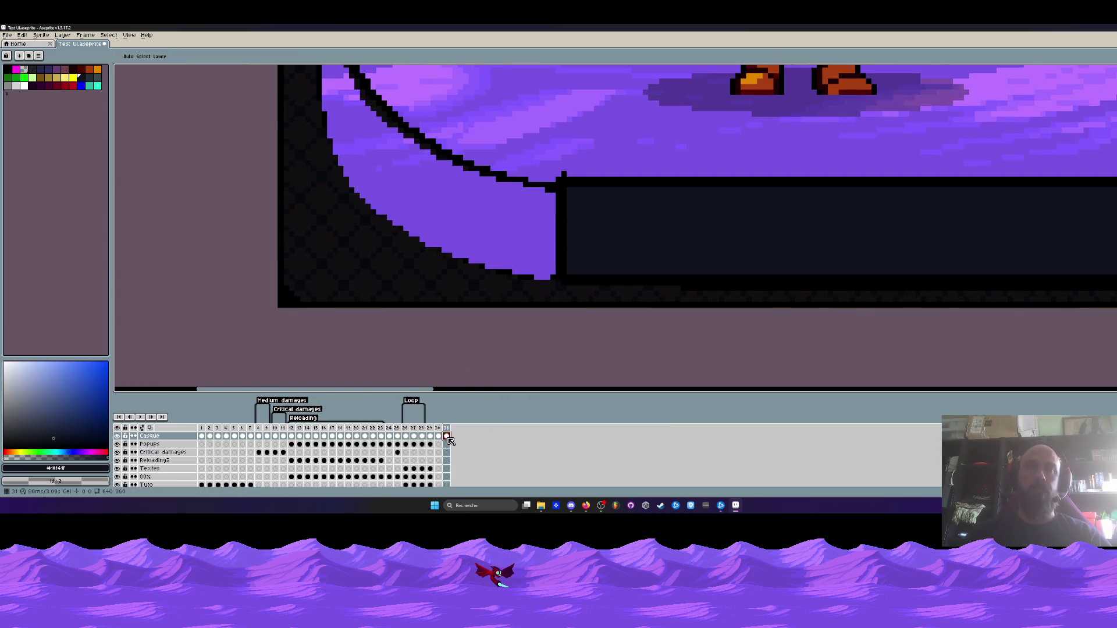
# - Pick black from the outline and pencil in pixels joining the curve's top to the wall
pyautogui.keyDown('alt'); pyautogui.click(548, 182); pyautogui.keyUp('alt')
pyautogui.scroll(-1, 414, 137)
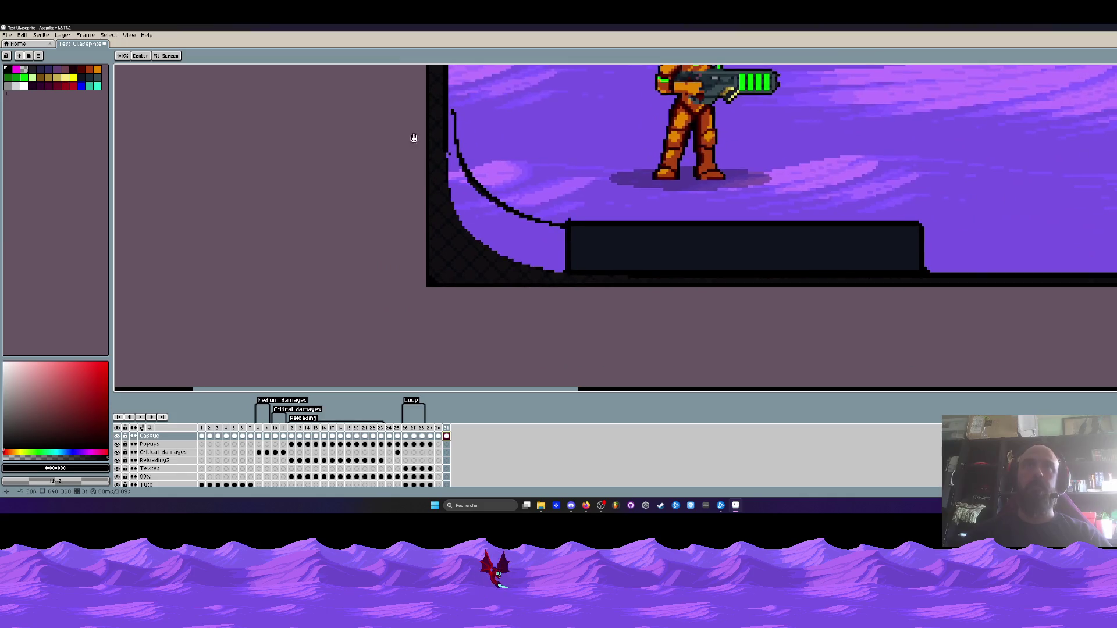
pyautogui.scroll(2, 462, 110)
pyautogui.scroll(3, 463, 110)
pyautogui.press('v')
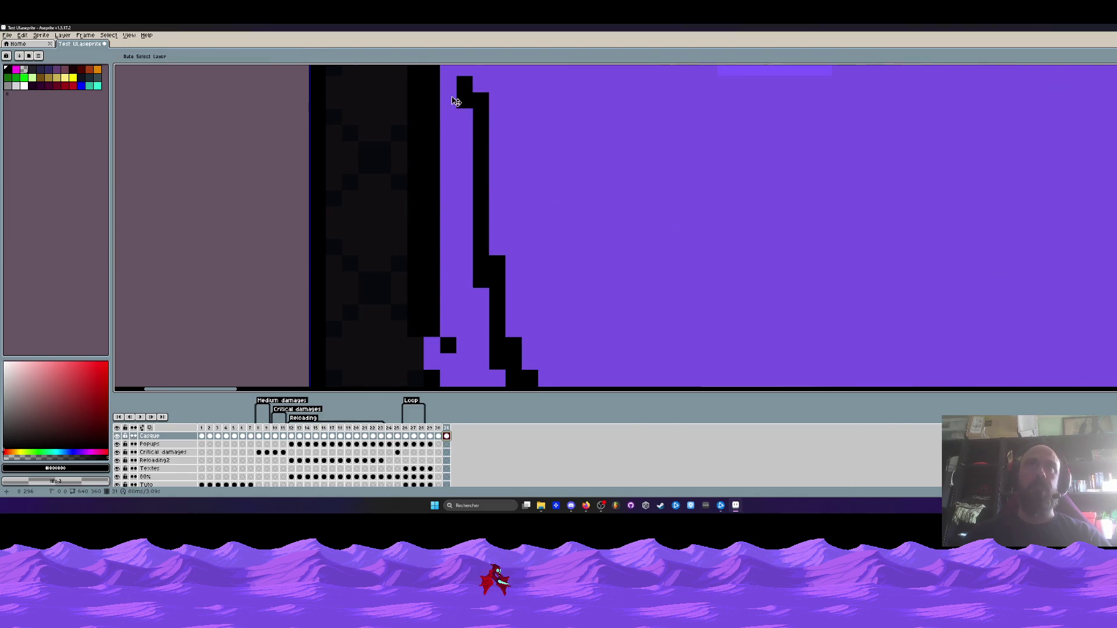
pyautogui.press('i')
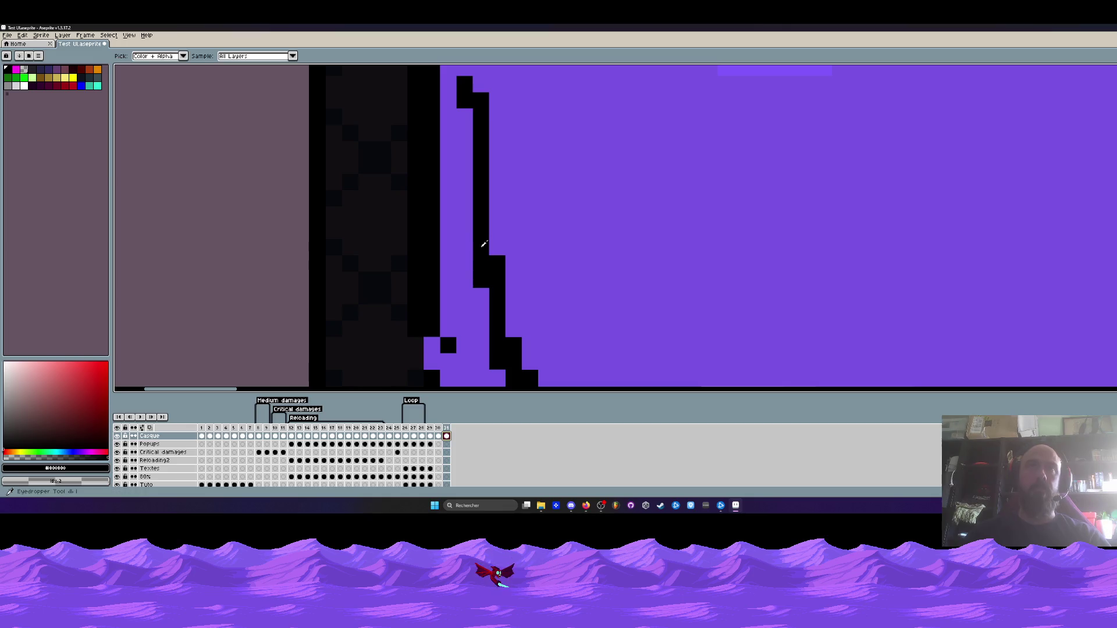
pyautogui.scroll(-3, 484, 241)
pyautogui.press('b')
pyautogui.scroll(3, 459, 209)
pyautogui.moveTo(459, 182); pyautogui.dragTo(458, 231)
pyautogui.moveTo(462, 192); pyautogui.dragTo(487, 221)
# - Undo and redo the pixel touch-ups to compare, then view the whole curved outline
pyautogui.hotkey('ctrl', 'z')
pyautogui.hotkey('ctrl', 'z')
pyautogui.hotkey('ctrl', 'z')
pyautogui.hotkey('ctrl', 'y')
pyautogui.scroll(-3, 479, 289)
pyautogui.moveTo(479, 289); pyautogui.dragTo(458, 232)
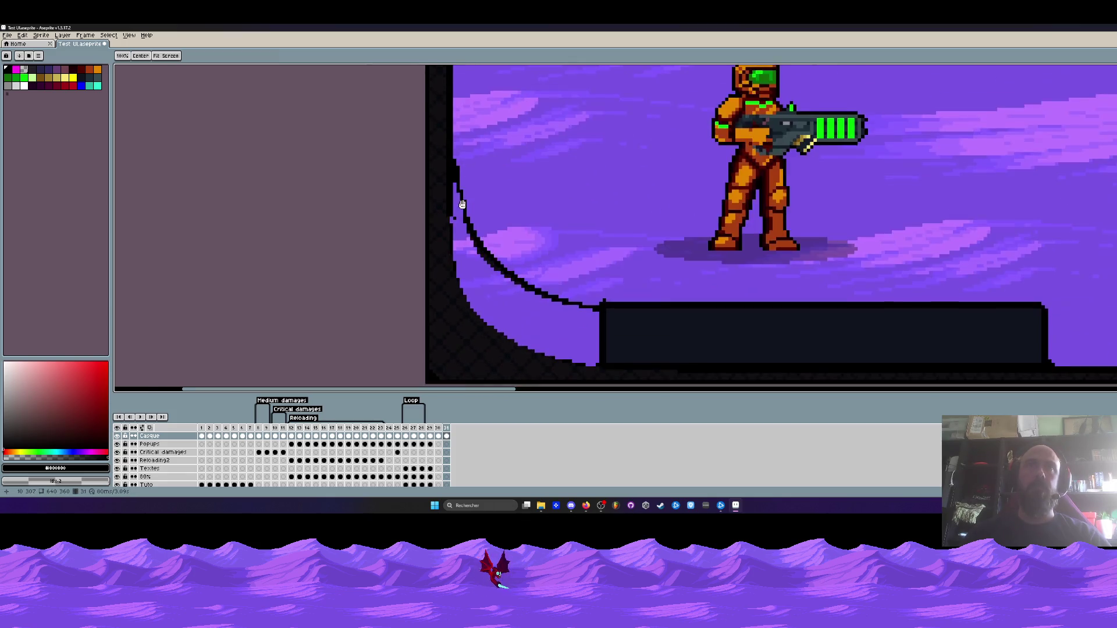
# - Touch up the curved outline and paint over two old outline columns in purple
pyautogui.scroll(1, 458, 232)
pyautogui.scroll(-1, 458, 233)
pyautogui.scroll(1, 459, 233)
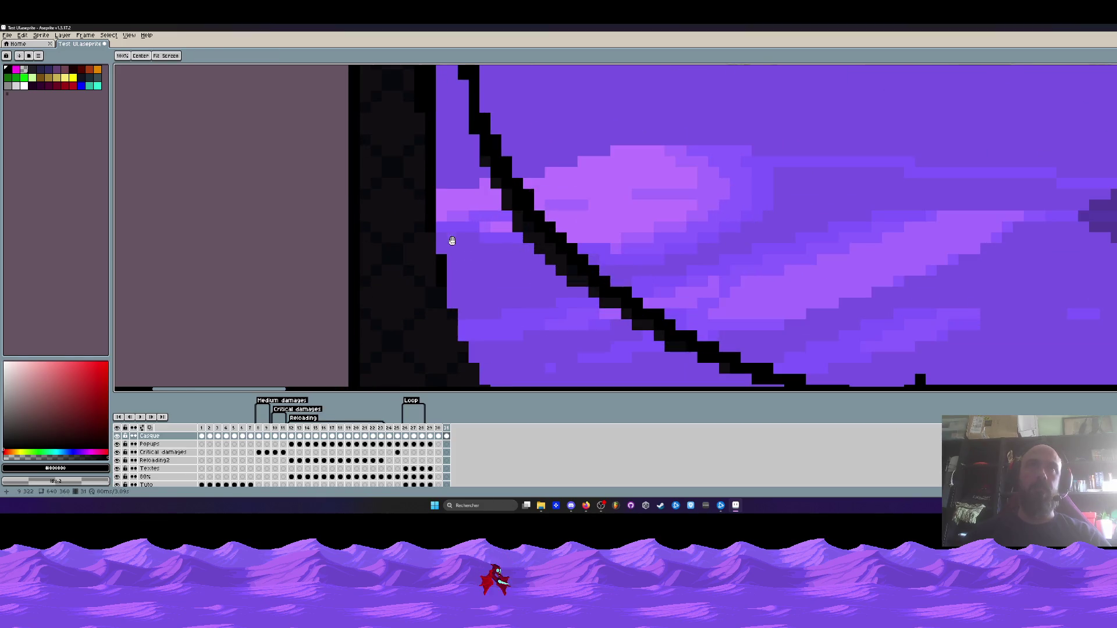
pyautogui.scroll(-1, 461, 254)
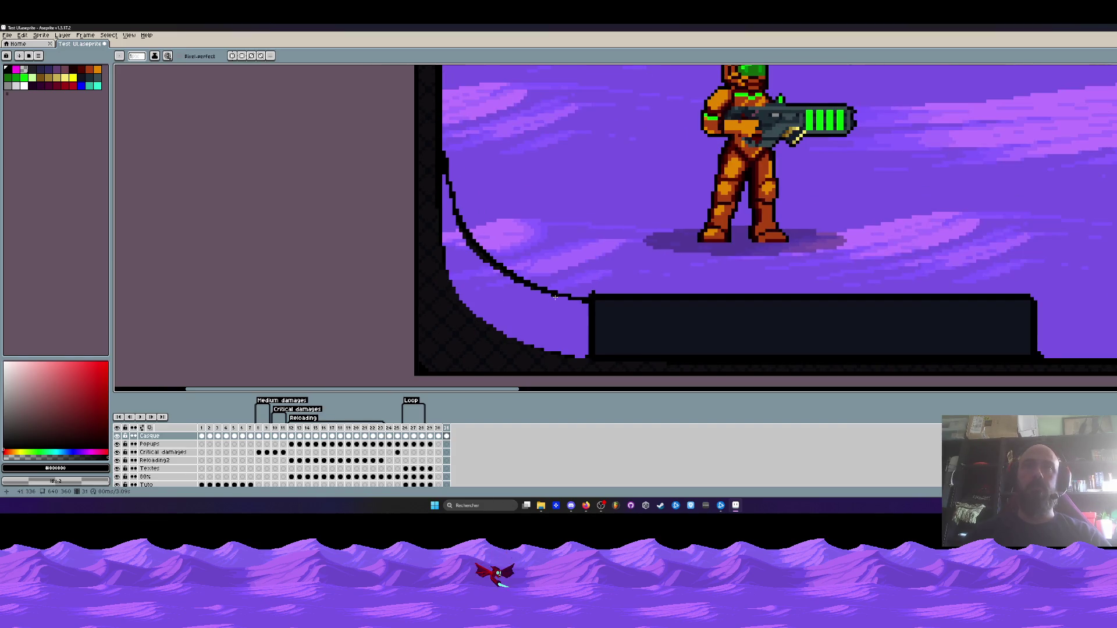
pyautogui.scroll(2, 467, 254)
pyautogui.moveTo(296, 81)
pyautogui.mouseDown()
pyautogui.moveTo(360, 184)
pyautogui.moveTo(422, 233)
pyautogui.mouseUp()
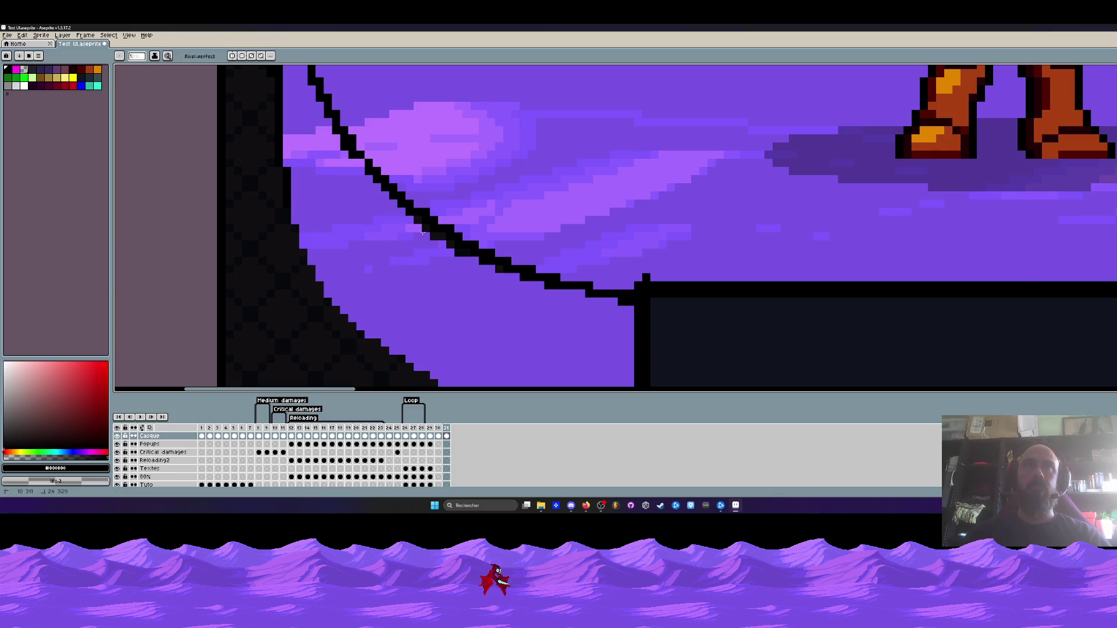
pyautogui.scroll(-2, 540, 289)
pyautogui.scroll(3, 466, 262)
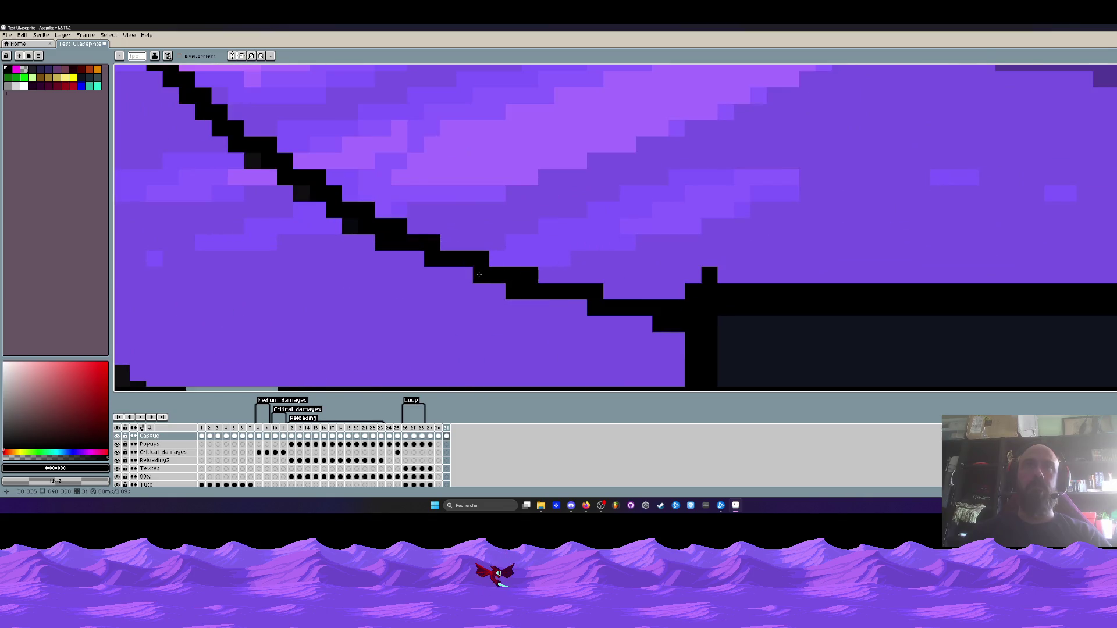
pyautogui.scroll(-1, 440, 254)
pyautogui.scroll(-3, 248, 127)
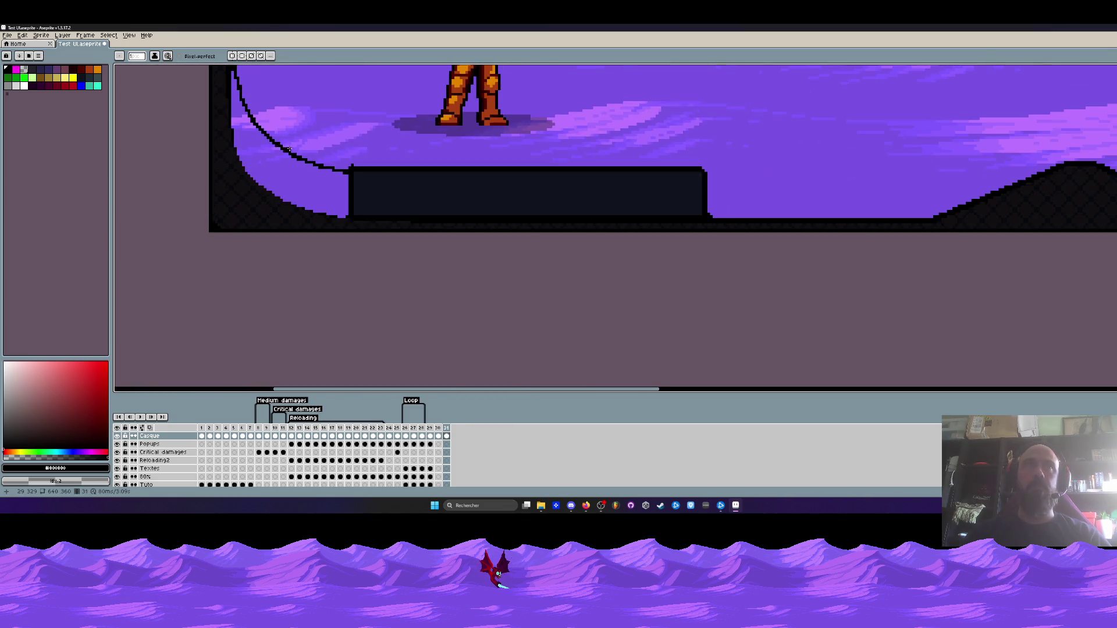
pyautogui.scroll(3, 336, 180)
pyautogui.moveTo(361, 177); pyautogui.dragTo(352, 343)
pyautogui.moveTo(363, 183); pyautogui.dragTo(363, 343)
# - Retouch the black edge pixels along the upper part of the curve
pyautogui.scroll(-3, 317, 322)
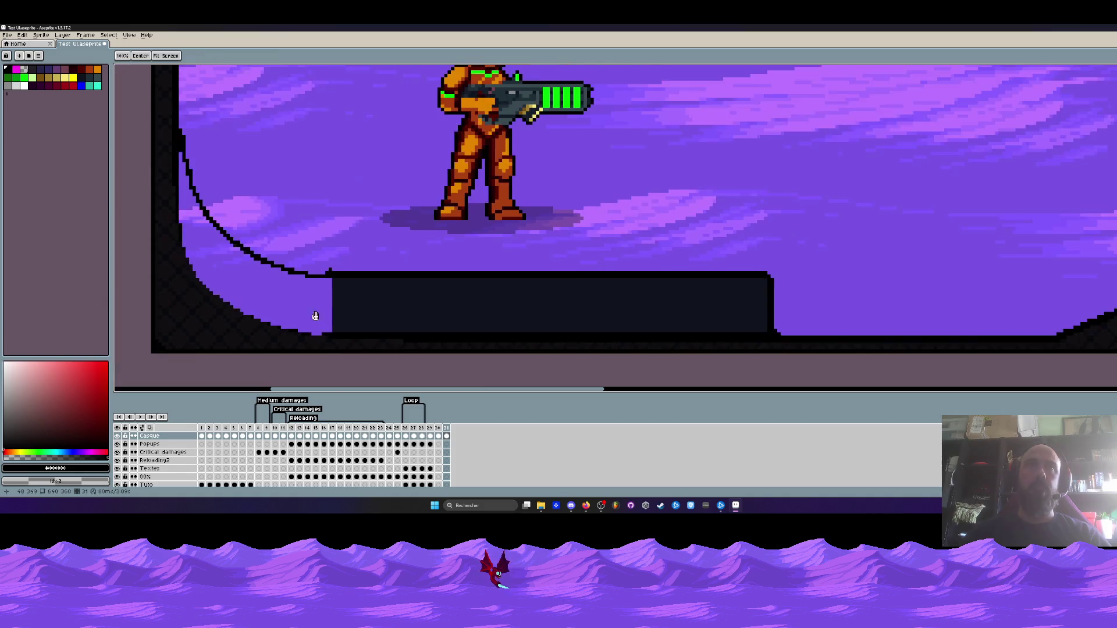
pyautogui.moveTo(315, 316); pyautogui.dragTo(398, 298)
pyautogui.scroll(-2, 350, 268)
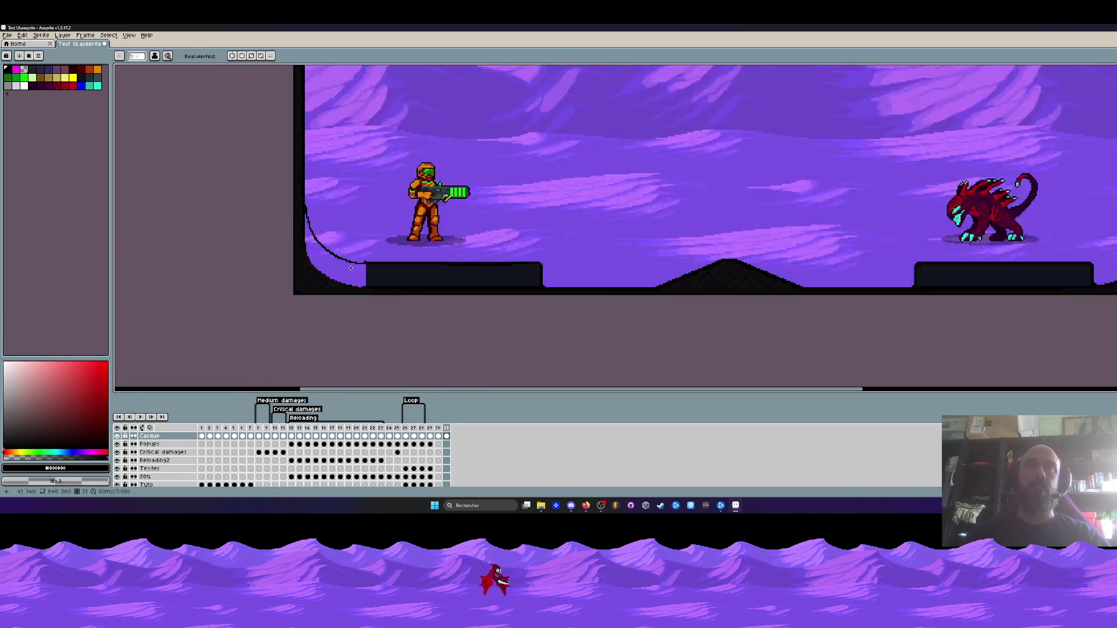
pyautogui.scroll(-2, 350, 268)
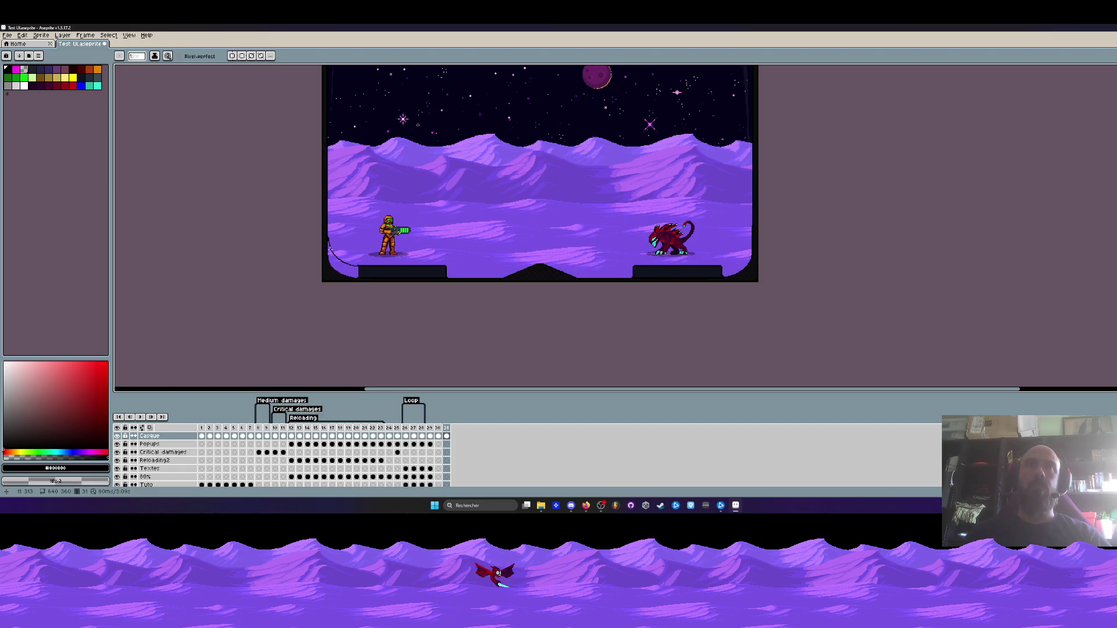
pyautogui.scroll(4, 330, 249)
pyautogui.moveTo(320, 124)
pyautogui.mouseDown()
pyautogui.moveTo(329, 200)
pyautogui.moveTo(319, 198)
pyautogui.mouseUp()
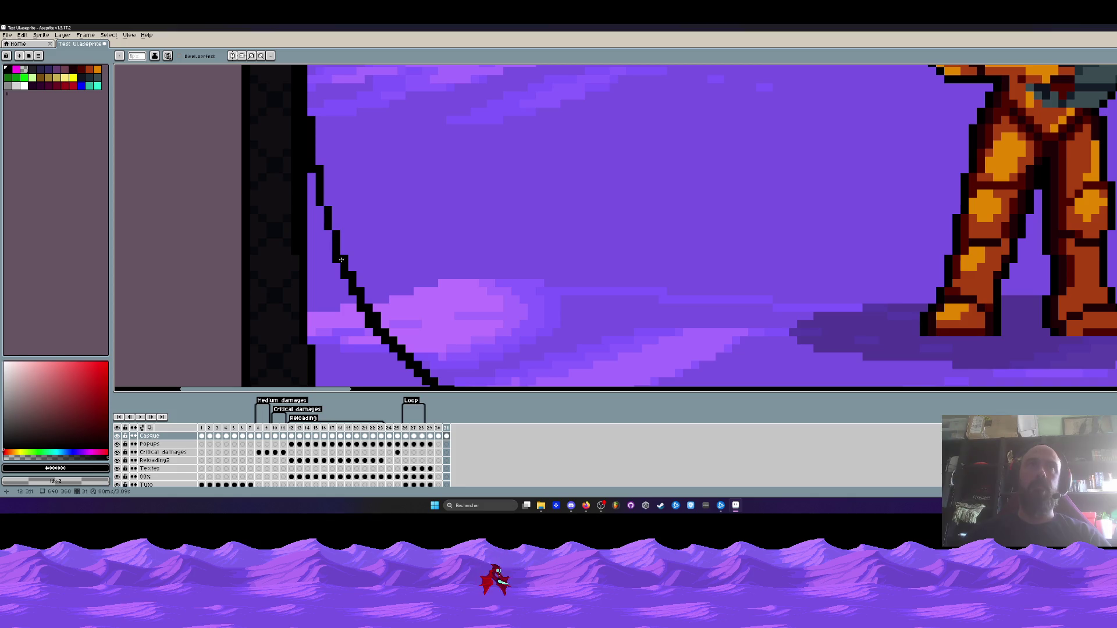
pyautogui.moveTo(342, 261); pyautogui.dragTo(321, 180)
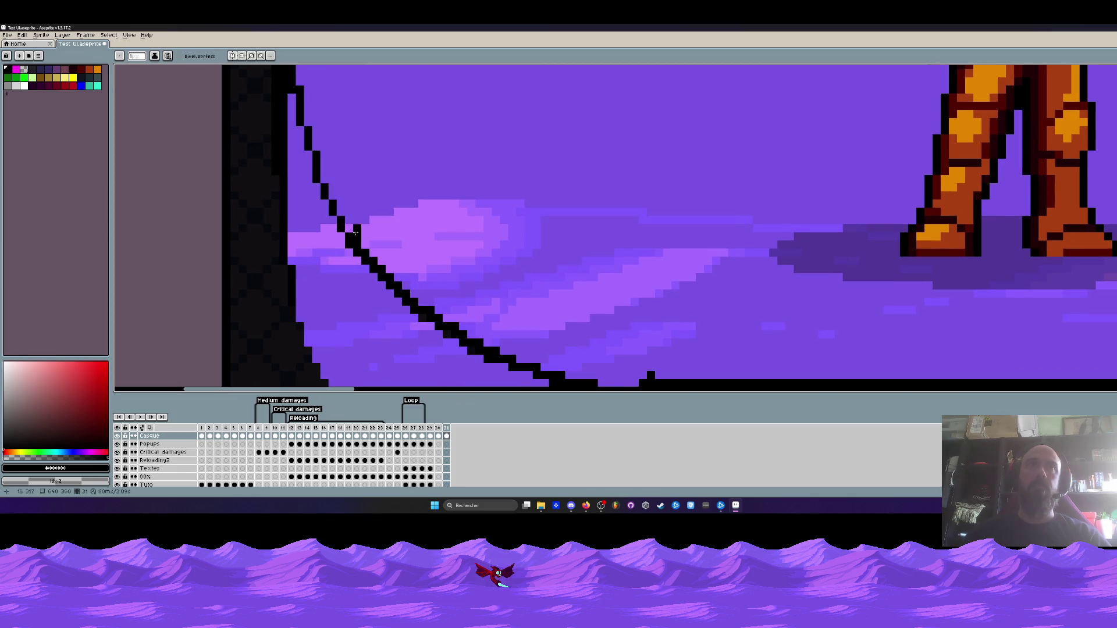
pyautogui.scroll(-2, 366, 218)
pyautogui.scroll(2, 375, 214)
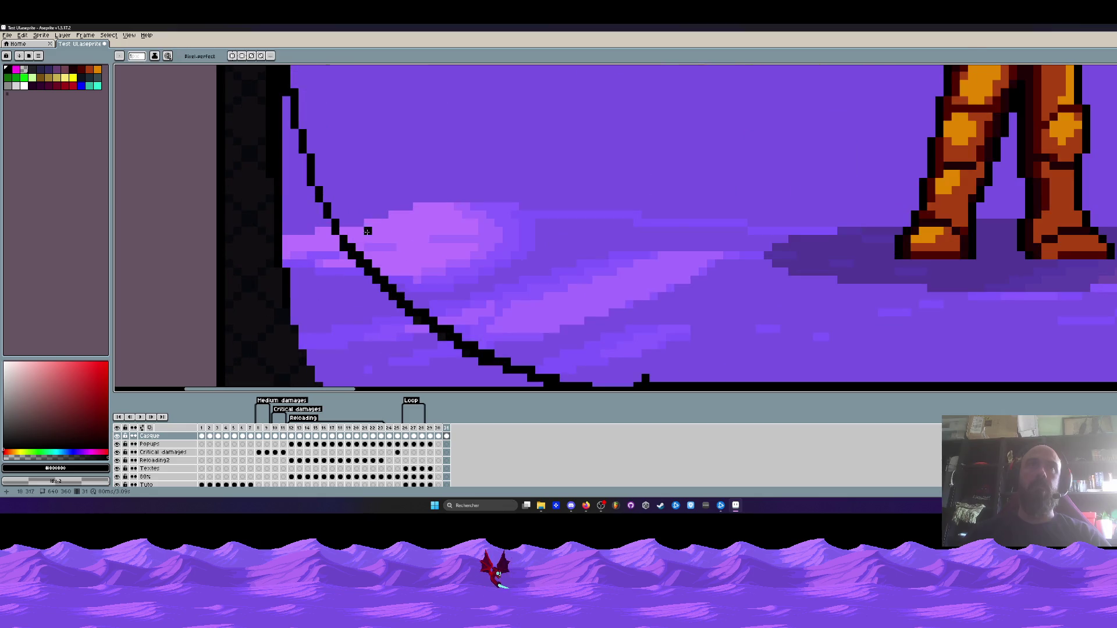
pyautogui.moveTo(430, 311)
pyautogui.mouseDown()
pyautogui.moveTo(395, 195)
pyautogui.moveTo(486, 252)
pyautogui.mouseUp()
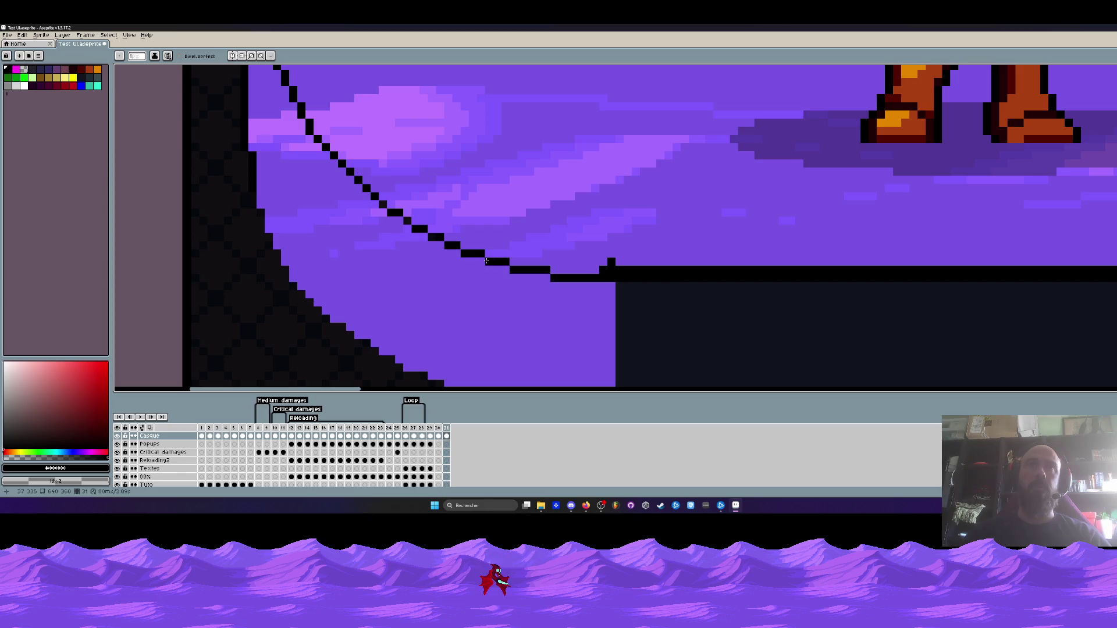
# - Draw the black curve from the dark platform diagonally up to the left wall
pyautogui.scroll(-3, 545, 273)
pyautogui.scroll(3, 523, 240)
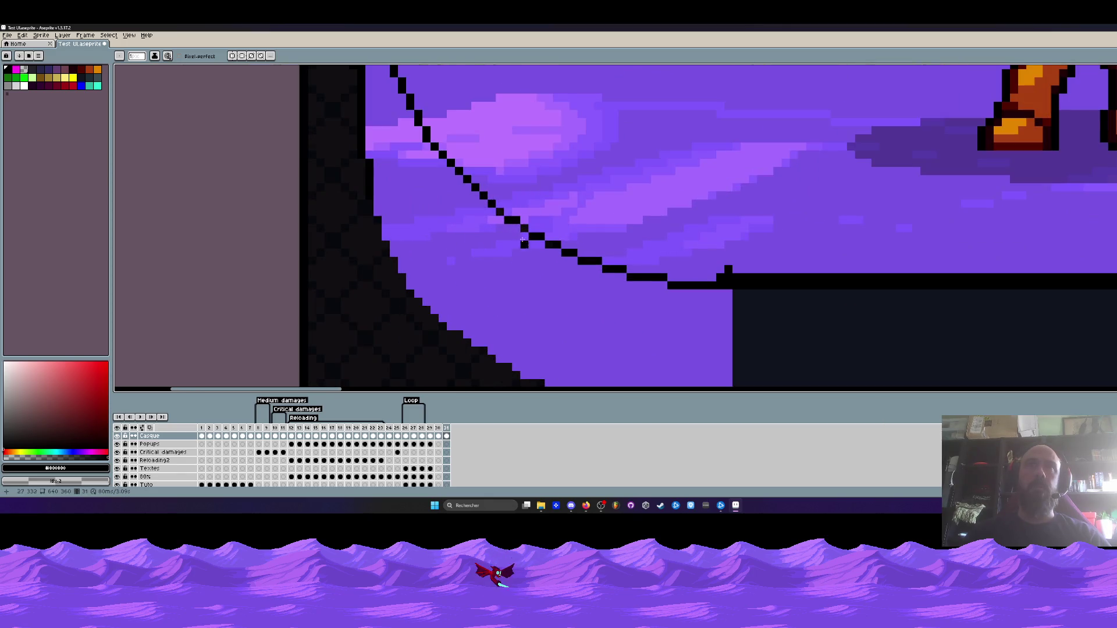
pyautogui.scroll(-5, 517, 221)
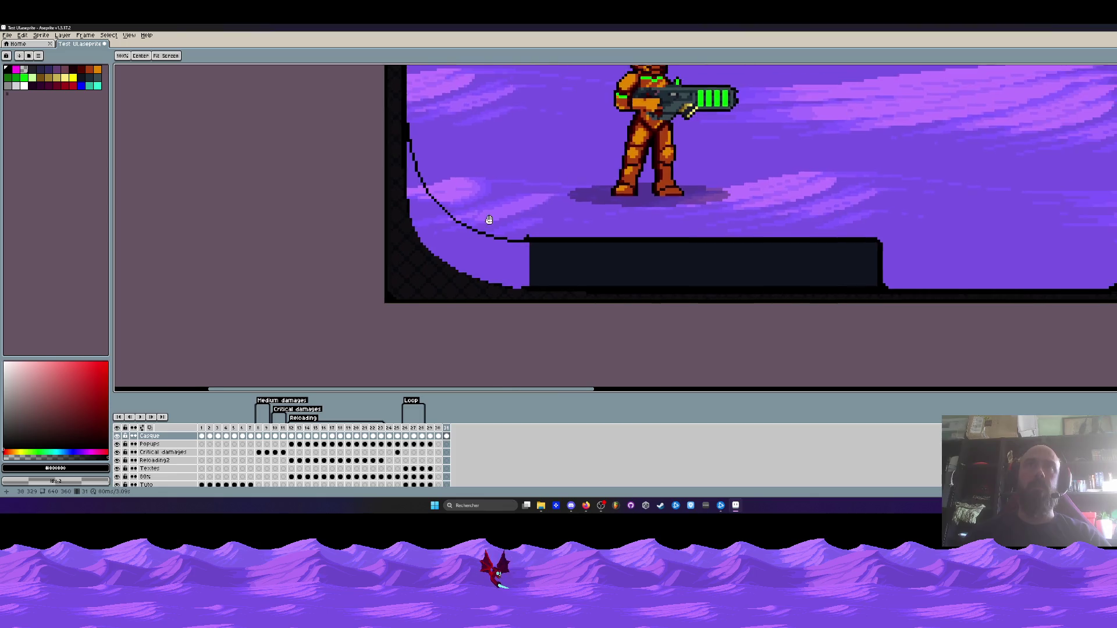
pyautogui.scroll(5, 527, 231)
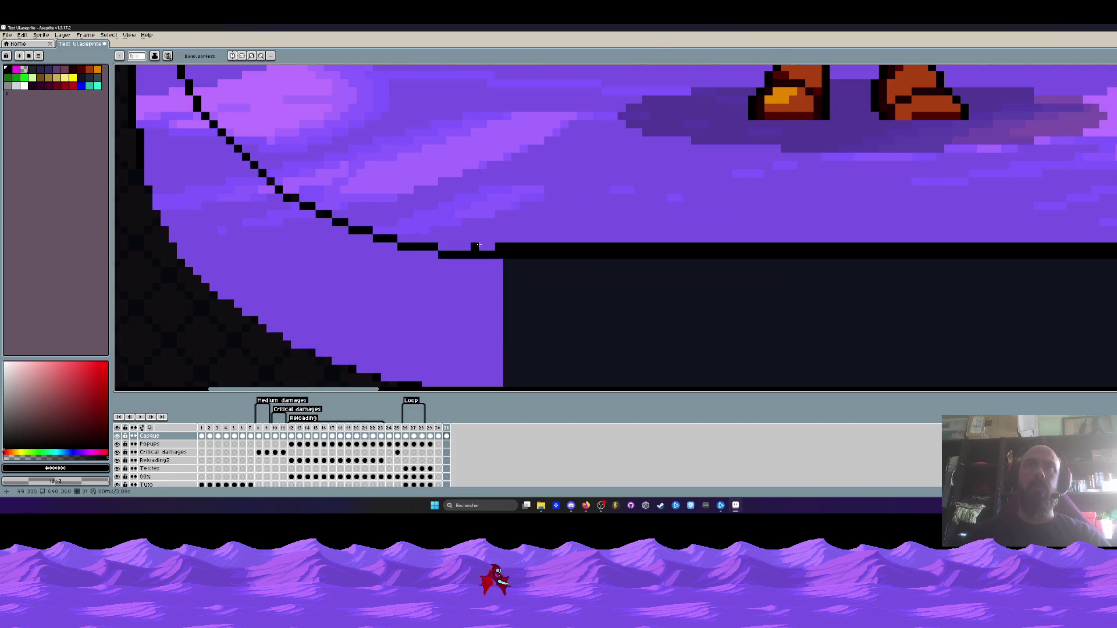
pyautogui.moveTo(401, 239)
pyautogui.mouseDown()
pyautogui.moveTo(424, 239)
pyautogui.moveTo(377, 231)
pyautogui.mouseUp()
pyautogui.scroll(2, 367, 222)
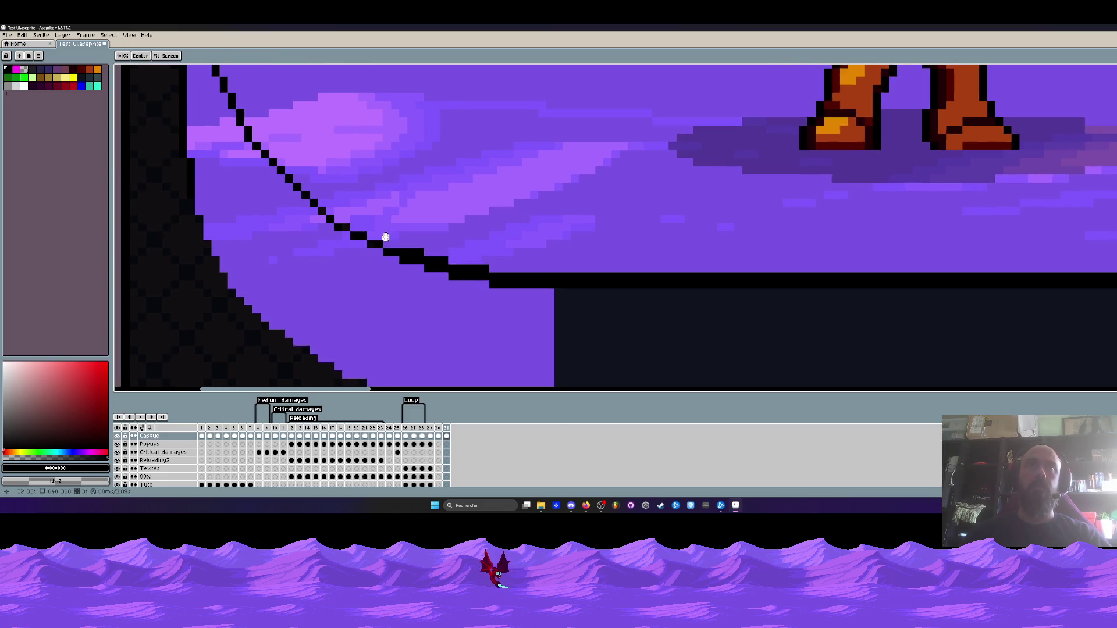
pyautogui.click(349, 224)
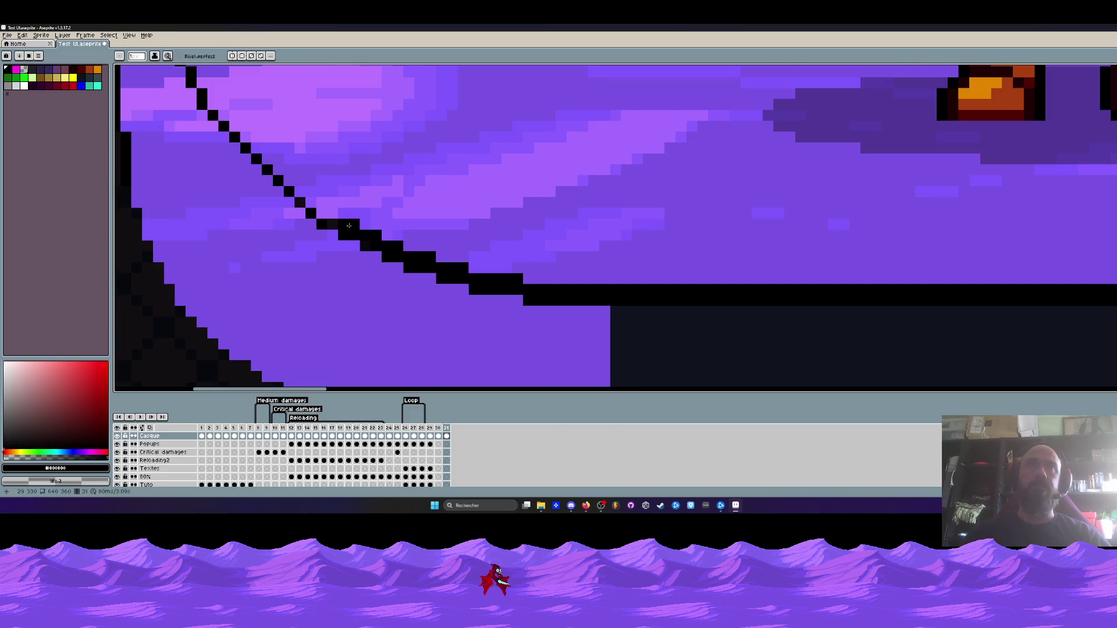
pyautogui.moveTo(332, 213)
pyautogui.mouseDown()
pyautogui.moveTo(300, 193)
pyautogui.moveTo(359, 257)
pyautogui.mouseUp()
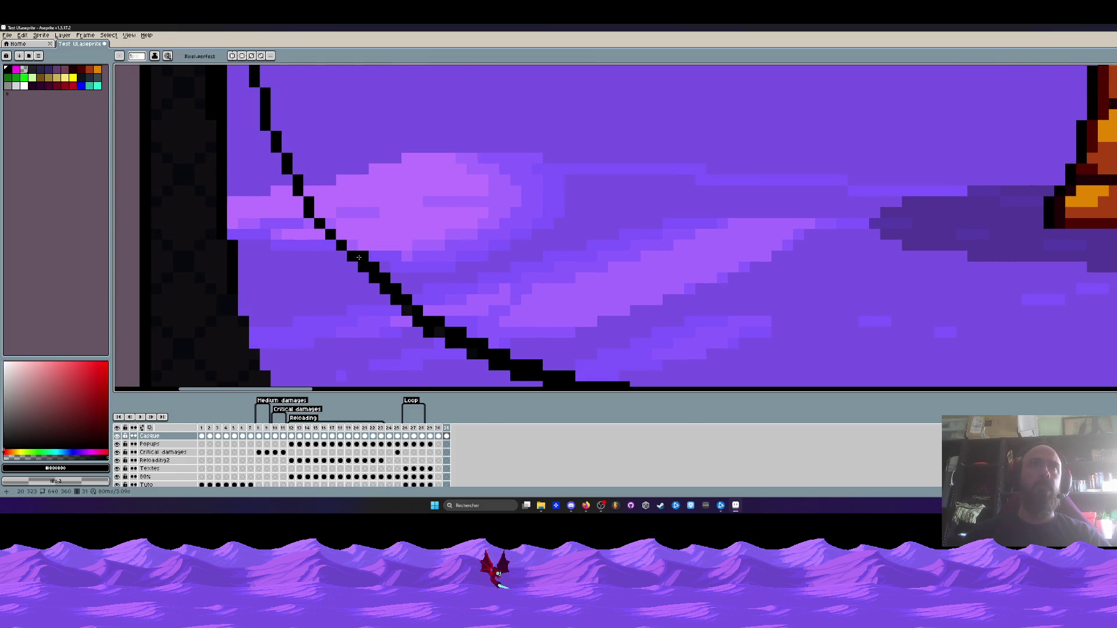
pyautogui.moveTo(328, 223)
pyautogui.mouseDown()
pyautogui.moveTo(307, 180)
pyautogui.moveTo(309, 208)
pyautogui.moveTo(292, 151)
pyautogui.moveTo(301, 206)
pyautogui.moveTo(277, 121)
pyautogui.mouseUp()
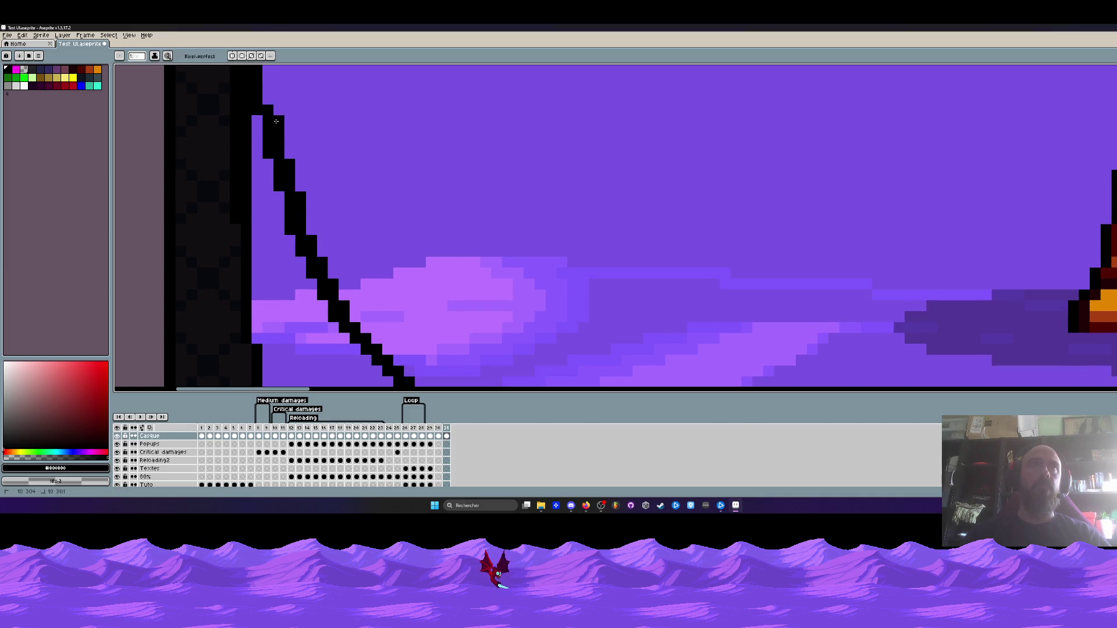
pyautogui.scroll(-3, 269, 100)
pyautogui.scroll(1, 279, 117)
pyautogui.scroll(-2, 324, 159)
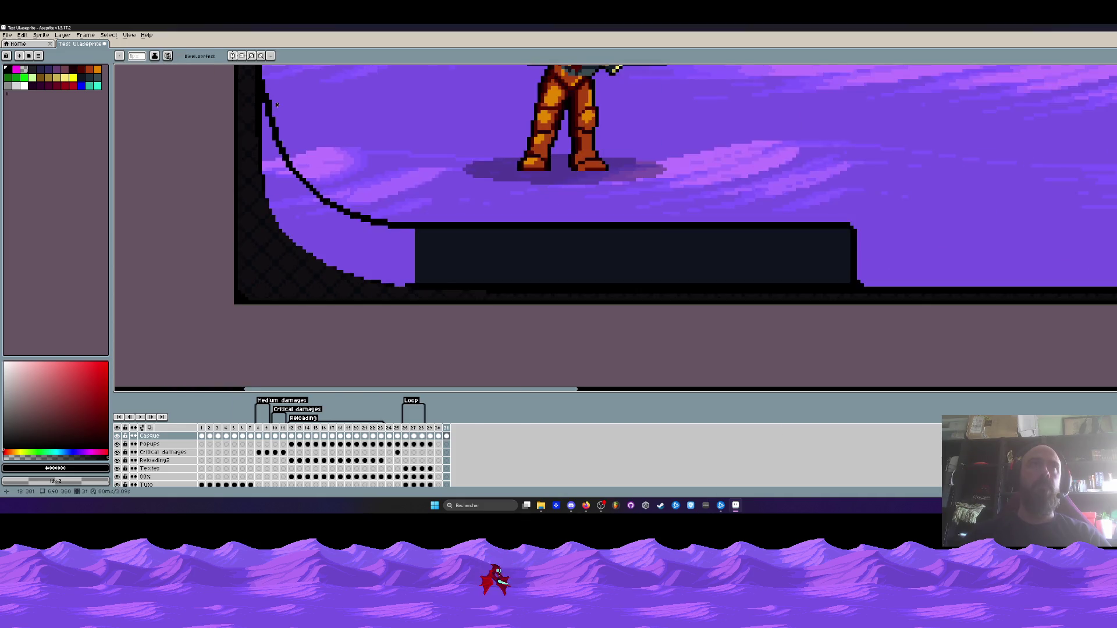
pyautogui.scroll(-2, 324, 159)
pyautogui.scroll(-1, 354, 192)
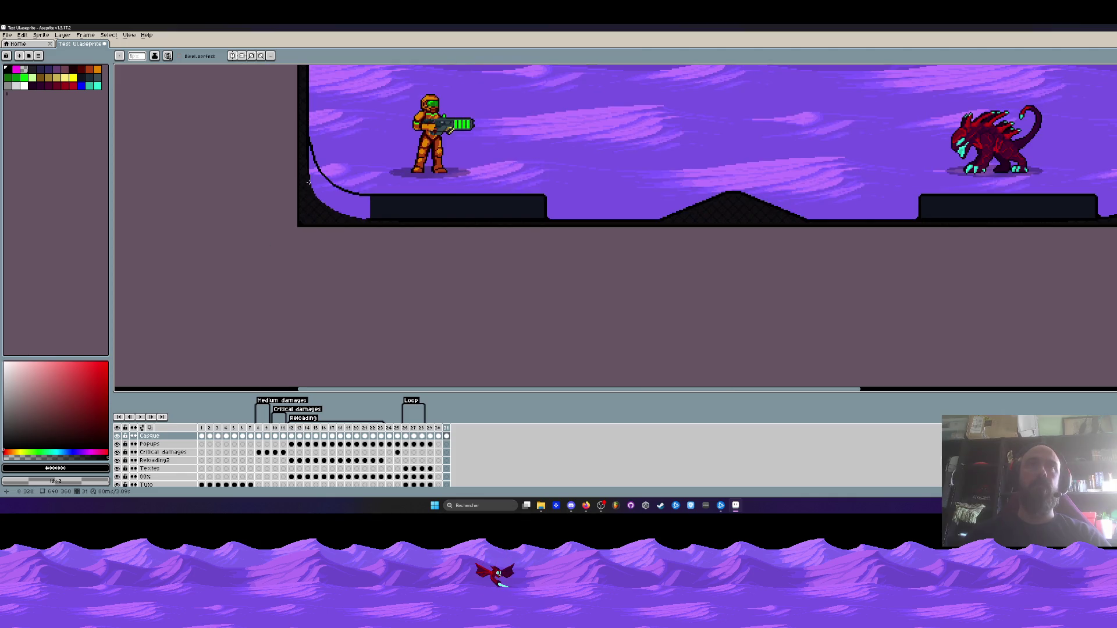
pyautogui.scroll(4, 308, 182)
pyautogui.scroll(-3, 308, 175)
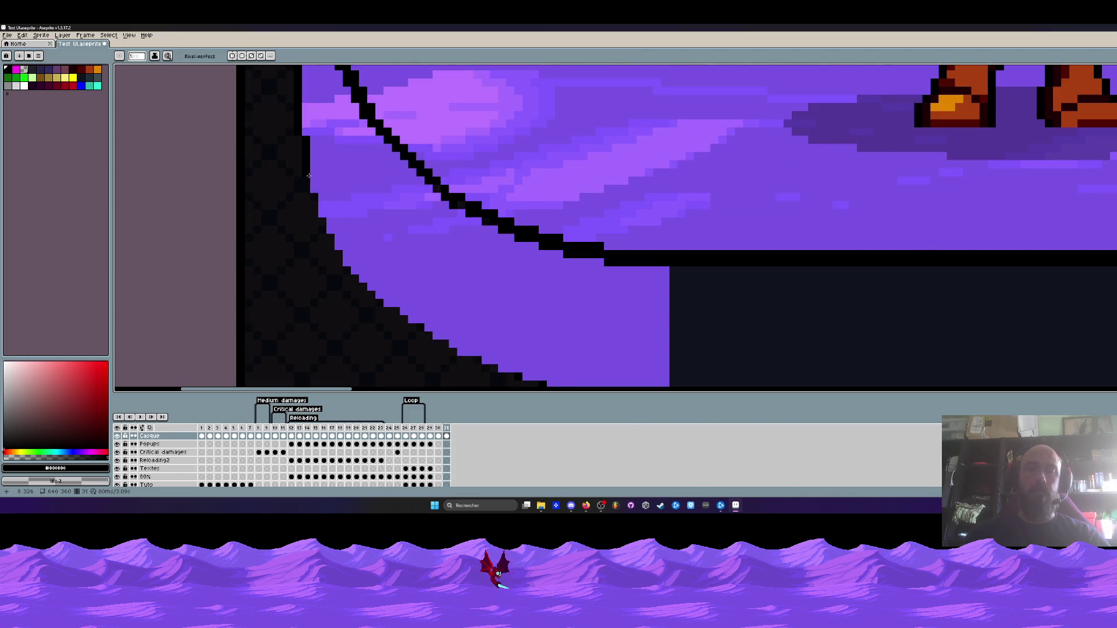
pyautogui.press('g')
pyautogui.keyDown('alt'); pyautogui.click(733, 290); pyautogui.keyUp('alt')
pyautogui.scroll(-2, 572, 296)
pyautogui.scroll(-4, 572, 296)
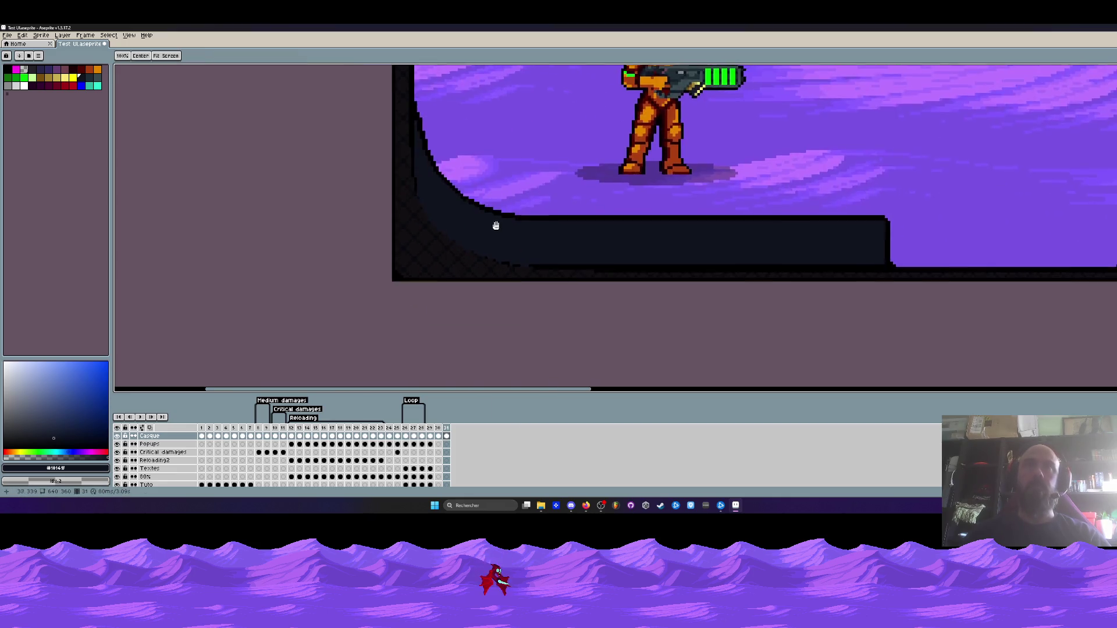
pyautogui.press('h')
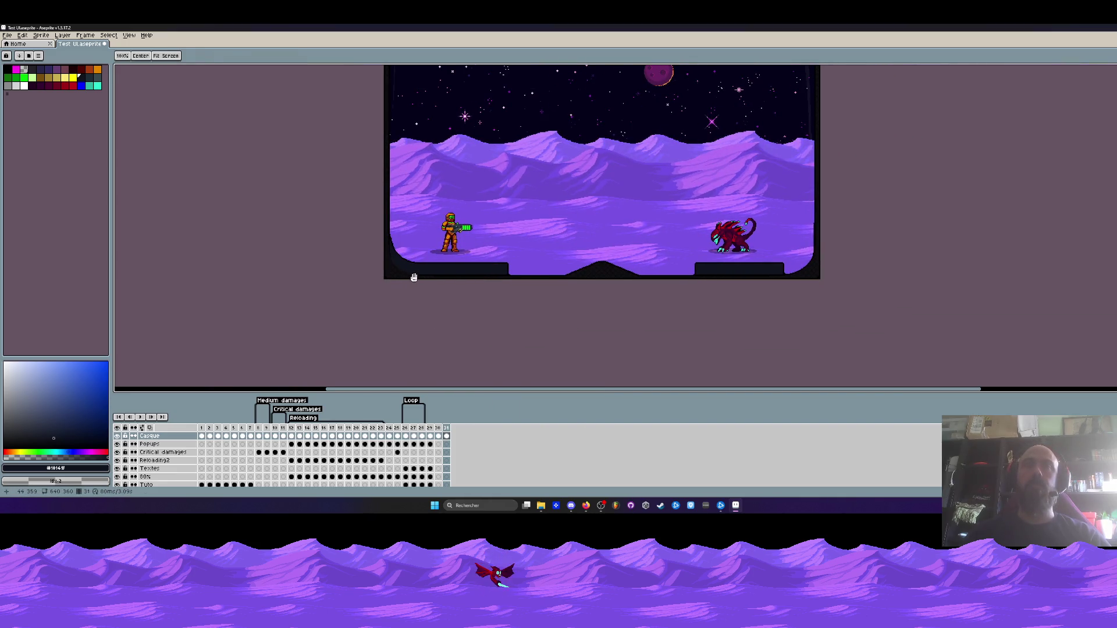
pyautogui.press('g')
pyautogui.scroll(3, 413, 277)
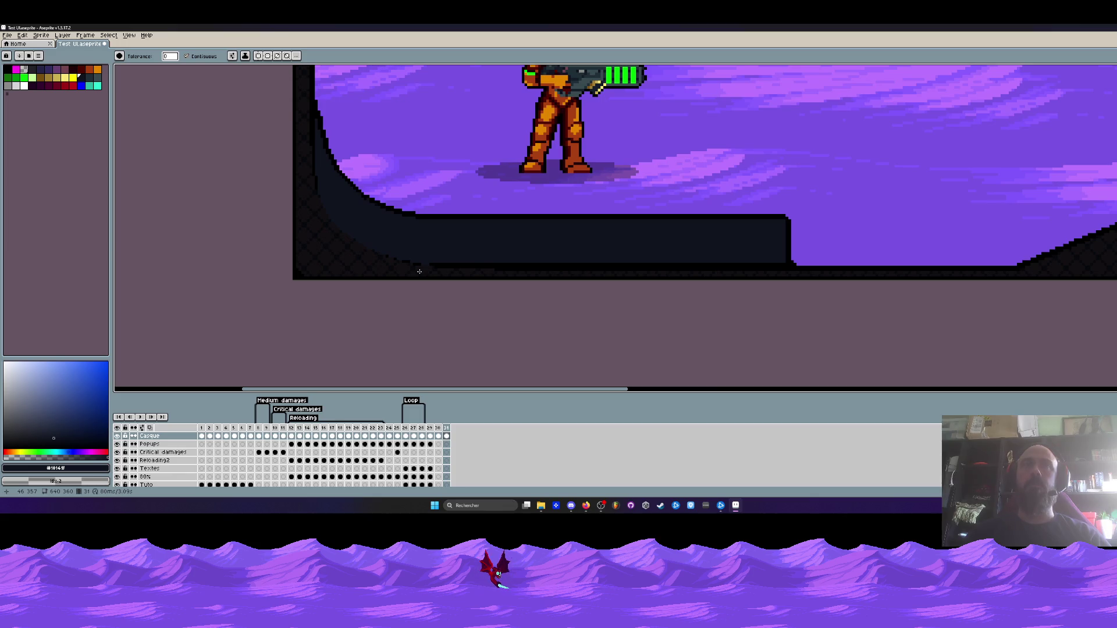
pyautogui.scroll(-3, 407, 272)
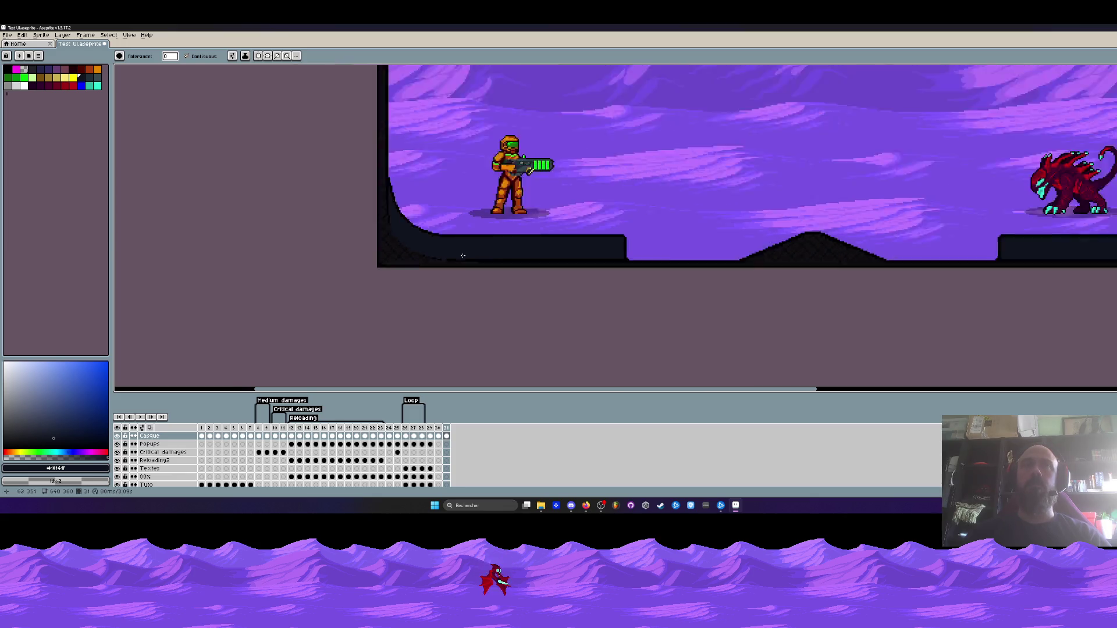
pyautogui.press('h')
pyautogui.moveTo(373, 274); pyautogui.dragTo(336, 299)
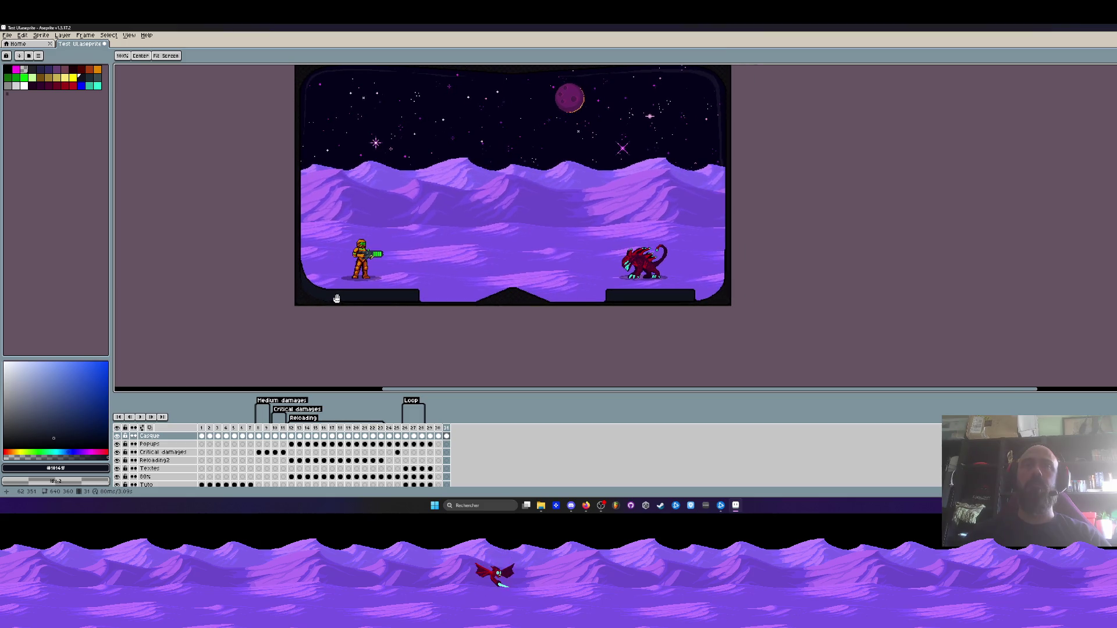
pyautogui.scroll(2, 336, 298)
pyautogui.hotkey('ctrl', 'z')
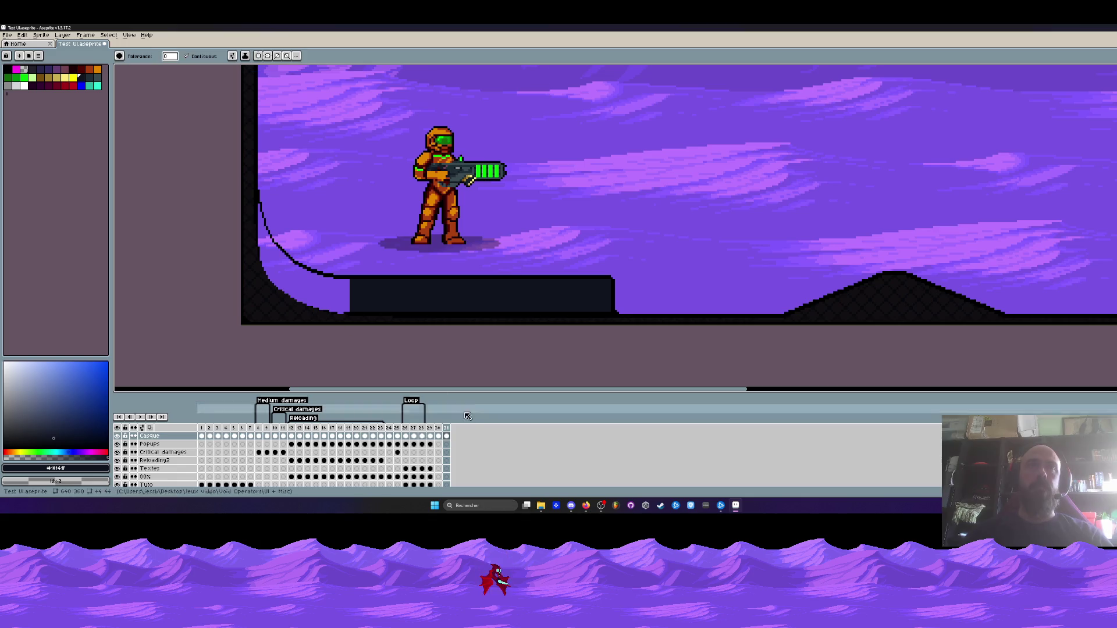
# - Undo to remove the extra frame 31
pyautogui.hotkey('ctrl', 'z')
pyautogui.scroll(-3, 369, 258)
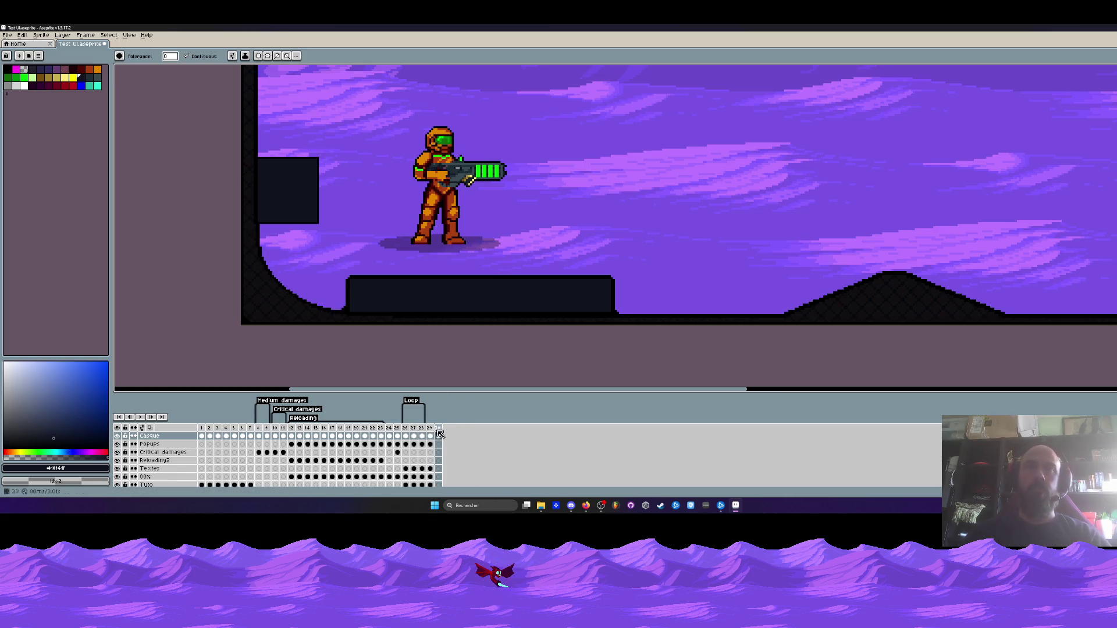
pyautogui.scroll(4, 369, 258)
pyautogui.scroll(1, 368, 258)
# - Pick black from the outline and return to the Pencil
pyautogui.press('i')
pyautogui.scroll(-1, 378, 265)
pyautogui.scroll(1, 384, 270)
pyautogui.click(388, 274)
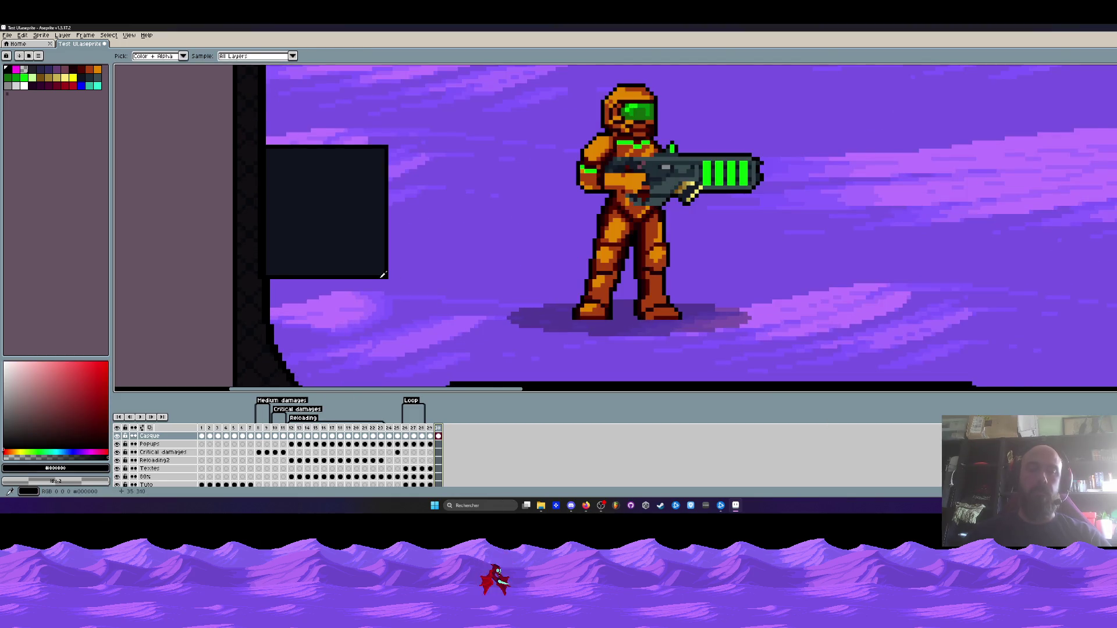
pyautogui.scroll(1, 277, 282)
pyautogui.scroll(2, 221, 280)
pyautogui.press('b')
pyautogui.scroll(-5, 219, 280)
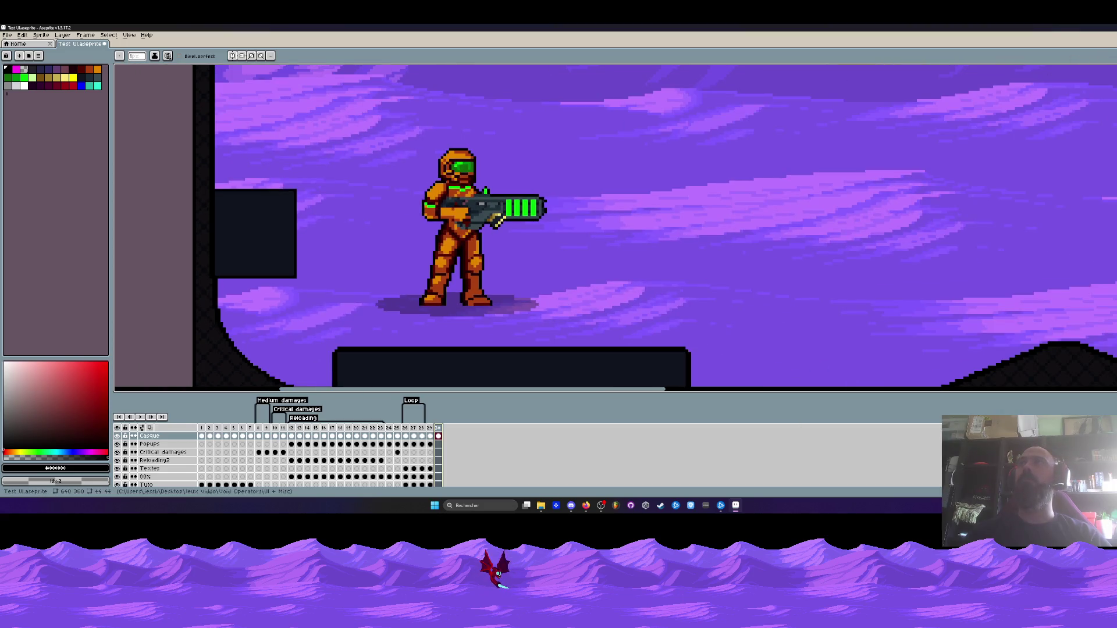
# - Restore down the Aseprite window, then open and close the desktop Icones image
pyautogui.click(1092, 28)
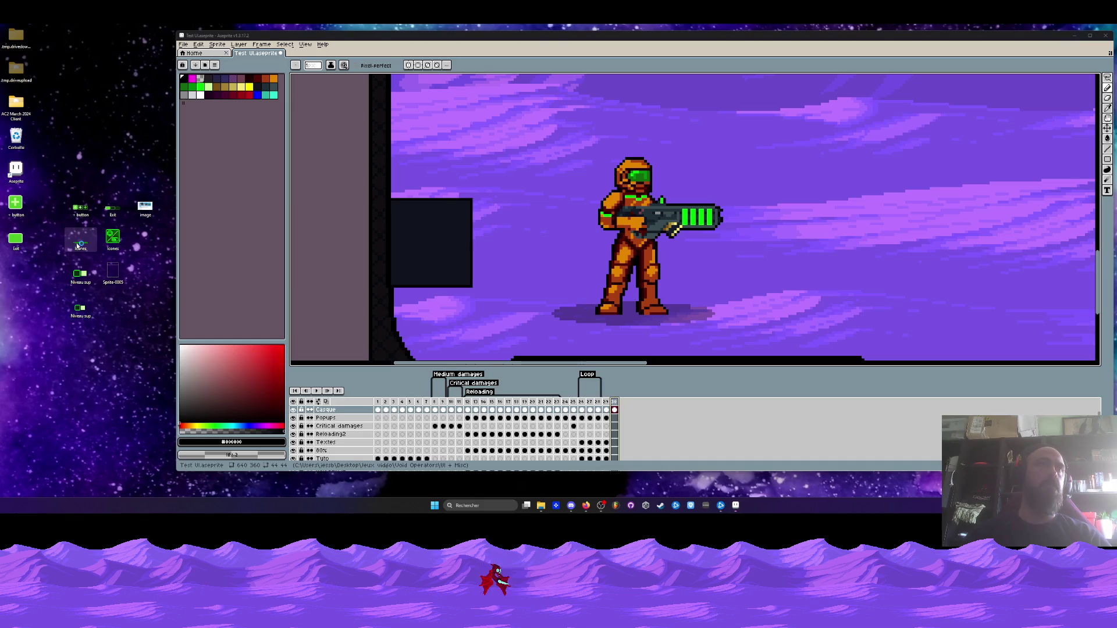
pyautogui.doubleClick(81, 245)
pyautogui.click(945, 112)
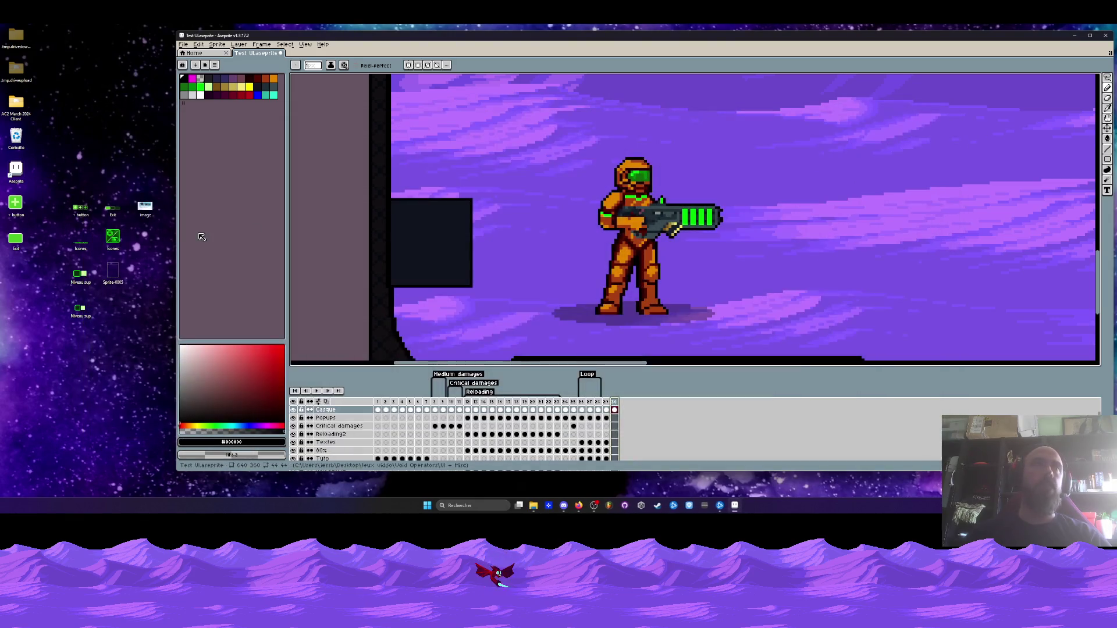
# - Open Icones.aseprite, hide Layer 3, and copy the whole green icon
pyautogui.doubleClick(112, 237)
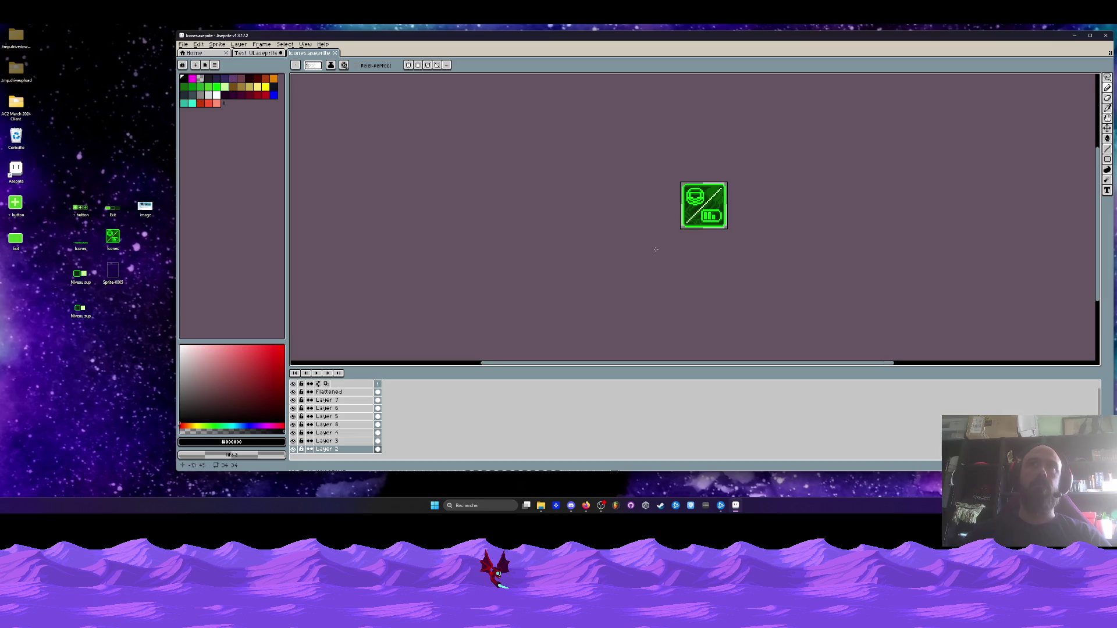
pyautogui.click(293, 441)
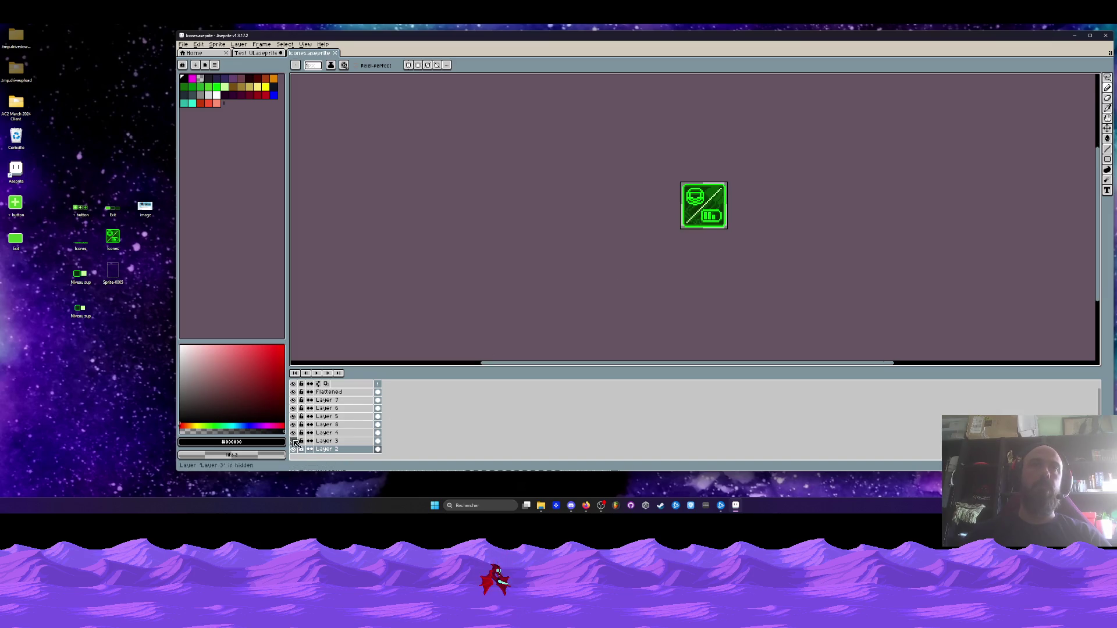
pyautogui.click(377, 442)
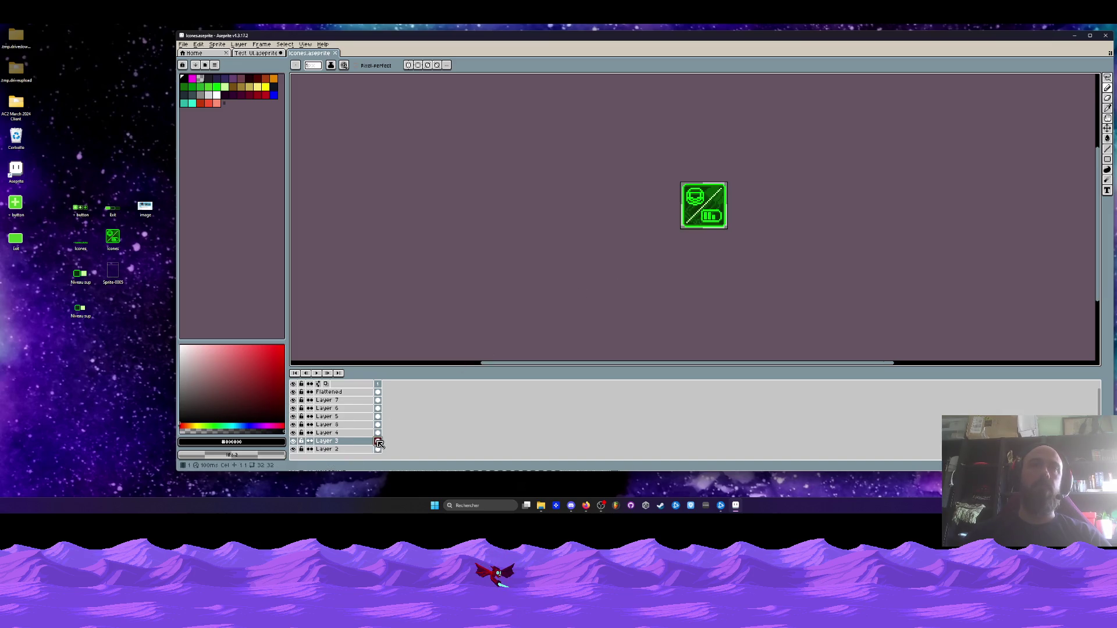
pyautogui.press('m')
pyautogui.hotkey('ctrl', 'a')
pyautogui.hotkey('ctrl', 'c')
# - Trial-paste the icon into the Test UI scene twice, cancelling each placement
pyautogui.hotkey('ctrl', 'shift', 'Tab')
pyautogui.hotkey('ctrl', 'v')
pyautogui.moveTo(429, 258); pyautogui.dragTo(449, 289)
pyautogui.scroll(-3, 448, 244)
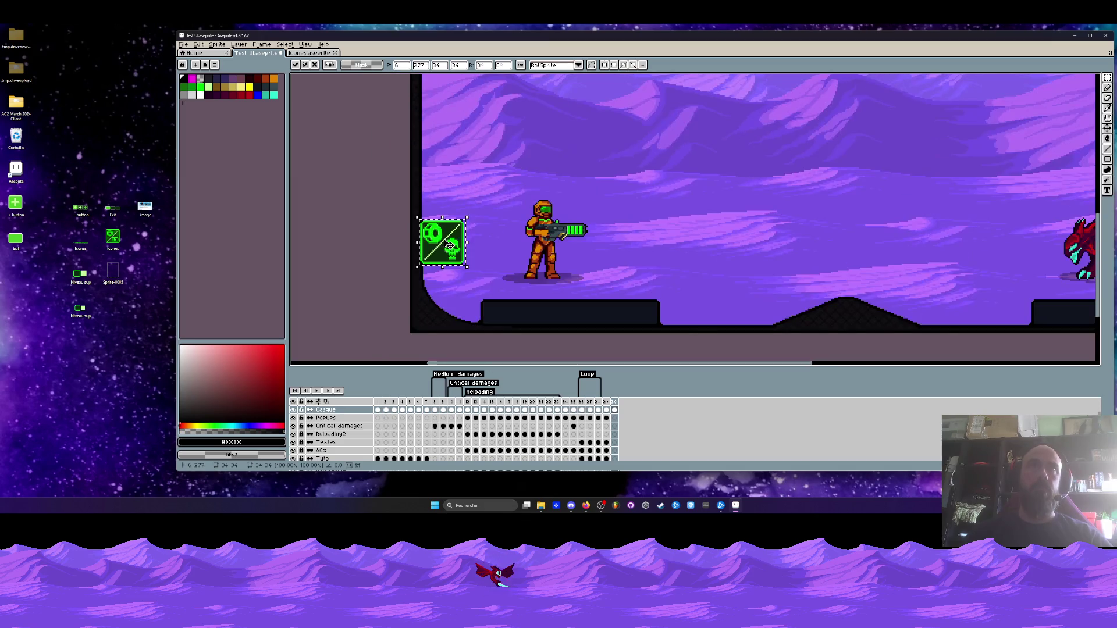
pyautogui.press('Escape')
pyautogui.click(325, 418)
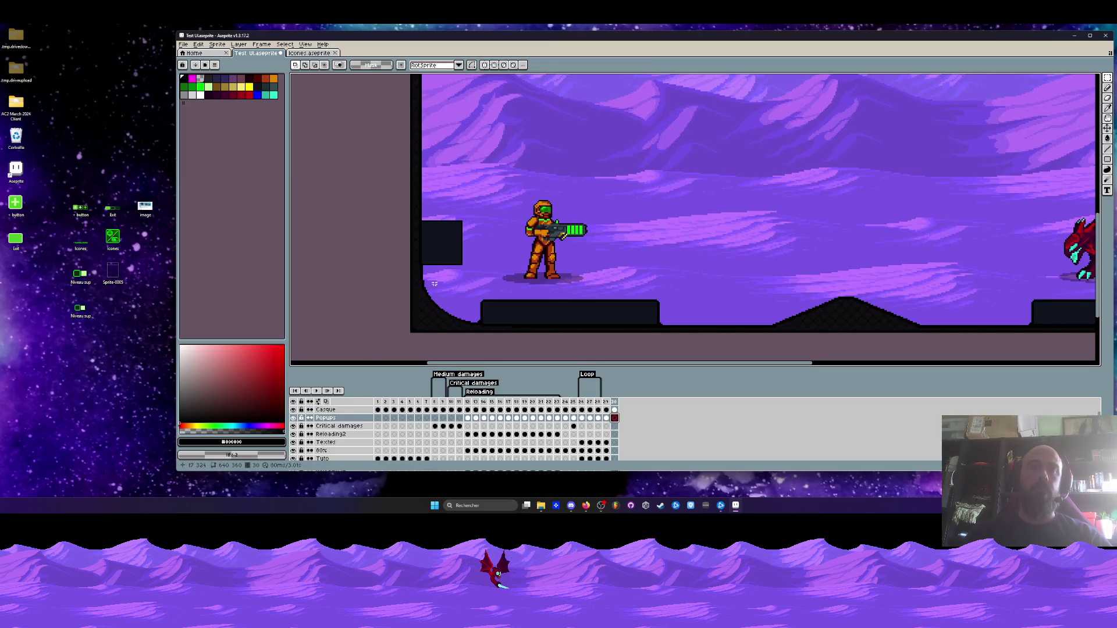
pyautogui.hotkey('ctrl', 'v')
pyautogui.scroll(2, 436, 232)
pyautogui.moveTo(454, 187)
pyautogui.mouseDown()
pyautogui.moveTo(474, 228)
pyautogui.moveTo(480, 189)
pyautogui.mouseUp()
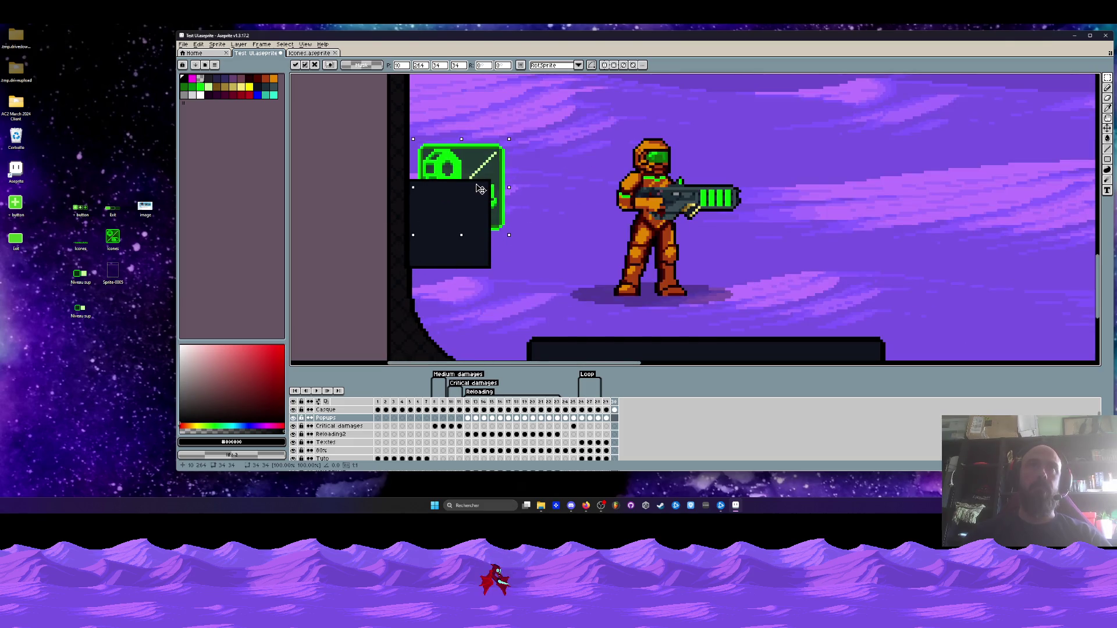
pyautogui.press('Escape')
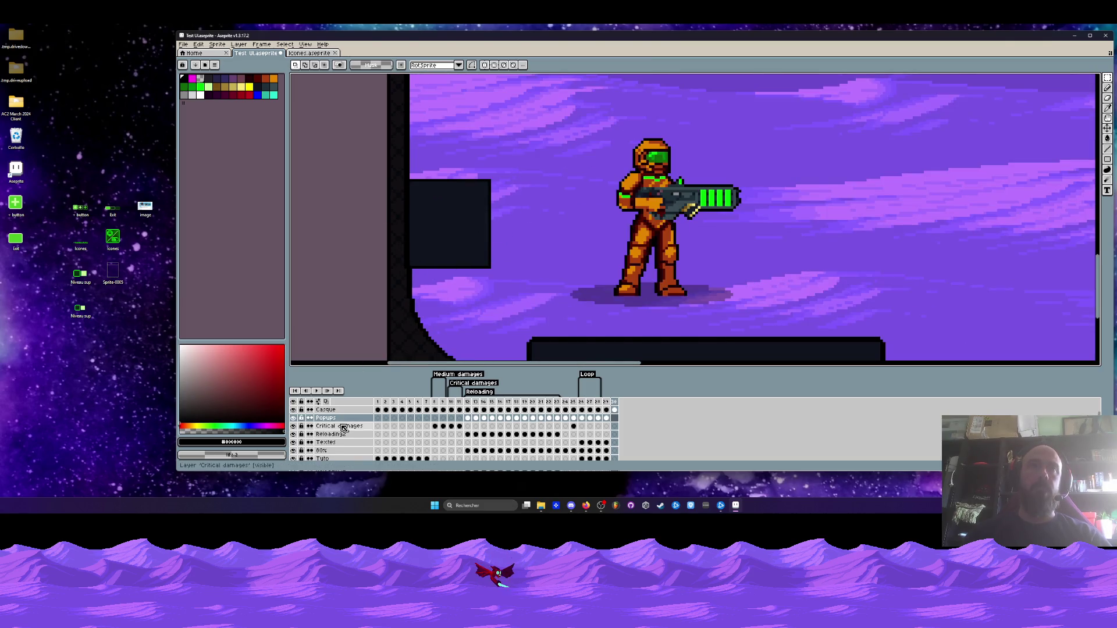
pyautogui.scroll(1, 343, 428)
pyautogui.scroll(1, 343, 428)
# - Paste the green icon onto the Items layer and drop it on the left wall
pyautogui.click(323, 417)
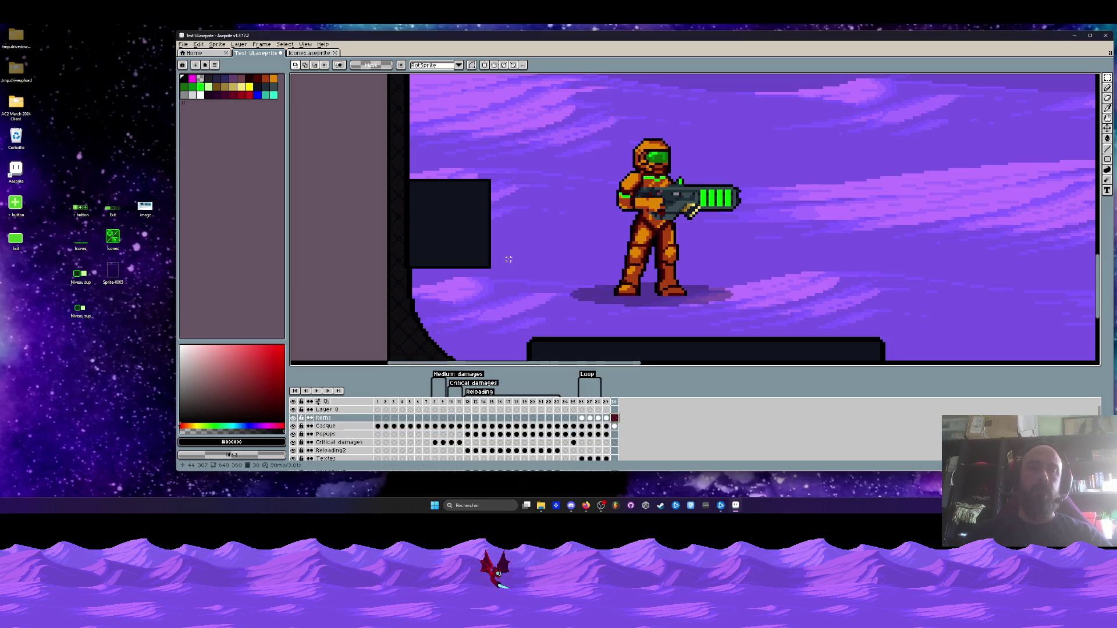
pyautogui.hotkey('ctrl', 'v')
pyautogui.moveTo(449, 220); pyautogui.dragTo(468, 227)
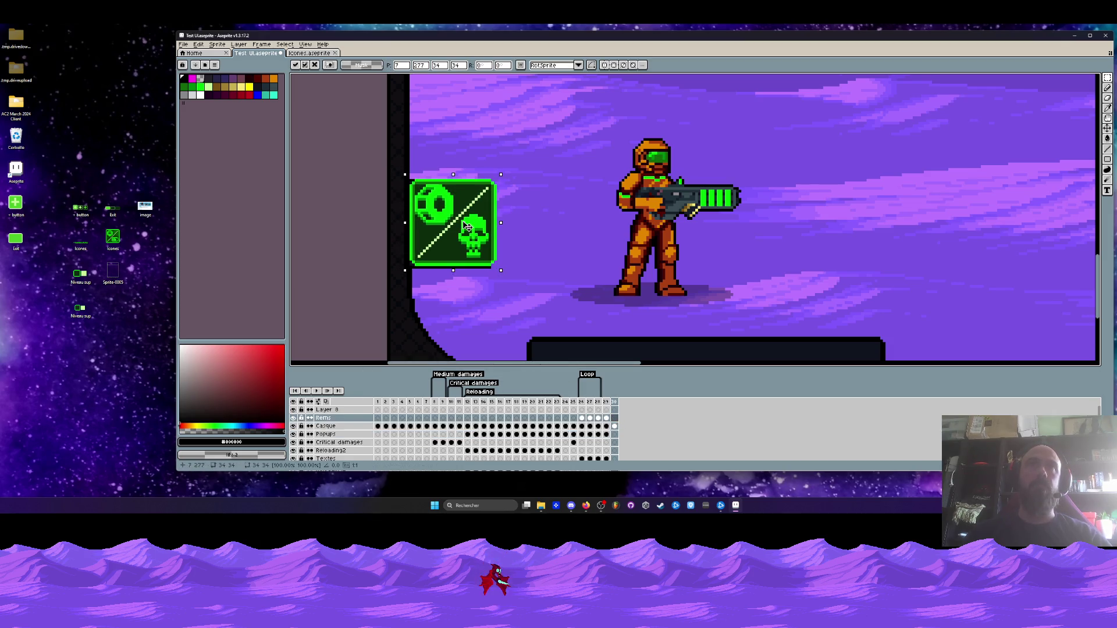
pyautogui.click(492, 83)
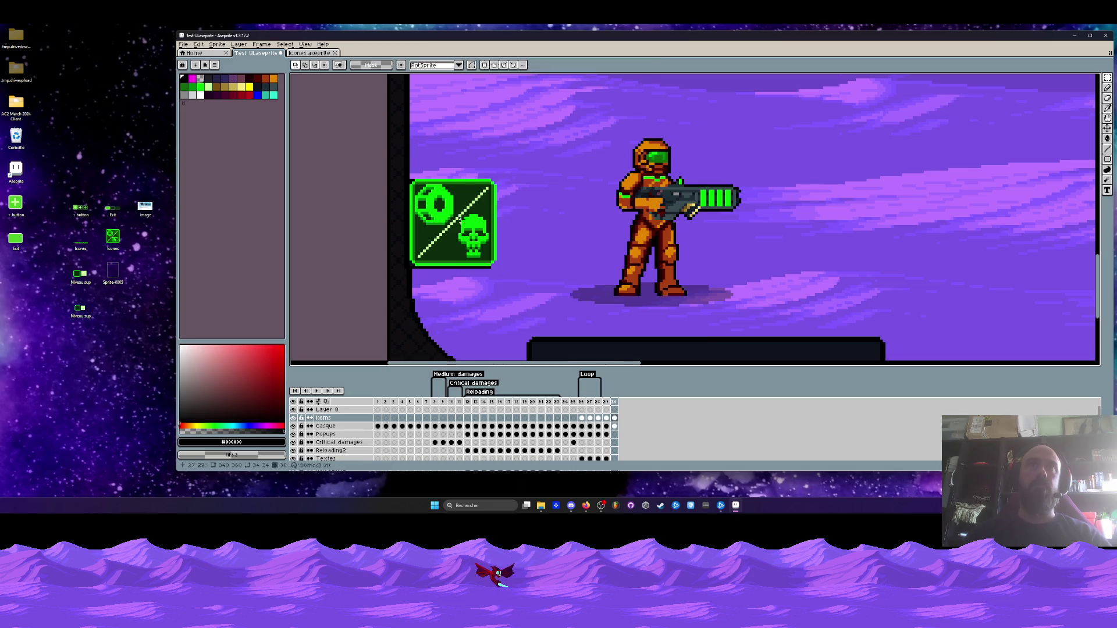
pyautogui.scroll(-2, 678, 225)
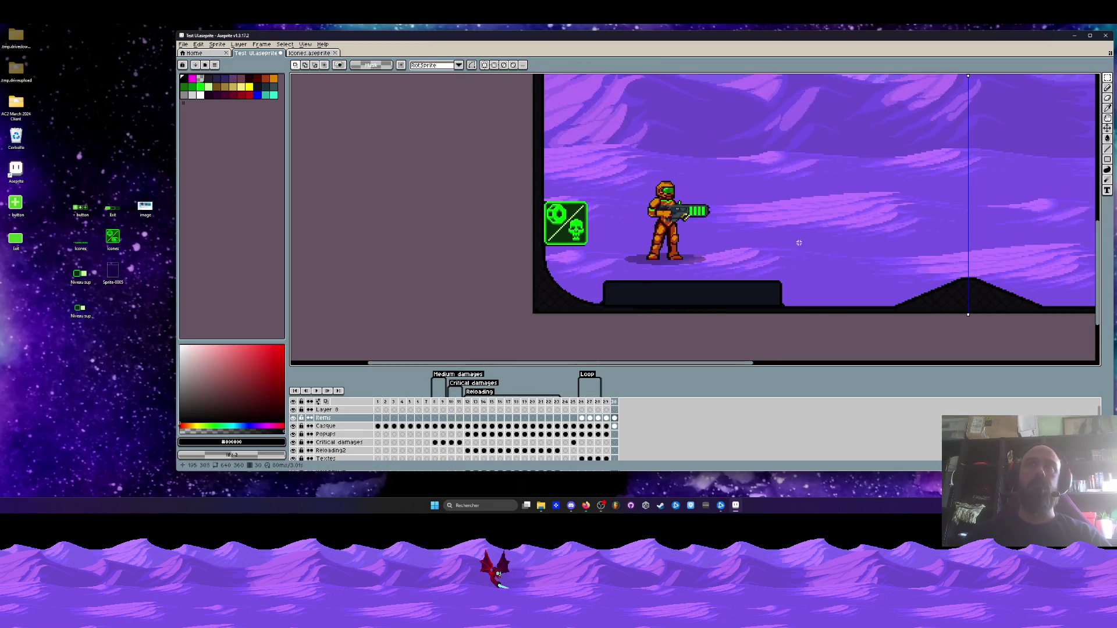
pyautogui.click(614, 427)
pyautogui.scroll(4, 519, 152)
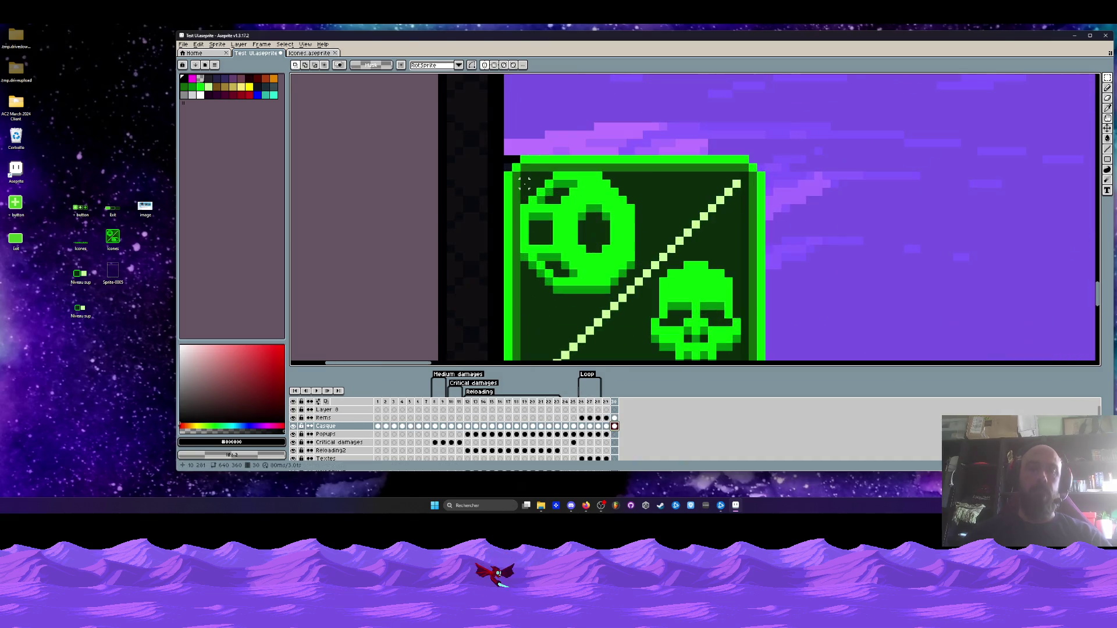
# - Draw a one-pixel black line along the icon panel's top edge
pyautogui.press('i')
pyautogui.press('b')
pyautogui.moveTo(505, 151); pyautogui.dragTo(762, 157)
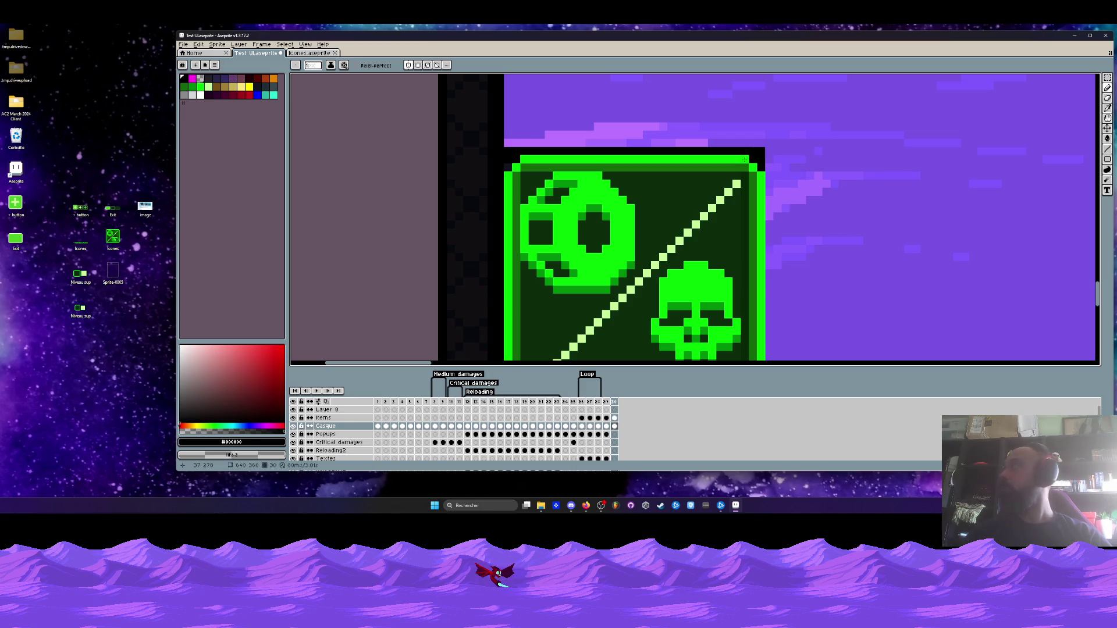
pyautogui.press('m')
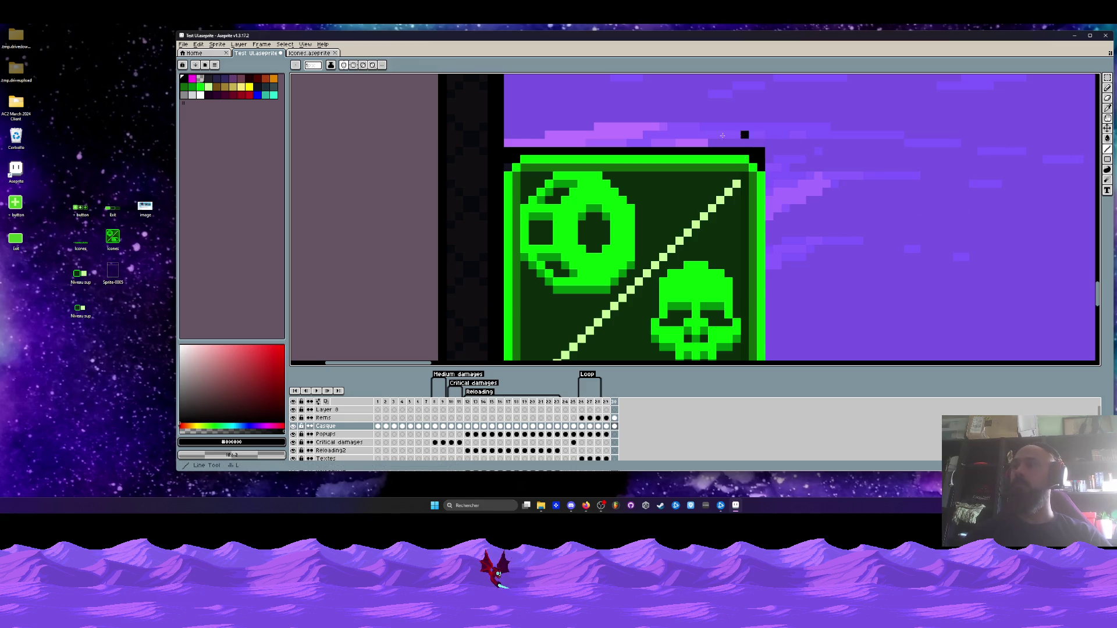
pyautogui.scroll(1, 510, 145)
pyautogui.moveTo(510, 145)
pyautogui.mouseDown()
pyautogui.moveTo(834, 147)
pyautogui.moveTo(774, 153)
pyautogui.mouseUp()
# - Blacken the bottom-right corner and draw a black shadow row under the icon
pyautogui.press('h')
pyautogui.scroll(-1, 855, 179)
pyautogui.scroll(-1, 767, 148)
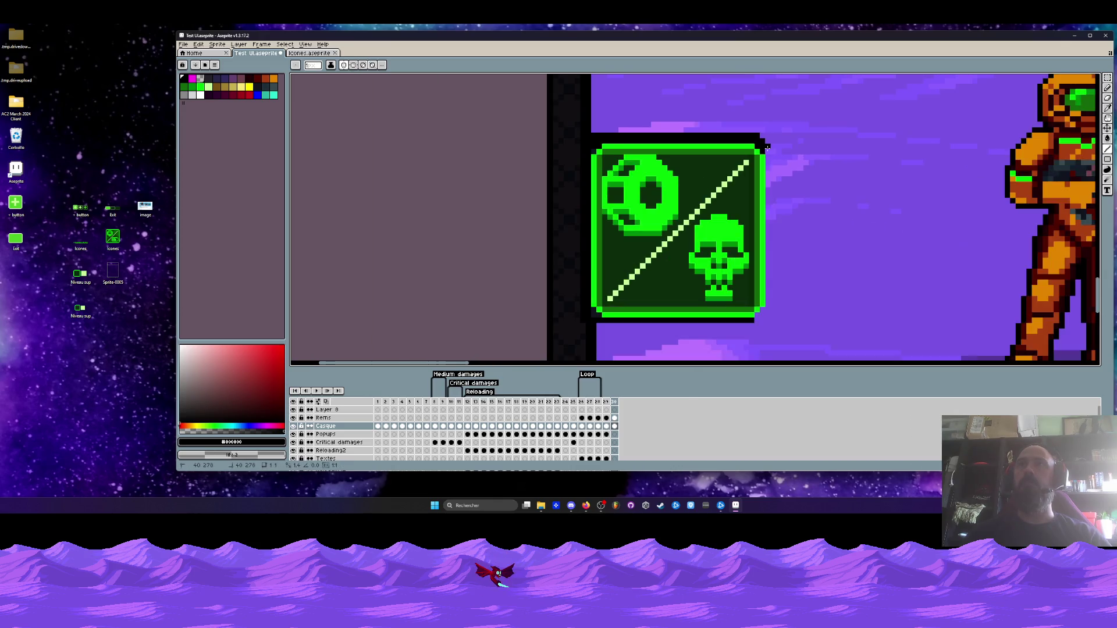
pyautogui.scroll(1, 762, 314)
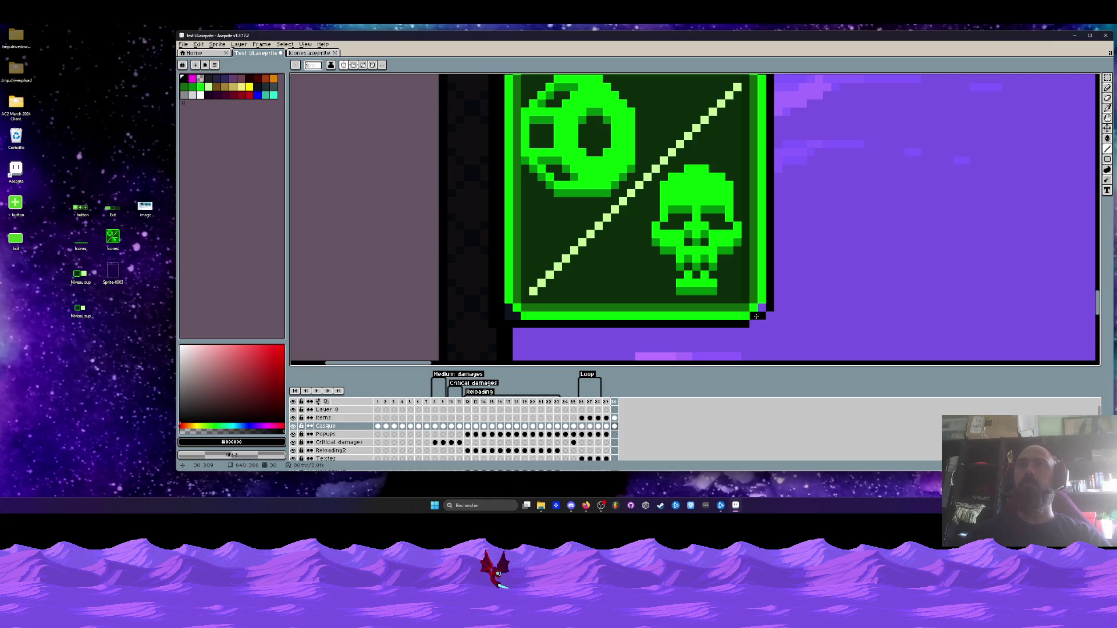
pyautogui.click(753, 319)
pyautogui.moveTo(528, 332); pyautogui.dragTo(756, 332)
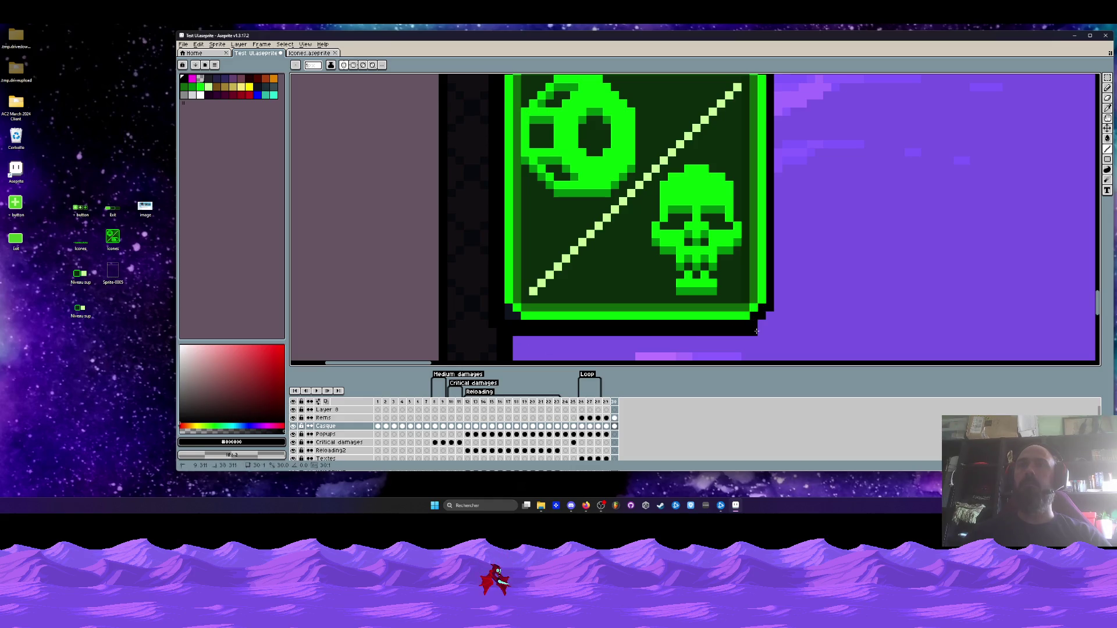
pyautogui.scroll(-1, 778, 308)
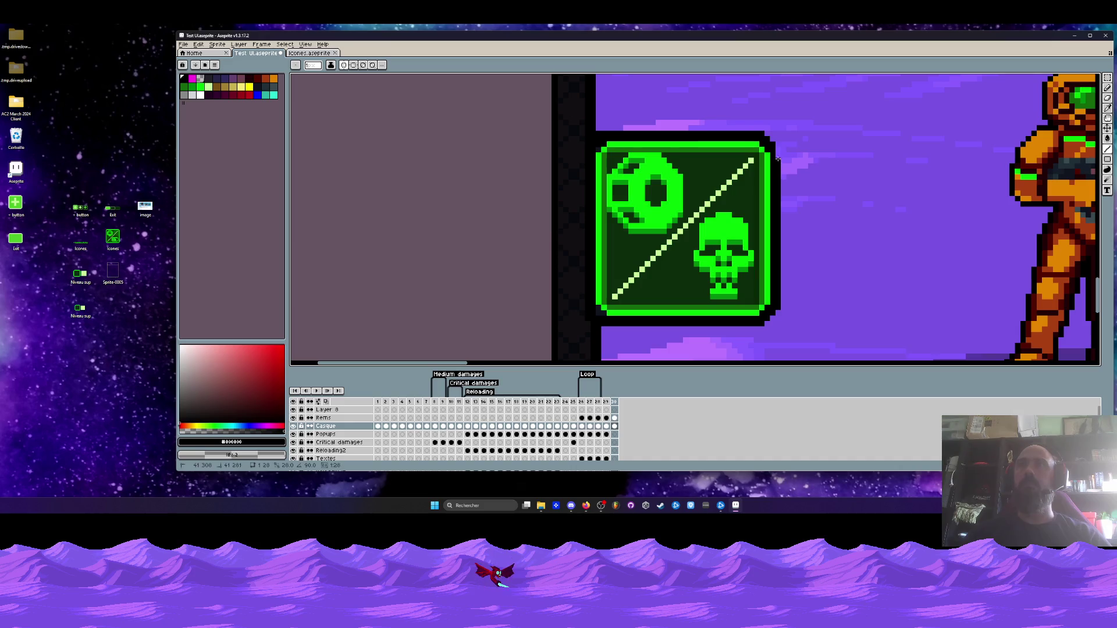
pyautogui.scroll(1, 596, 121)
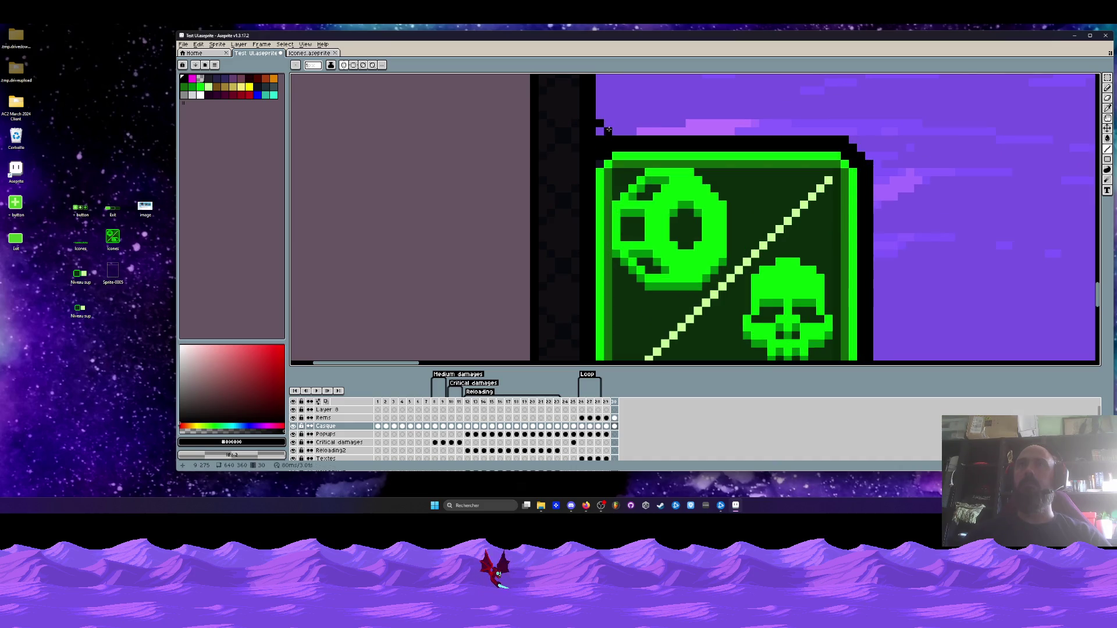
pyautogui.scroll(-2, 609, 129)
pyautogui.scroll(3, 586, 271)
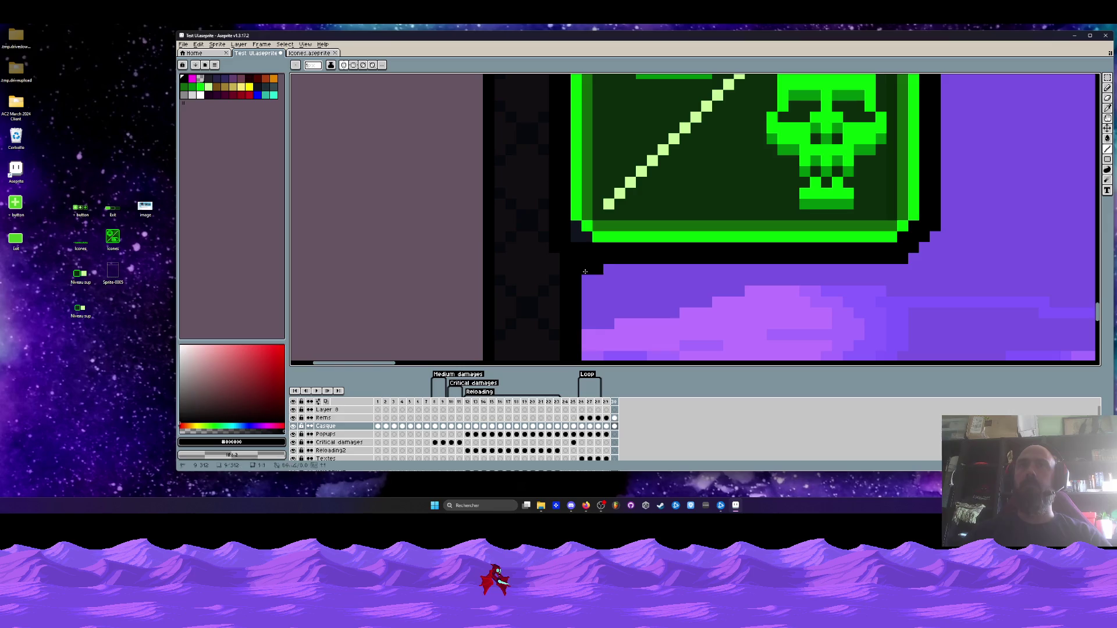
pyautogui.scroll(-3, 622, 281)
pyautogui.scroll(-4, 635, 279)
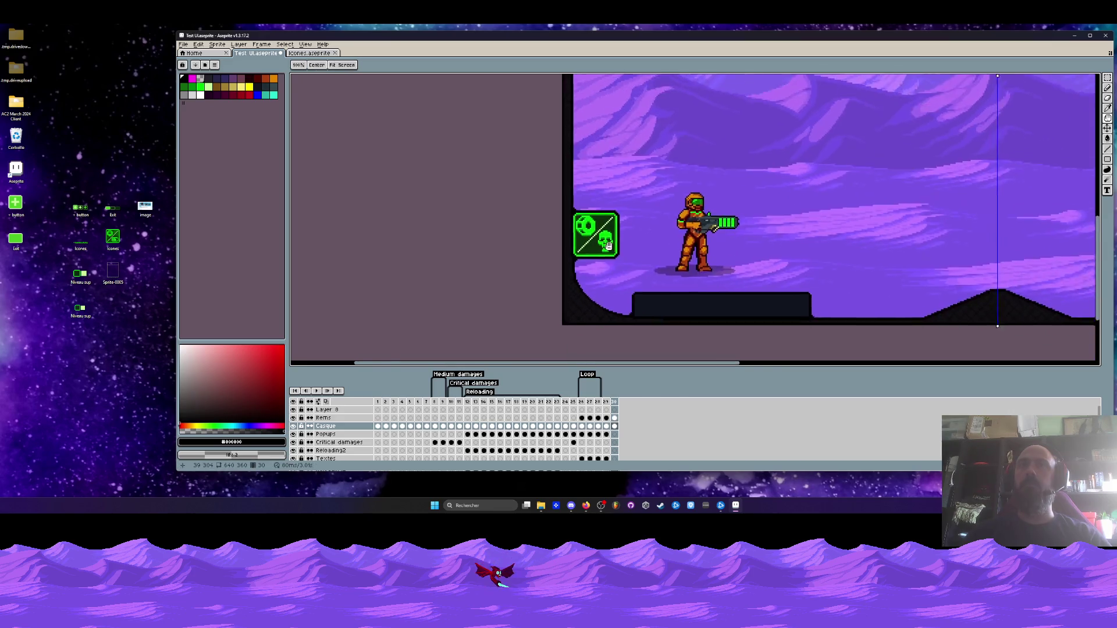
# - Hide the green icon and sample the dark box's #10141f colour
pyautogui.press('l')
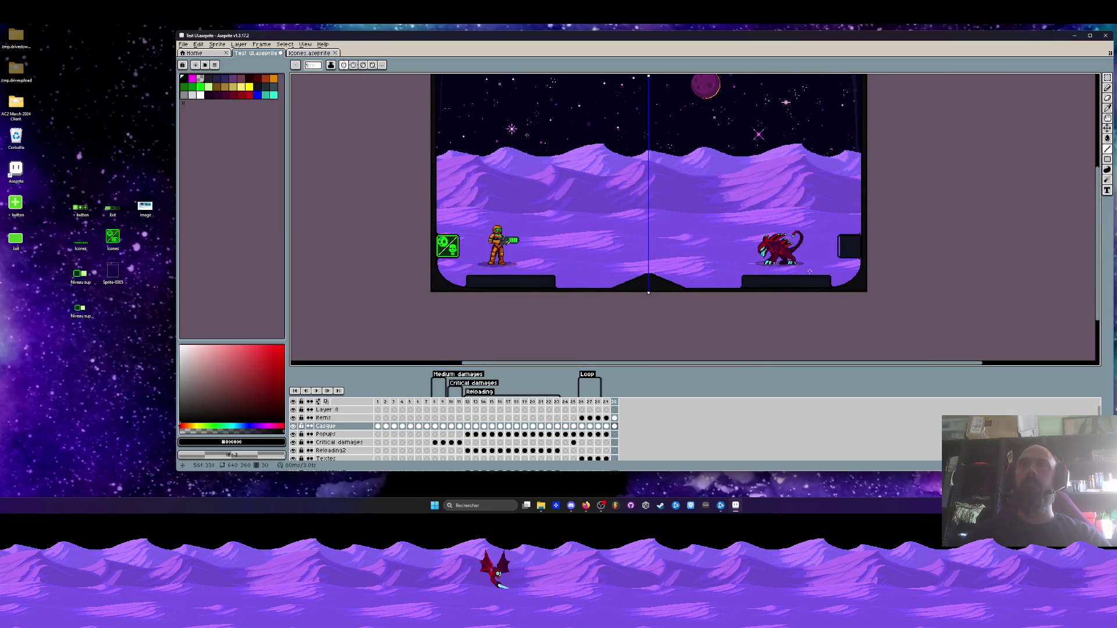
pyautogui.scroll(5, 673, 289)
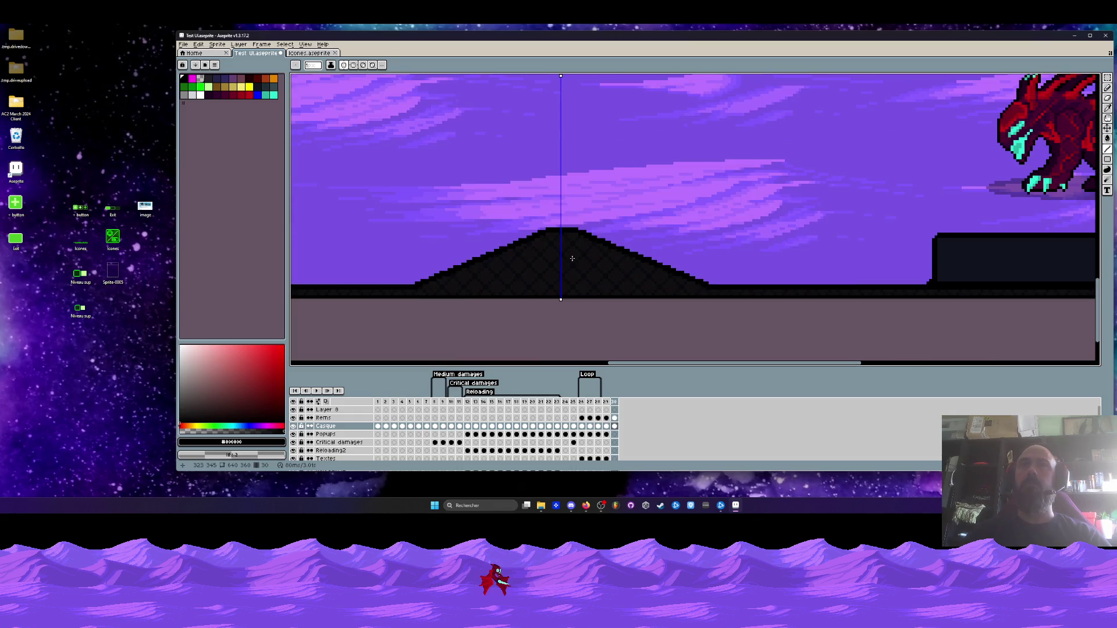
pyautogui.scroll(-3, 572, 259)
pyautogui.press('h')
pyautogui.scroll(2, 803, 221)
pyautogui.scroll(2, 855, 195)
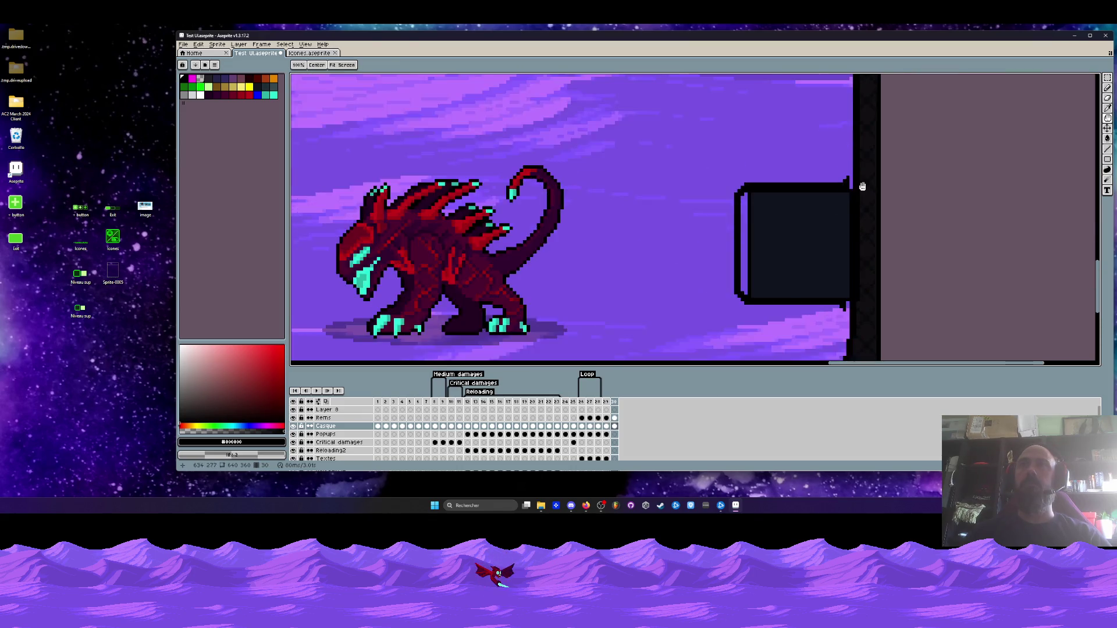
pyautogui.scroll(1, 862, 186)
pyautogui.scroll(-3, 801, 236)
pyautogui.hscroll(-5, 519, 207)
pyautogui.scroll(2, 519, 207)
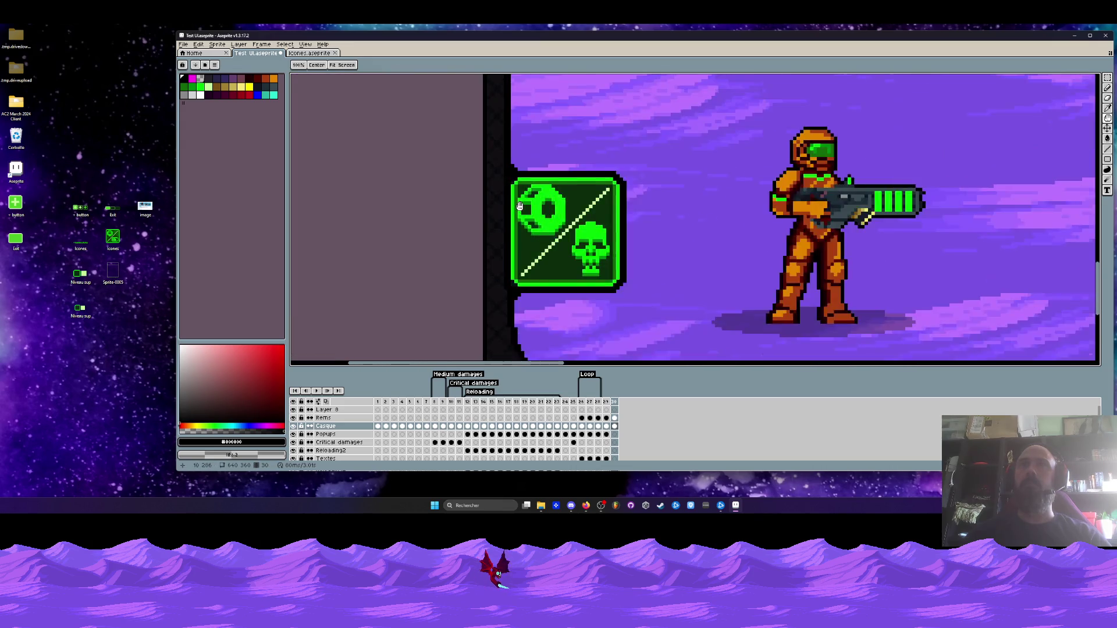
pyautogui.scroll(2, 519, 207)
pyautogui.press('b')
pyautogui.click(292, 418)
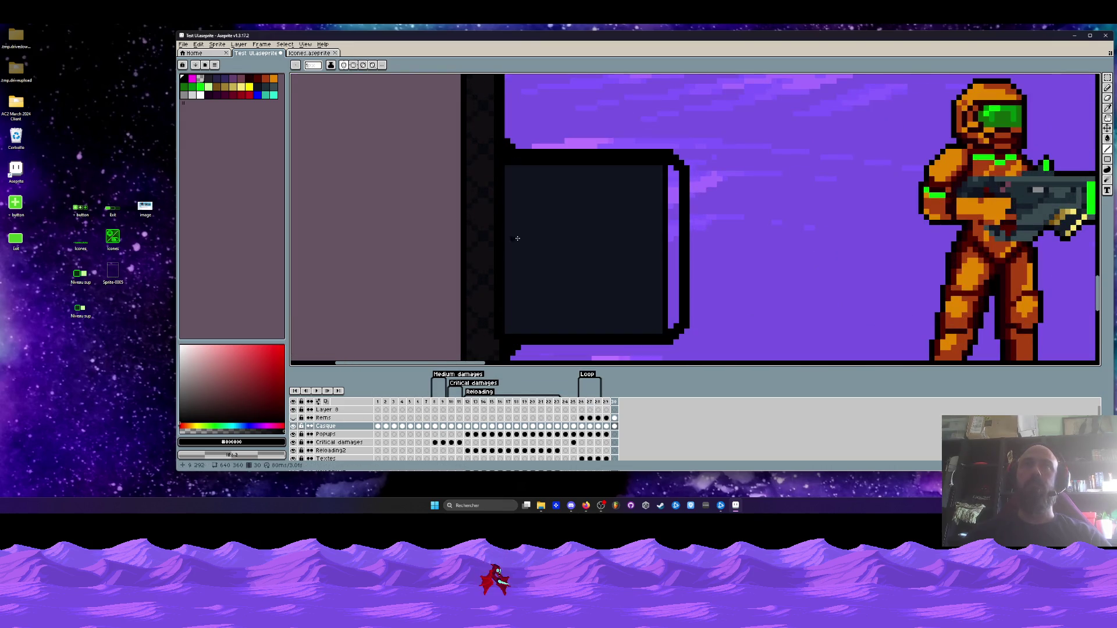
pyautogui.press('i')
pyautogui.click(645, 214)
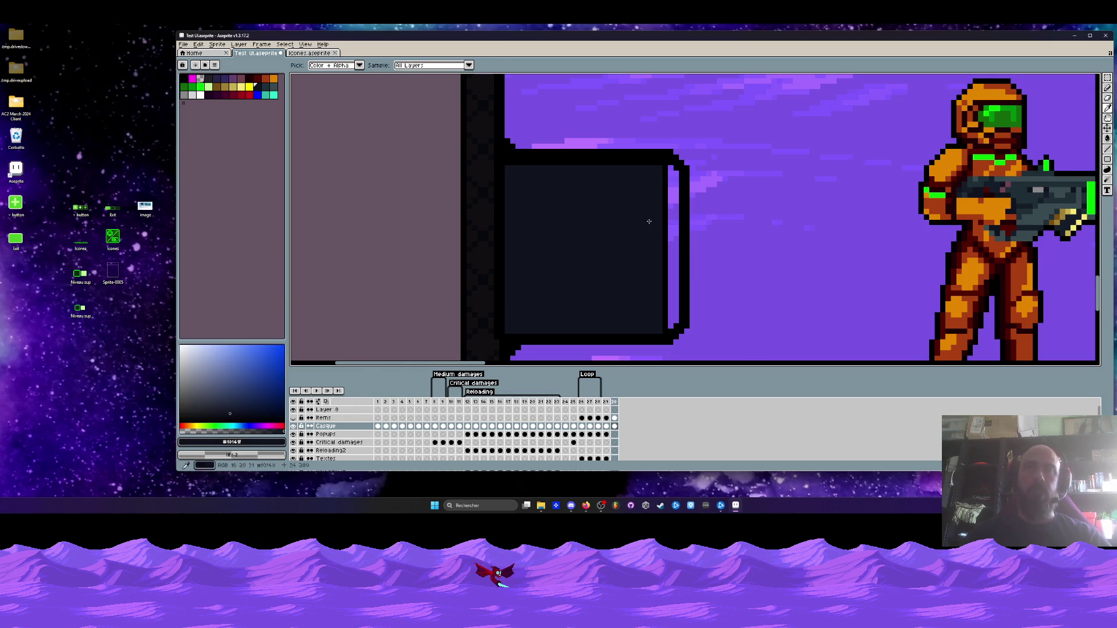
# - Paint over the purple strip beside the box in #10141f with the Pencil
pyautogui.scroll(1, 654, 224)
pyautogui.press('b')
pyautogui.moveTo(681, 170); pyautogui.dragTo(681, 268)
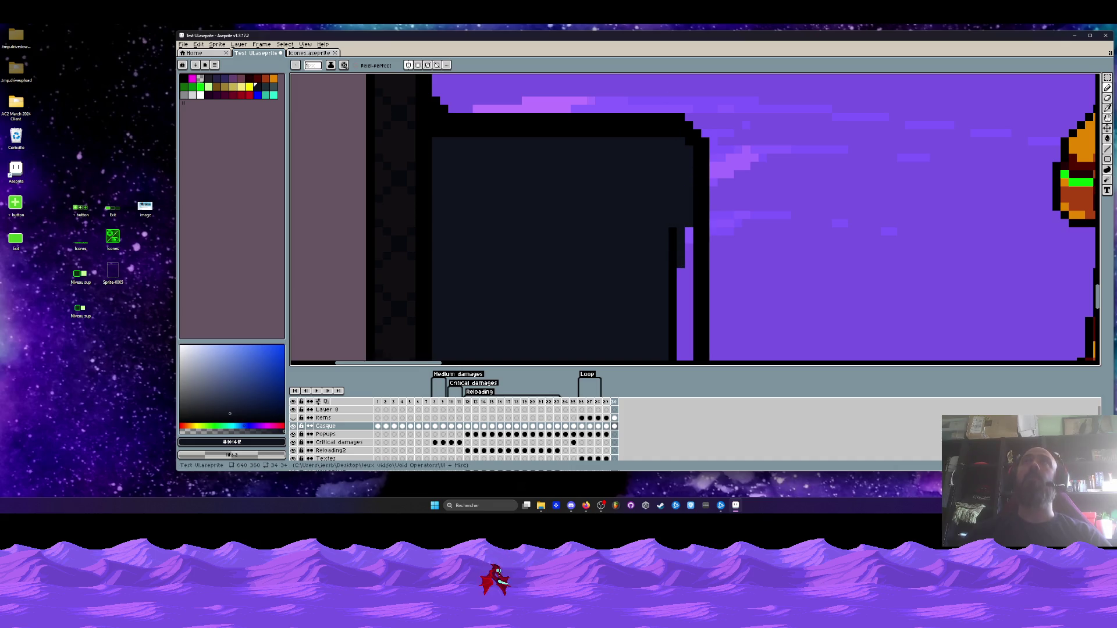
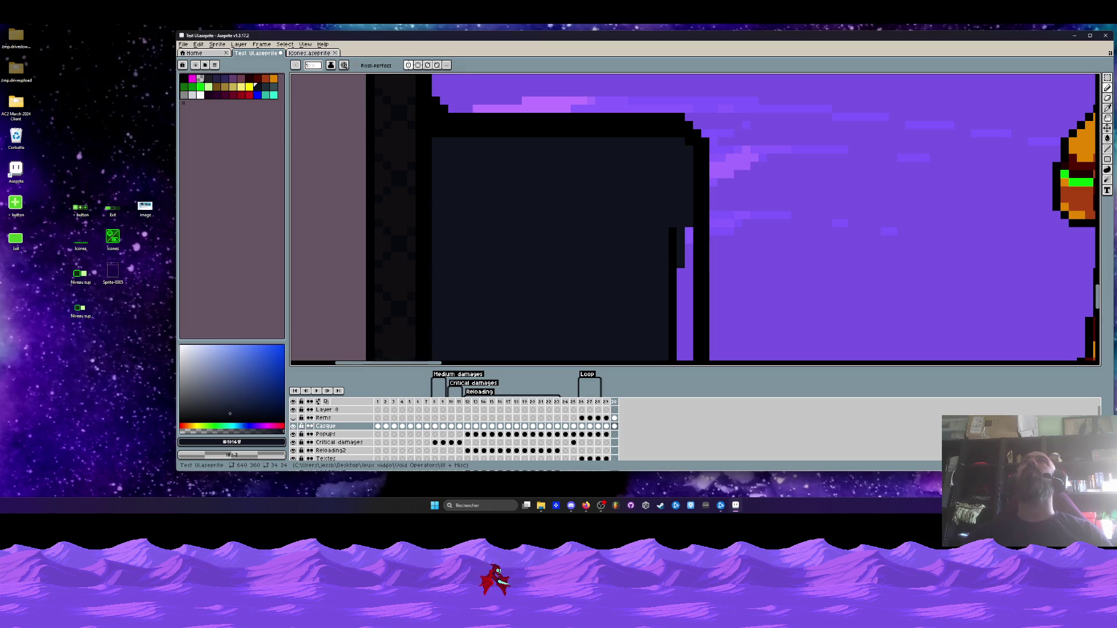
# - Zoom in on the left panel's edge and paint dark pixels over the thin purple strip
pyautogui.hotkey('alt', 'Tab')
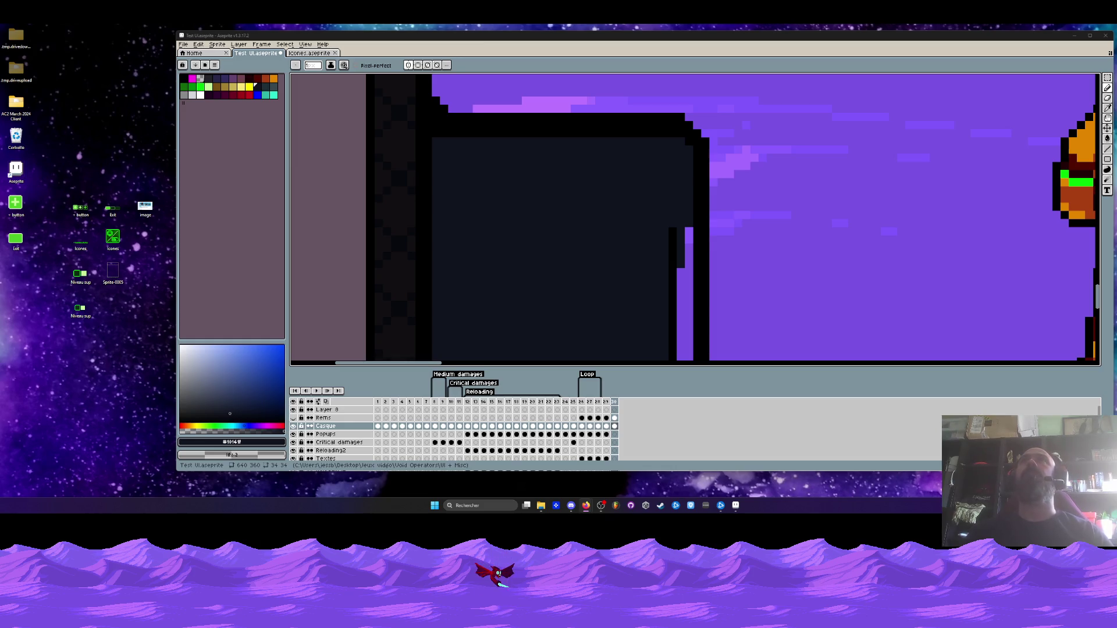
pyautogui.scroll(-2, 649, 162)
pyautogui.scroll(1, 649, 163)
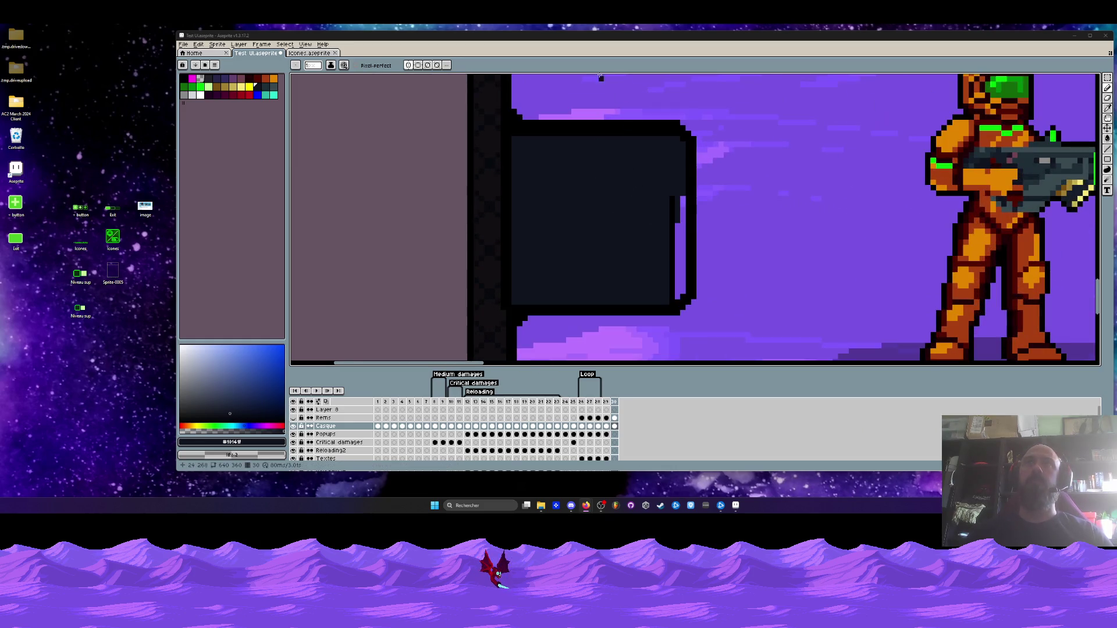
pyautogui.scroll(3, 707, 173)
pyautogui.moveTo(707, 173)
pyautogui.mouseDown()
pyautogui.moveTo(692, 279)
pyautogui.moveTo(706, 302)
pyautogui.moveTo(709, 261)
pyautogui.moveTo(695, 285)
pyautogui.moveTo(714, 290)
pyautogui.mouseUp()
pyautogui.scroll(-2, 707, 232)
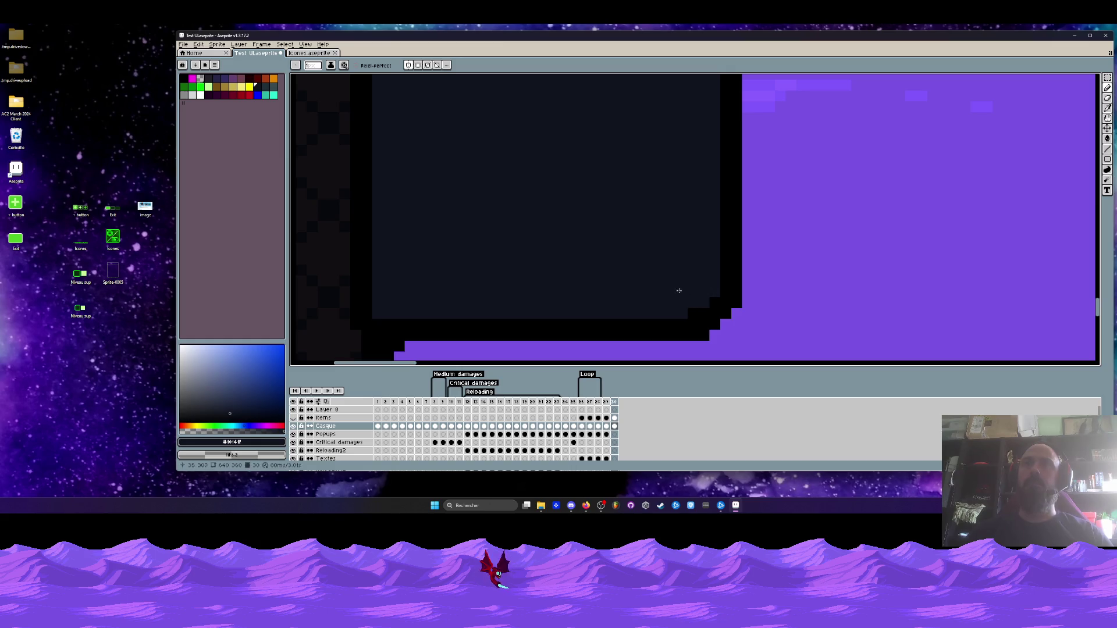
pyautogui.scroll(-3, 654, 254)
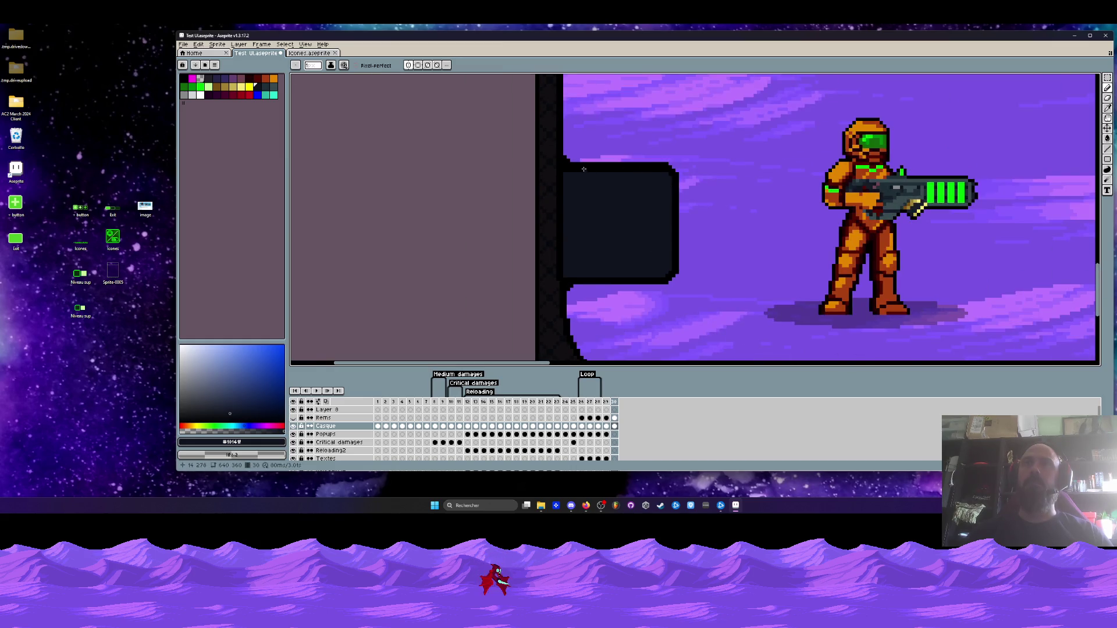
pyautogui.scroll(1, 584, 169)
pyautogui.scroll(-3, 676, 181)
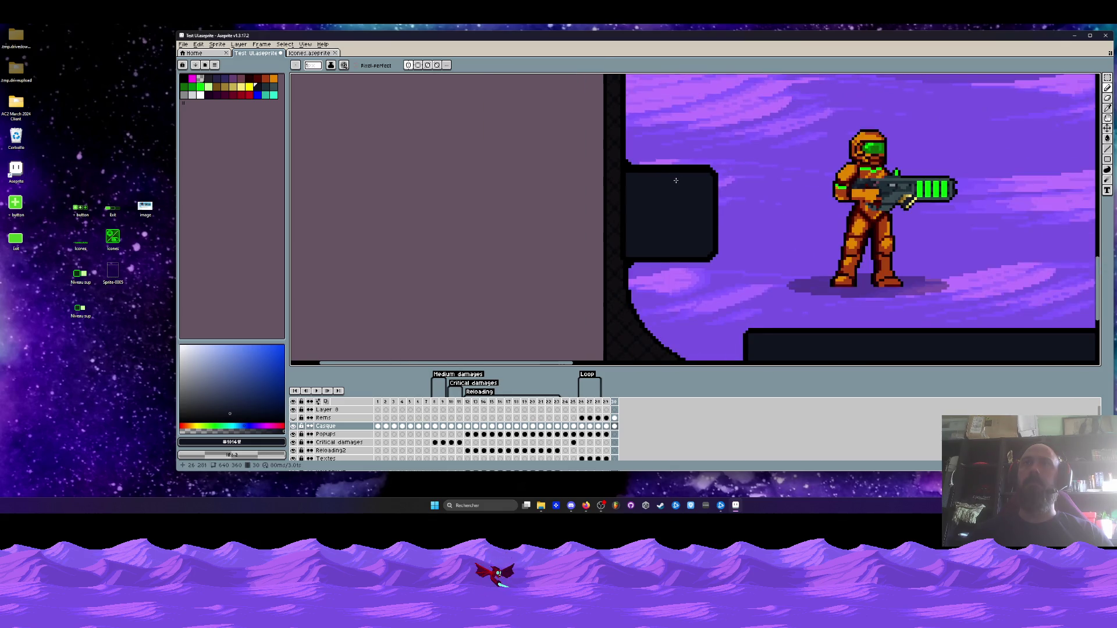
pyautogui.scroll(2, 612, 174)
pyautogui.scroll(-2, 611, 174)
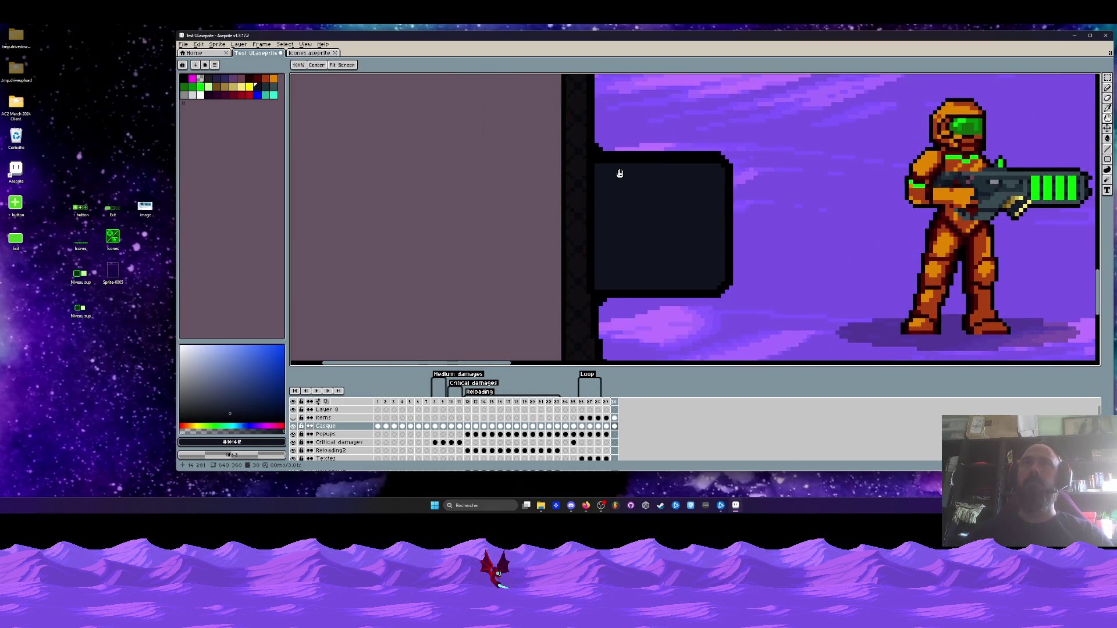
pyautogui.scroll(2, 615, 169)
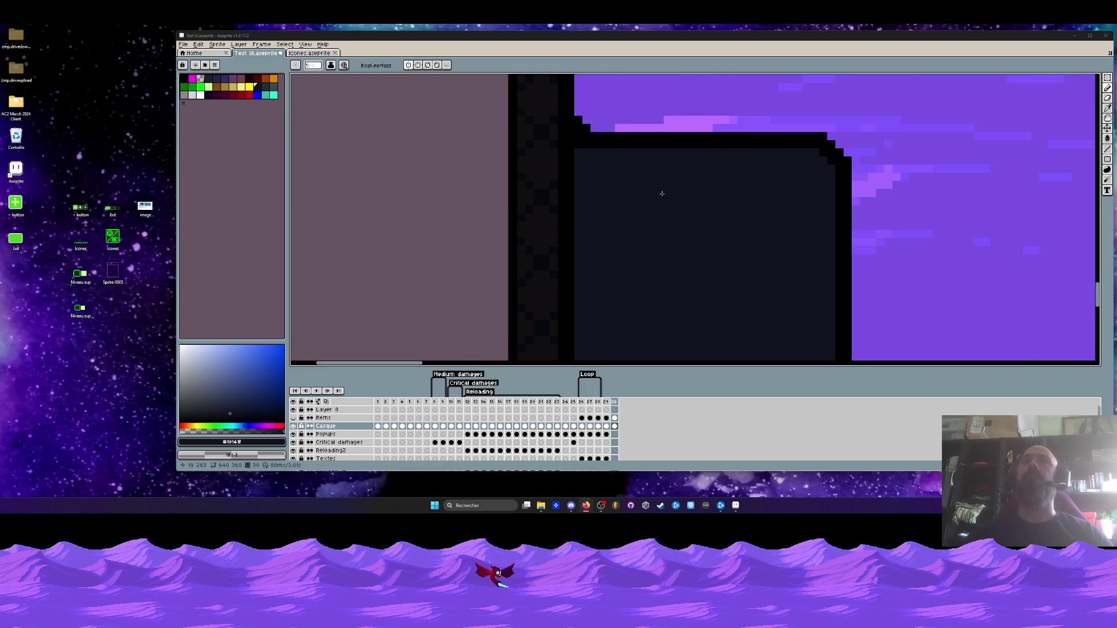
pyautogui.scroll(-4, 663, 189)
pyautogui.hscroll(5, 667, 192)
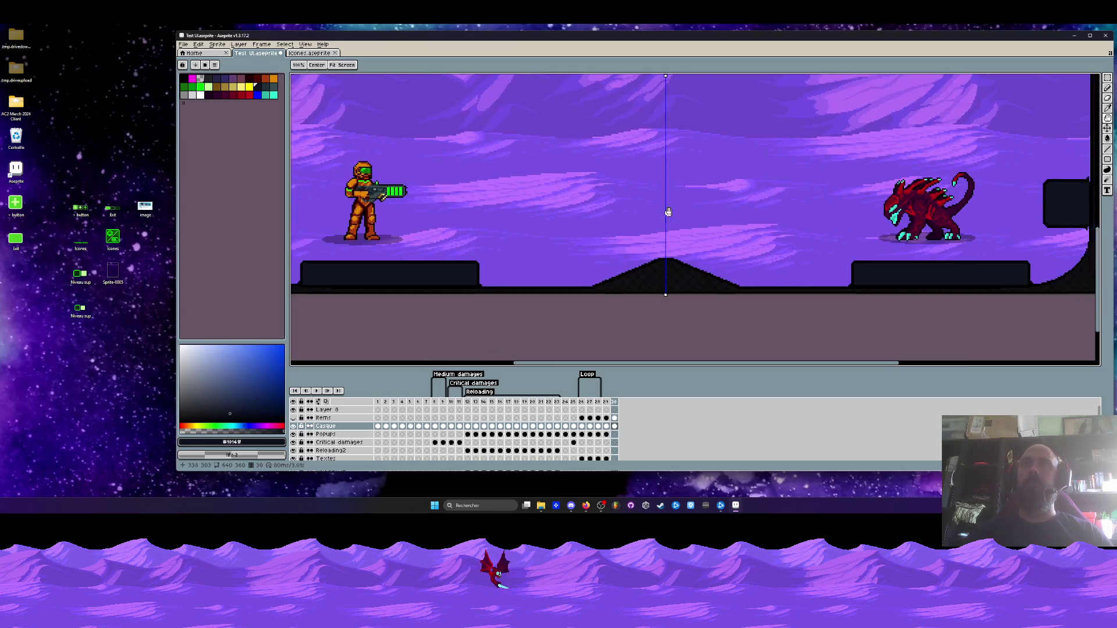
# - Pick black from the platform edge near the red monster as the drawing colour
pyautogui.moveTo(666, 212); pyautogui.dragTo(544, 210)
pyautogui.scroll(5, 943, 169)
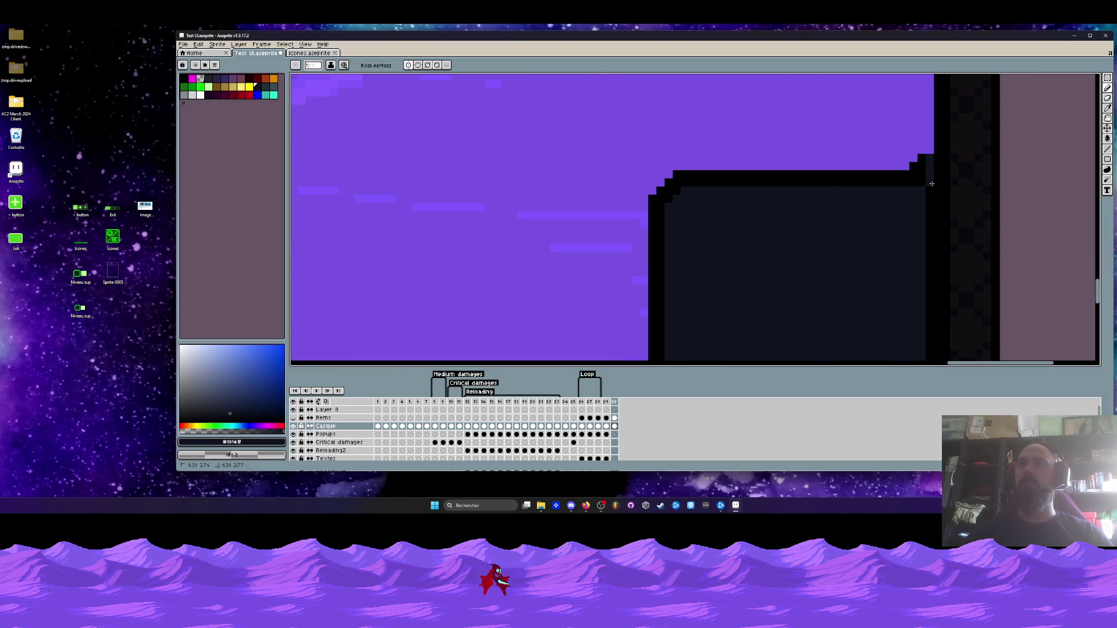
pyautogui.press('i')
pyautogui.click(933, 173)
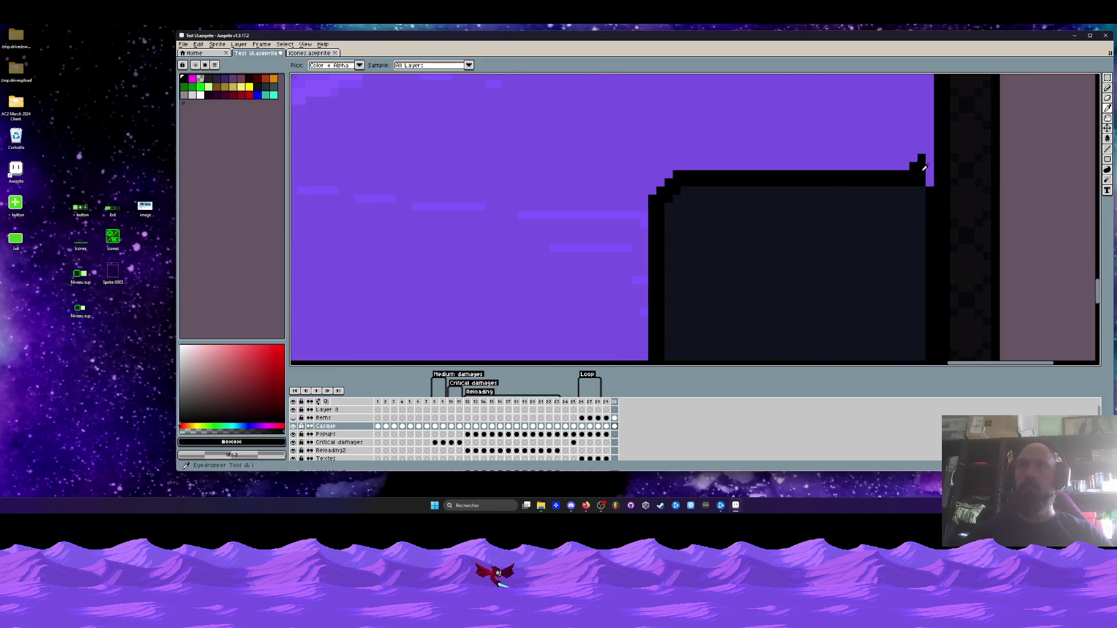
pyautogui.press('h')
pyautogui.scroll(-4, 832, 196)
pyautogui.scroll(1, 832, 196)
pyautogui.scroll(-3, 832, 196)
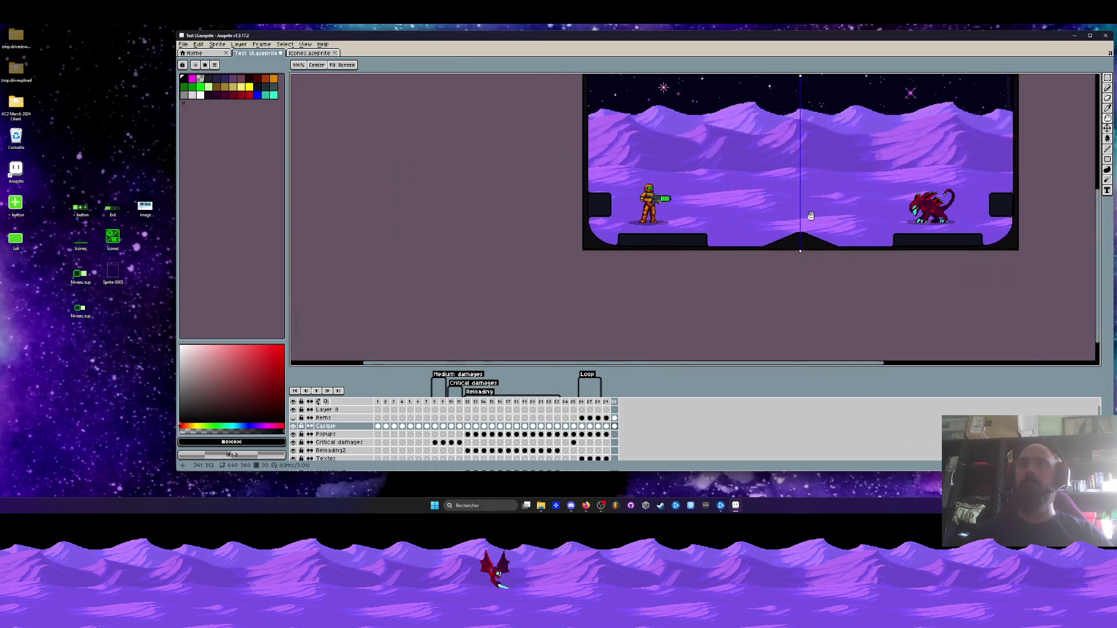
pyautogui.scroll(3, 602, 206)
pyautogui.hscroll(5, 667, 204)
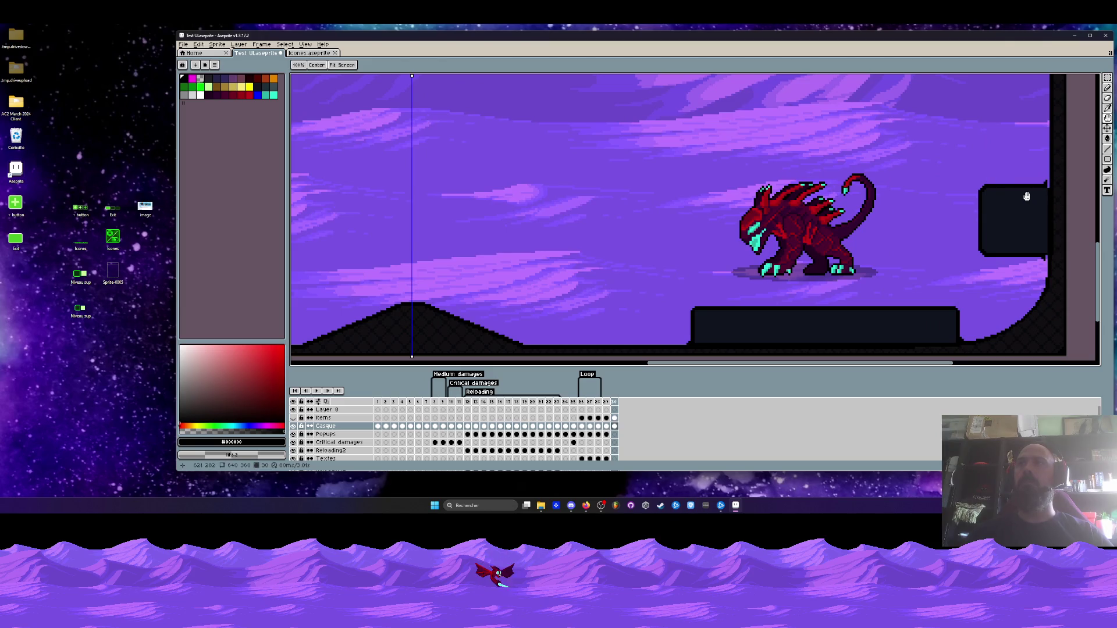
# - Pan across the scene from the soldier to the red monster and the right edge
pyautogui.press('b')
pyautogui.scroll(2, 560, 268)
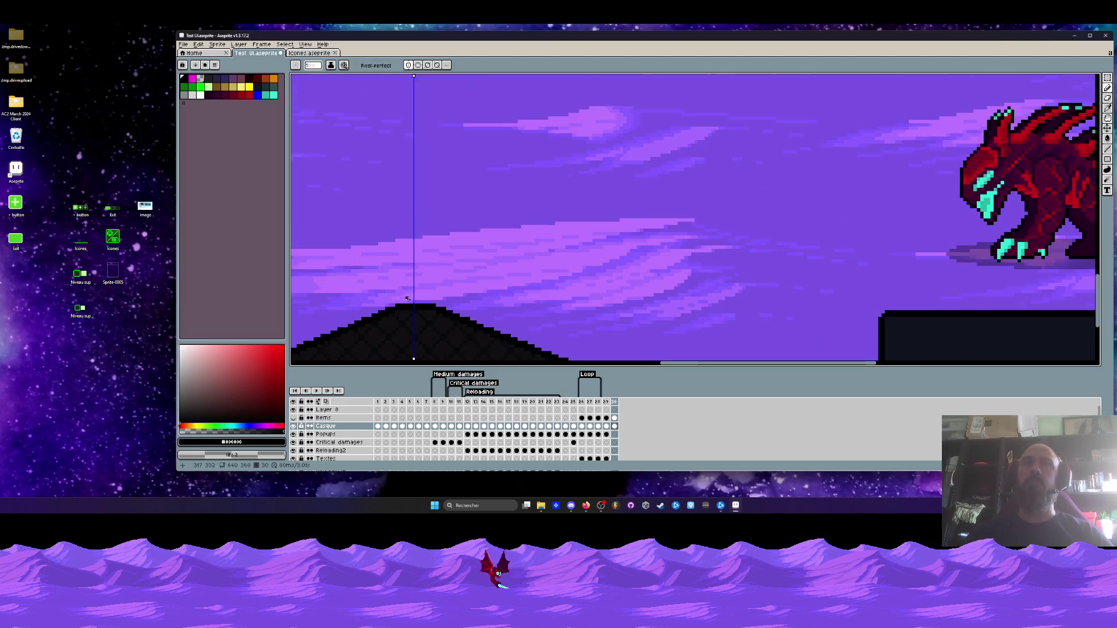
pyautogui.scroll(-4, 561, 269)
pyautogui.scroll(2, 433, 274)
pyautogui.press('h')
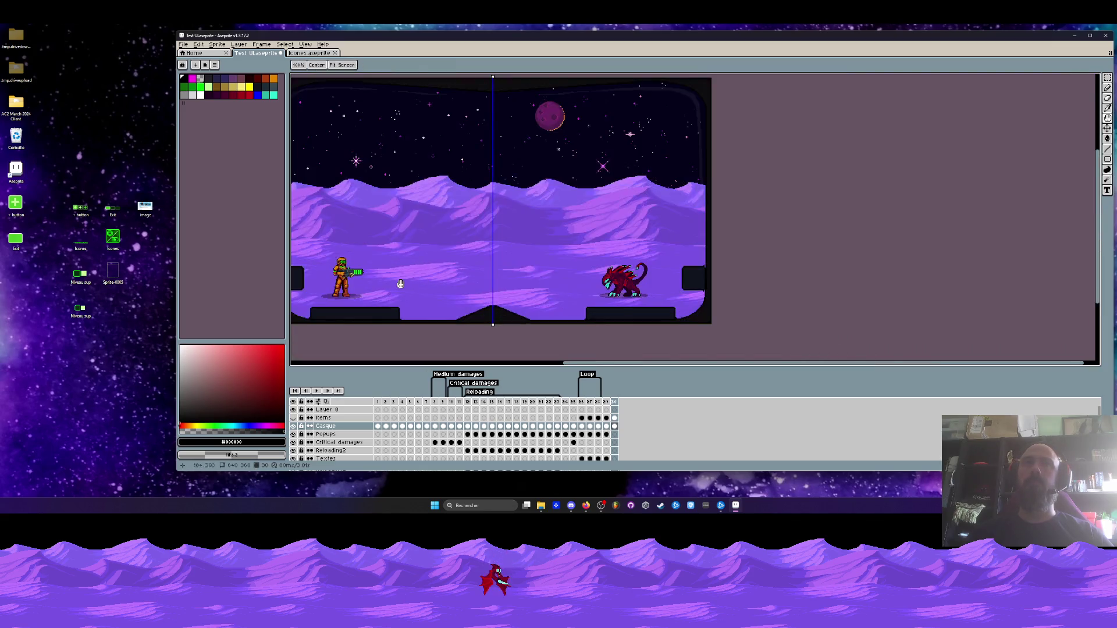
pyautogui.scroll(2, 466, 254)
pyautogui.scroll(1, 498, 254)
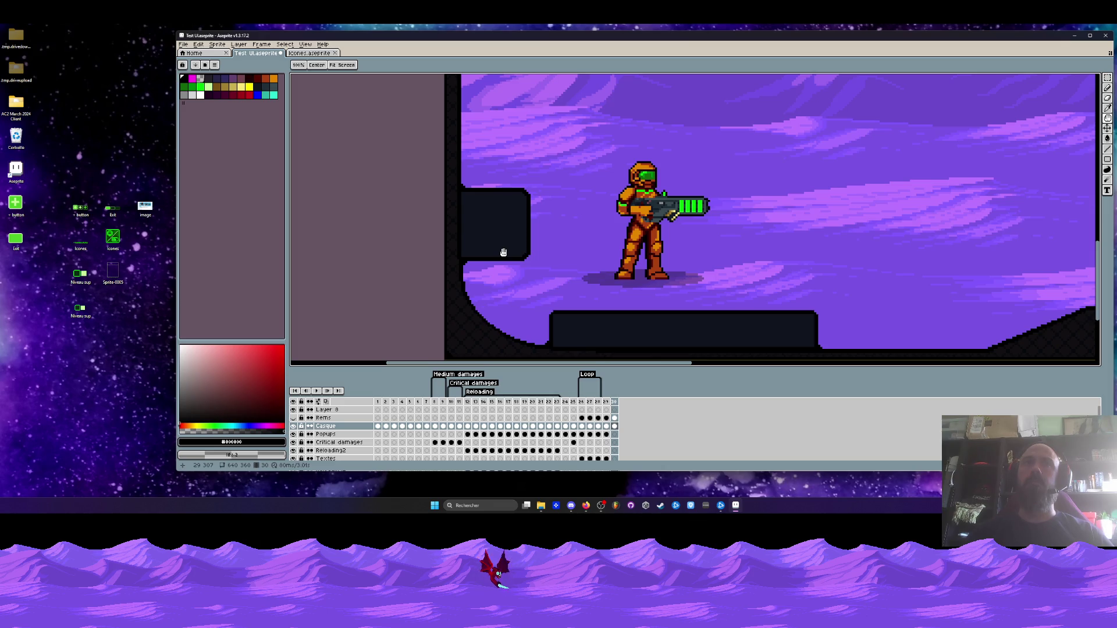
pyautogui.scroll(-3, 503, 251)
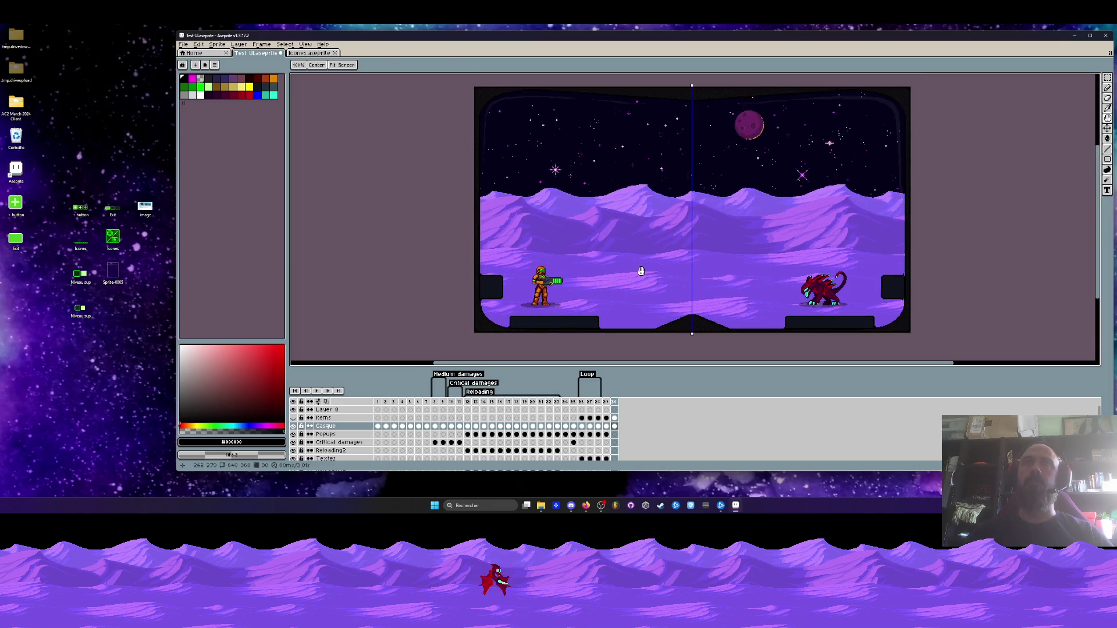
pyautogui.press('b')
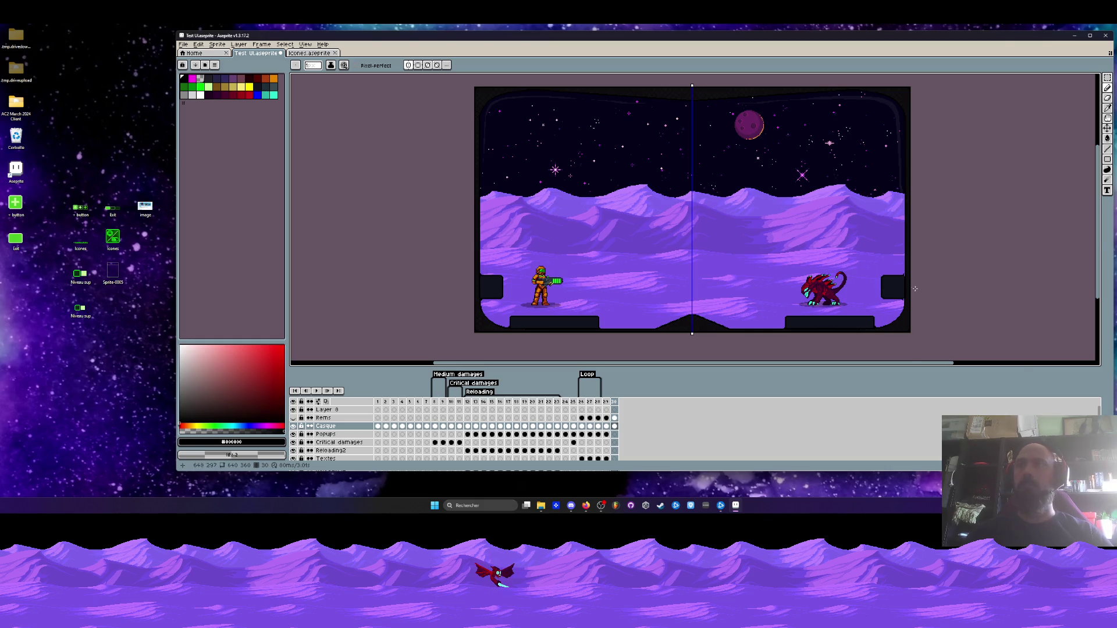
pyautogui.scroll(5, 915, 289)
pyautogui.scroll(-2, 883, 164)
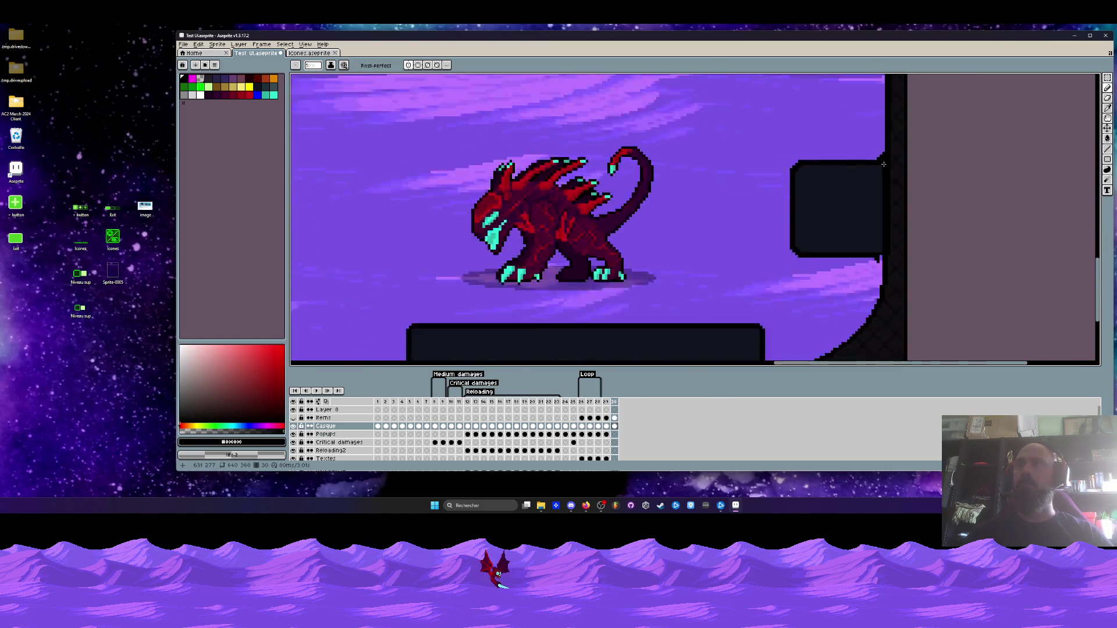
pyautogui.scroll(-3, 883, 164)
pyautogui.scroll(4, 768, 201)
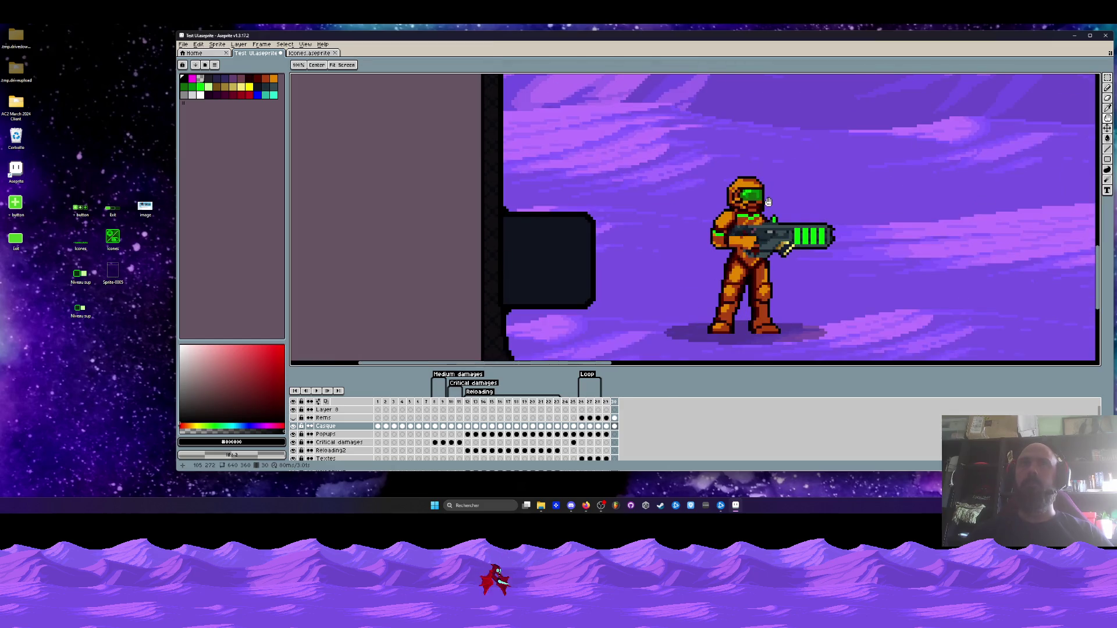
pyautogui.moveTo(897, 209); pyautogui.dragTo(463, 209)
pyautogui.moveTo(896, 200); pyautogui.dragTo(463, 204)
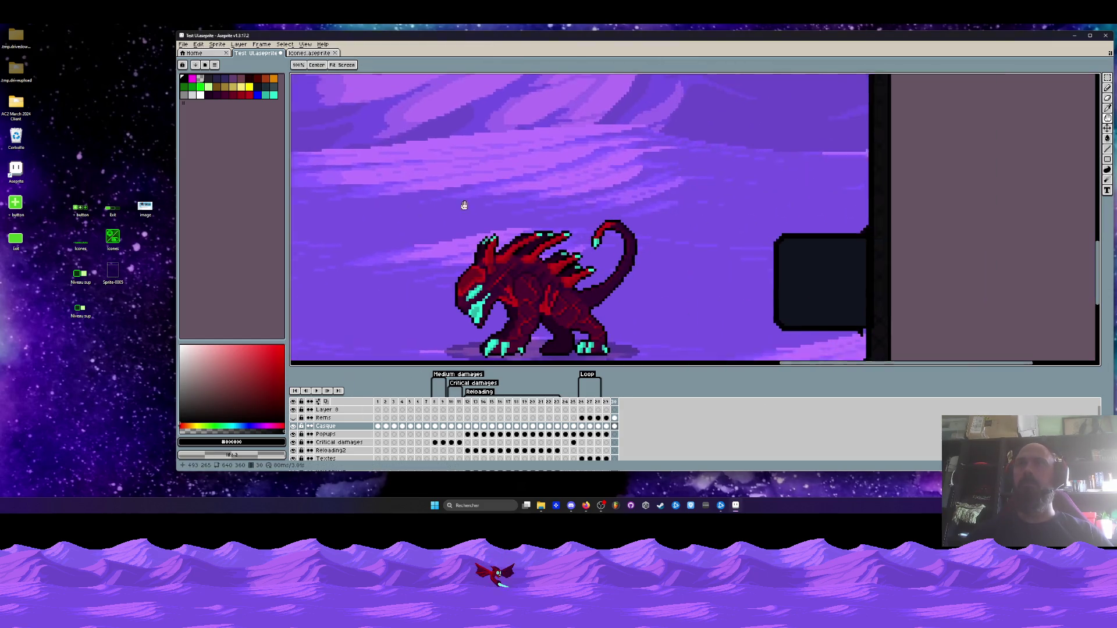
pyautogui.moveTo(853, 241); pyautogui.dragTo(759, 241)
pyautogui.moveTo(784, 298); pyautogui.dragTo(786, 252)
# - Reframe the whole scene and turn off the vertical symmetry axis
pyautogui.scroll(1, 797, 280)
pyautogui.scroll(-1, 802, 291)
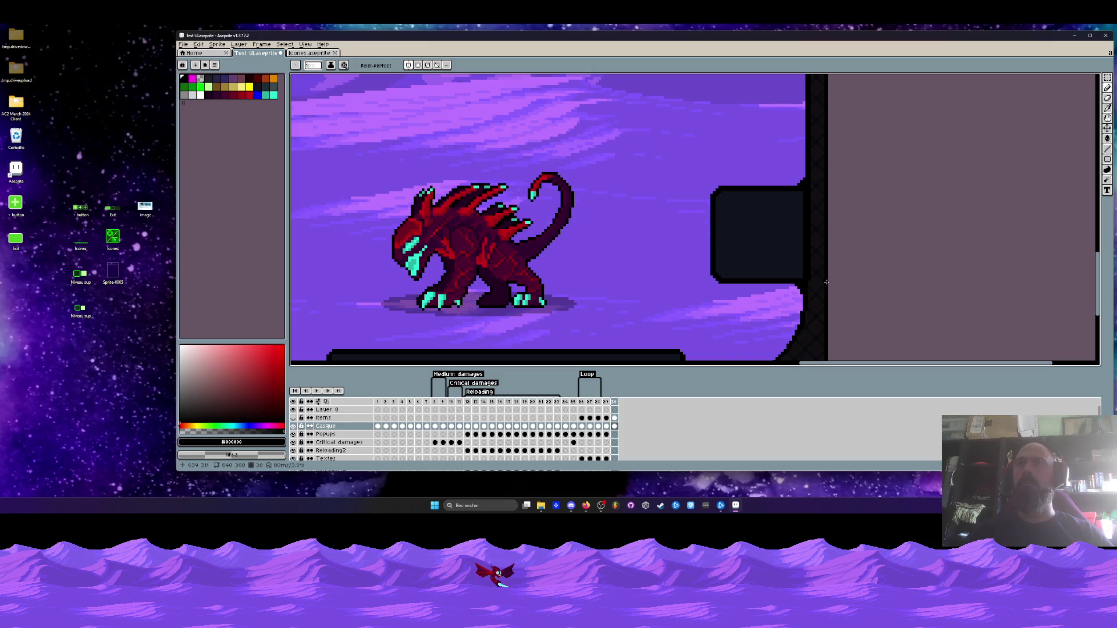
pyautogui.scroll(-3, 823, 281)
pyautogui.moveTo(686, 289); pyautogui.dragTo(729, 321)
pyautogui.scroll(3, 651, 86)
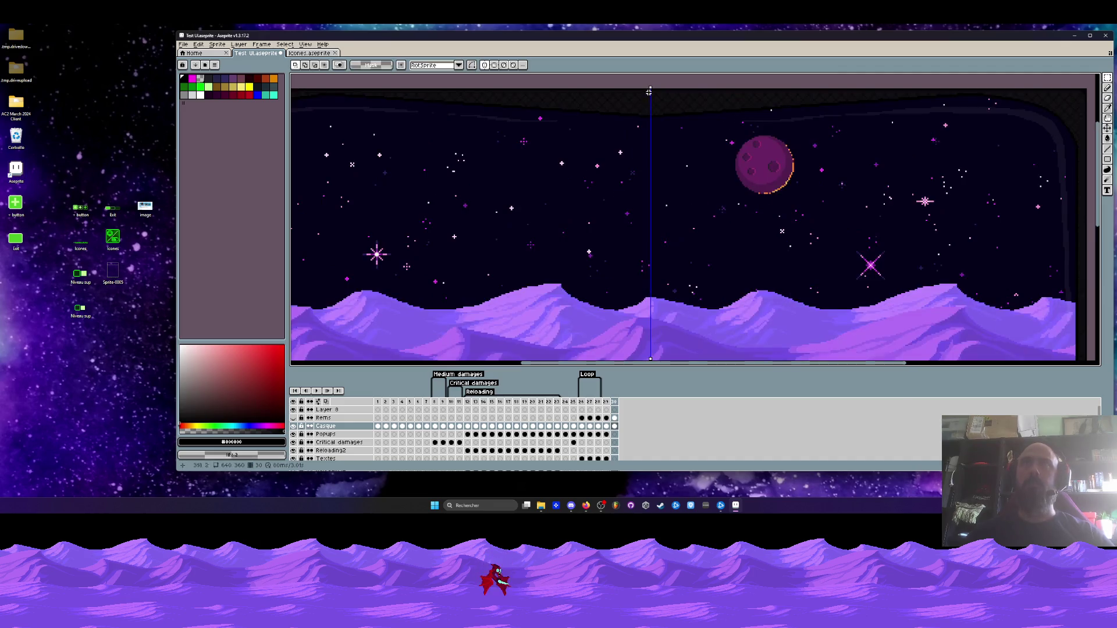
pyautogui.scroll(1, 651, 86)
pyautogui.scroll(-4, 651, 86)
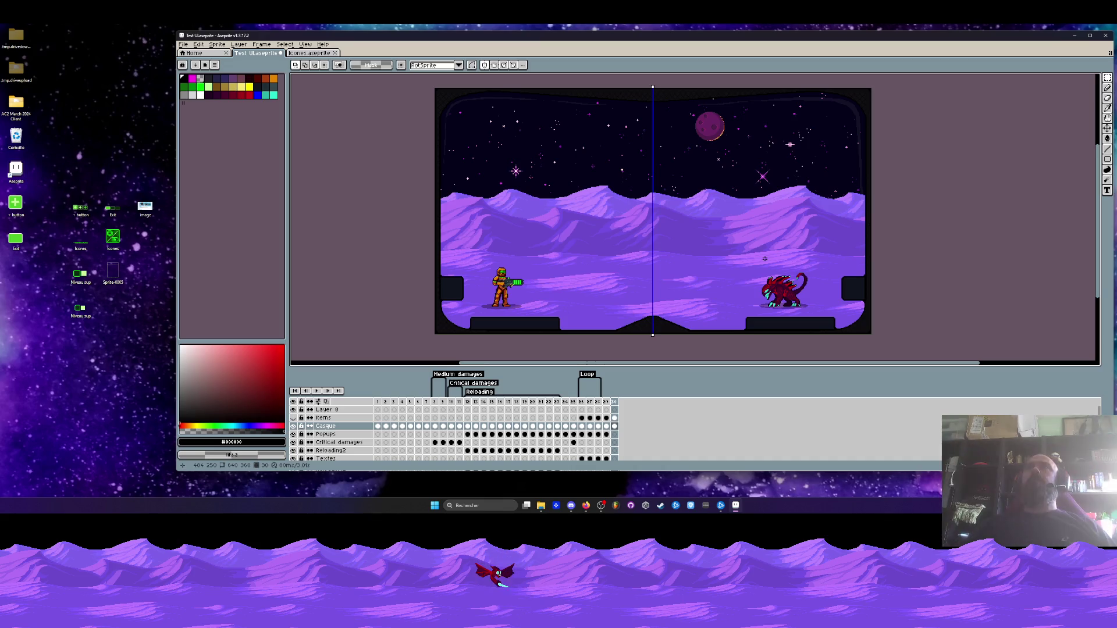
pyautogui.scroll(3, 658, 343)
pyautogui.scroll(2, 657, 344)
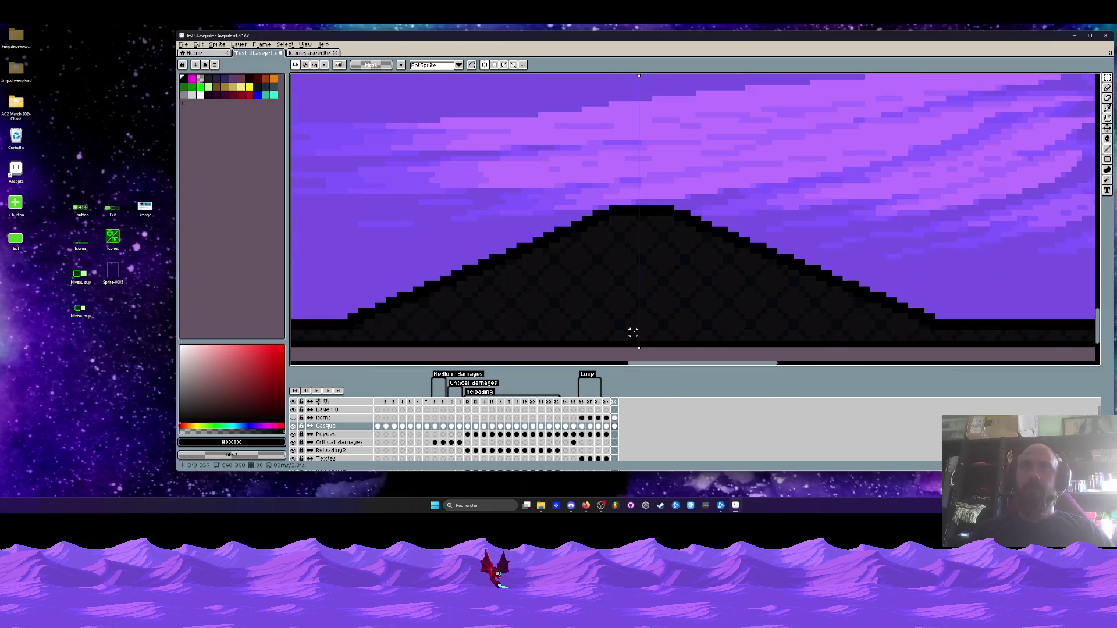
pyautogui.click(484, 65)
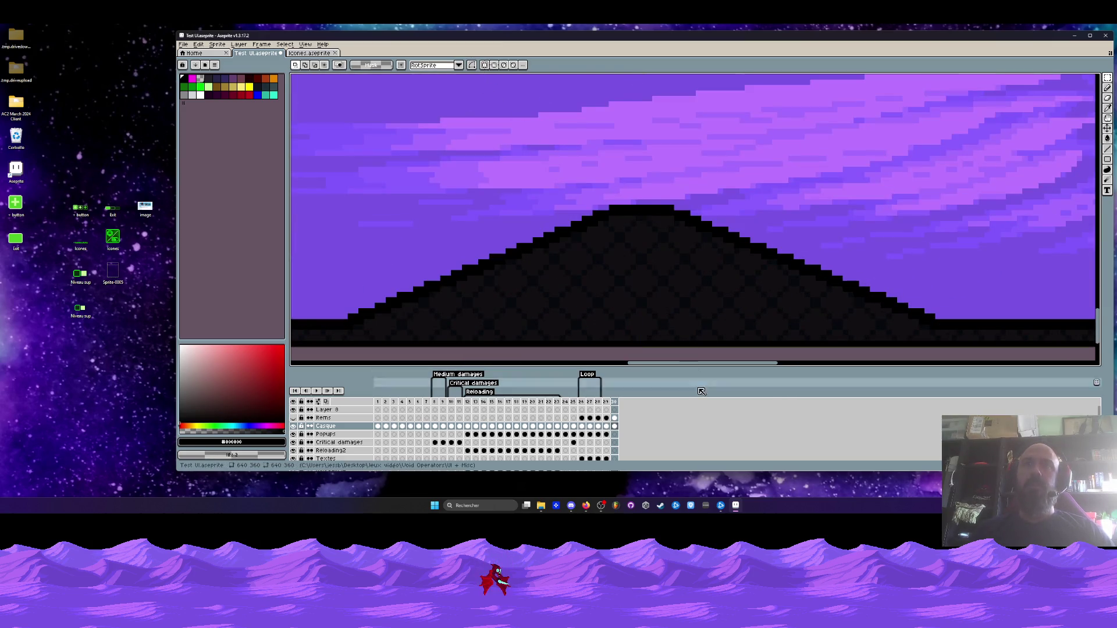
# - Select the dark panel on the right and delete it
pyautogui.scroll(-4, 644, 348)
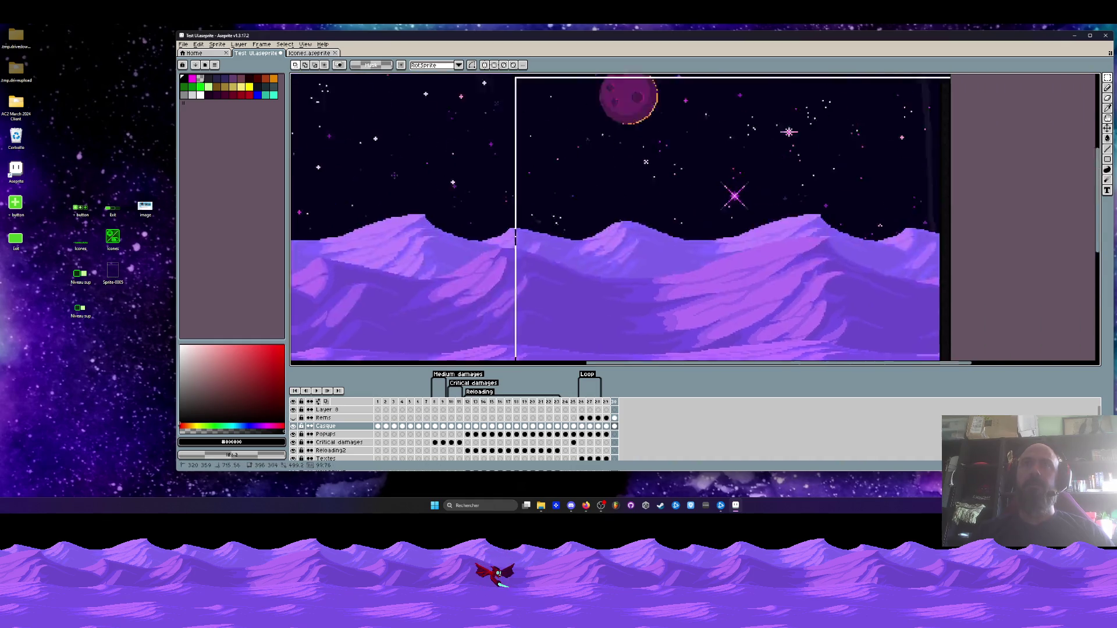
pyautogui.hotkey('ctrl', 'a')
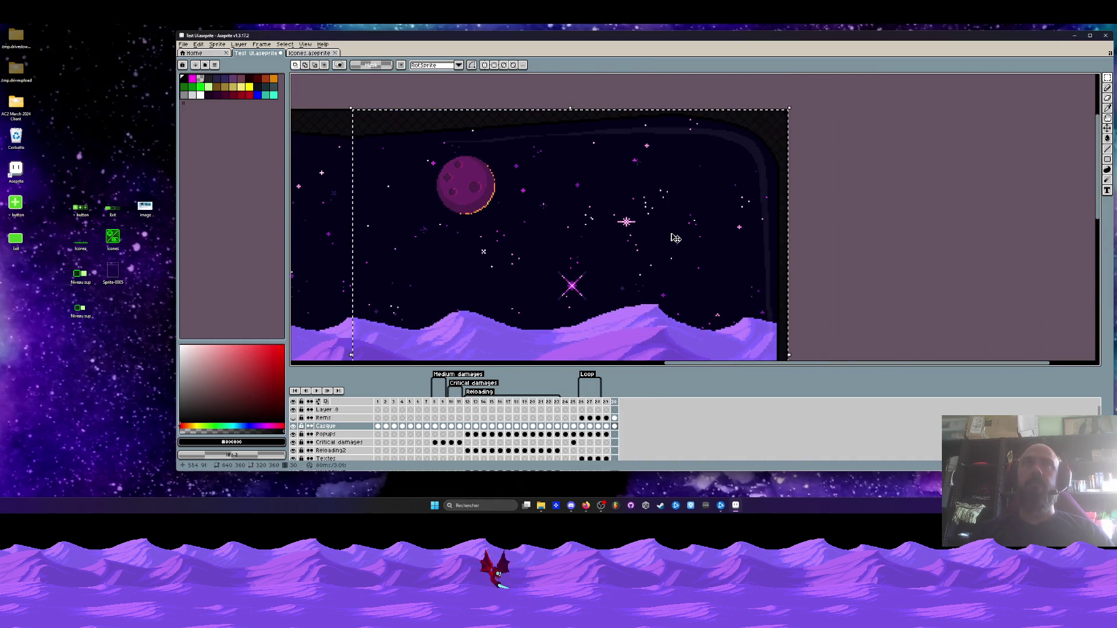
pyautogui.scroll(5, 724, 257)
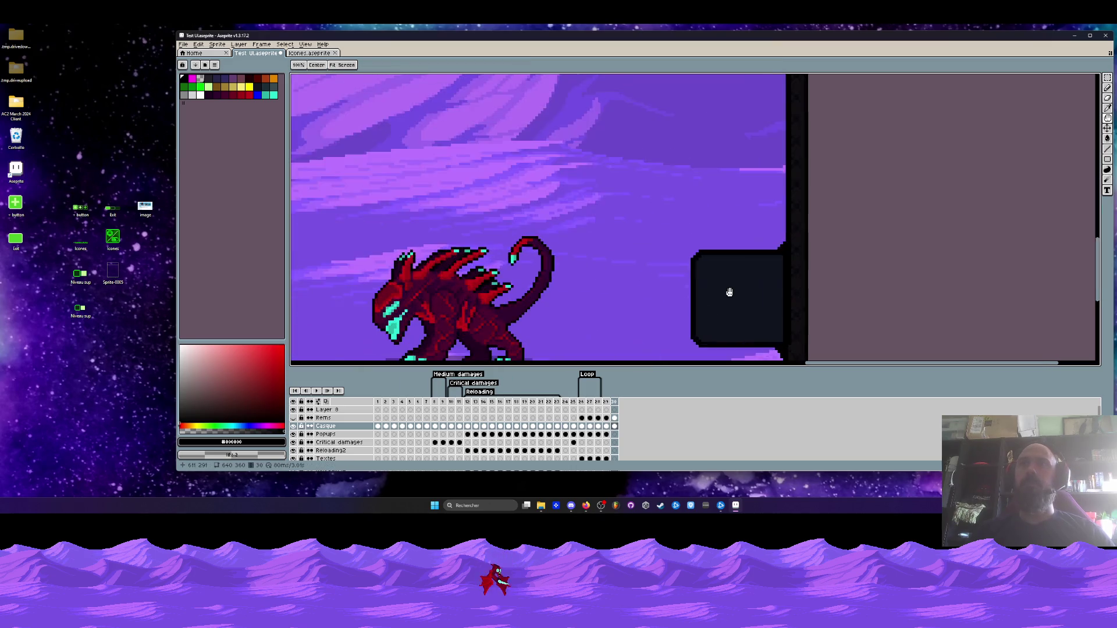
pyautogui.scroll(-5, 724, 257)
pyautogui.scroll(5, 781, 224)
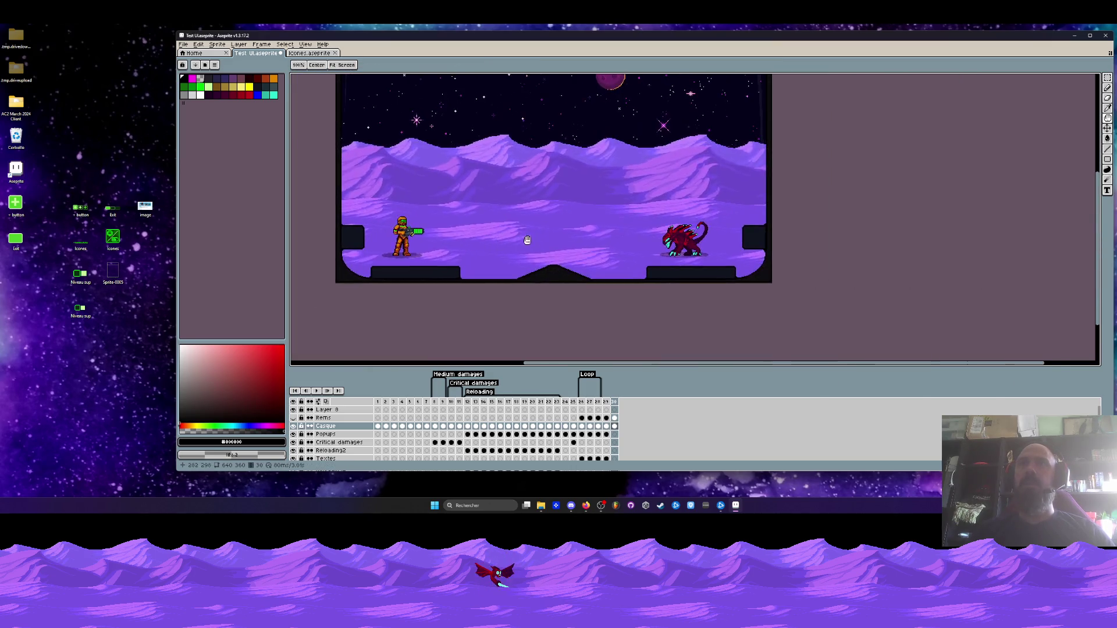
pyautogui.moveTo(782, 223); pyautogui.dragTo(674, 207)
pyautogui.moveTo(617, 148); pyautogui.dragTo(735, 302)
pyautogui.press('Delete')
# - Select the dark panel beside the soldier, deselect it, and undo the last paste
pyautogui.scroll(-4, 540, 242)
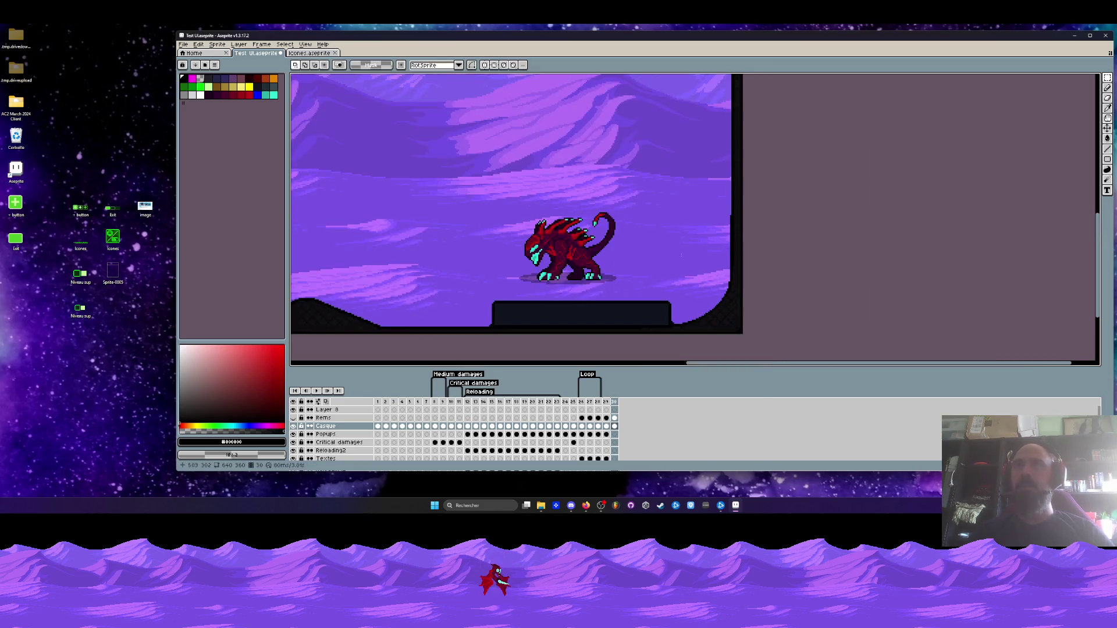
pyautogui.scroll(3, 540, 242)
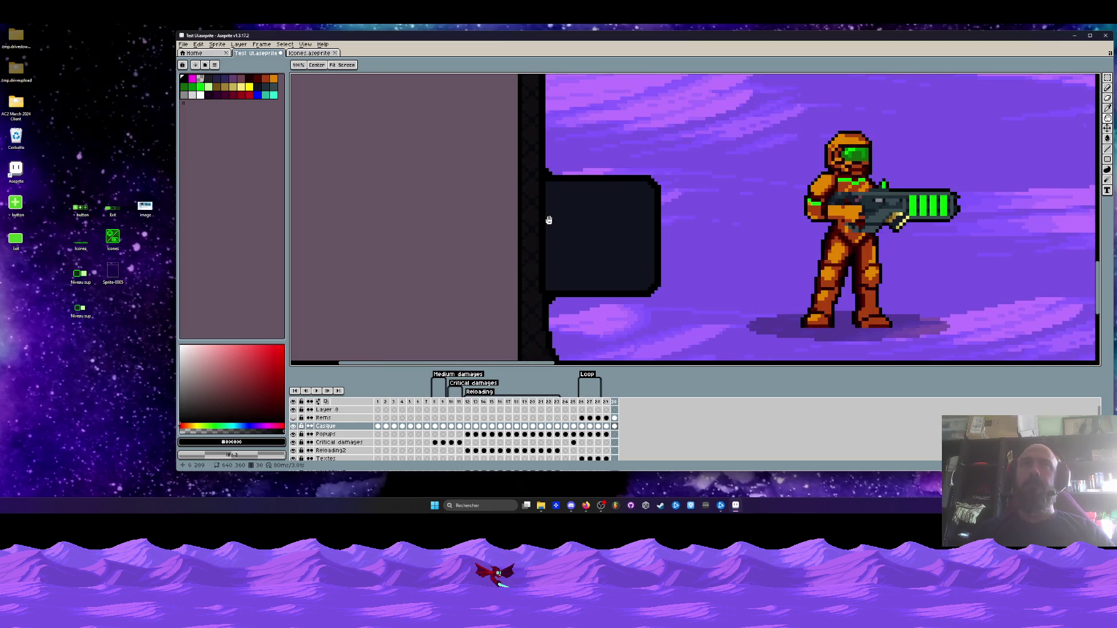
pyautogui.scroll(1, 549, 220)
pyautogui.press('m')
pyautogui.moveTo(544, 148); pyautogui.dragTo(708, 326)
pyautogui.hotkey('ctrl', 'd')
pyautogui.press('h')
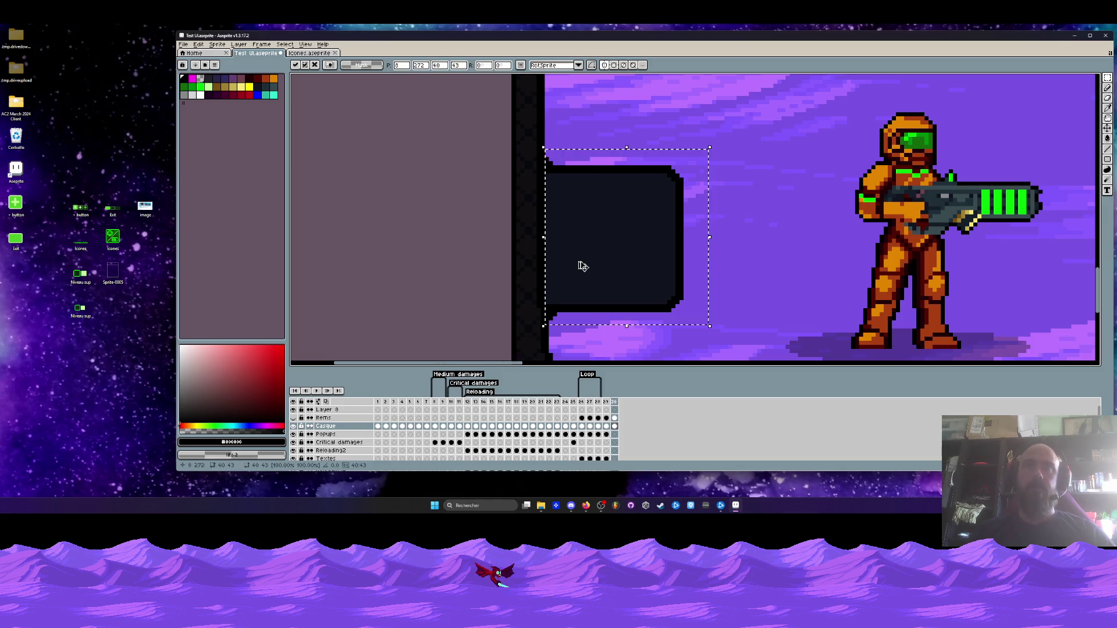
pyautogui.scroll(-3, 579, 267)
pyautogui.hscroll(10, 579, 267)
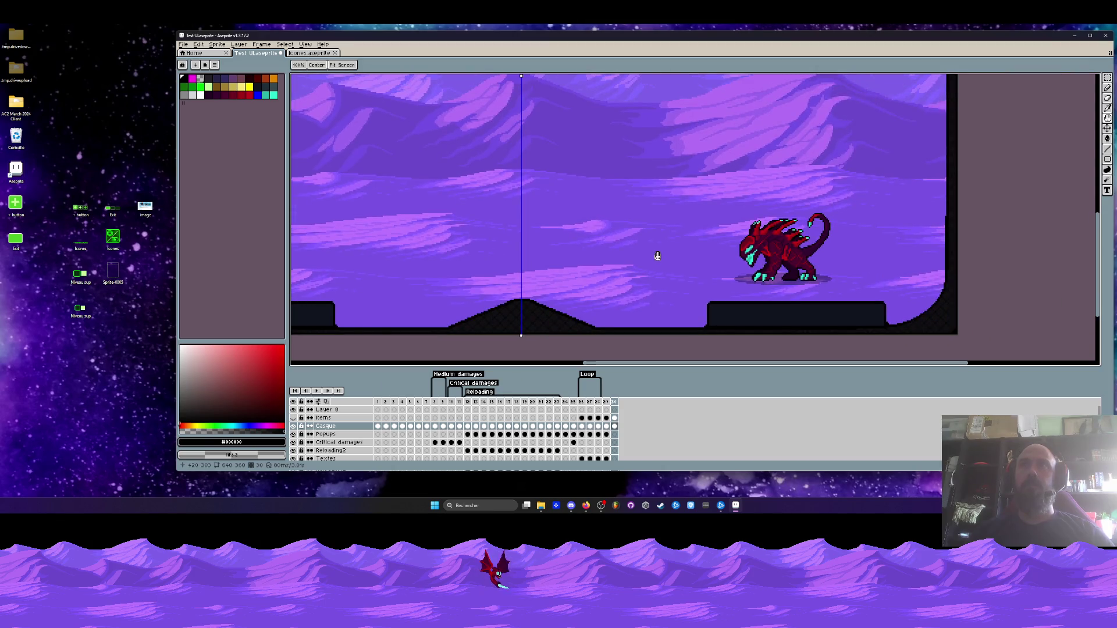
pyautogui.hotkey('ctrl', 'z')
pyautogui.press('m')
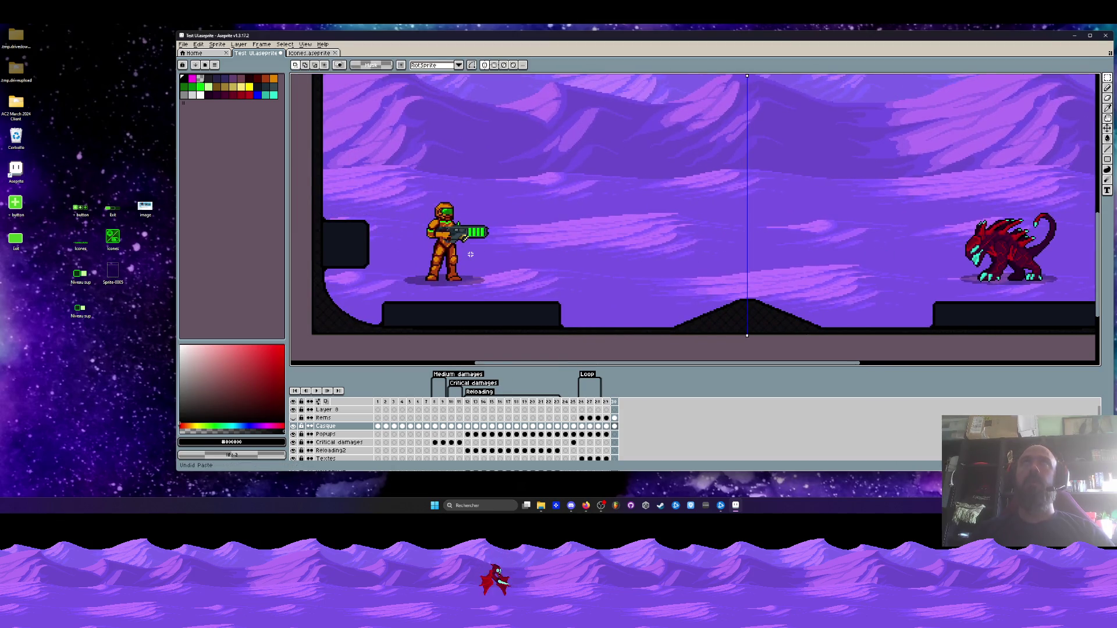
pyautogui.scroll(5, 471, 254)
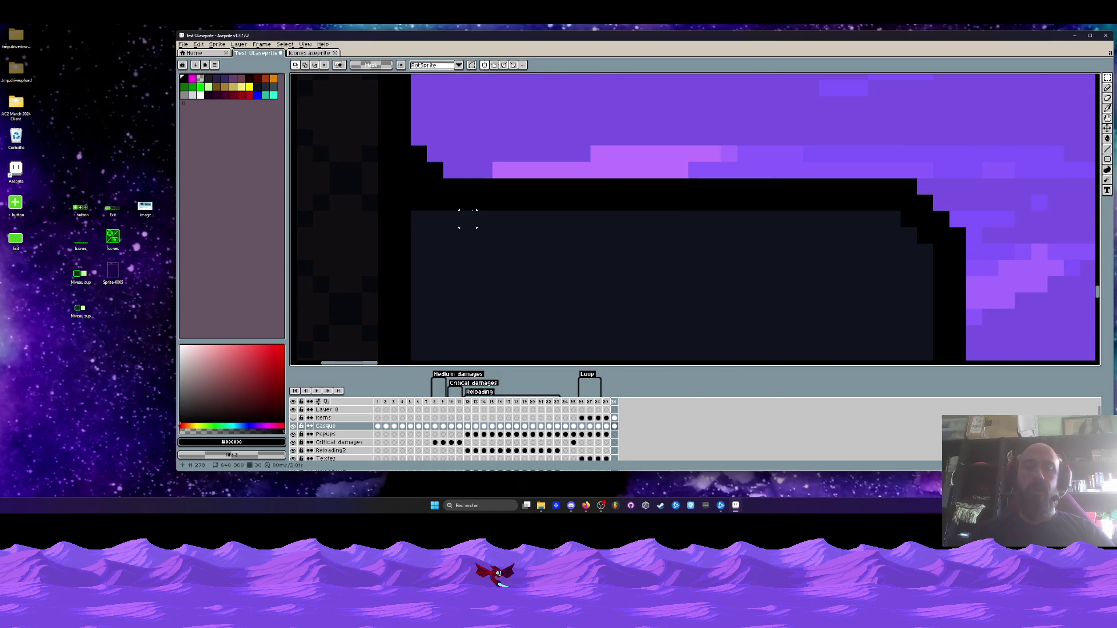
# - Sample the panel's dark blue-black and draw a filled rectangle over the left-edge panel
pyautogui.press('i')
pyautogui.click(465, 229)
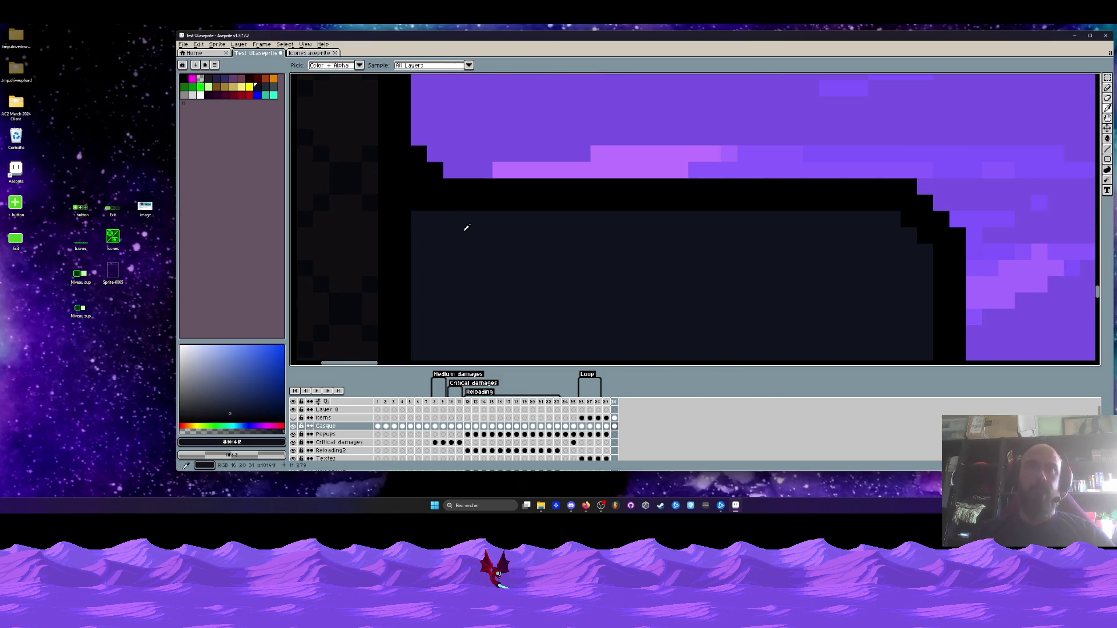
pyautogui.click(1107, 159)
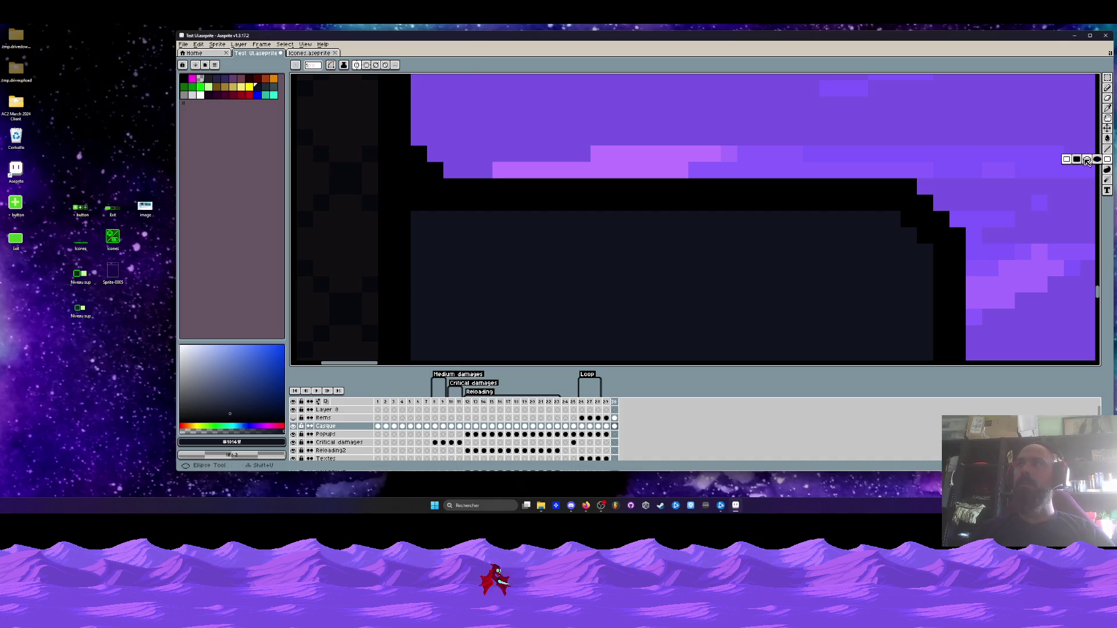
pyautogui.scroll(-3, 453, 238)
pyautogui.moveTo(416, 216); pyautogui.dragTo(580, 307)
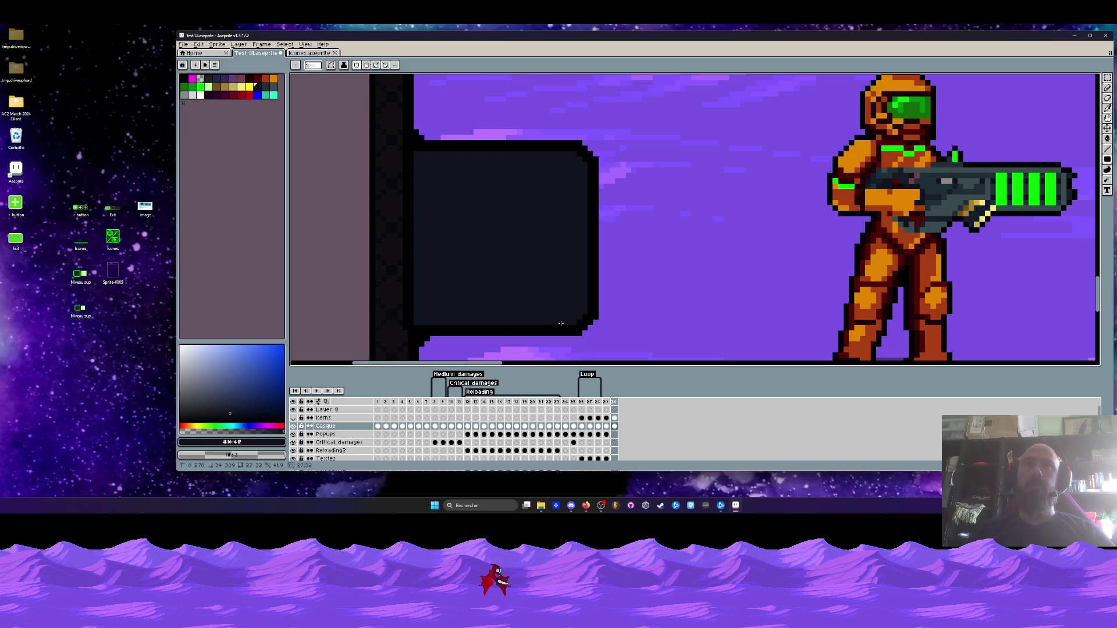
pyautogui.press('b')
pyautogui.scroll(2, 577, 180)
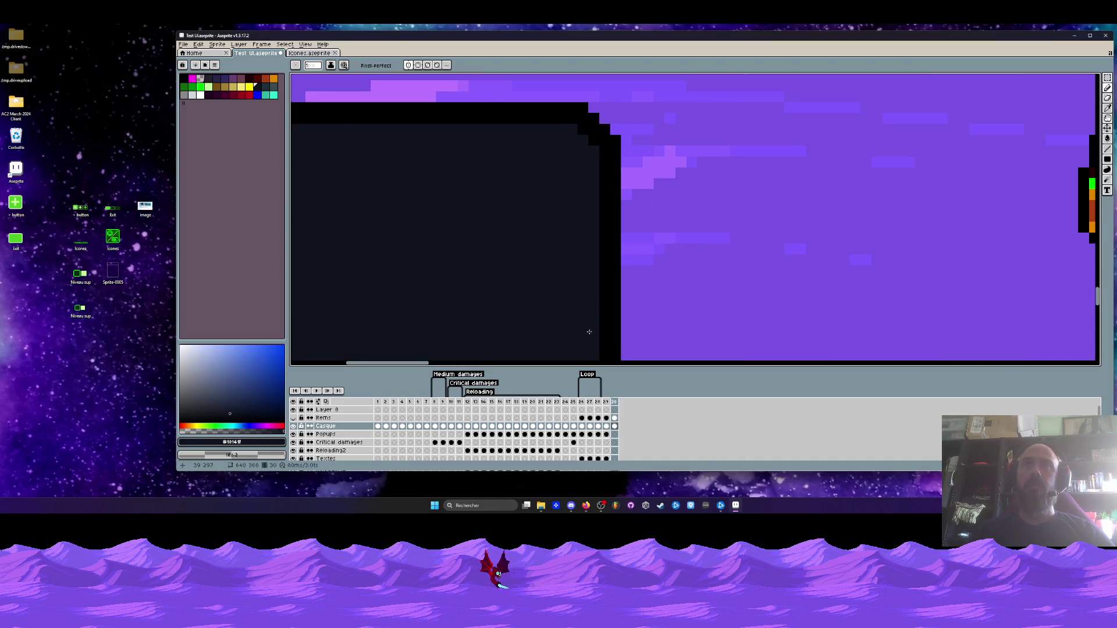
pyautogui.scroll(-3, 579, 256)
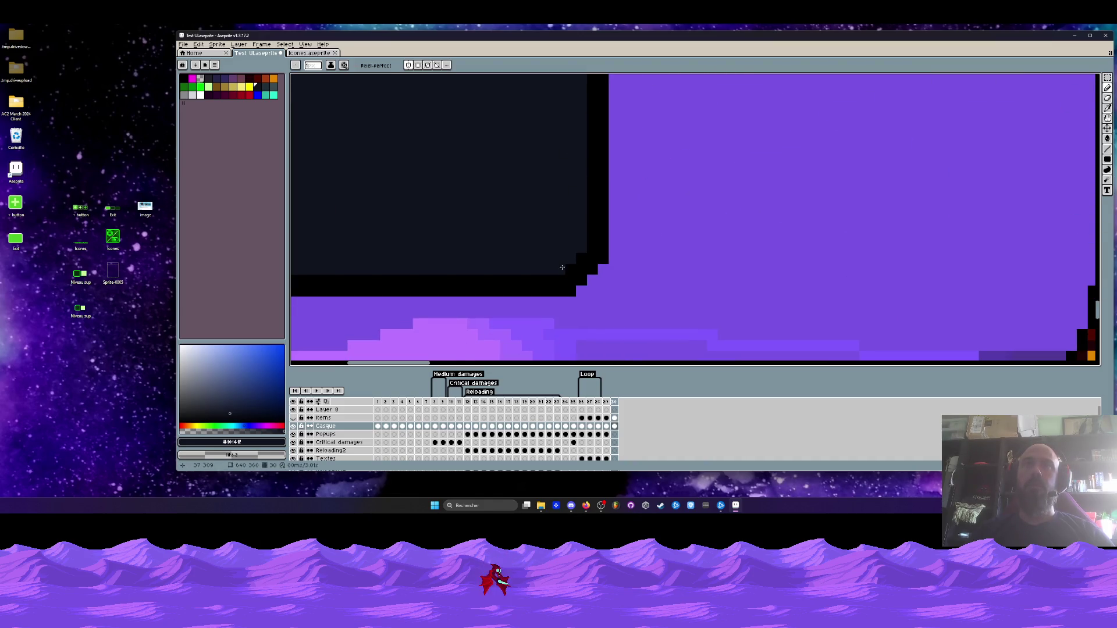
# - Pan and zoom across the scene to inspect the dark wall and floor panels
pyautogui.scroll(-3, 562, 267)
pyautogui.hscroll(10, 616, 250)
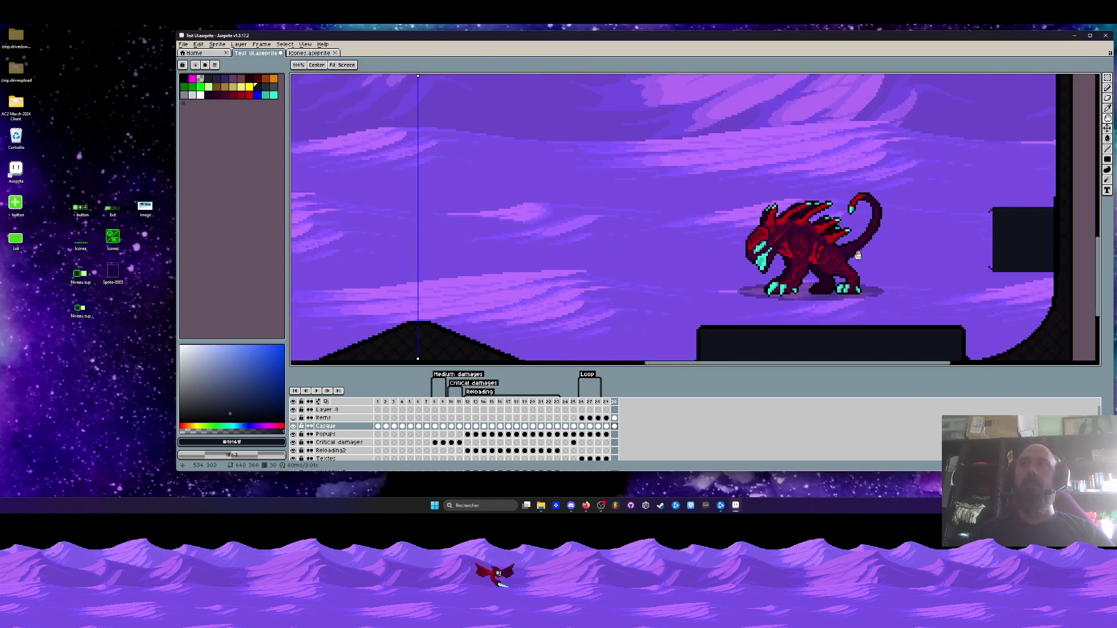
pyautogui.moveTo(857, 255); pyautogui.dragTo(722, 250)
pyautogui.hscroll(-10, 413, 214)
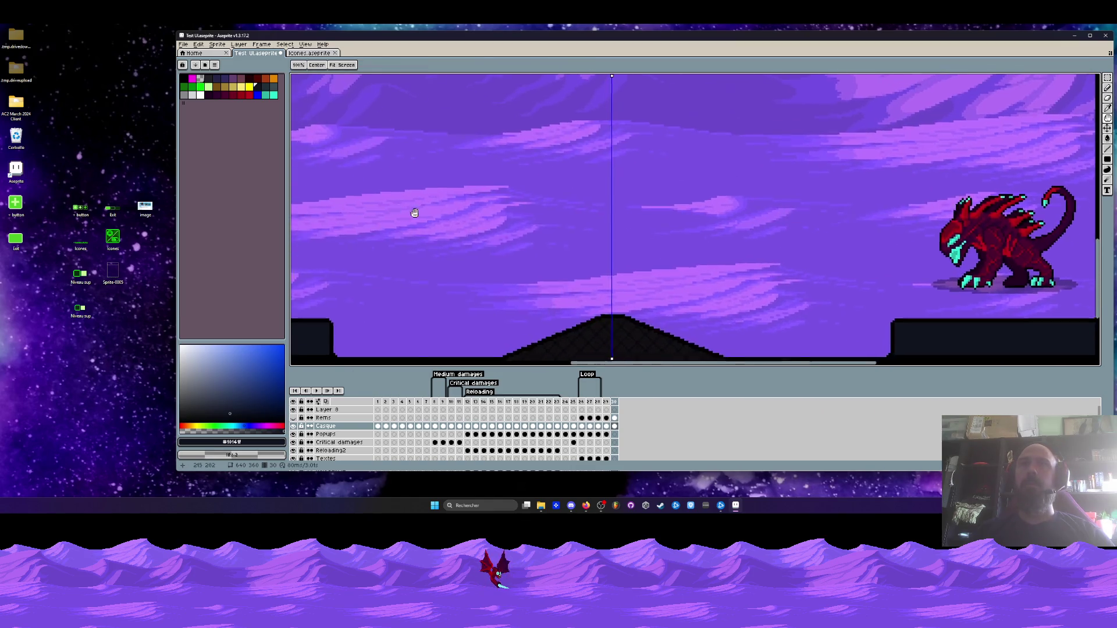
pyautogui.hscroll(15, 449, 231)
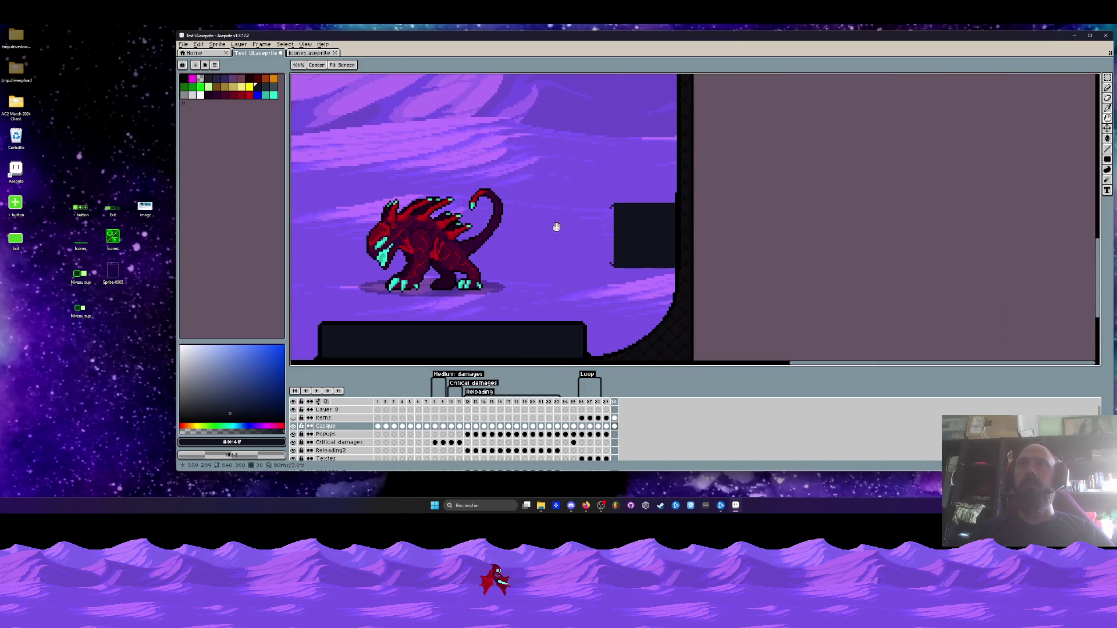
pyautogui.scroll(2, 675, 218)
pyautogui.scroll(1, 669, 216)
pyautogui.hscroll(-8, 582, 232)
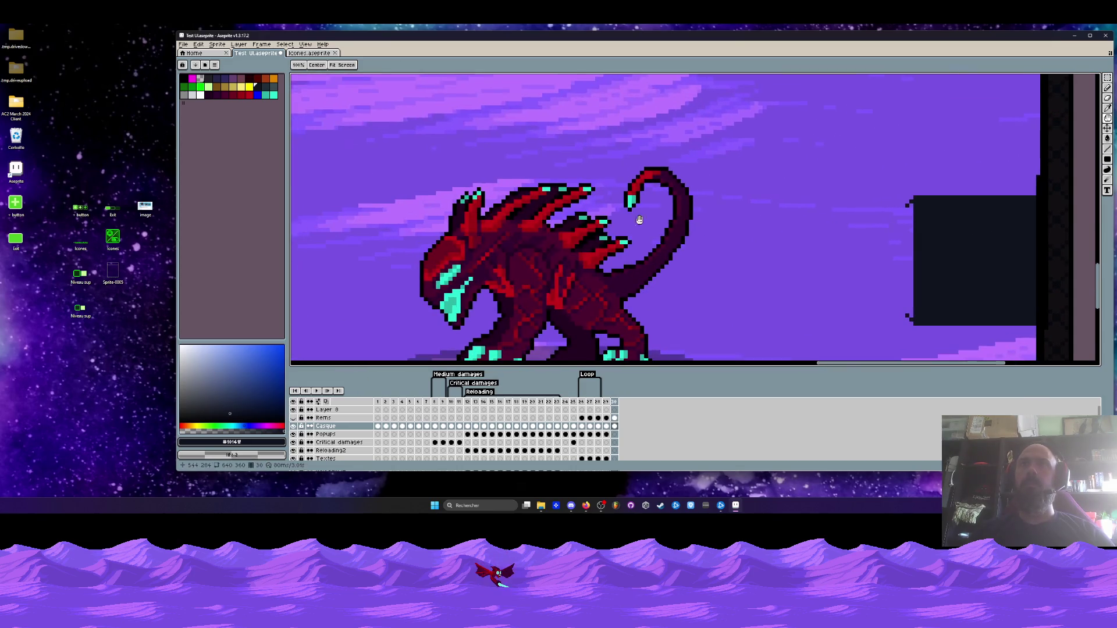
pyautogui.scroll(3, 486, 242)
pyautogui.scroll(-3, 810, 220)
pyautogui.hscroll(-5, 574, 237)
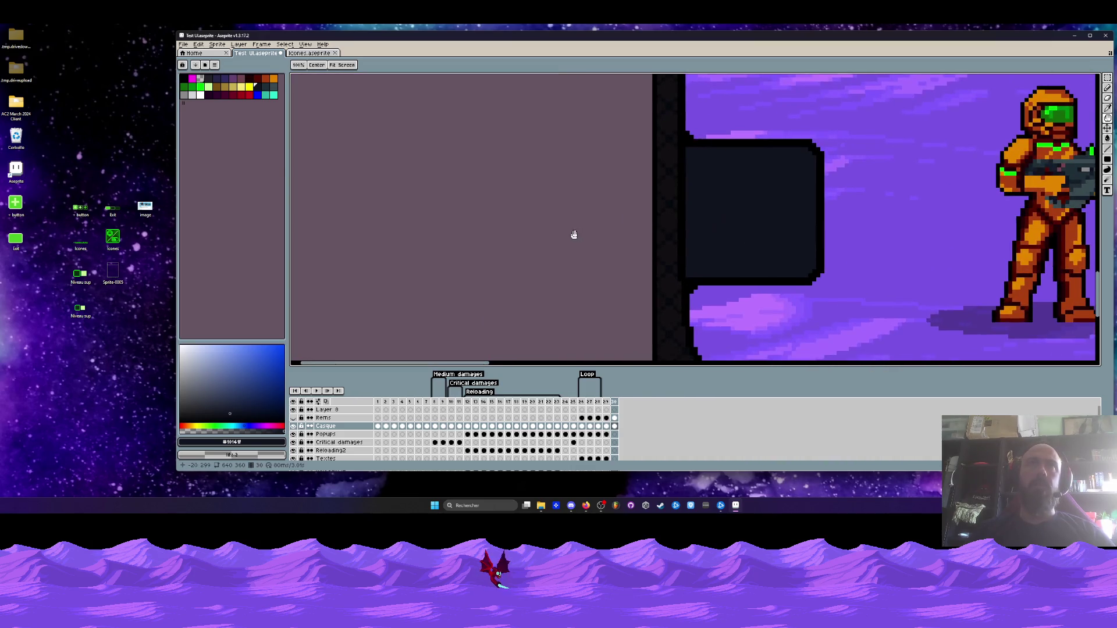
pyautogui.scroll(1, 681, 202)
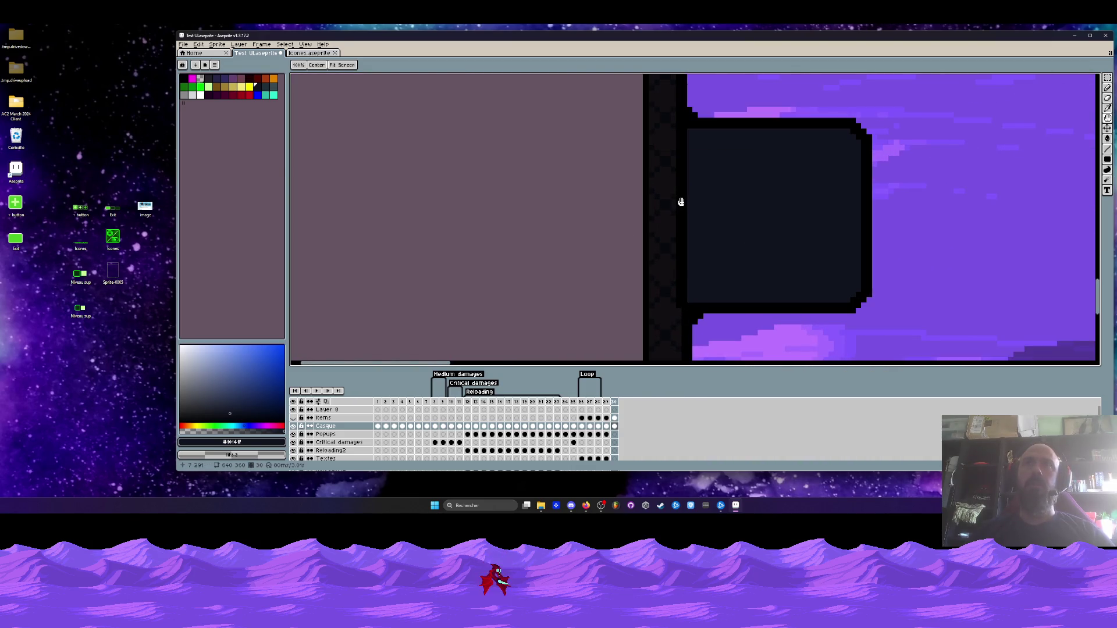
pyautogui.scroll(-3, 681, 202)
pyautogui.hscroll(5, 804, 192)
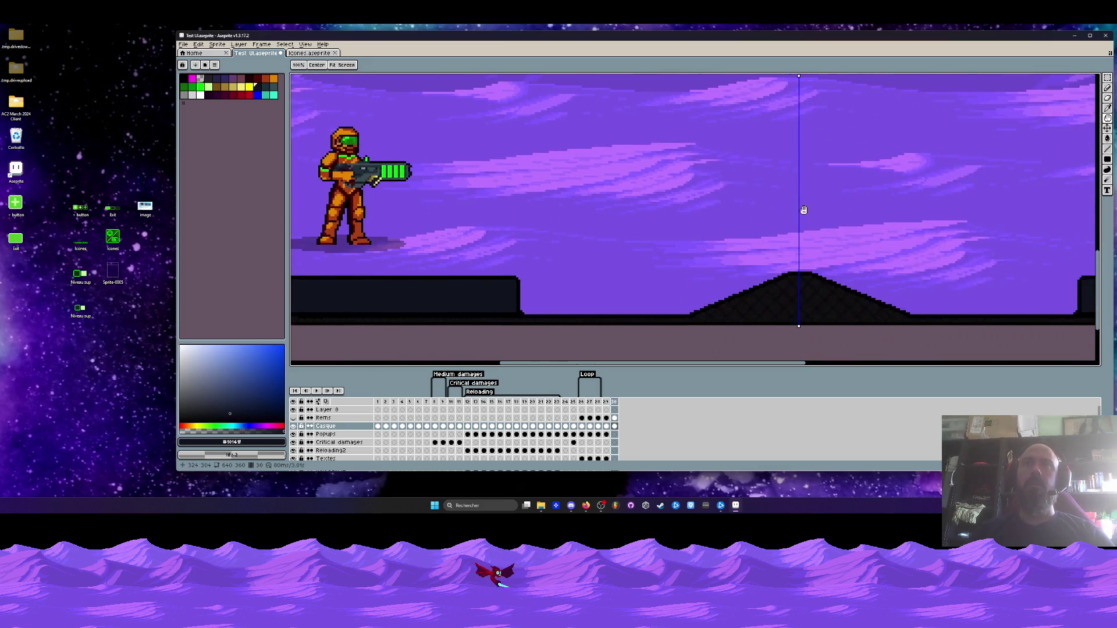
pyautogui.hscroll(5, 804, 210)
pyautogui.hscroll(5, 784, 221)
pyautogui.scroll(2, 785, 226)
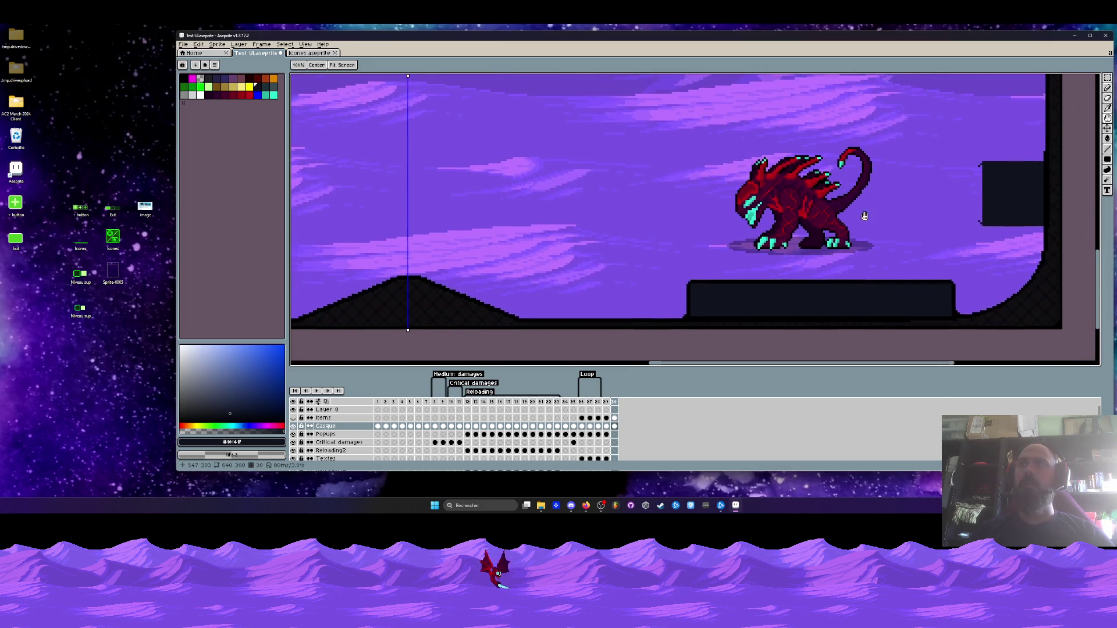
pyautogui.scroll(-2, 788, 239)
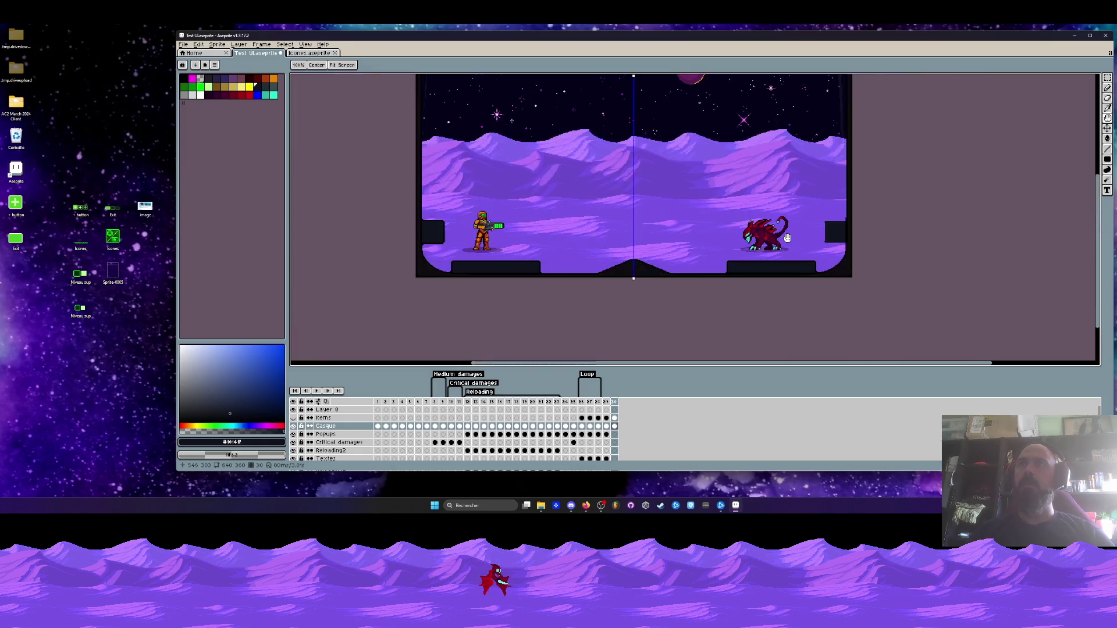
pyautogui.scroll(3, 813, 204)
# - Move the view up over the sky above the monster and zoom onto the right-wall block
pyautogui.press('space')
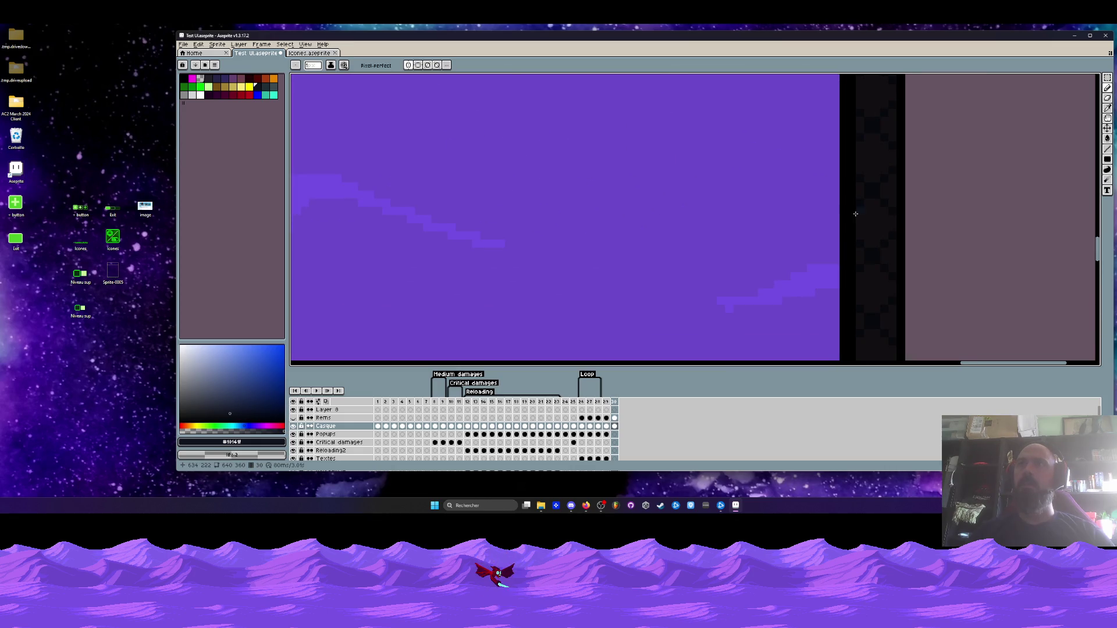
pyautogui.scroll(1, 850, 202)
pyautogui.scroll(-2, 835, 200)
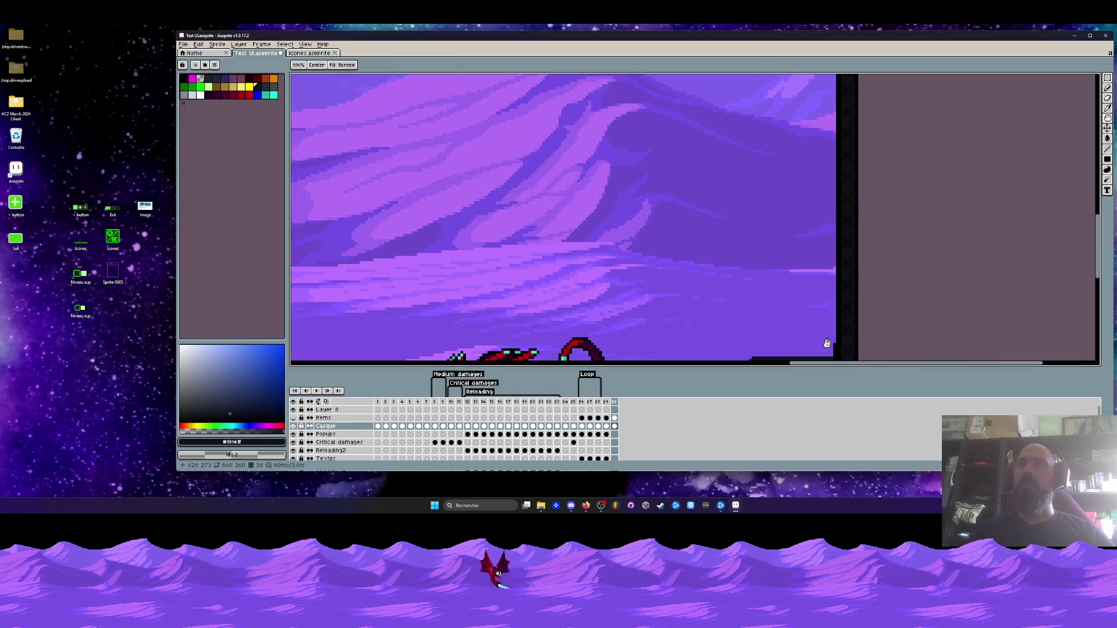
pyautogui.scroll(2, 814, 174)
pyautogui.scroll(1, 820, 182)
pyautogui.hscroll(-10, 698, 175)
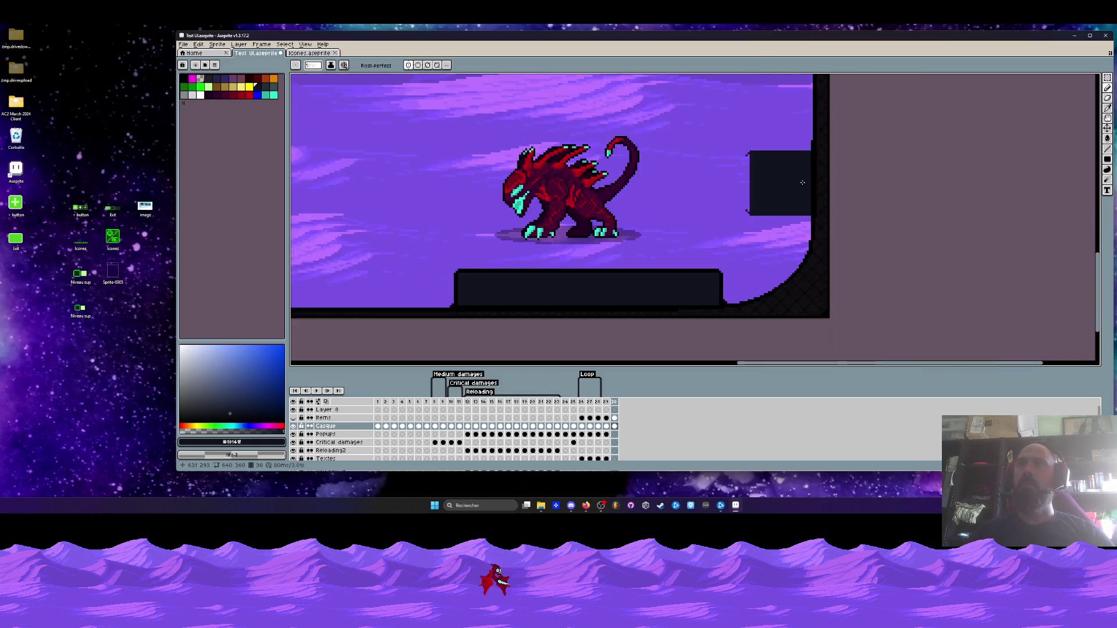
pyautogui.scroll(4, 606, 141)
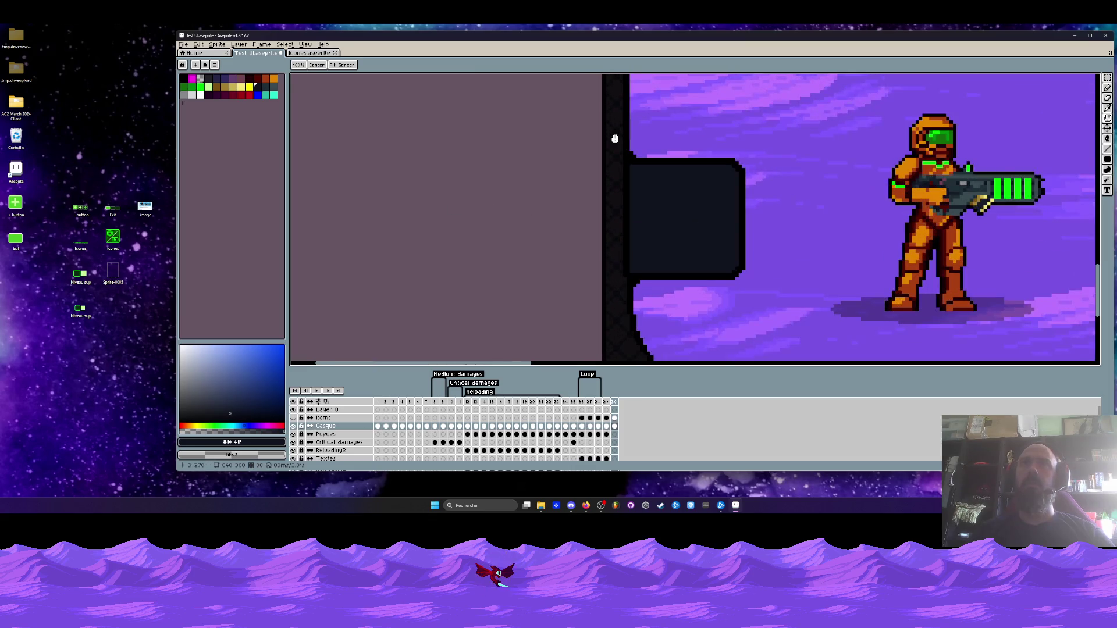
pyautogui.scroll(-3, 617, 204)
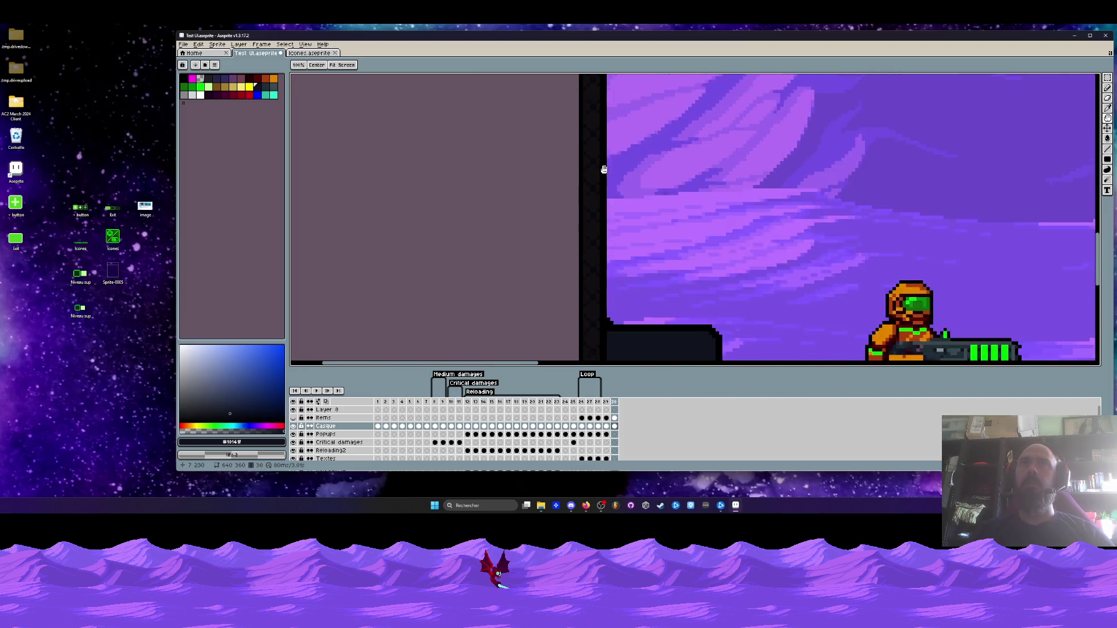
pyautogui.hscroll(10, 601, 202)
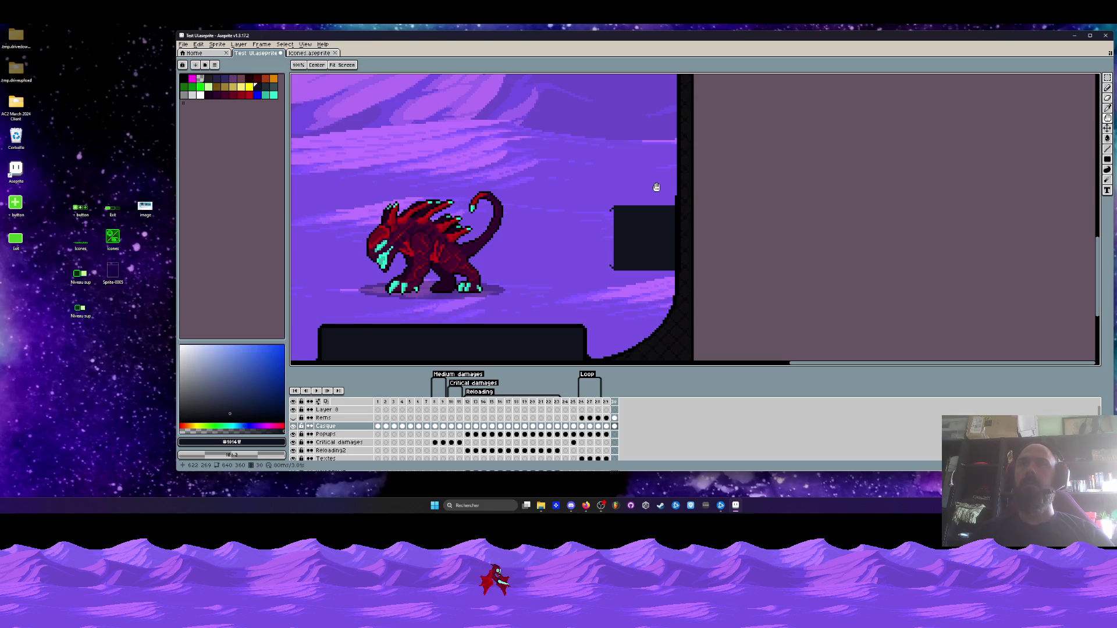
pyautogui.moveTo(659, 187); pyautogui.dragTo(661, 283)
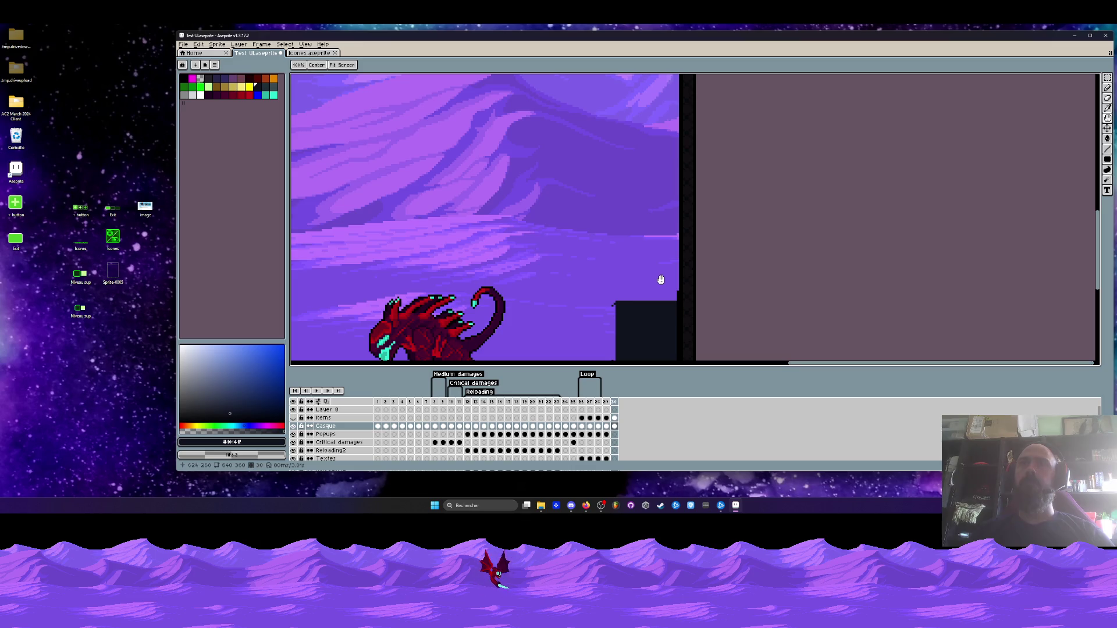
pyautogui.hscroll(-10, 558, 259)
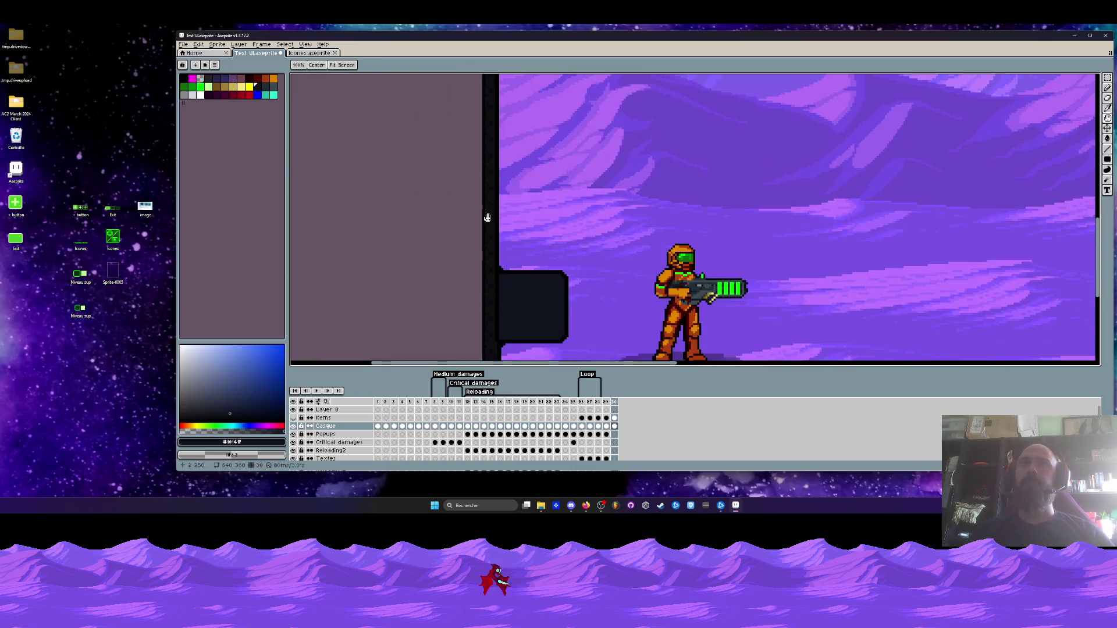
pyautogui.hscroll(10, 457, 214)
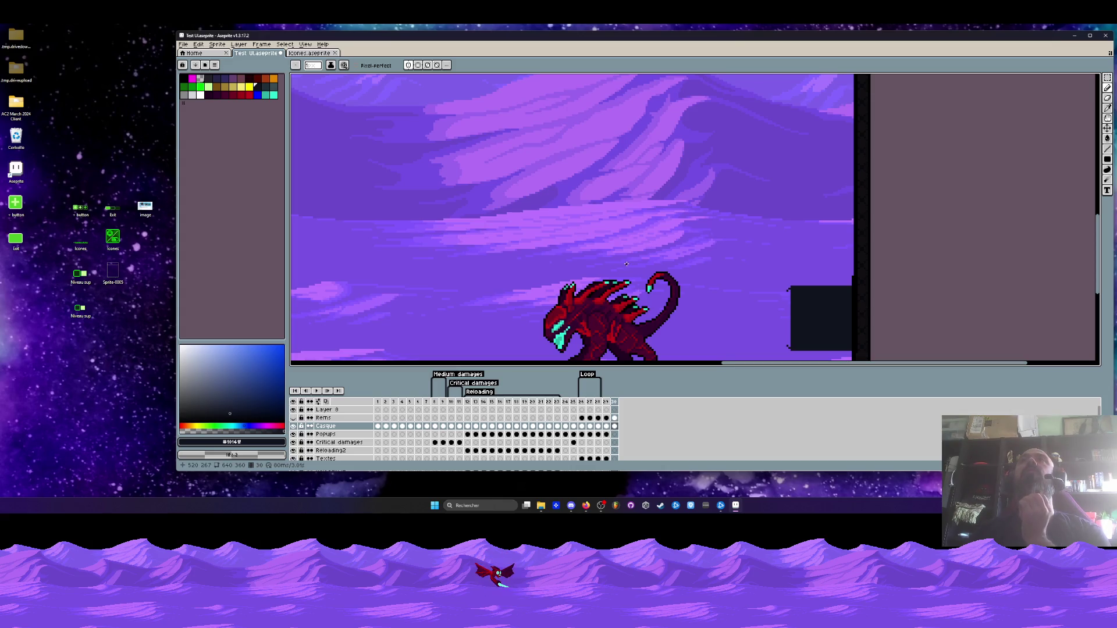
pyautogui.scroll(-3, 627, 264)
pyautogui.scroll(2, 634, 265)
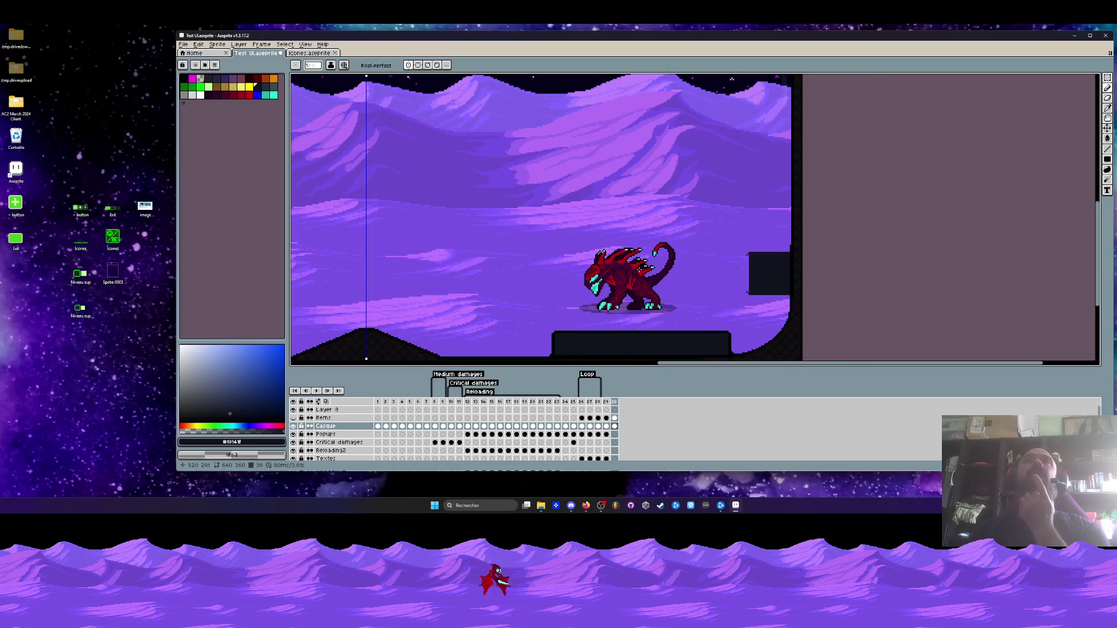
pyautogui.scroll(-3, 646, 244)
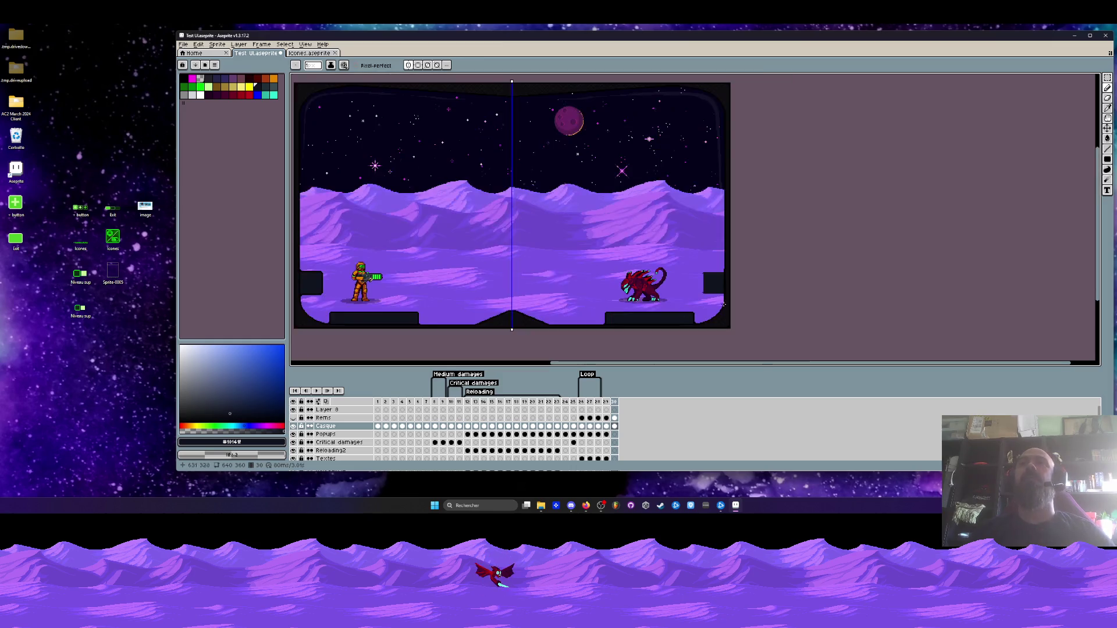
pyautogui.scroll(6, 646, 245)
pyautogui.scroll(2, 646, 244)
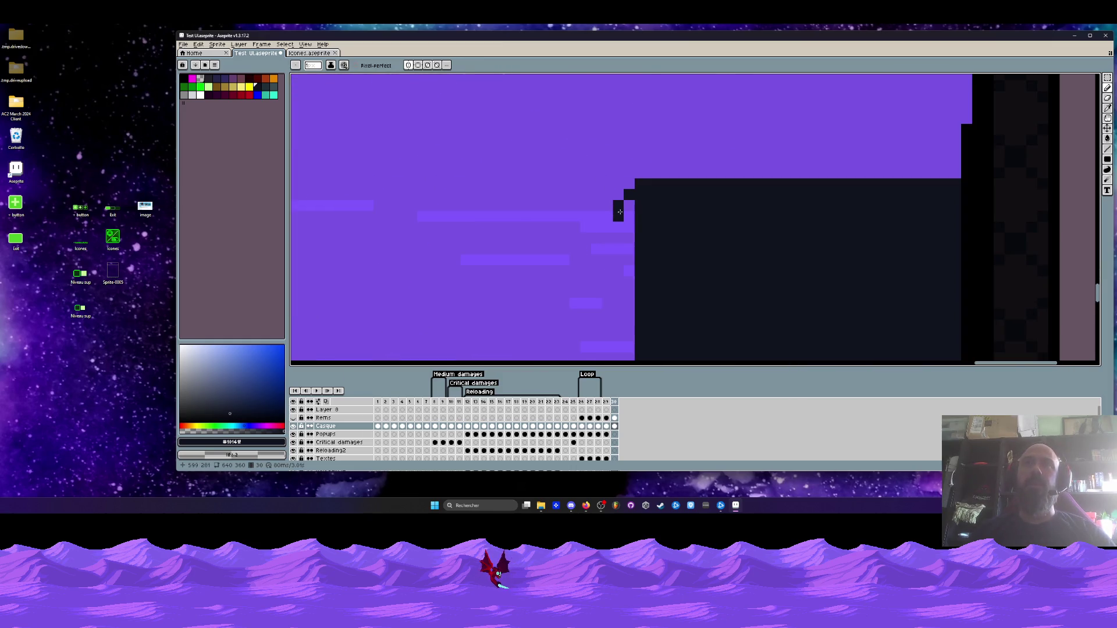
# - Extend the right-wall dark block over the purple strip along its edge
pyautogui.scroll(-1, 608, 136)
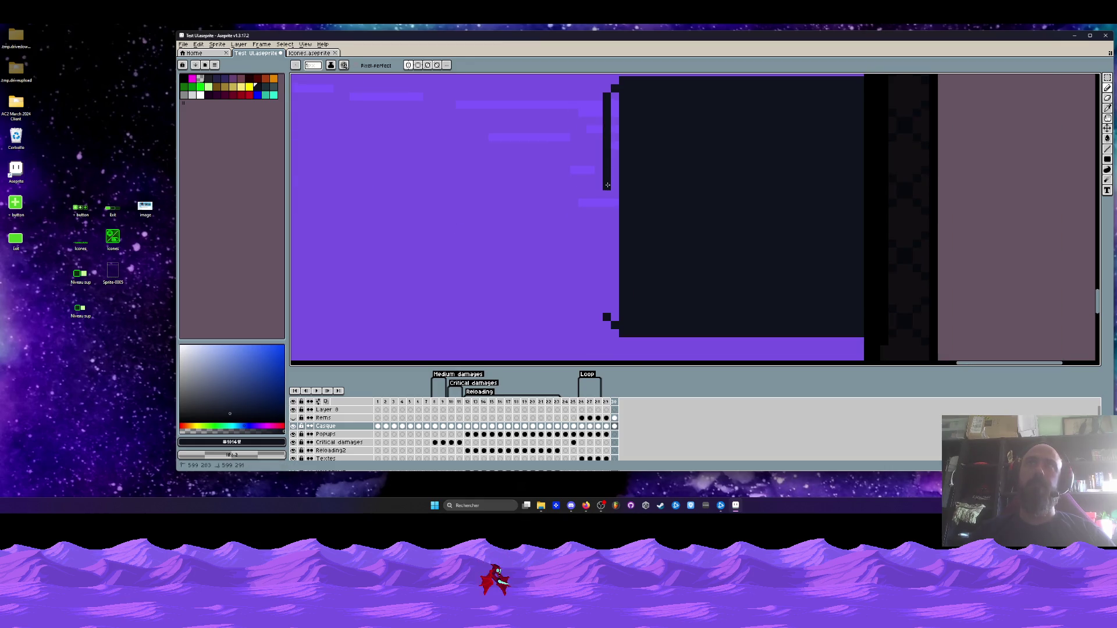
pyautogui.moveTo(617, 315); pyautogui.dragTo(614, 273)
pyautogui.moveTo(613, 95); pyautogui.dragTo(614, 275)
pyautogui.scroll(-3, 615, 275)
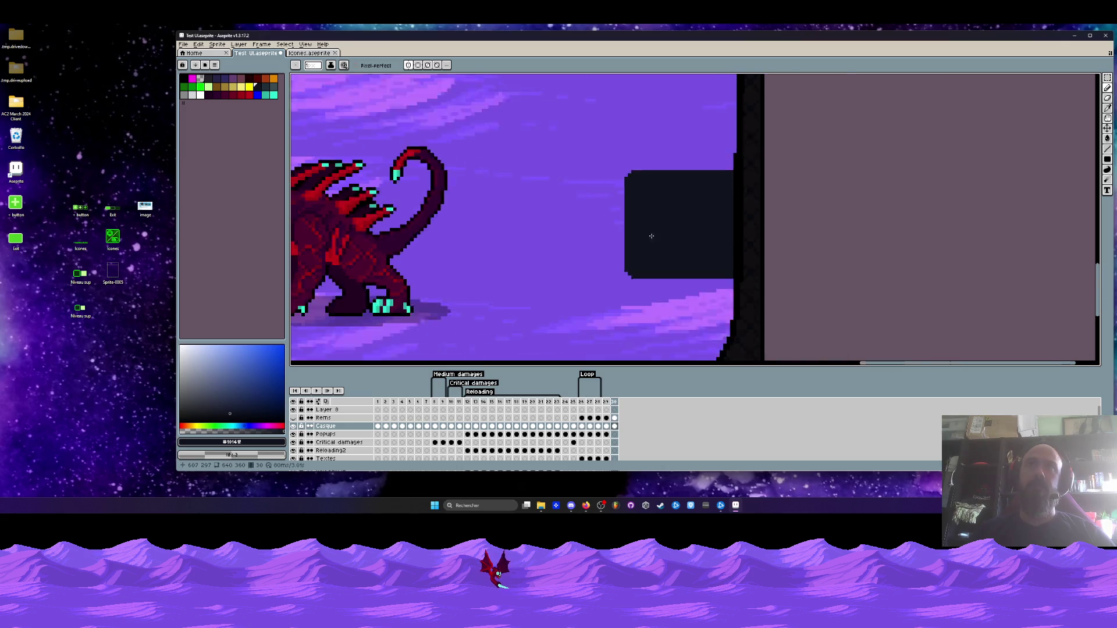
pyautogui.scroll(1, 717, 174)
pyautogui.scroll(-4, 717, 175)
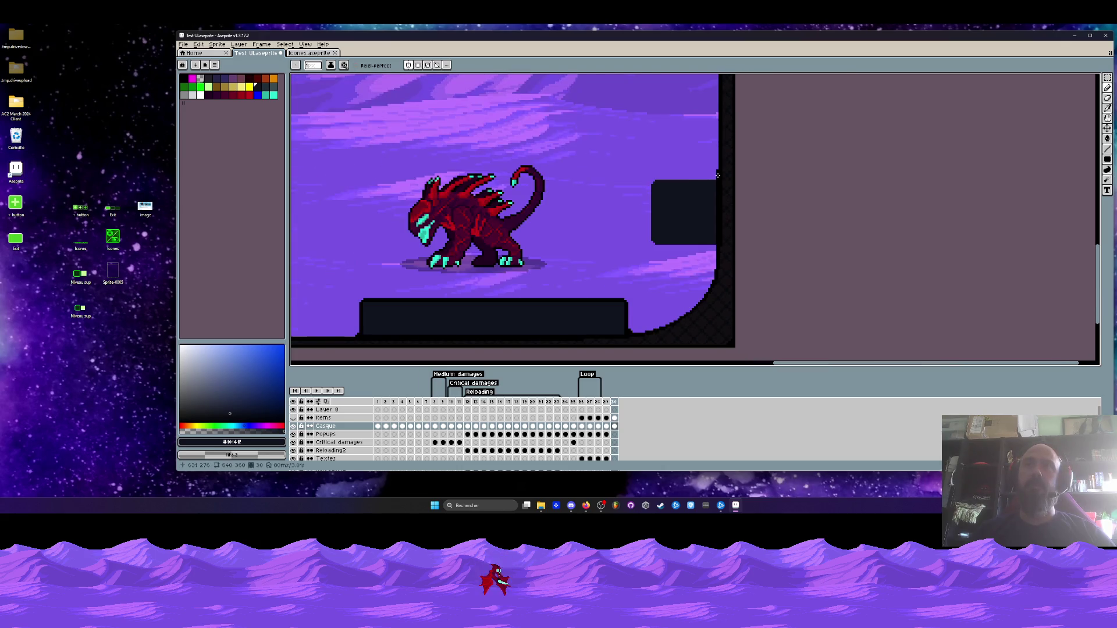
pyautogui.scroll(6, 561, 196)
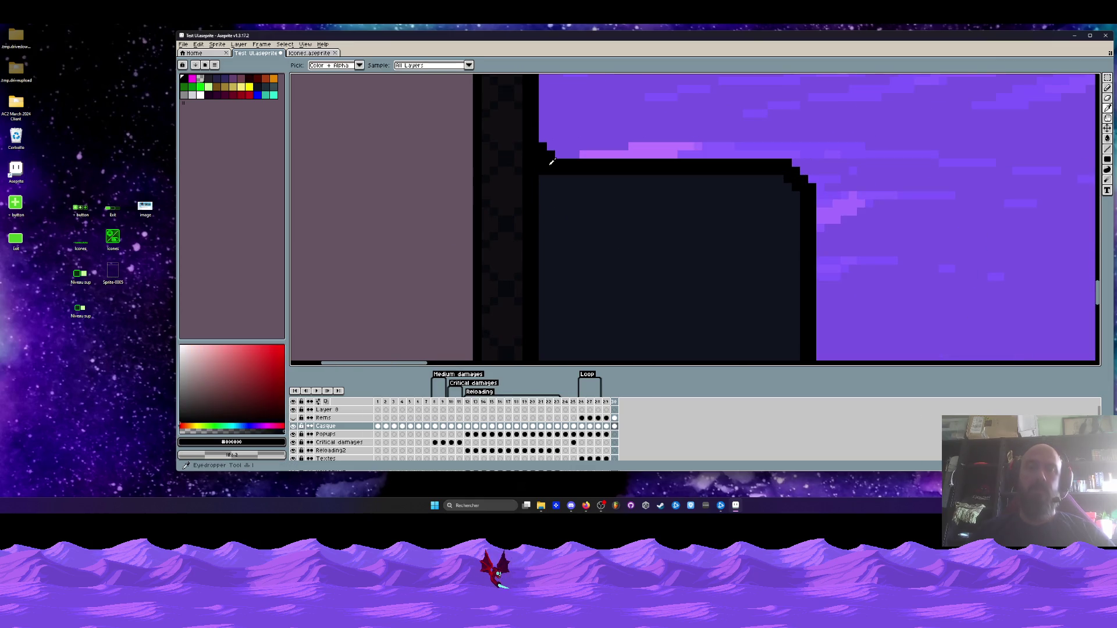
# - Add a black corner pixel and draw a black outline row along the panel's top
pyautogui.scroll(-3, 785, 168)
pyautogui.hscroll(10, 785, 168)
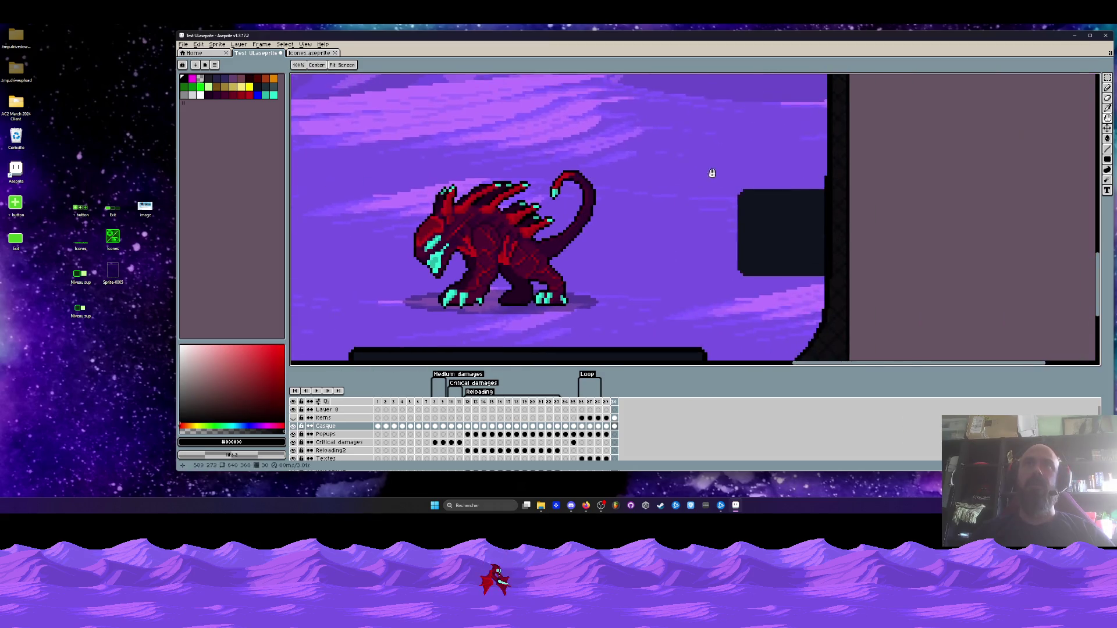
pyautogui.scroll(3, 708, 181)
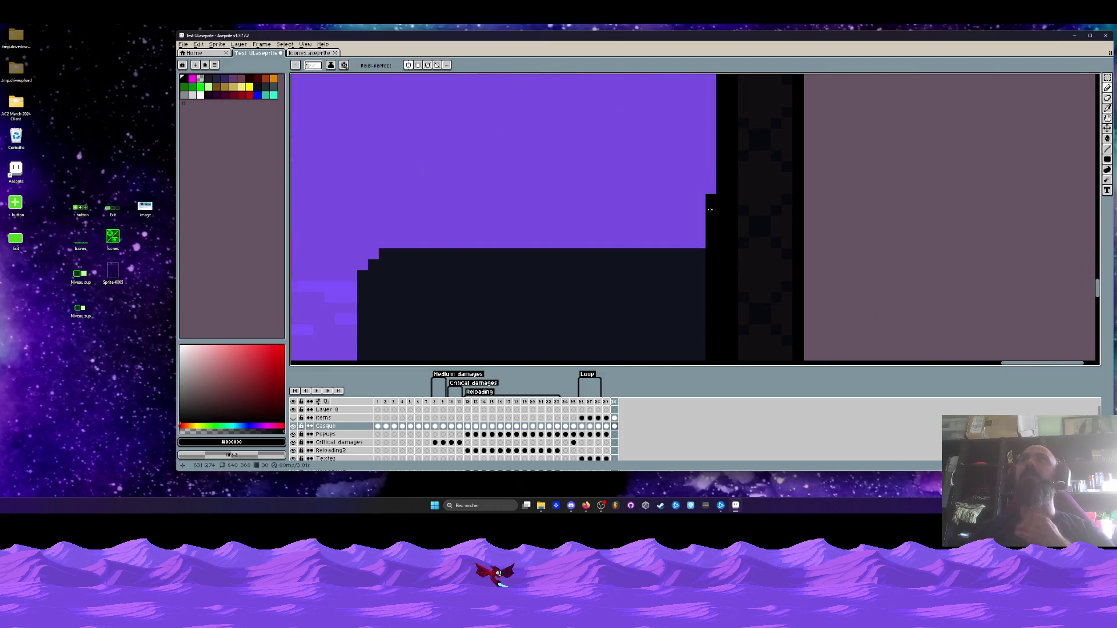
pyautogui.click(701, 232)
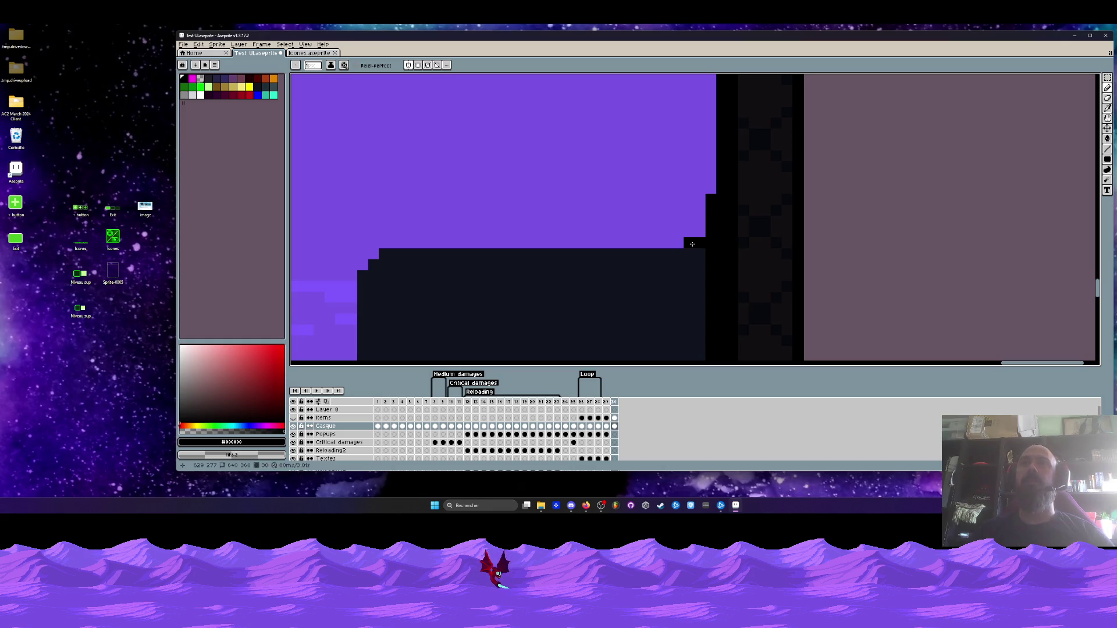
pyautogui.scroll(-2, 701, 236)
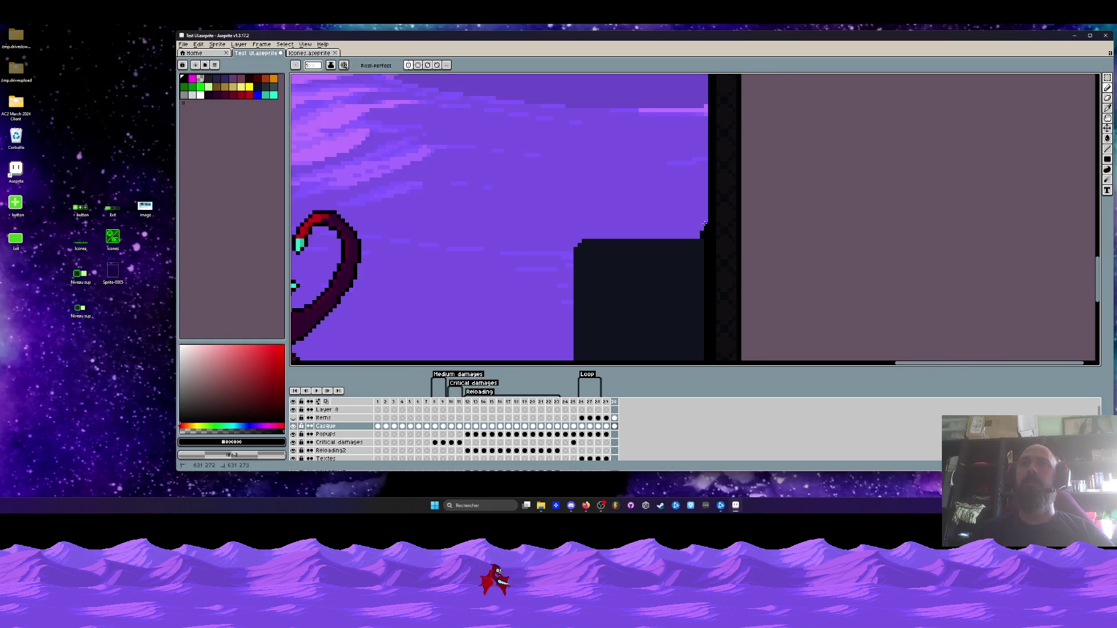
pyautogui.scroll(1, 701, 236)
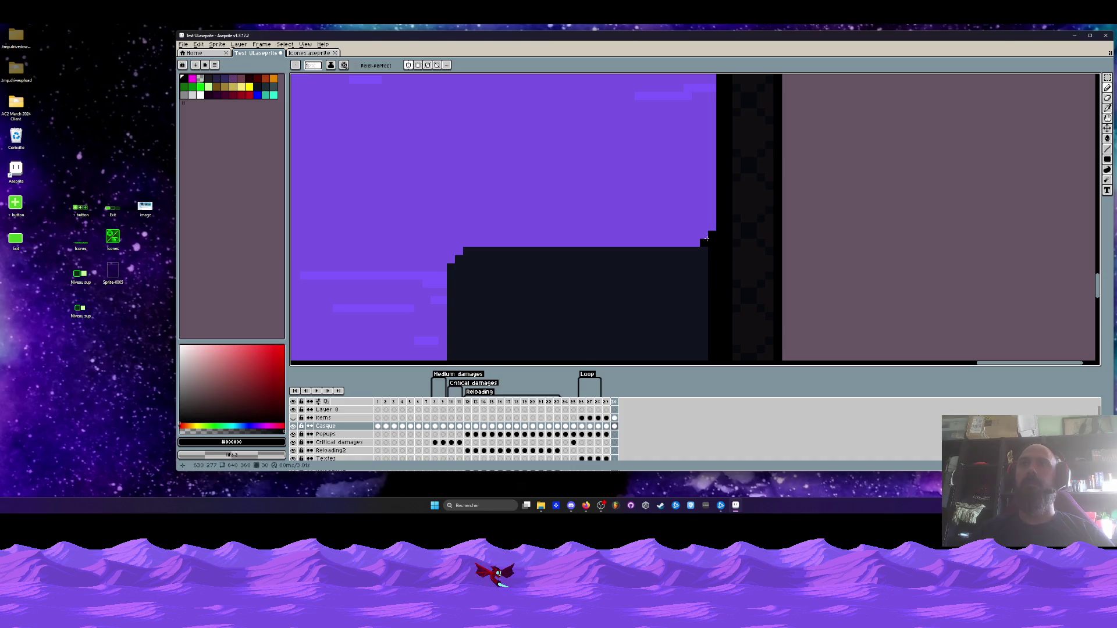
pyautogui.moveTo(700, 243); pyautogui.dragTo(469, 246)
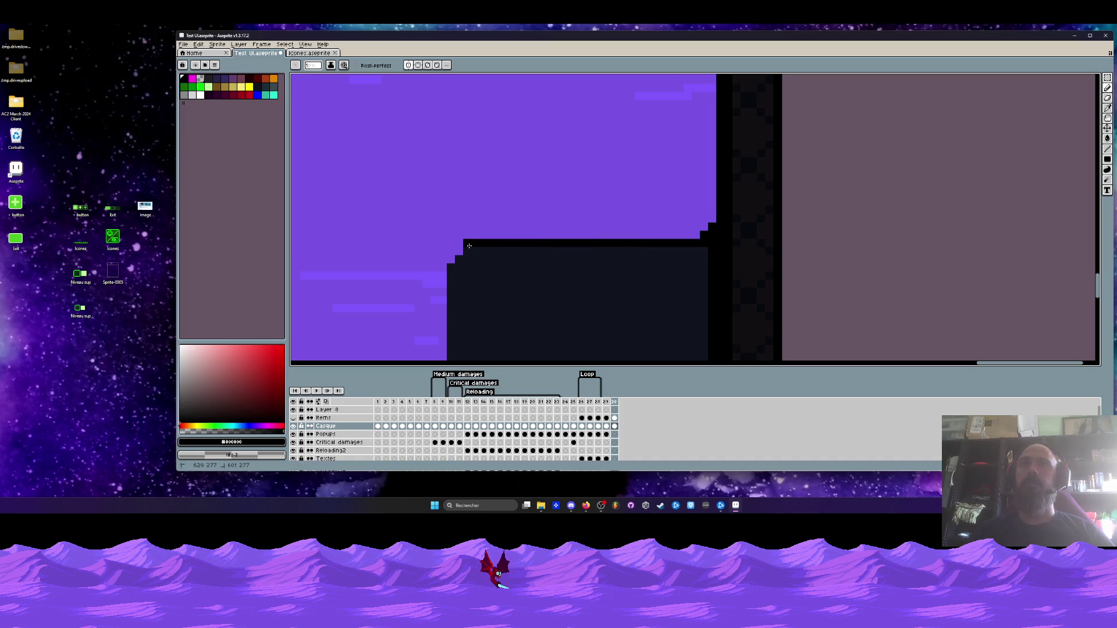
# - Pencil a black outline row along the top of the right-wall panel
pyautogui.moveTo(701, 231); pyautogui.dragTo(456, 235)
pyautogui.hotkey('ctrl', 'z')
pyautogui.moveTo(705, 231)
pyautogui.mouseDown()
pyautogui.moveTo(460, 237)
pyautogui.moveTo(636, 262)
pyautogui.mouseUp()
pyautogui.moveTo(530, 269)
pyautogui.mouseDown()
pyautogui.moveTo(754, 268)
pyautogui.moveTo(526, 267)
pyautogui.mouseUp()
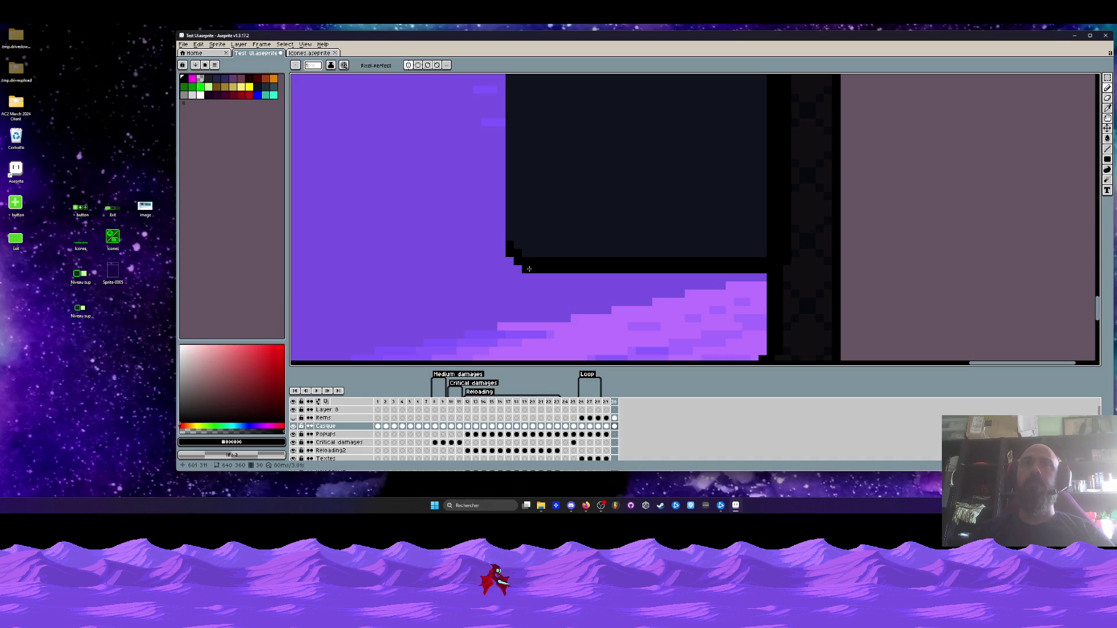
pyautogui.moveTo(501, 242)
pyautogui.mouseDown()
pyautogui.moveTo(496, 195)
pyautogui.moveTo(501, 245)
pyautogui.mouseUp()
# - Draw black outline columns down the panel's left edge
pyautogui.scroll(2, 494, 192)
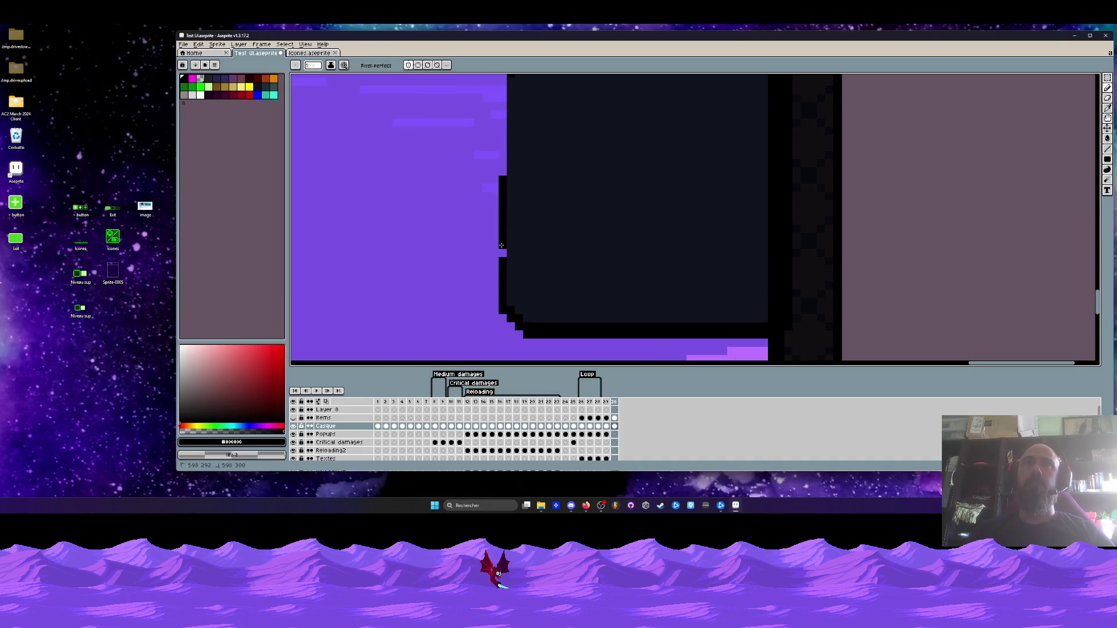
pyautogui.scroll(-3, 500, 208)
pyautogui.scroll(3, 586, 178)
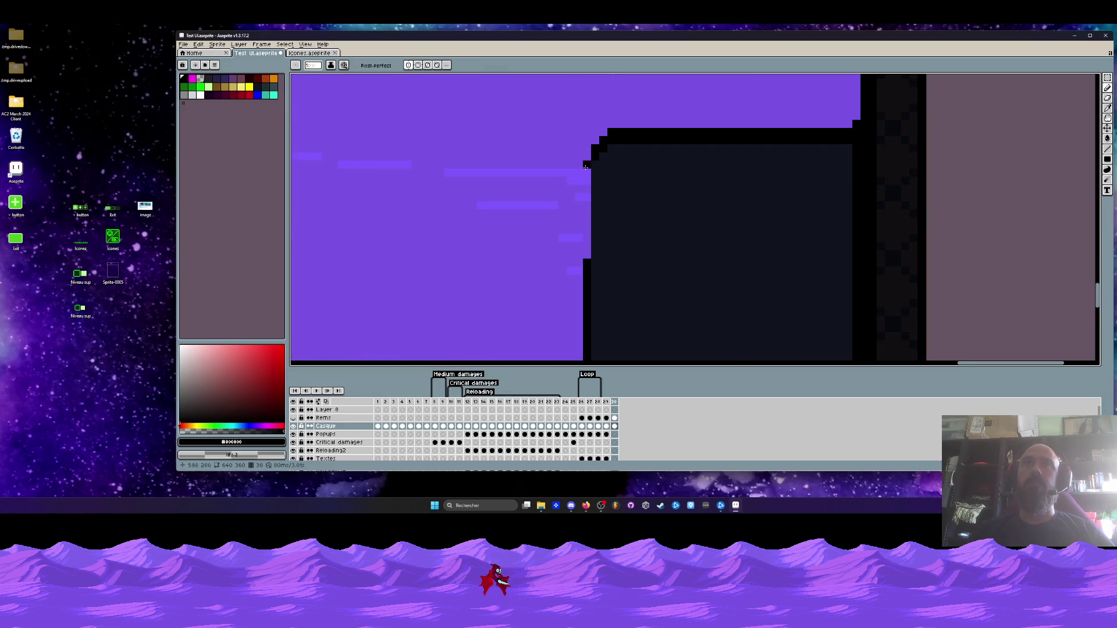
pyautogui.moveTo(585, 167); pyautogui.dragTo(586, 237)
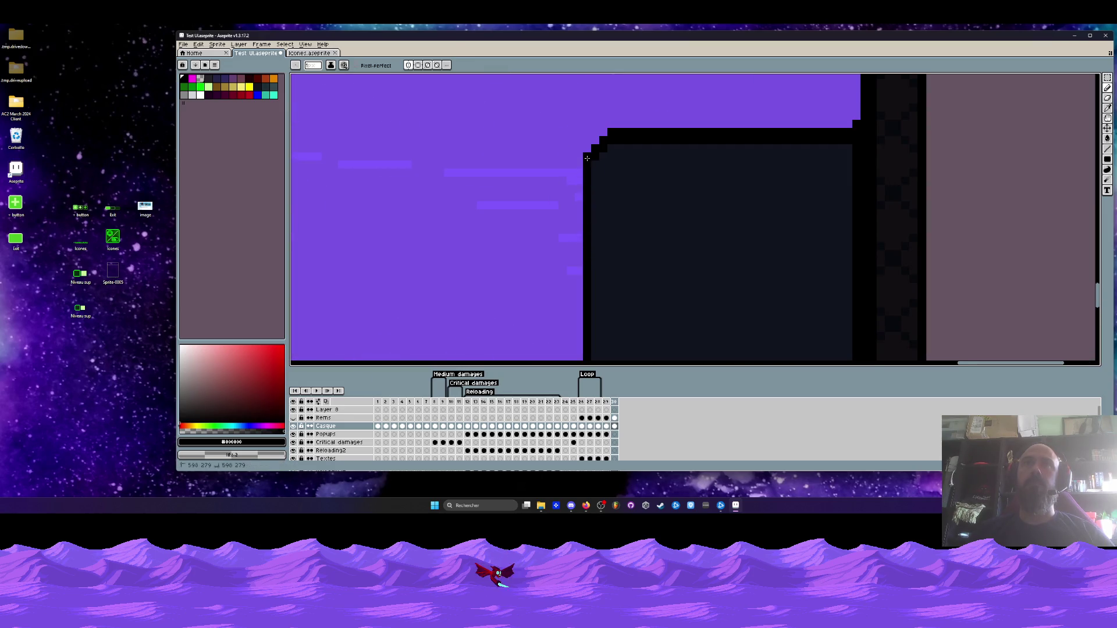
pyautogui.scroll(-2, 579, 210)
pyautogui.moveTo(579, 164)
pyautogui.mouseDown()
pyautogui.moveTo(579, 210)
pyautogui.moveTo(572, 199)
pyautogui.mouseUp()
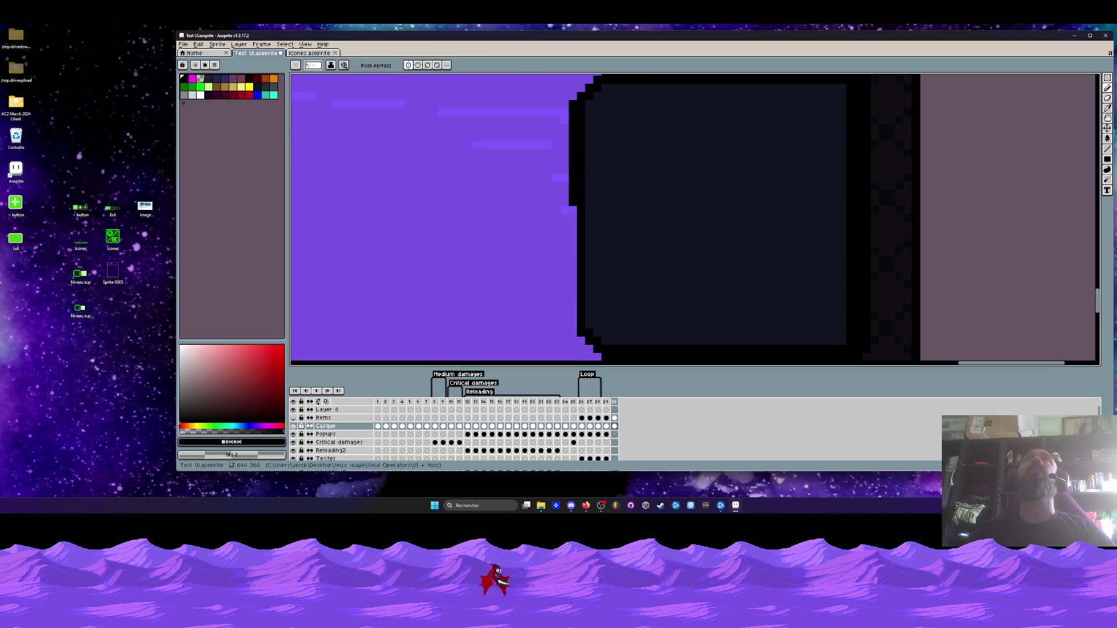
pyautogui.scroll(-3, 571, 175)
pyautogui.moveTo(571, 121); pyautogui.dragTo(570, 232)
pyautogui.scroll(-2, 605, 234)
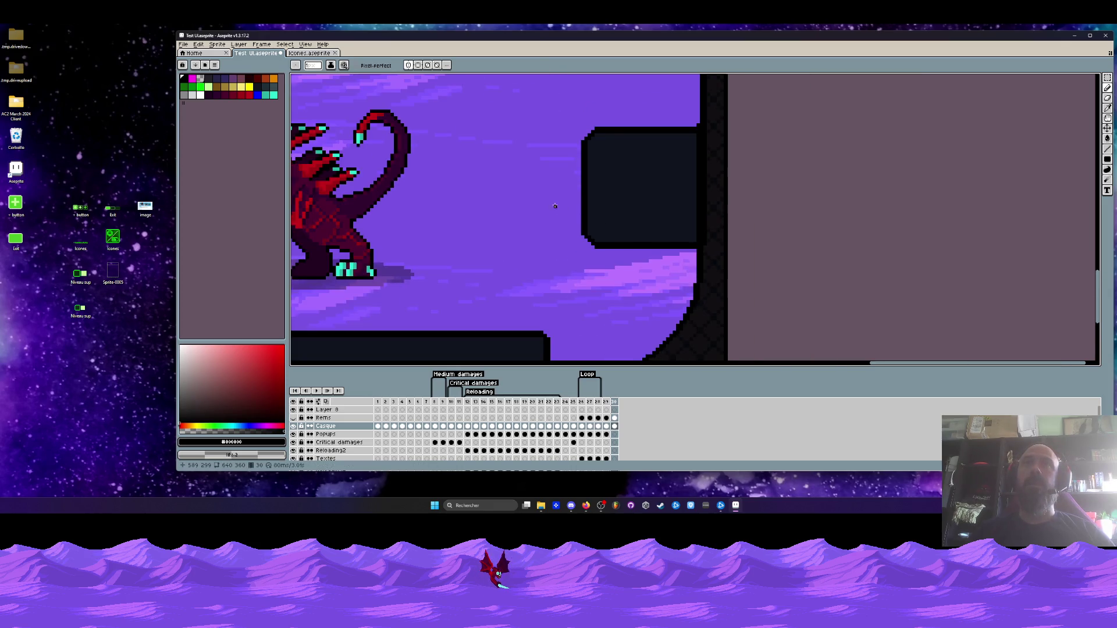
pyautogui.hscroll(-10, 555, 206)
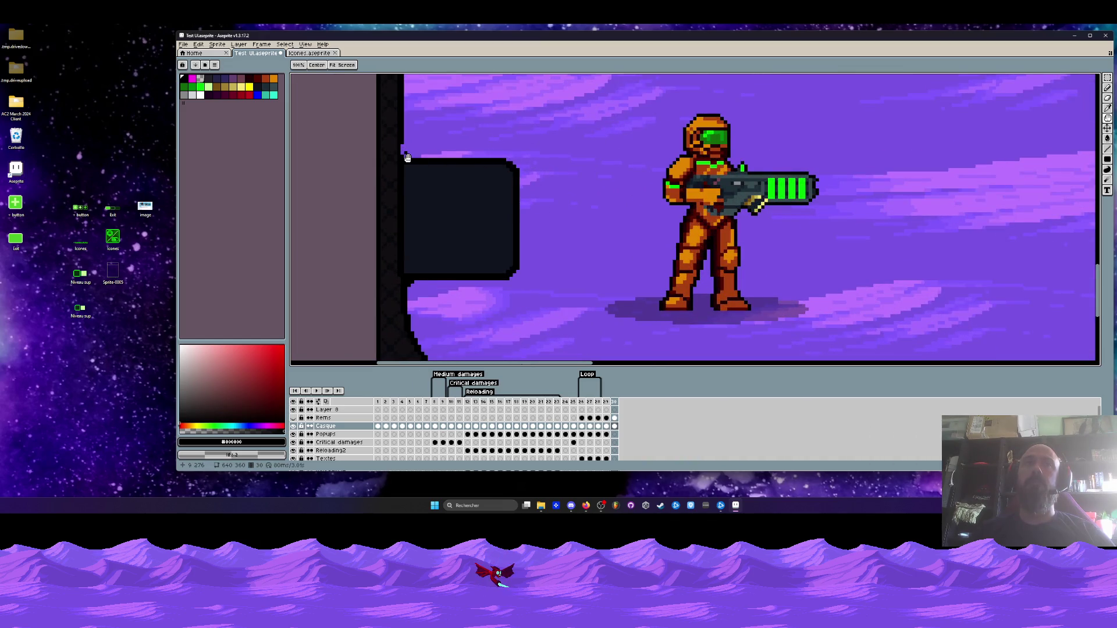
pyautogui.scroll(1, 405, 159)
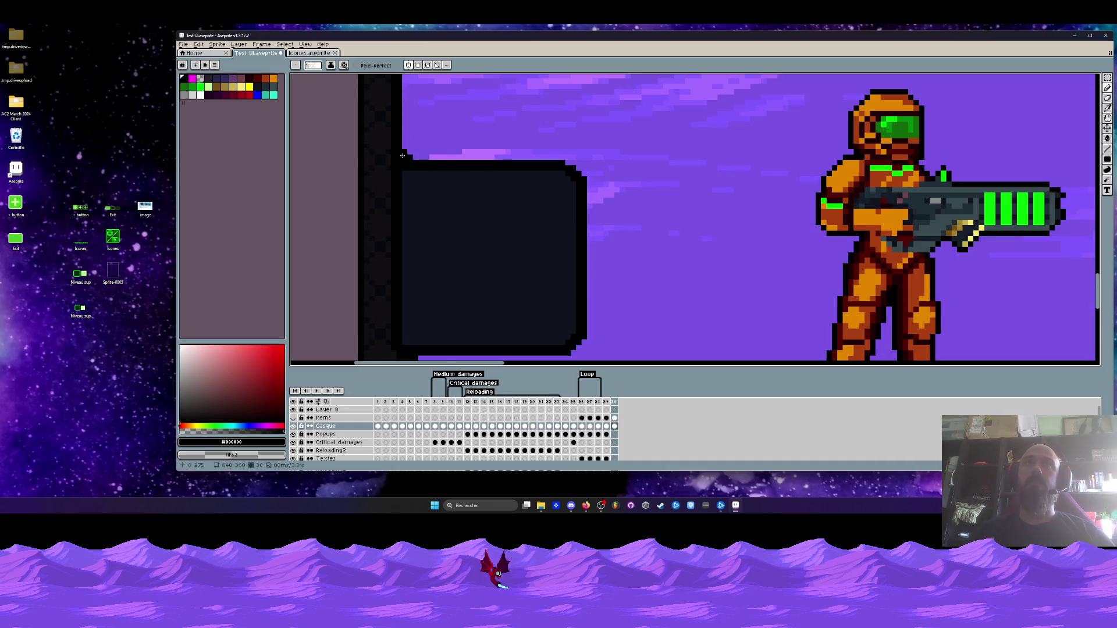
pyautogui.scroll(-2, 402, 155)
pyautogui.hscroll(10, 757, 168)
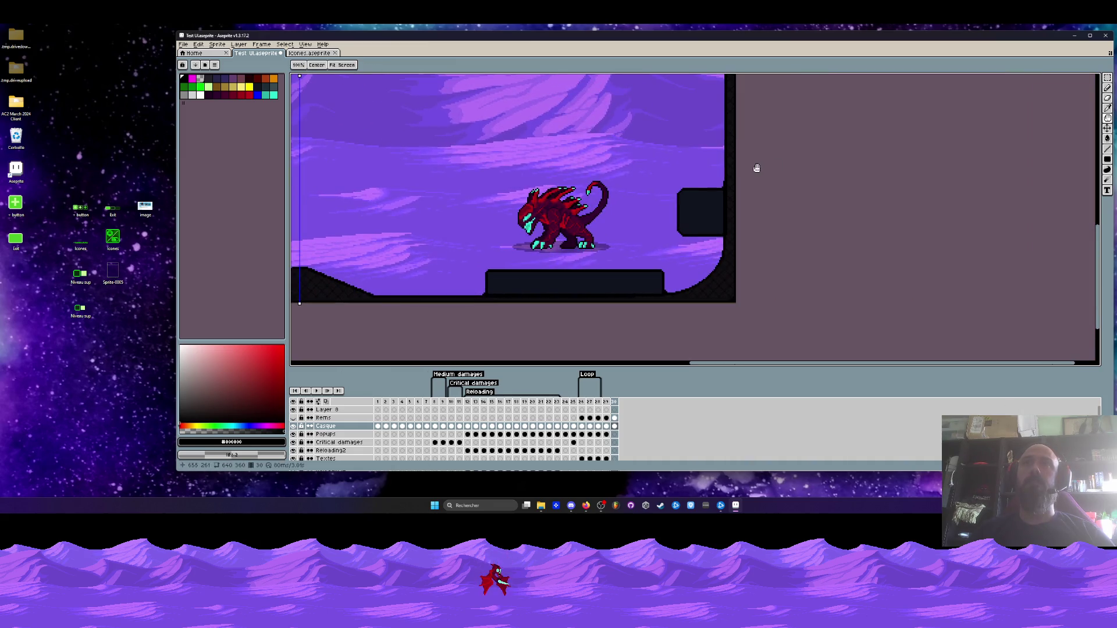
pyautogui.scroll(2, 730, 172)
pyautogui.scroll(1, 725, 160)
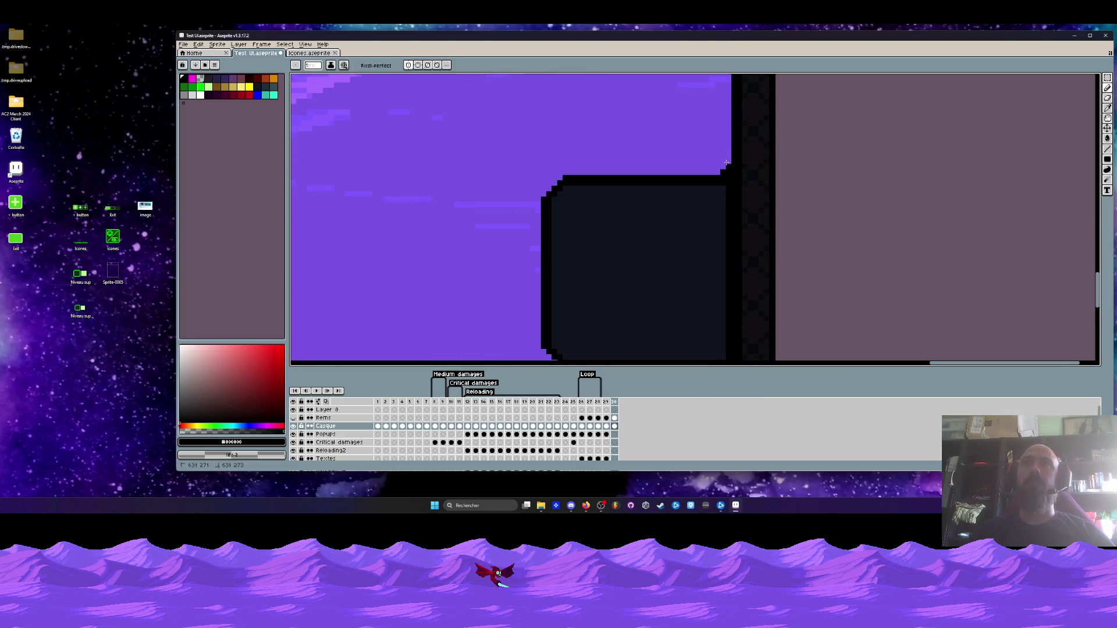
pyautogui.scroll(-2, 708, 152)
pyautogui.scroll(-1, 707, 151)
pyautogui.scroll(3, 712, 228)
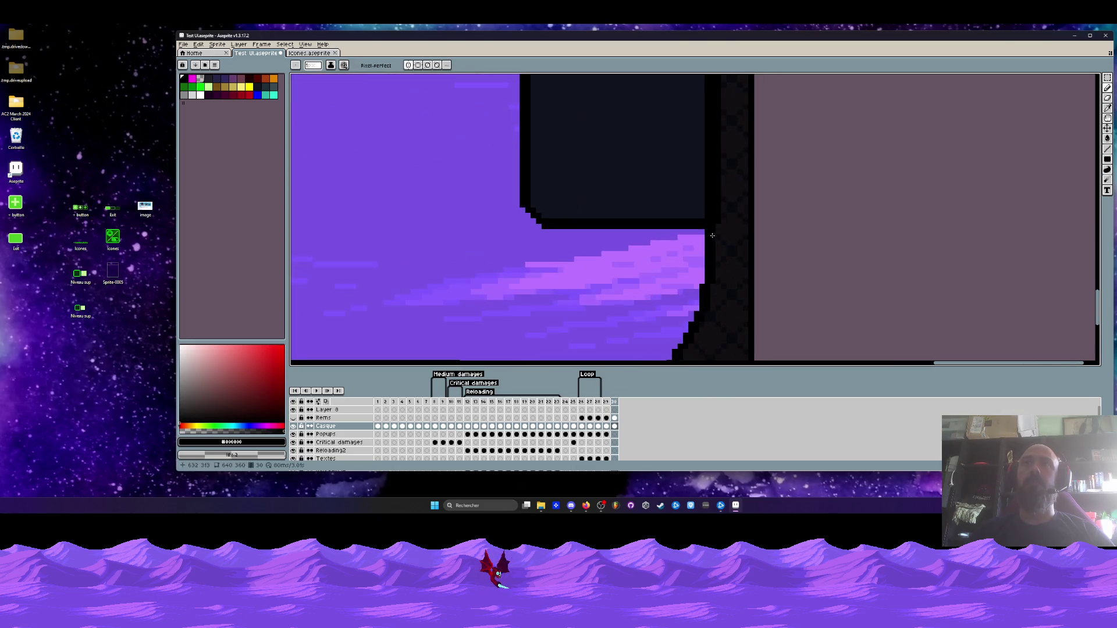
pyautogui.scroll(-4, 701, 237)
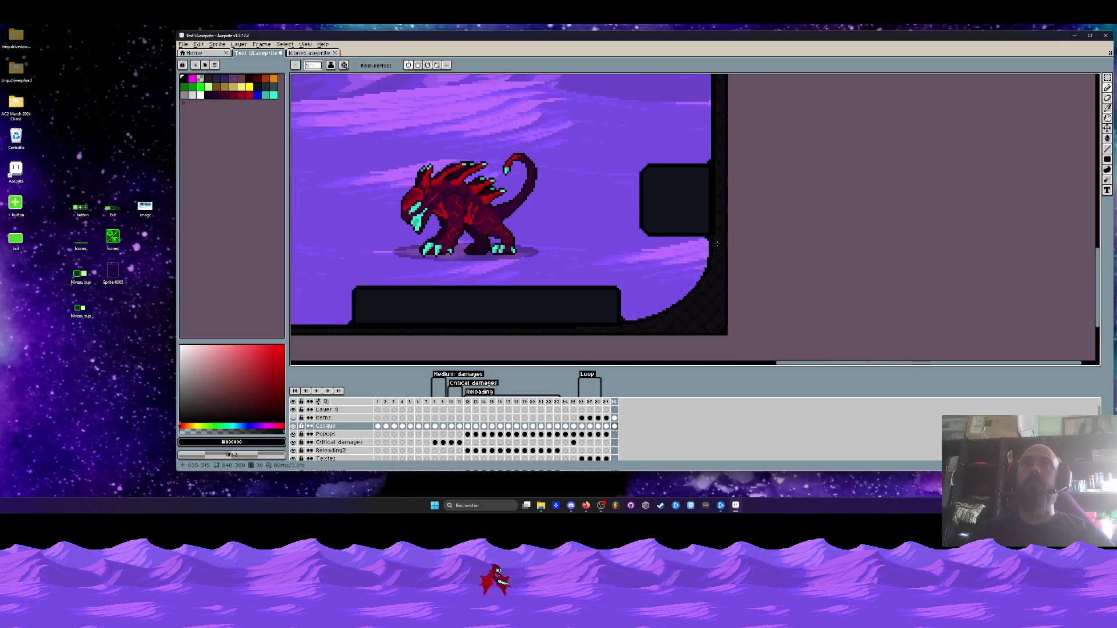
pyautogui.scroll(3, 553, 237)
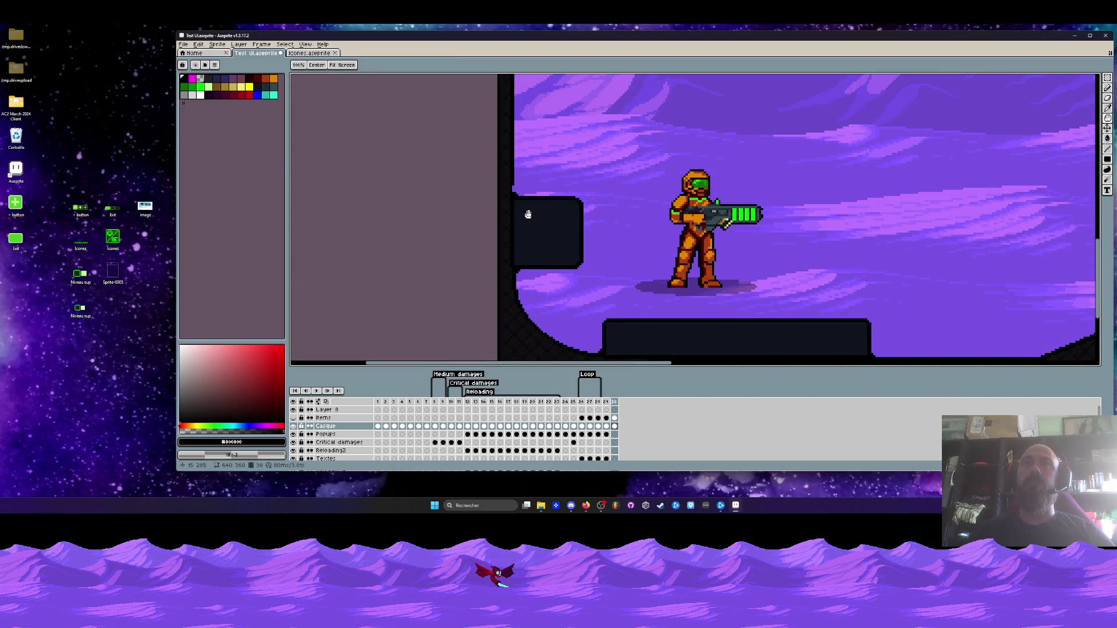
pyautogui.scroll(2, 528, 215)
pyautogui.scroll(-3, 698, 208)
pyautogui.scroll(2, 697, 208)
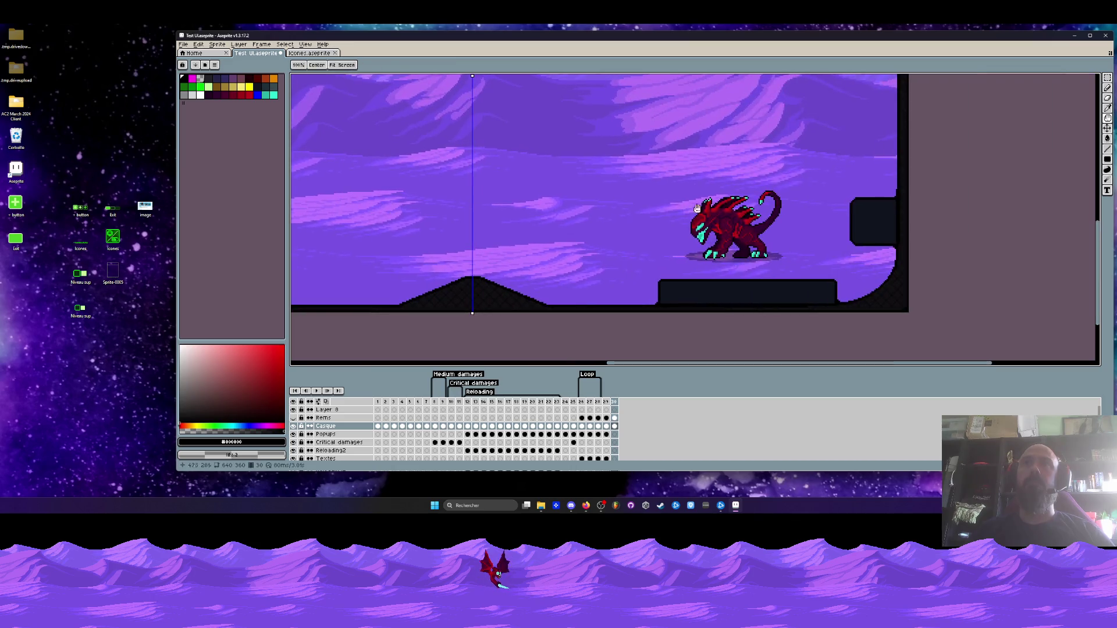
pyautogui.scroll(-2, 774, 202)
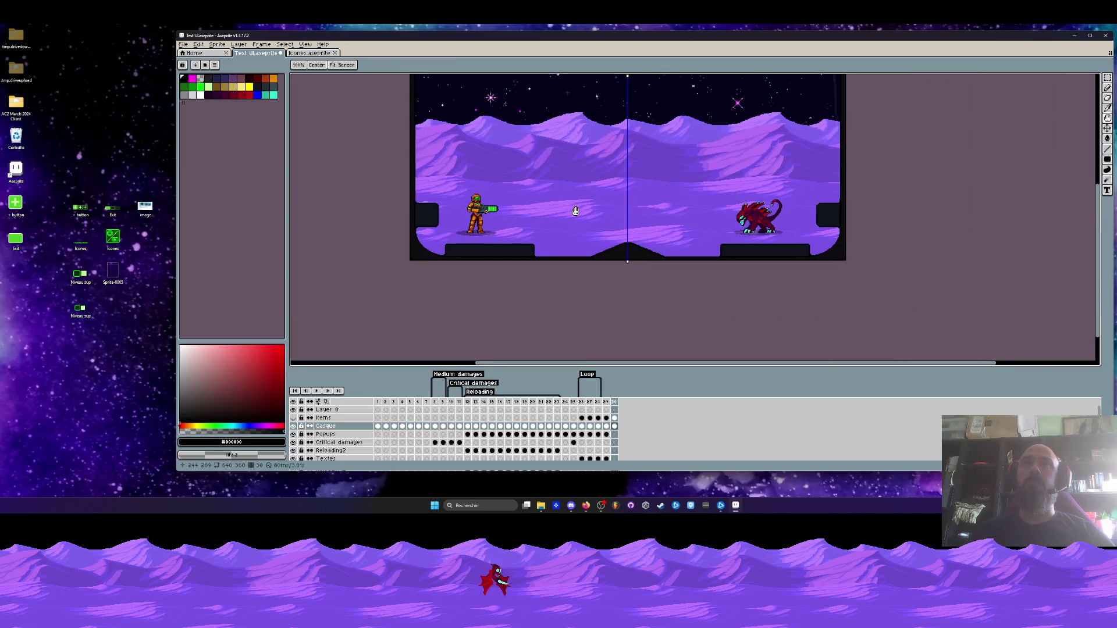
pyautogui.scroll(2, 410, 221)
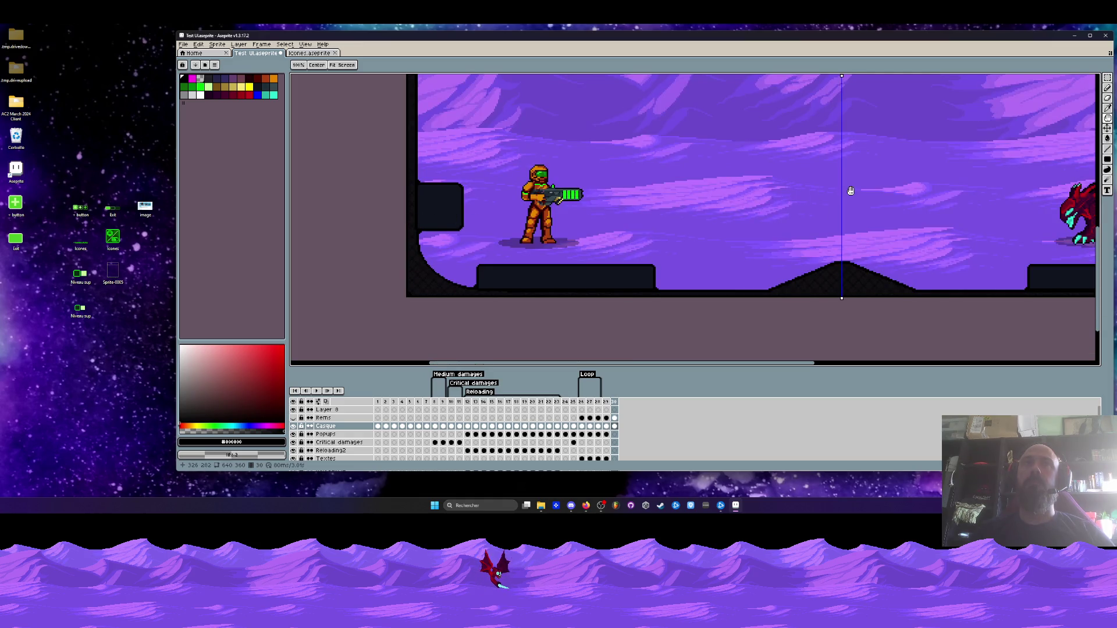
# - Marquee-select the dark left-wall panel and drag it over beside the dragon
pyautogui.press('b')
pyautogui.scroll(2, 459, 198)
pyautogui.press('m')
pyautogui.moveTo(429, 154); pyautogui.dragTo(506, 265)
pyautogui.scroll(-1, 454, 222)
pyautogui.moveTo(458, 227)
pyautogui.mouseDown()
pyautogui.moveTo(1082, 233)
pyautogui.moveTo(952, 231)
pyautogui.moveTo(979, 212)
pyautogui.moveTo(895, 219)
pyautogui.mouseUp()
pyautogui.scroll(1, 980, 212)
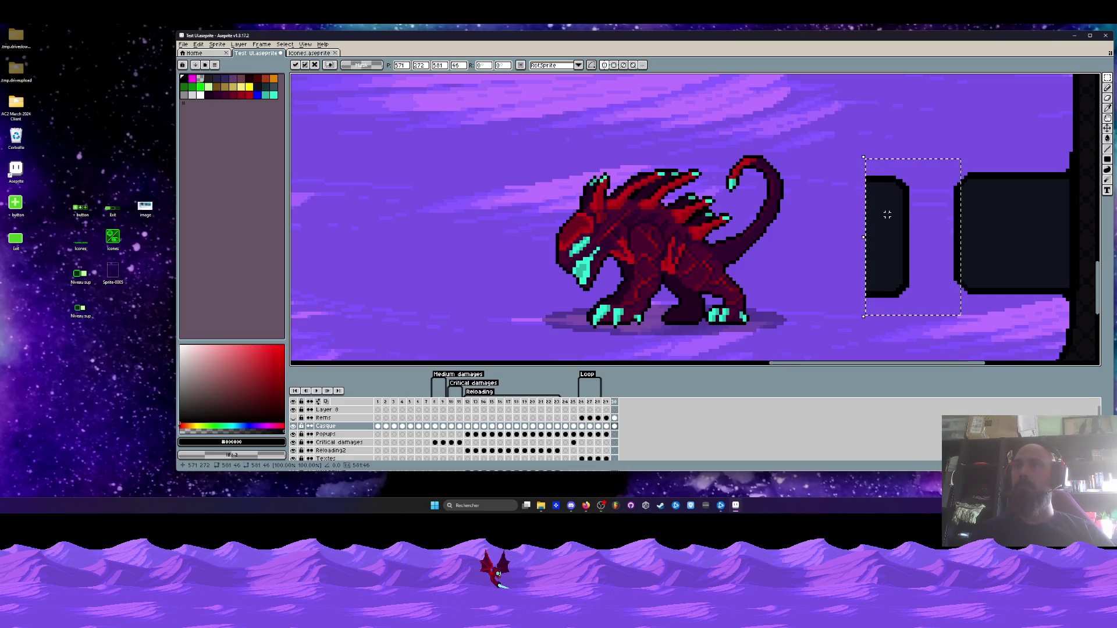
# - Cancel the panel move, deselect, then paste the dark piece, shift it left and commit
pyautogui.press('Escape')
pyautogui.scroll(-3, 887, 211)
pyautogui.hotkey('ctrl', 'd')
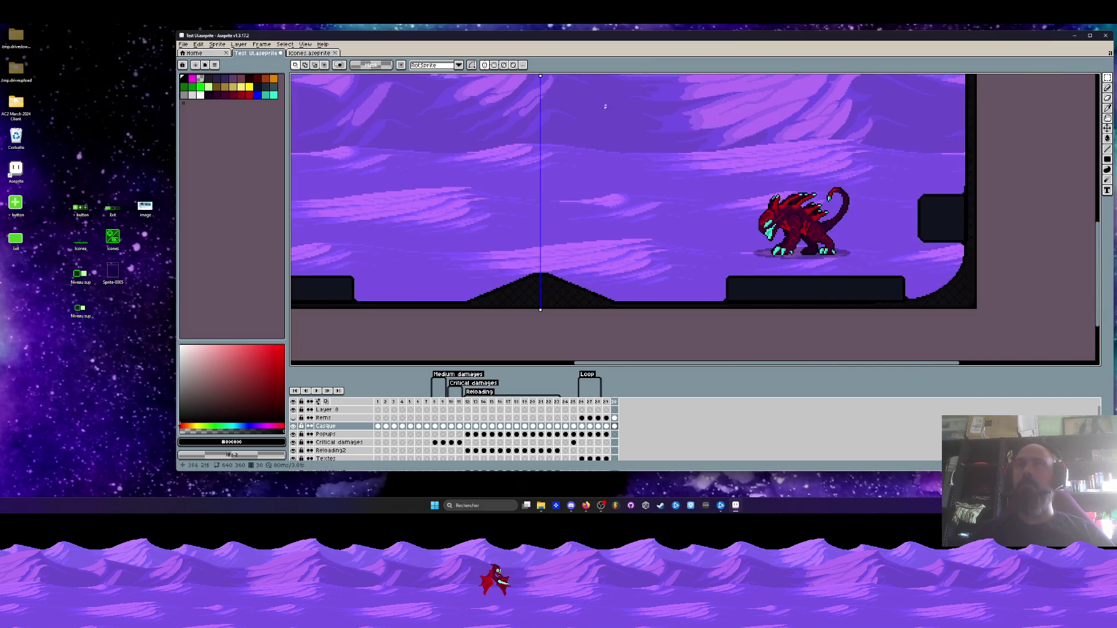
pyautogui.scroll(2, 955, 214)
pyautogui.hotkey('ctrl', 'v')
pyautogui.moveTo(907, 217); pyautogui.dragTo(877, 218)
pyautogui.press('Return')
pyautogui.scroll(-3, 873, 224)
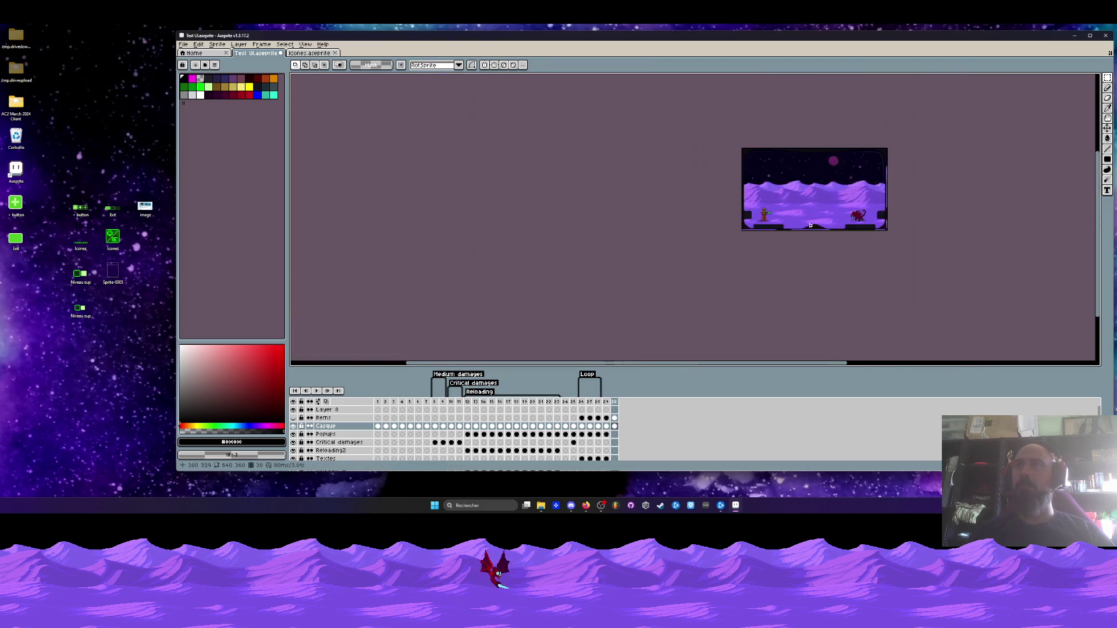
pyautogui.scroll(3, 646, 202)
# - Paste a copy of the left dark panel at the right edge by the dragon, and show the skull-icon layer
pyautogui.moveTo(611, 174); pyautogui.dragTo(663, 268)
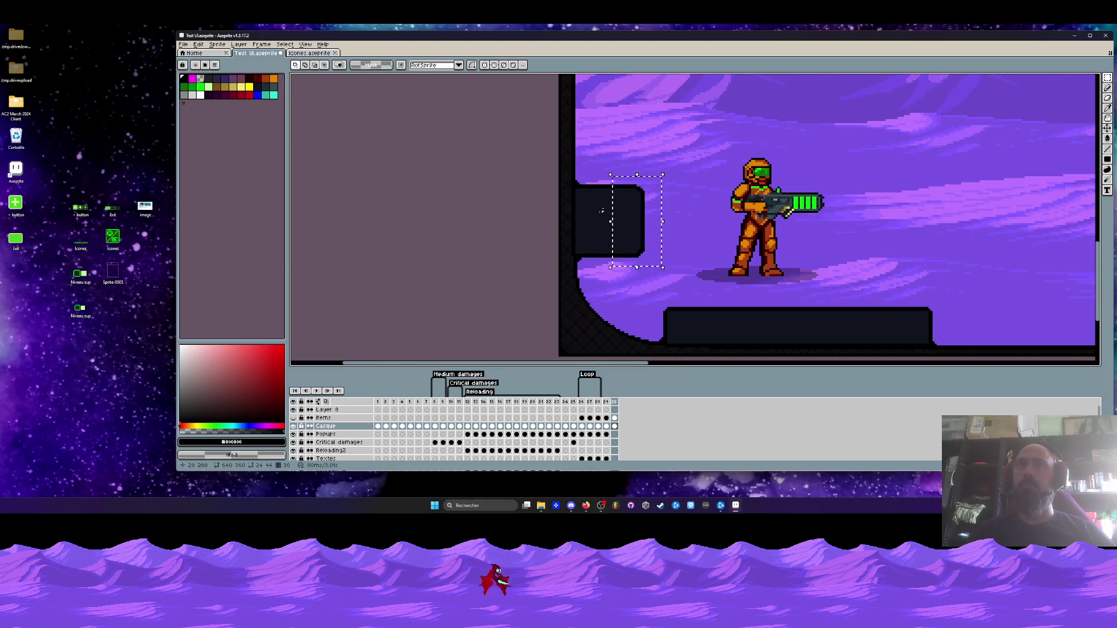
pyautogui.scroll(-3, 637, 224)
pyautogui.scroll(3, 793, 219)
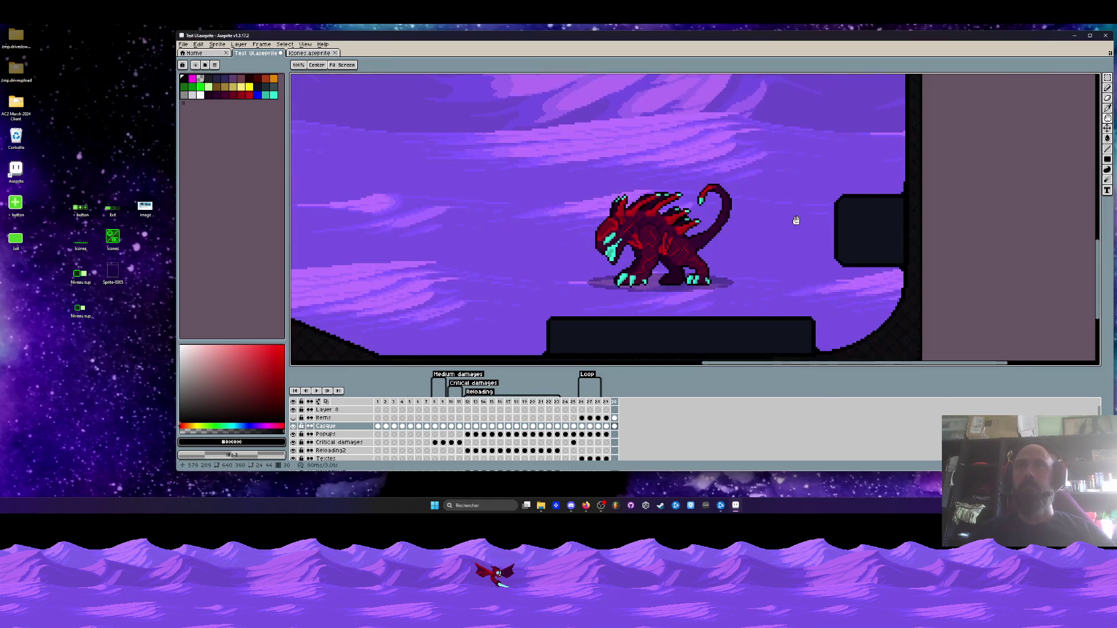
pyautogui.hotkey('ctrl', 'v')
pyautogui.moveTo(696, 224); pyautogui.dragTo(847, 225)
pyautogui.scroll(2, 811, 235)
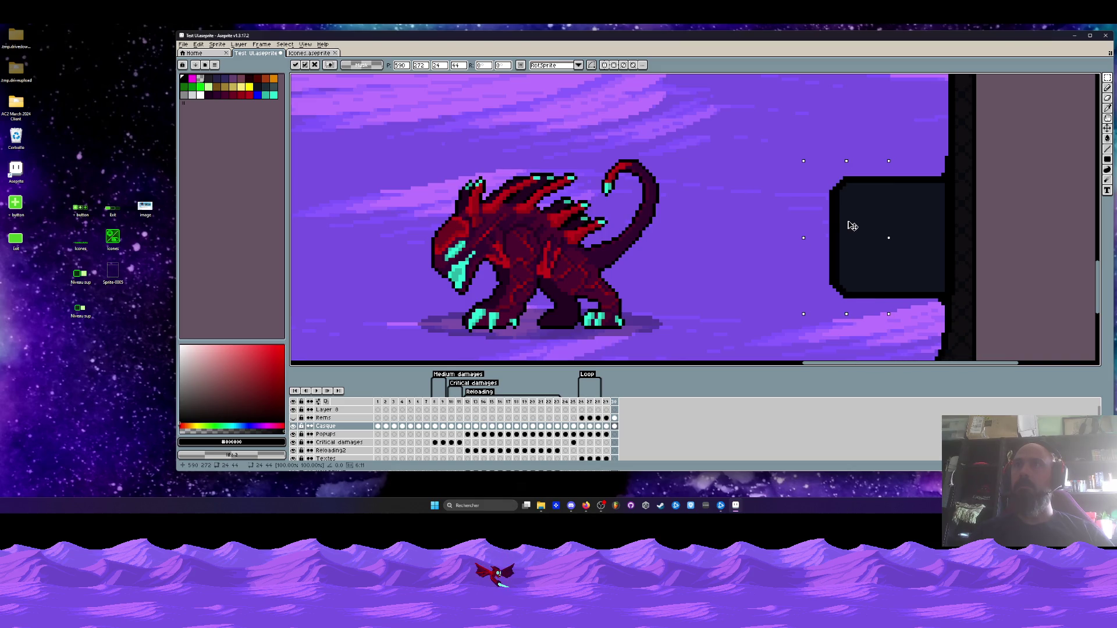
pyautogui.moveTo(850, 225); pyautogui.dragTo(850, 227)
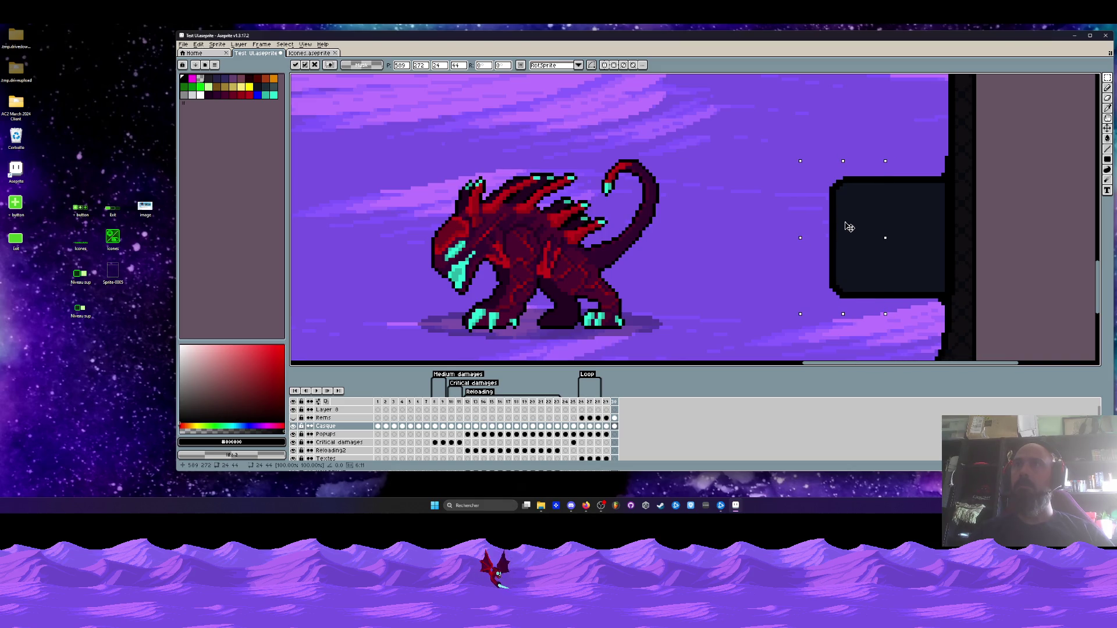
pyautogui.press('Return')
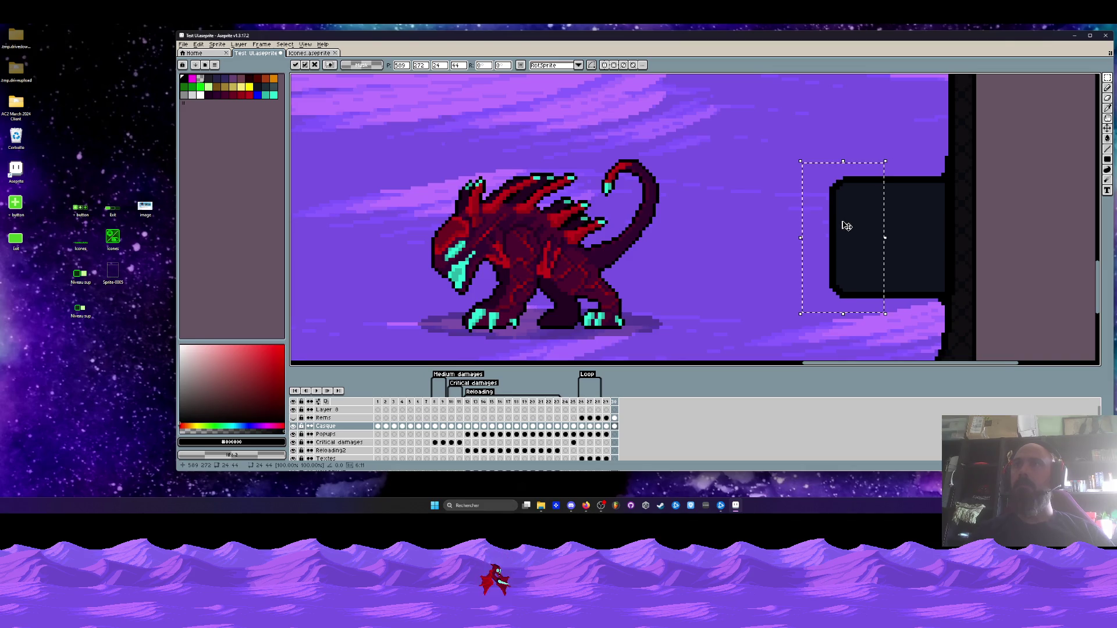
pyautogui.scroll(-4, 849, 227)
pyautogui.scroll(3, 734, 225)
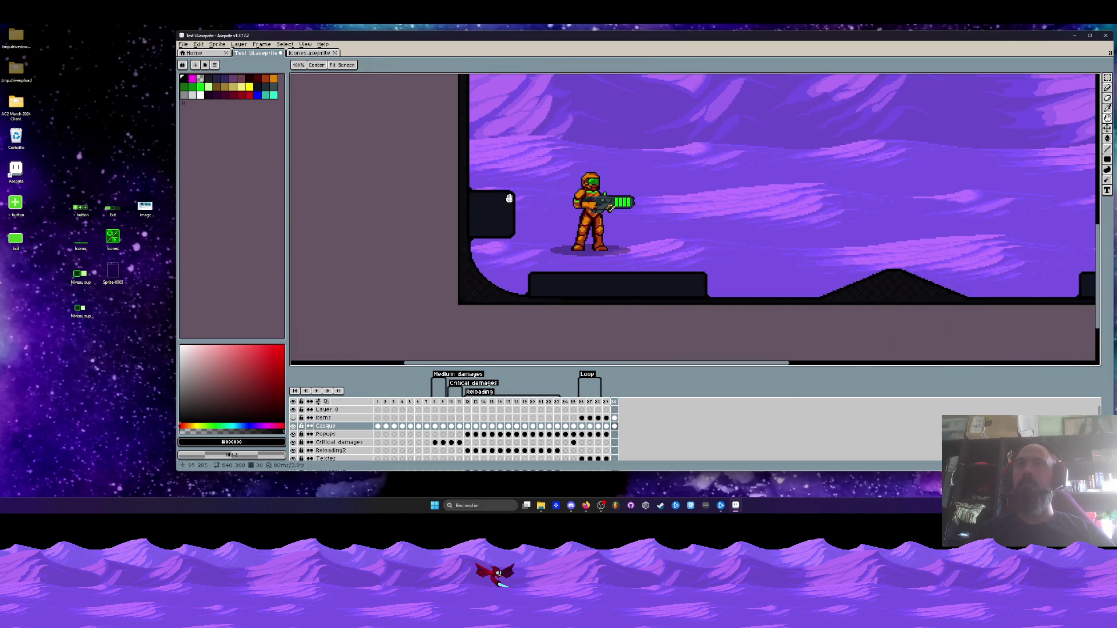
pyautogui.moveTo(733, 225); pyautogui.dragTo(863, 281)
pyautogui.click(294, 426)
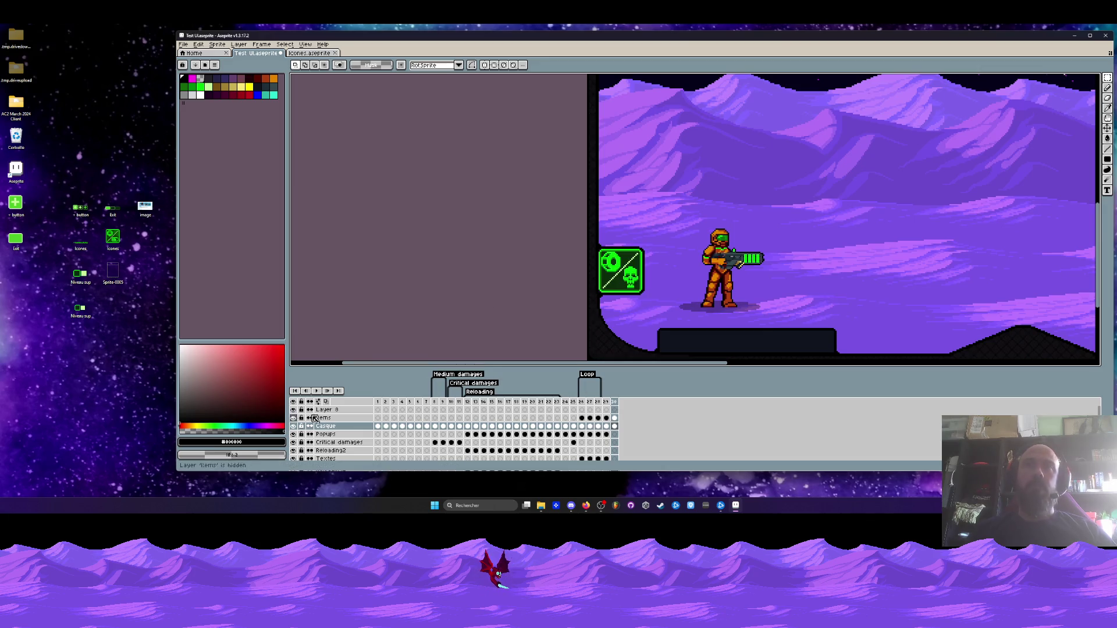
# - Shift the green skull icon on frame 30 one pixel right and sample its bright green
pyautogui.scroll(3, 640, 269)
pyautogui.scroll(1, 661, 268)
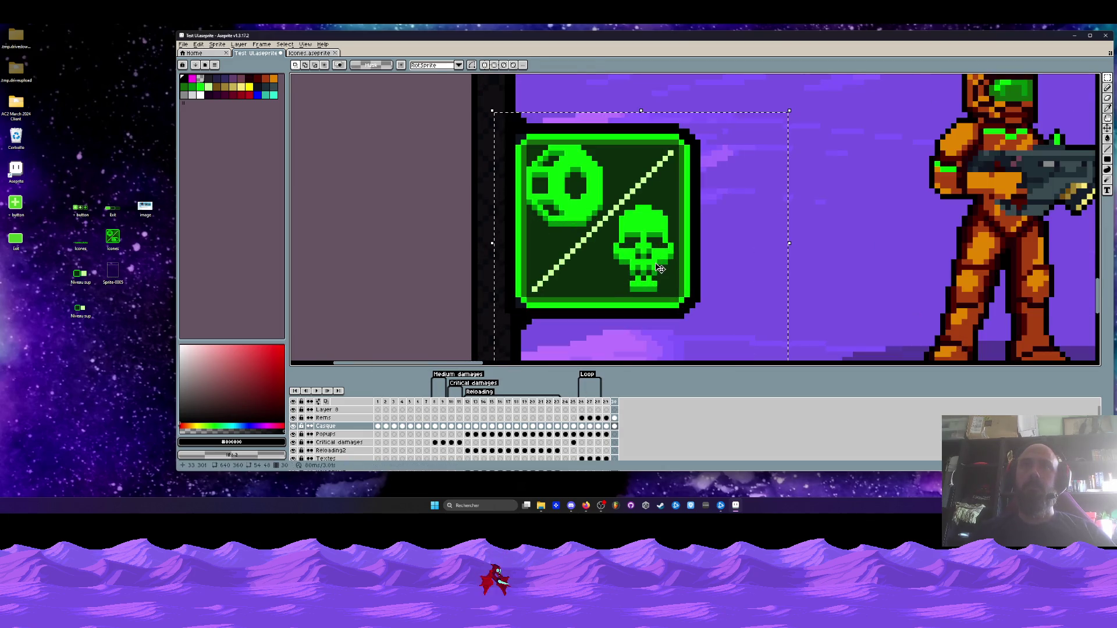
pyautogui.click(657, 268)
pyautogui.click(614, 417)
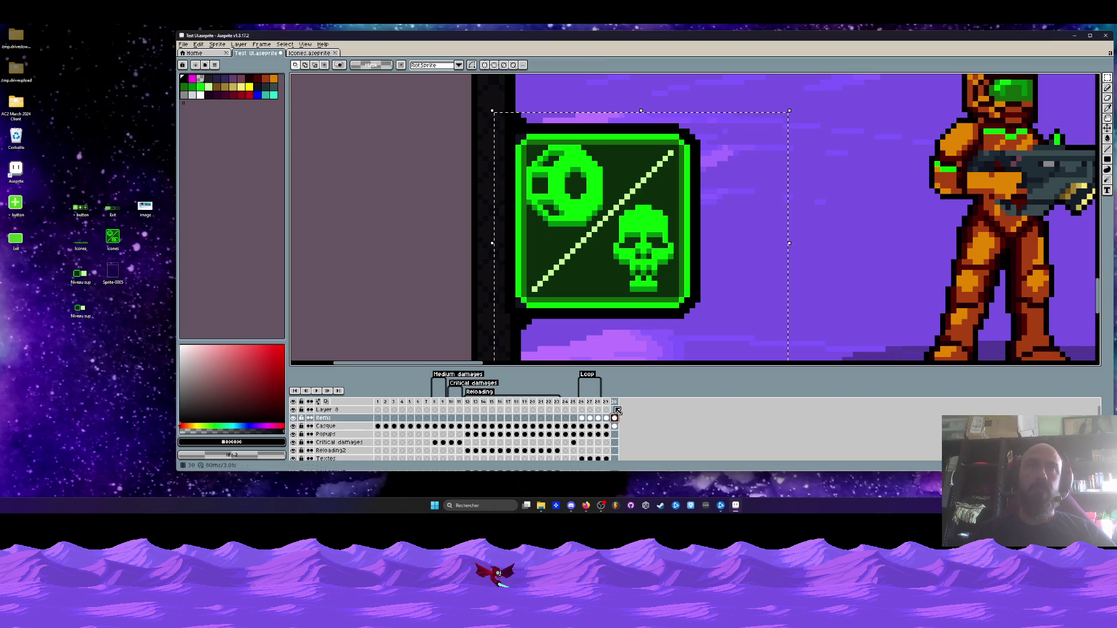
pyautogui.moveTo(630, 288); pyautogui.dragTo(633, 289)
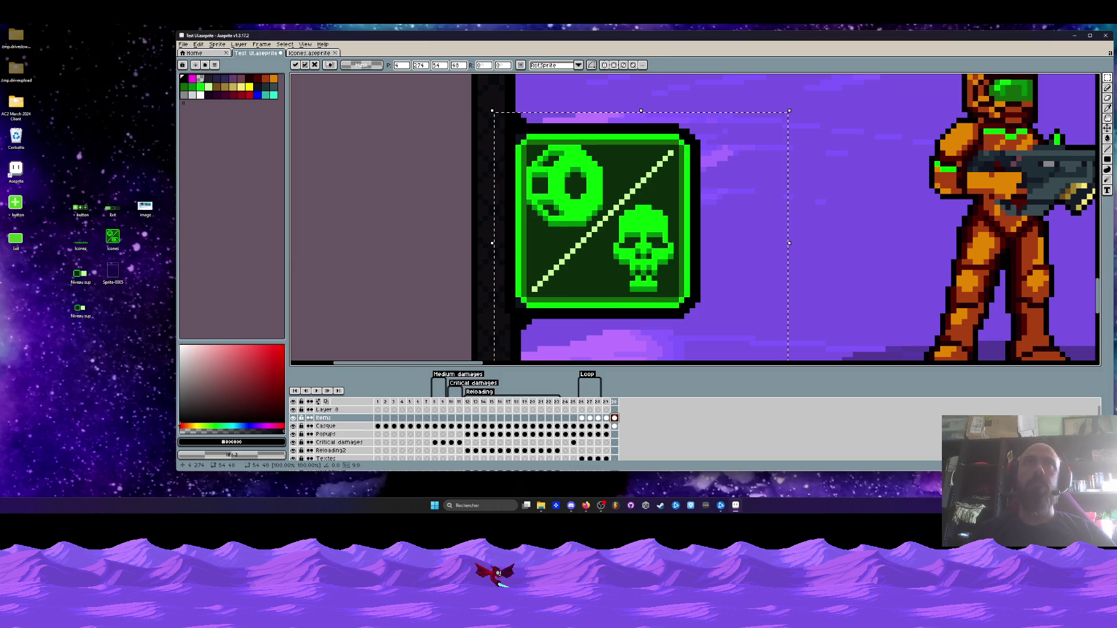
pyautogui.press('i')
pyautogui.scroll(2, 512, 125)
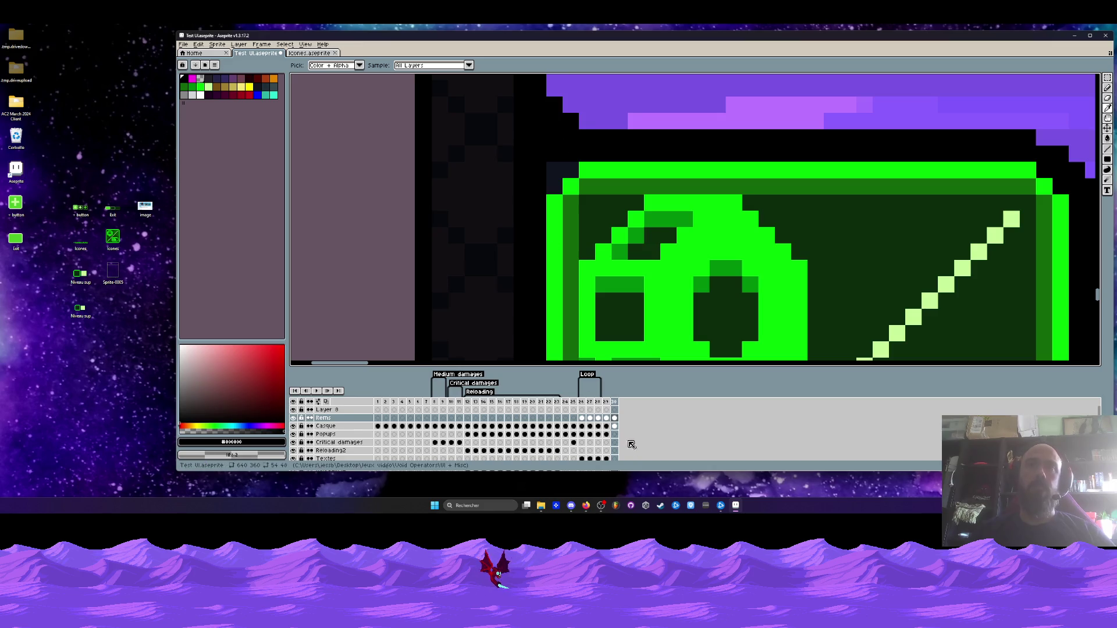
pyautogui.click(594, 271)
pyautogui.scroll(-1, 568, 146)
# - Pan across the scene to the dark block at the right edge beside the red dragon
pyautogui.press('space')
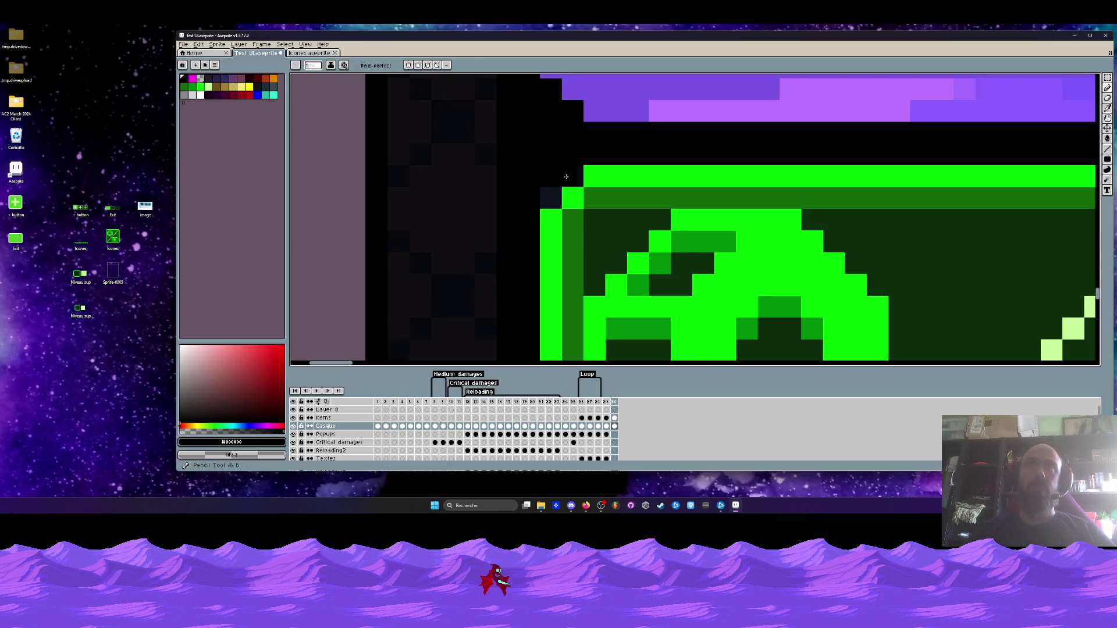
pyautogui.moveTo(551, 237); pyautogui.dragTo(558, 89)
pyautogui.scroll(1, 550, 250)
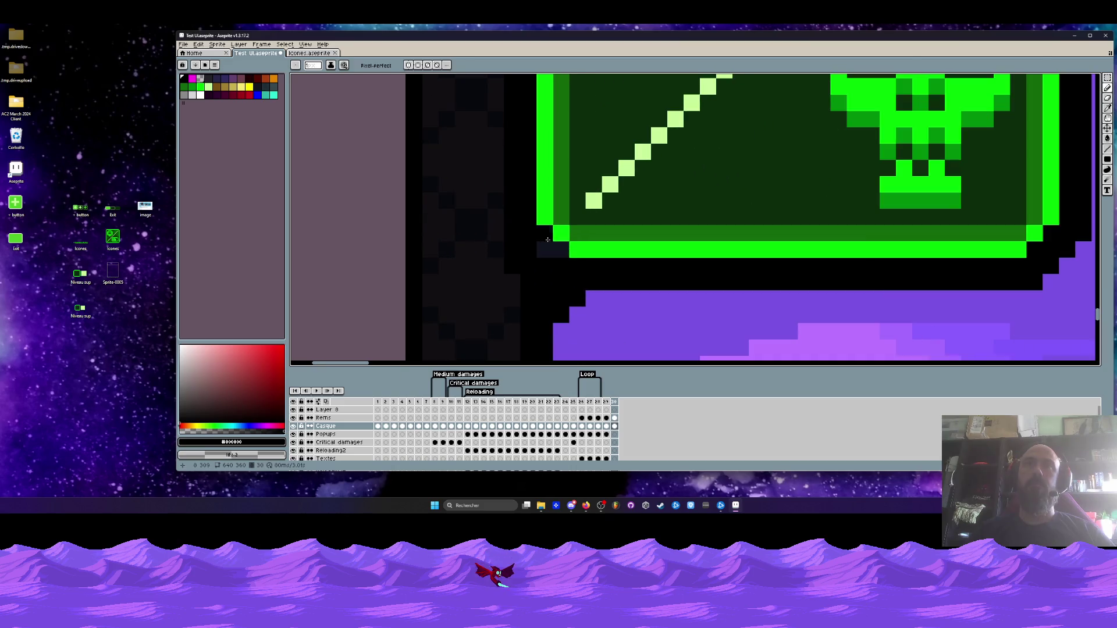
pyautogui.scroll(-1, 550, 251)
pyautogui.press('space')
pyautogui.moveTo(970, 242); pyautogui.dragTo(486, 225)
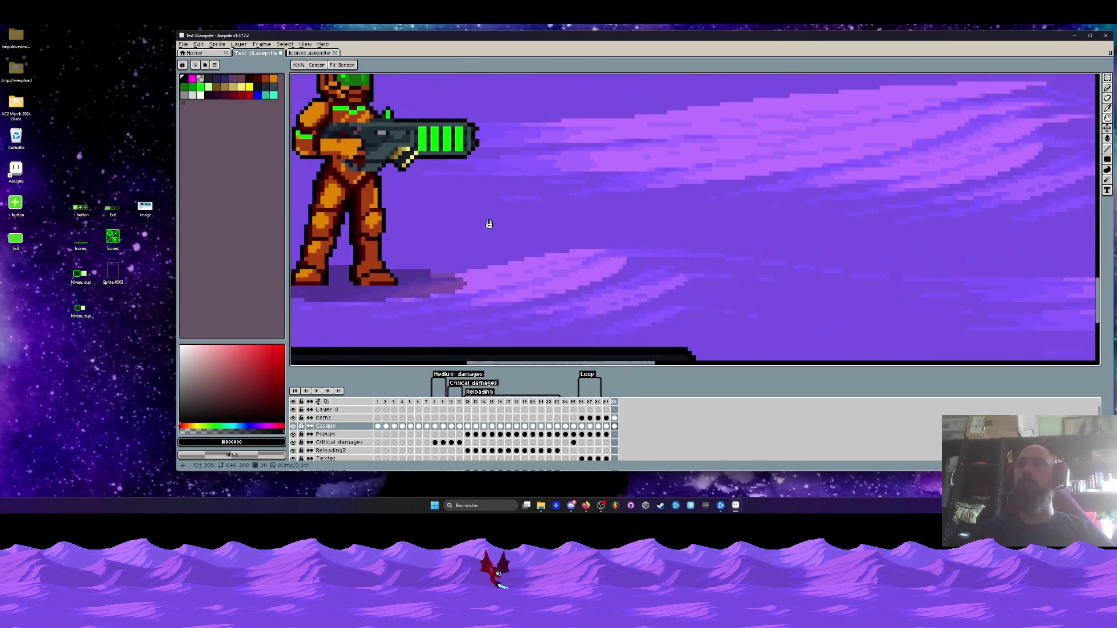
pyautogui.moveTo(873, 192); pyautogui.dragTo(426, 239)
pyautogui.moveTo(887, 241); pyautogui.dragTo(611, 261)
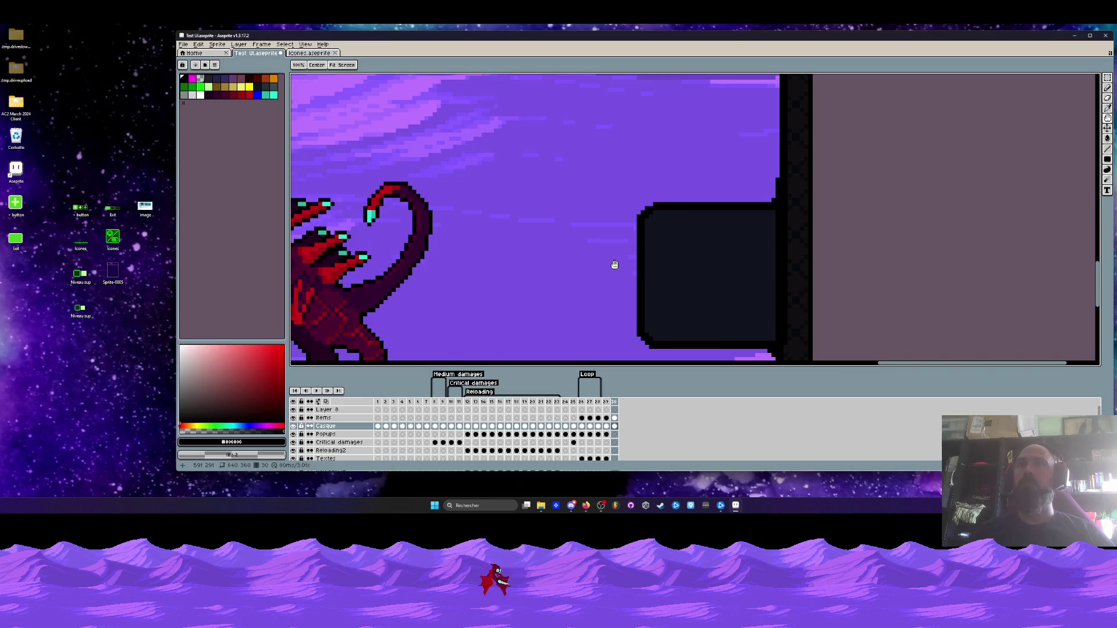
# - Copy the green skull icon from frame 30 onto the right dark panel beside the dragon
pyautogui.scroll(-1, 614, 265)
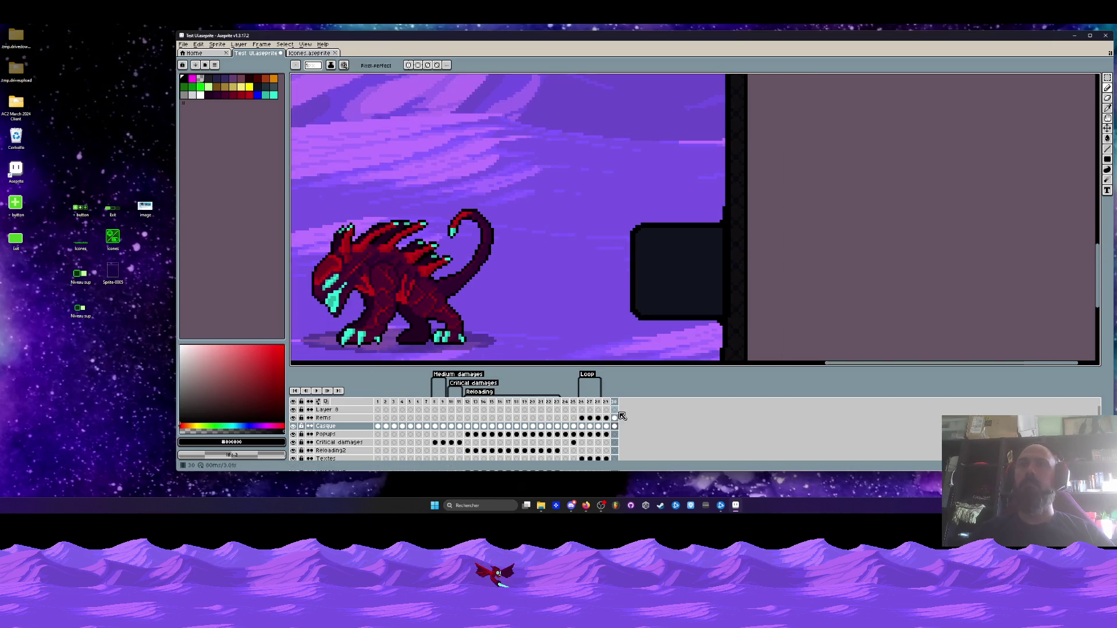
pyautogui.click(614, 418)
pyautogui.press('m')
pyautogui.scroll(-5, 606, 295)
pyautogui.scroll(3, 491, 266)
pyautogui.moveTo(468, 244); pyautogui.dragTo(544, 314)
pyautogui.moveTo(492, 288)
pyautogui.mouseDown()
pyautogui.moveTo(913, 284)
pyautogui.moveTo(859, 159)
pyautogui.mouseUp()
pyautogui.scroll(3, 908, 286)
pyautogui.scroll(2, 884, 274)
pyautogui.press('Return')
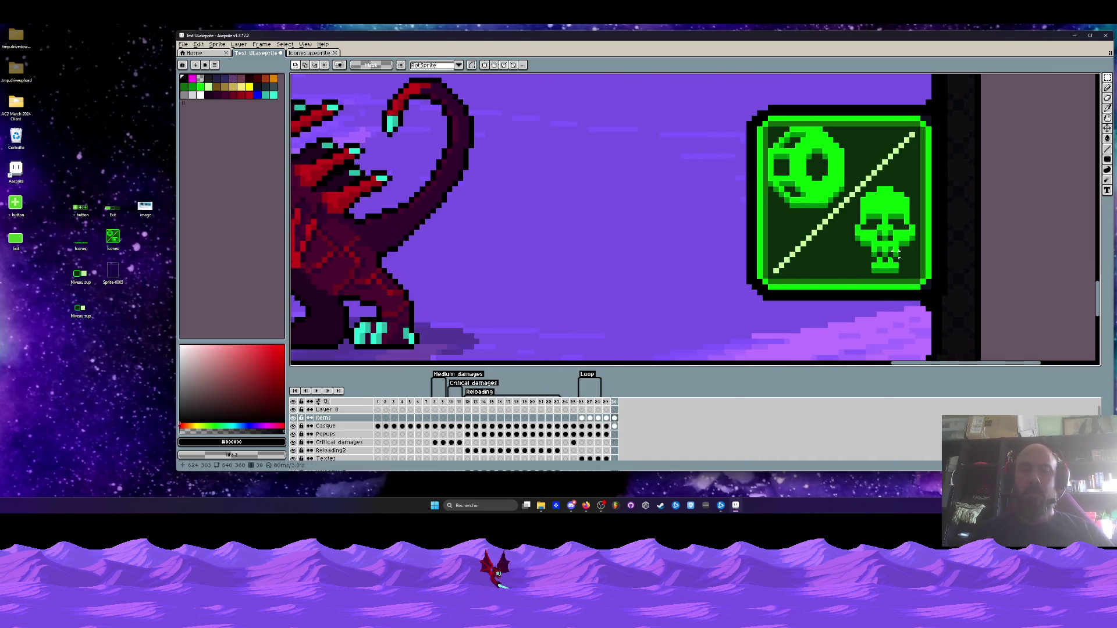
# - Make the Casque layer active and pan and zoom around the scene
pyautogui.scroll(2, 939, 285)
pyautogui.click(613, 427)
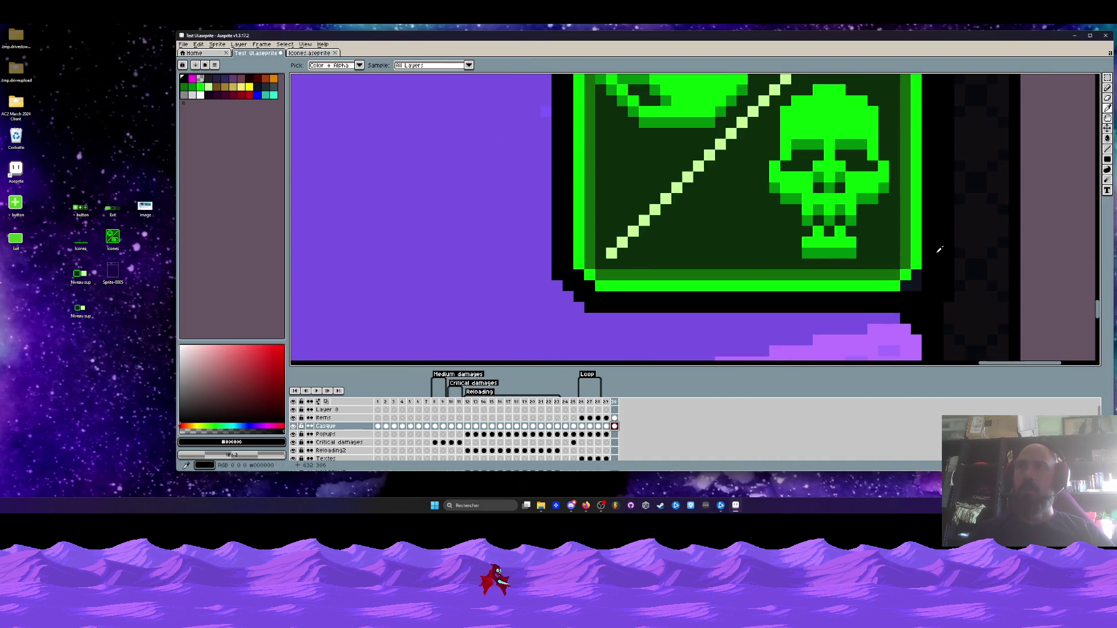
pyautogui.scroll(-3, 917, 279)
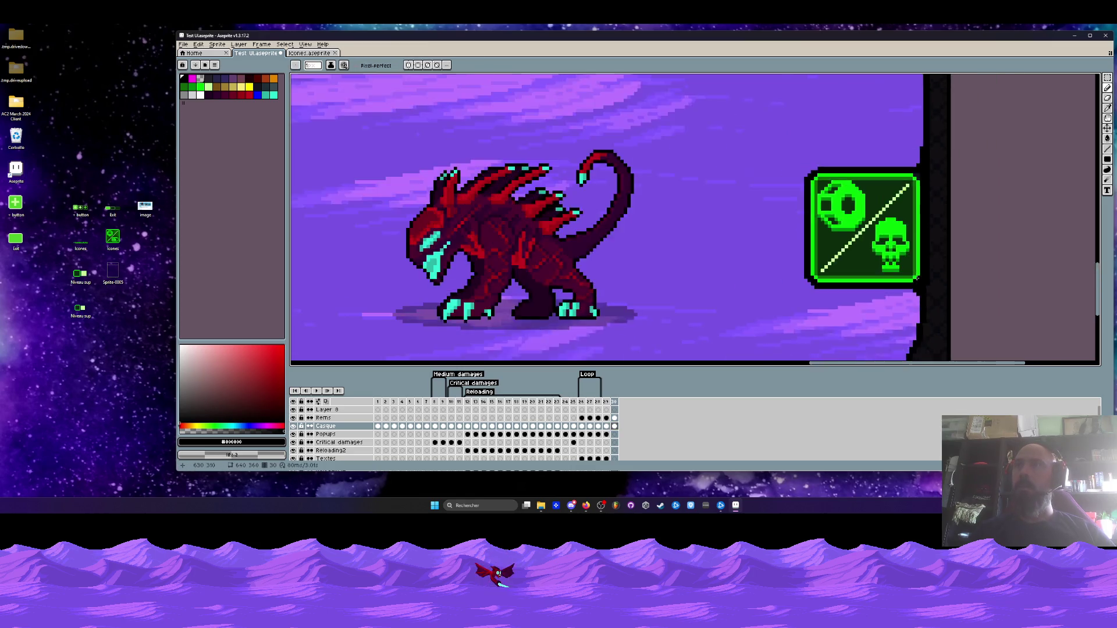
pyautogui.scroll(2, 917, 280)
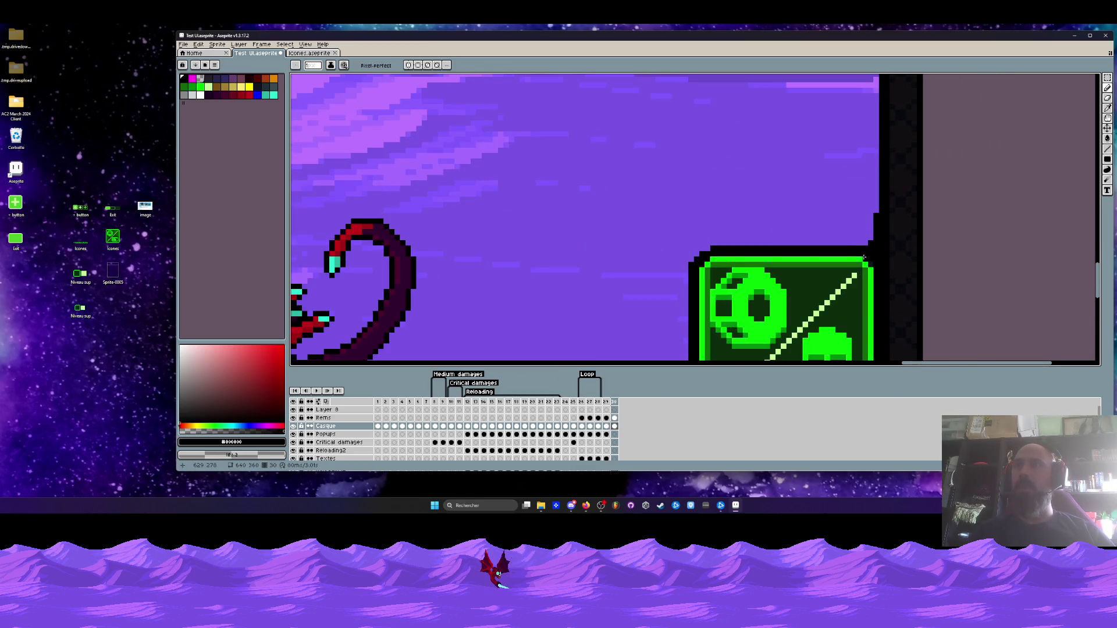
pyautogui.scroll(-5, 889, 229)
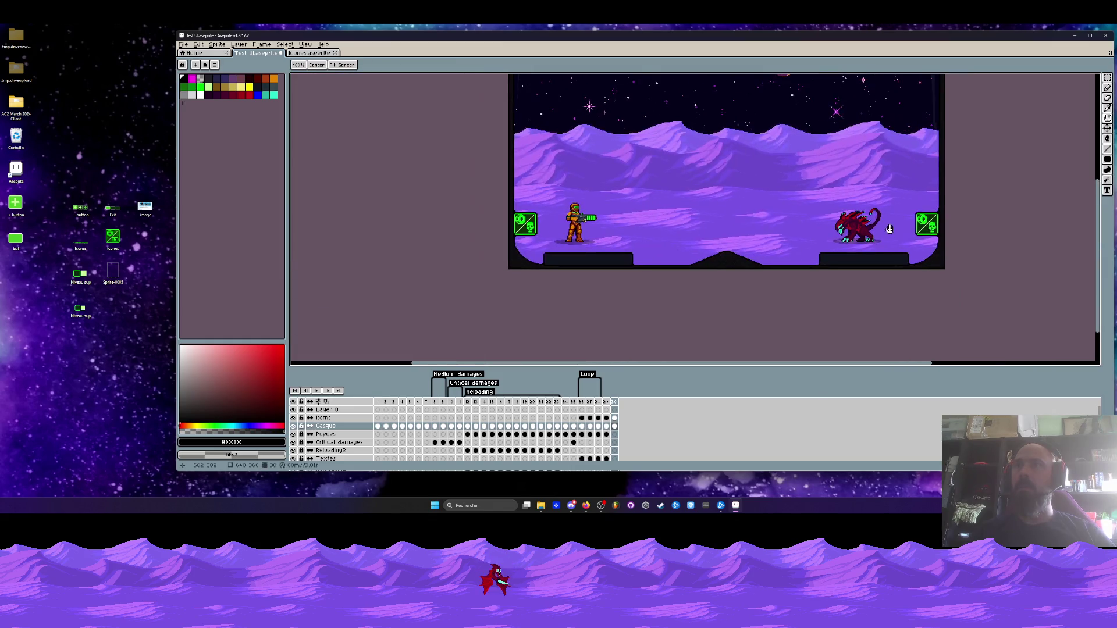
pyautogui.scroll(2, 661, 229)
pyautogui.moveTo(661, 230)
pyautogui.mouseDown()
pyautogui.moveTo(671, 265)
pyautogui.moveTo(644, 250)
pyautogui.mouseUp()
pyautogui.scroll(-2, 668, 267)
pyautogui.scroll(2, 638, 269)
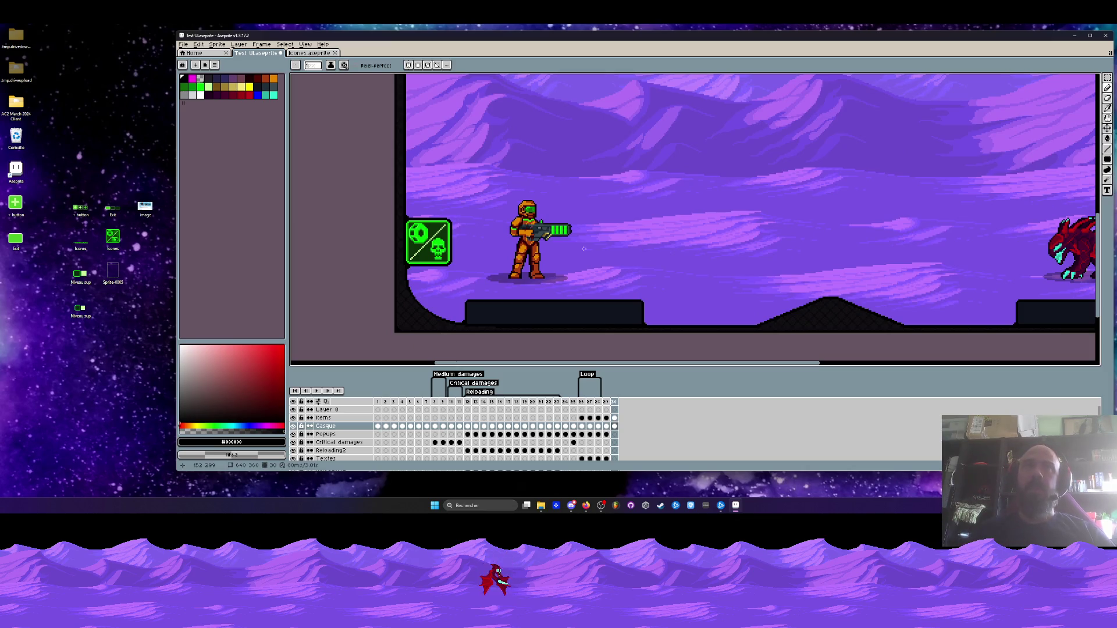
pyautogui.scroll(-3, 584, 249)
pyautogui.scroll(3, 594, 248)
pyautogui.scroll(-2, 606, 247)
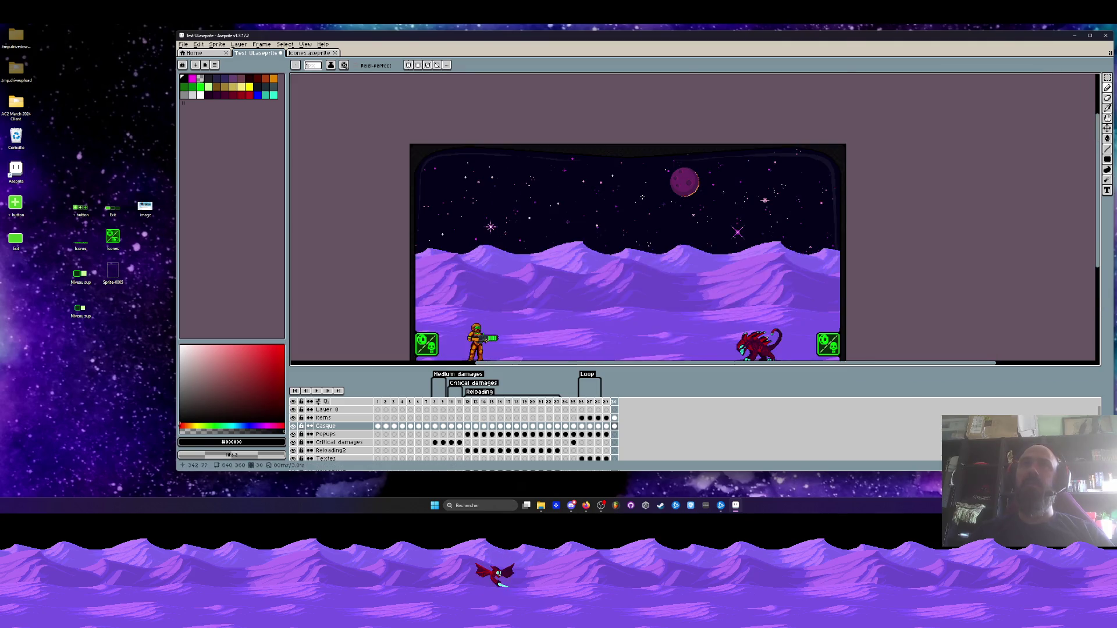
pyautogui.scroll(-2, 642, 196)
pyautogui.scroll(2, 556, 219)
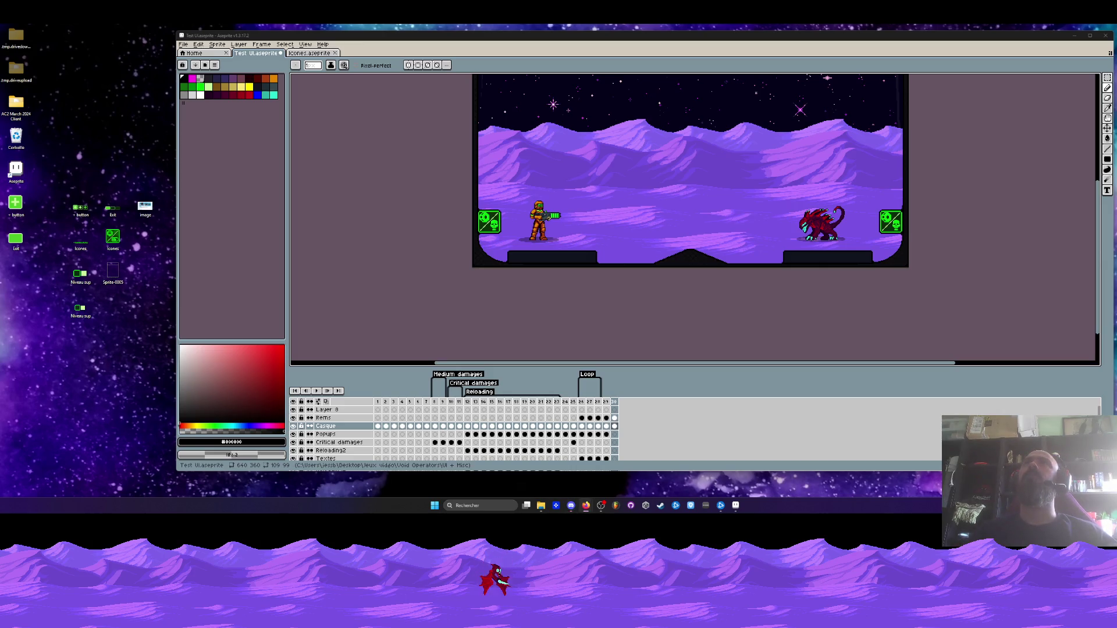
# - Pan over the sky and planet, then switch to the Icones.aseprite tab and the Home page
pyautogui.scroll(-1, 550, 155)
pyautogui.scroll(2, 550, 155)
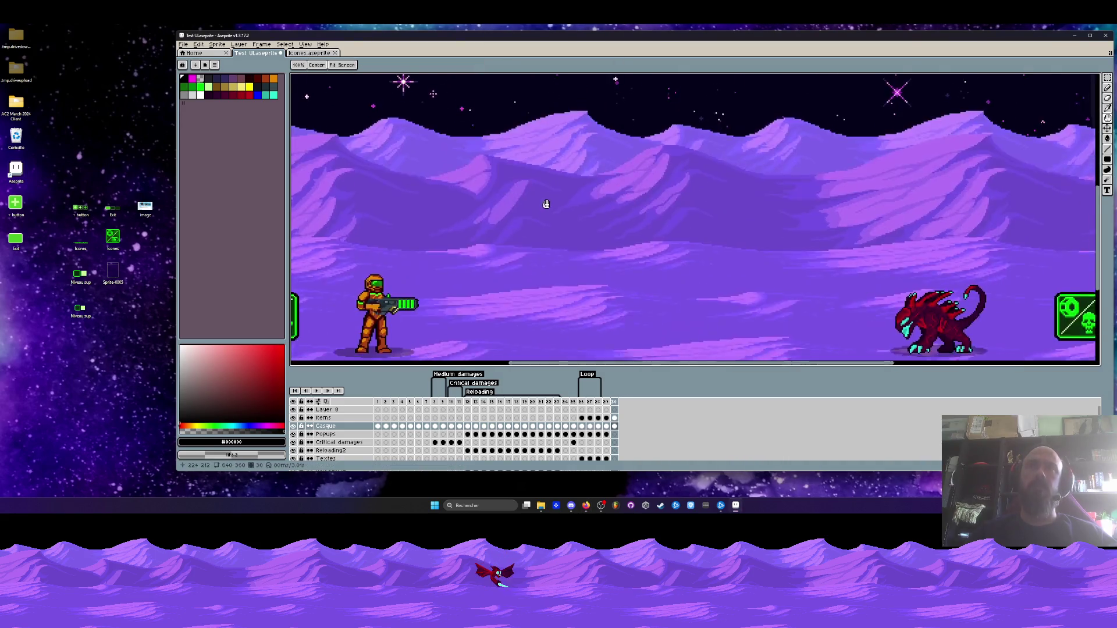
pyautogui.scroll(-1, 550, 155)
pyautogui.moveTo(550, 154); pyautogui.dragTo(530, 210)
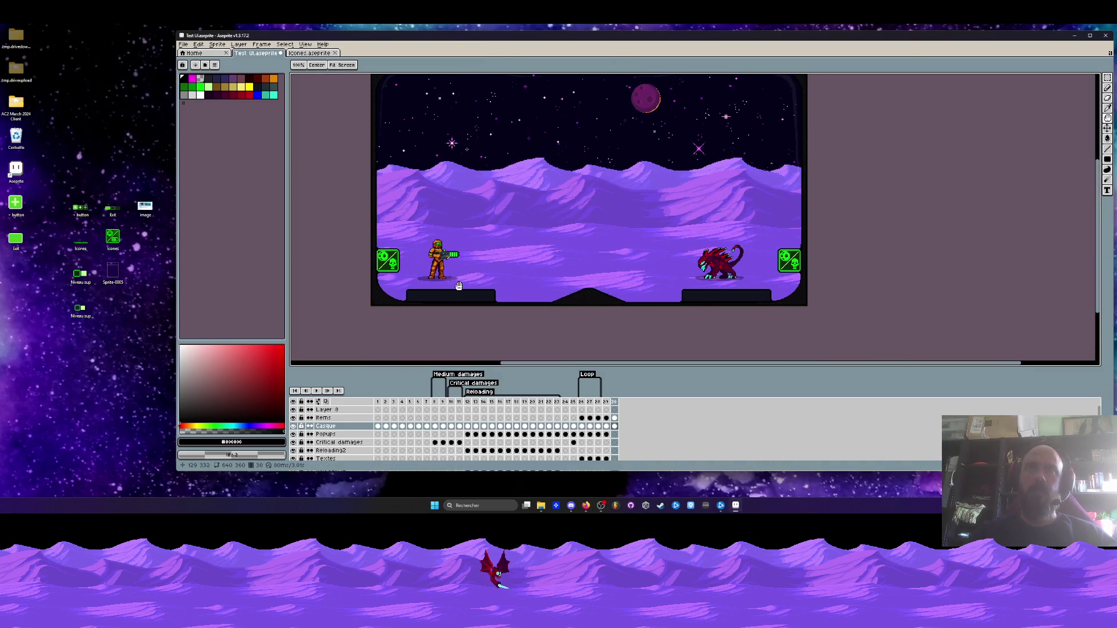
pyautogui.scroll(4, 394, 268)
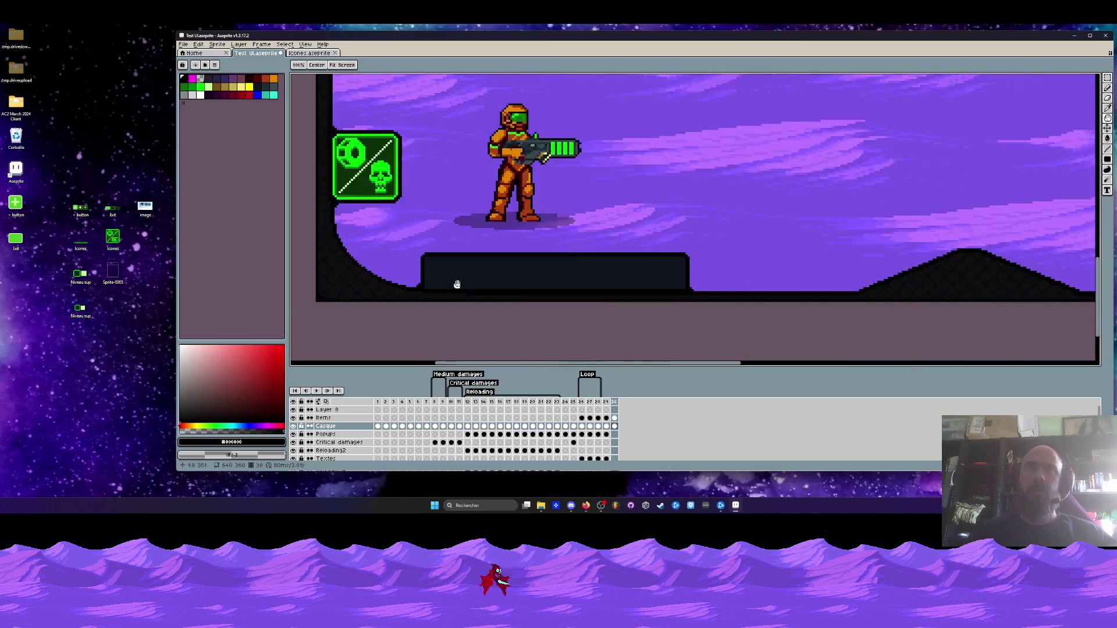
pyautogui.scroll(-1, 436, 243)
pyautogui.moveTo(436, 243); pyautogui.dragTo(511, 256)
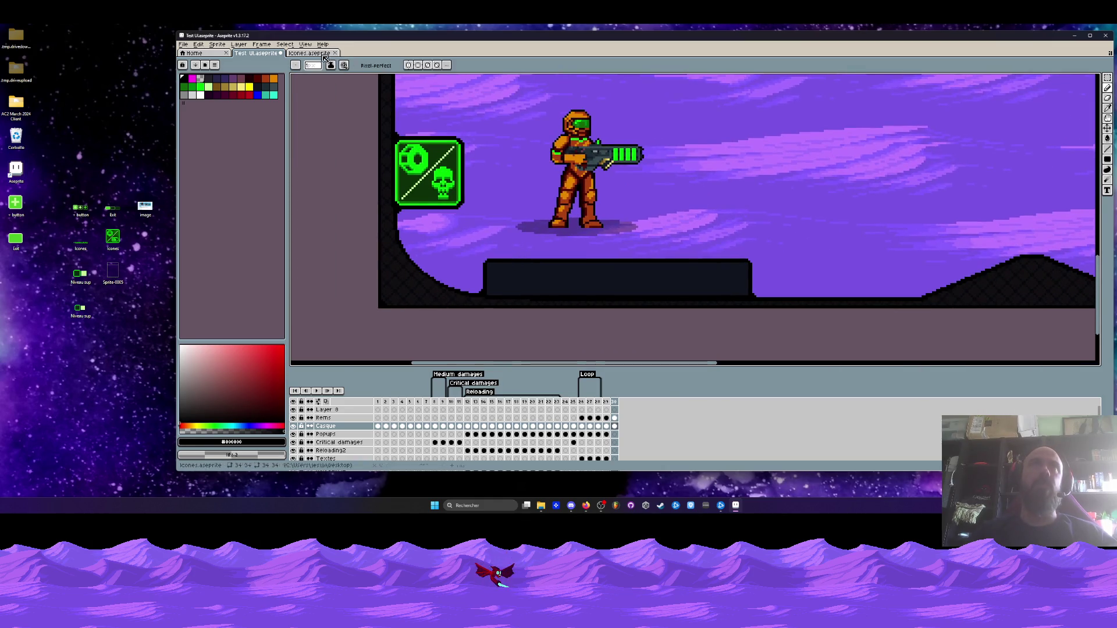
pyautogui.hotkey('ctrl', 'Tab')
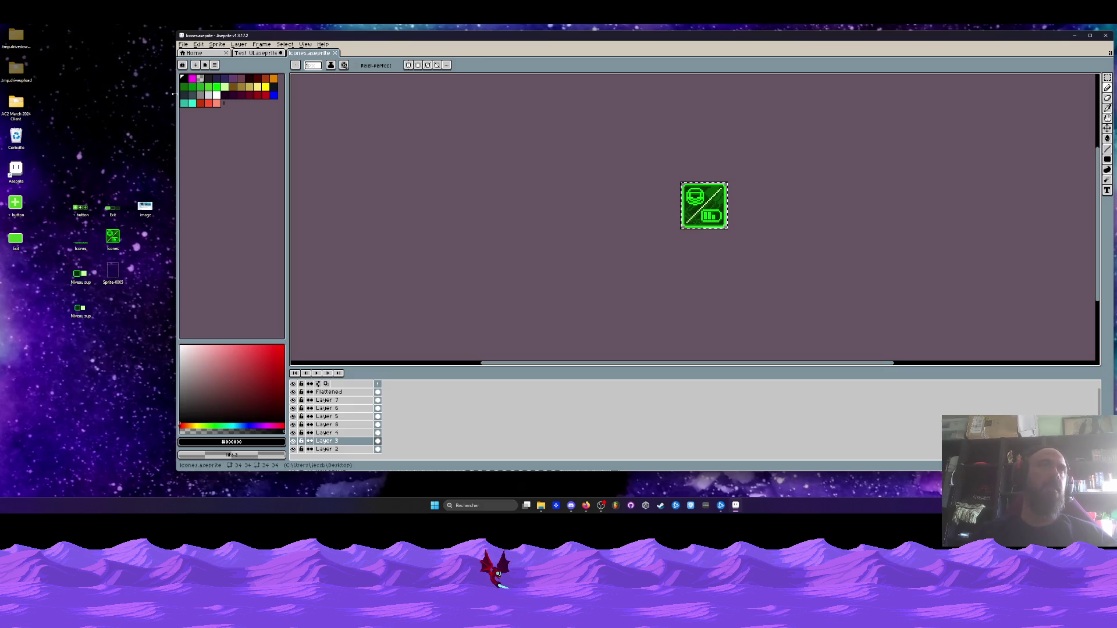
pyautogui.click(207, 55)
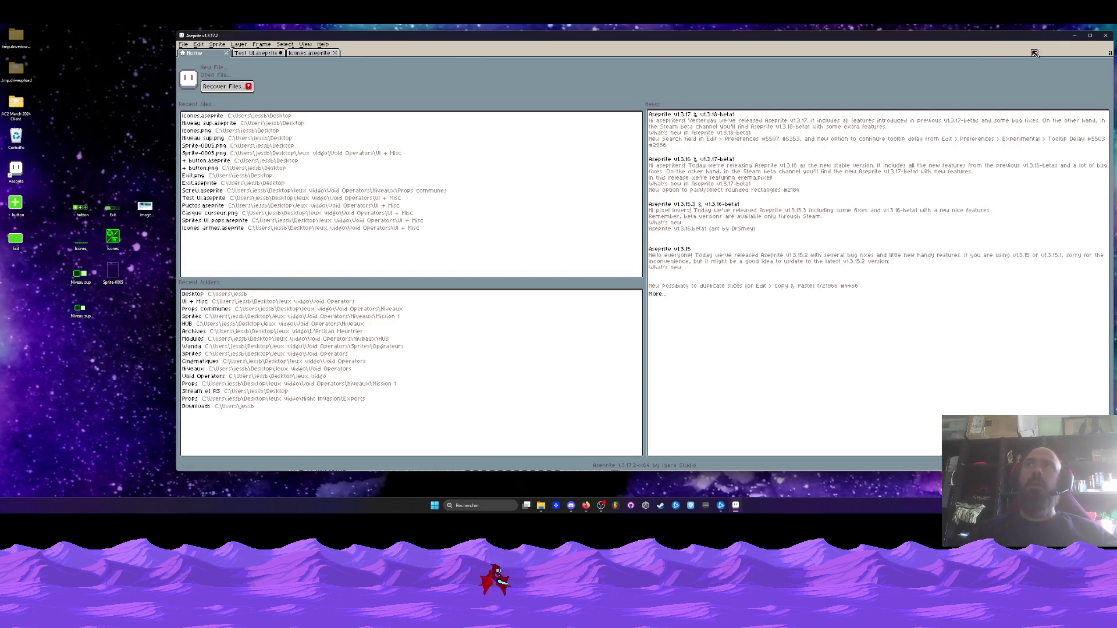
# - Minimize Aseprite and close both open File Explorer windows
pyautogui.click(1074, 35)
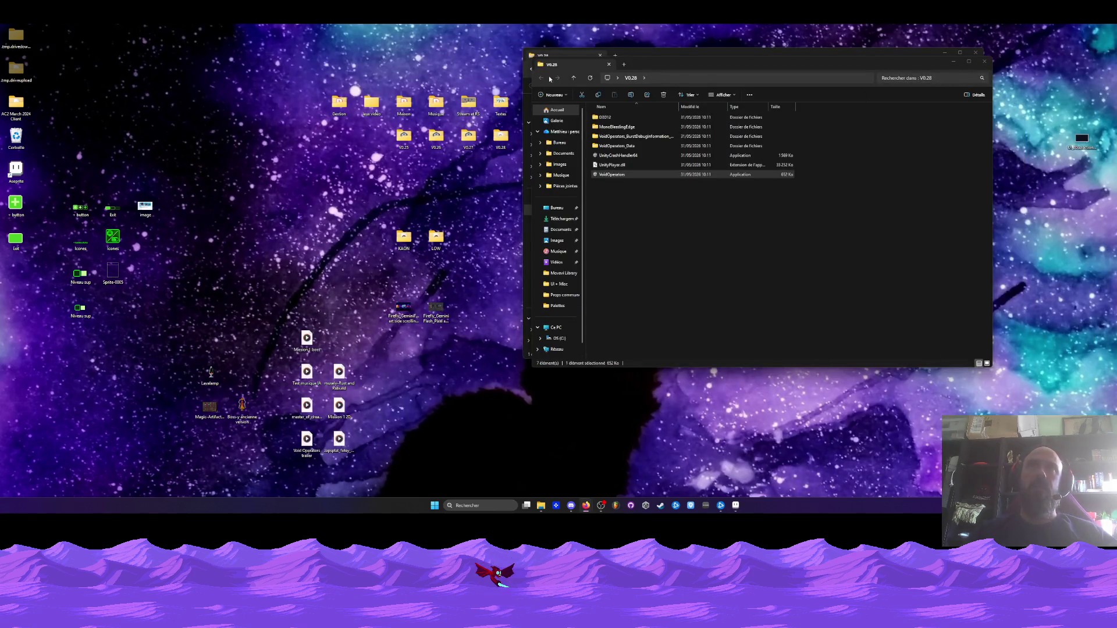
pyautogui.click(984, 61)
pyautogui.click(976, 53)
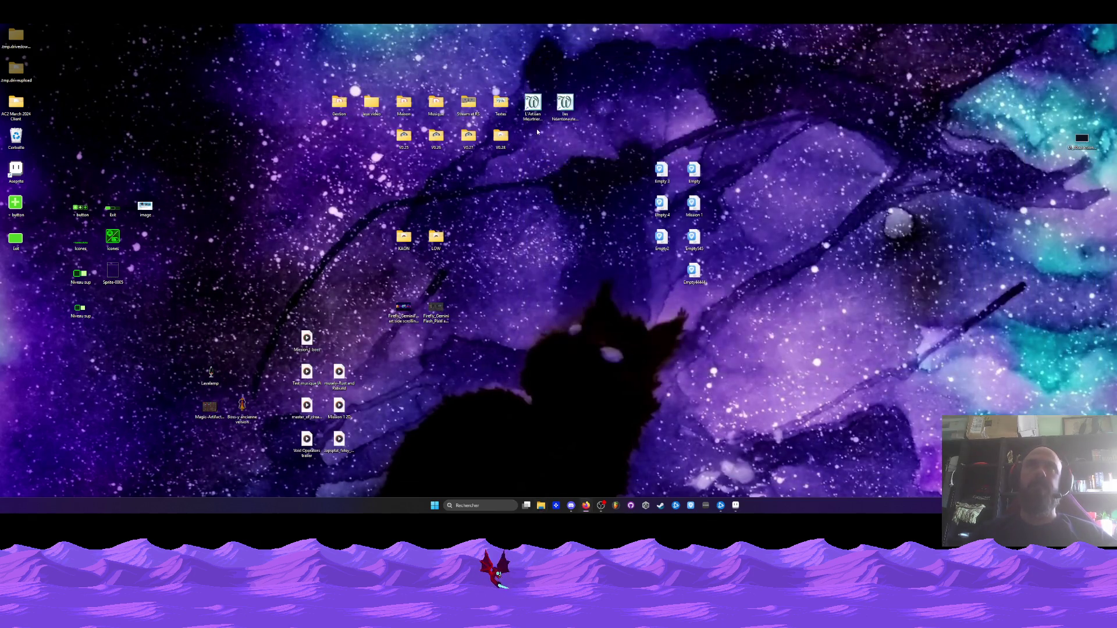
# - Open Colors keys.aseprite from Jeux vidéo › Void Operators › Niveaux › Props communes in Aseprite
pyautogui.doubleClick(375, 106)
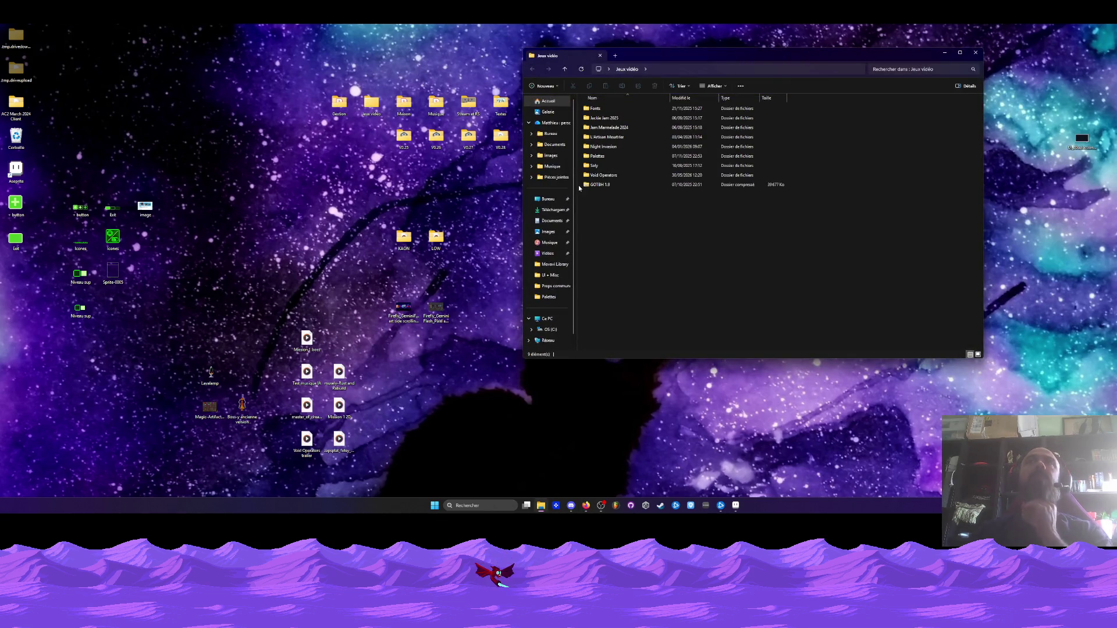
pyautogui.moveTo(607, 172)
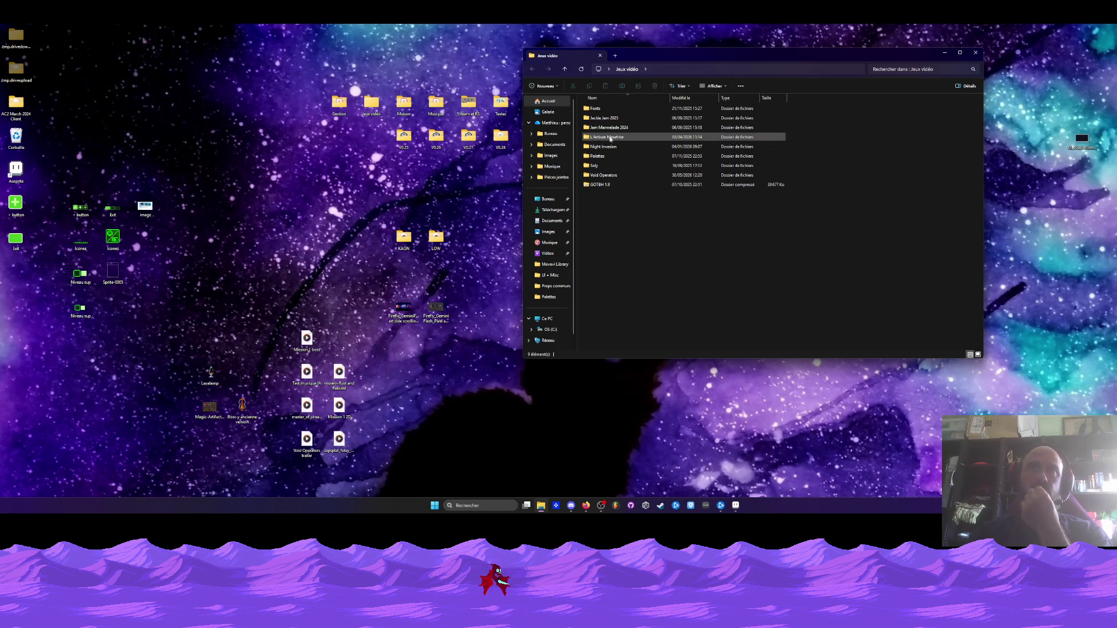
pyautogui.doubleClick(614, 175)
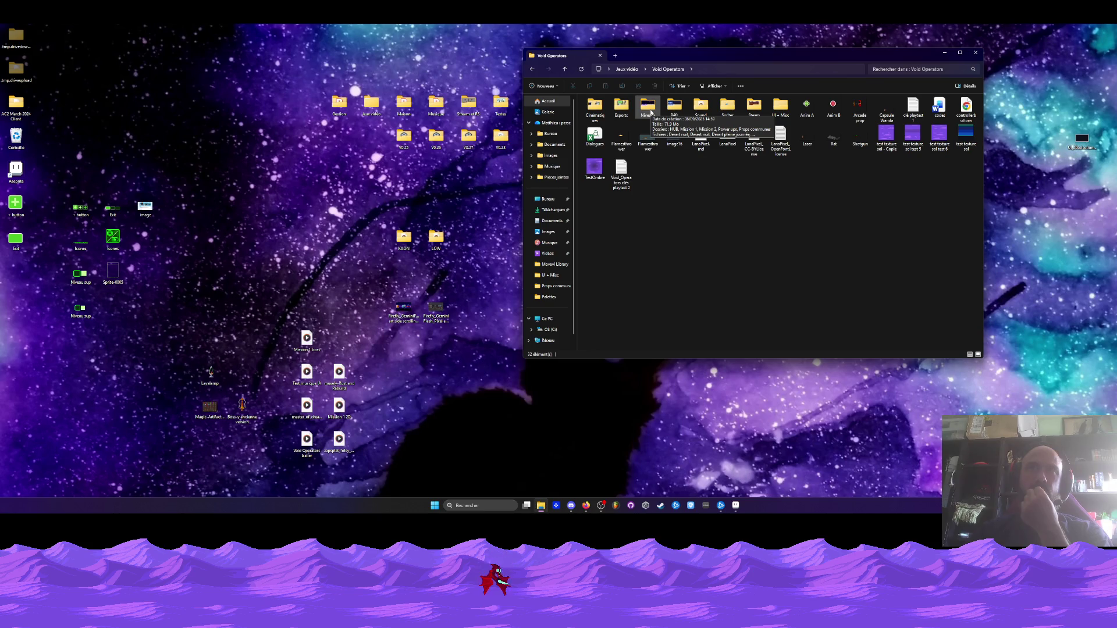
pyautogui.doubleClick(650, 112)
pyautogui.doubleClick(617, 147)
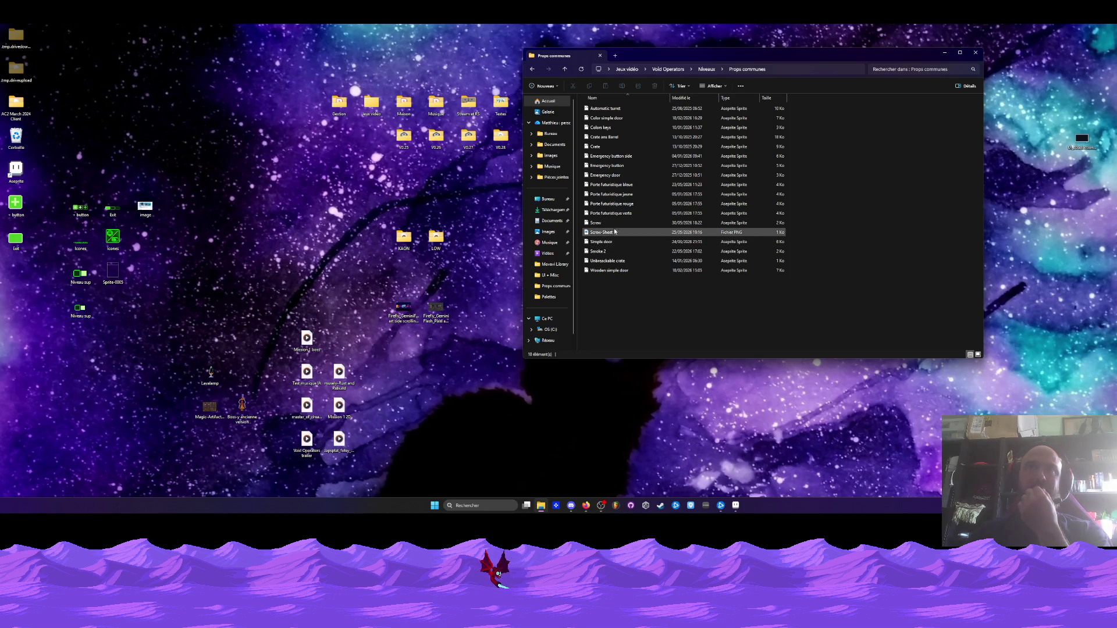
pyautogui.click(609, 128)
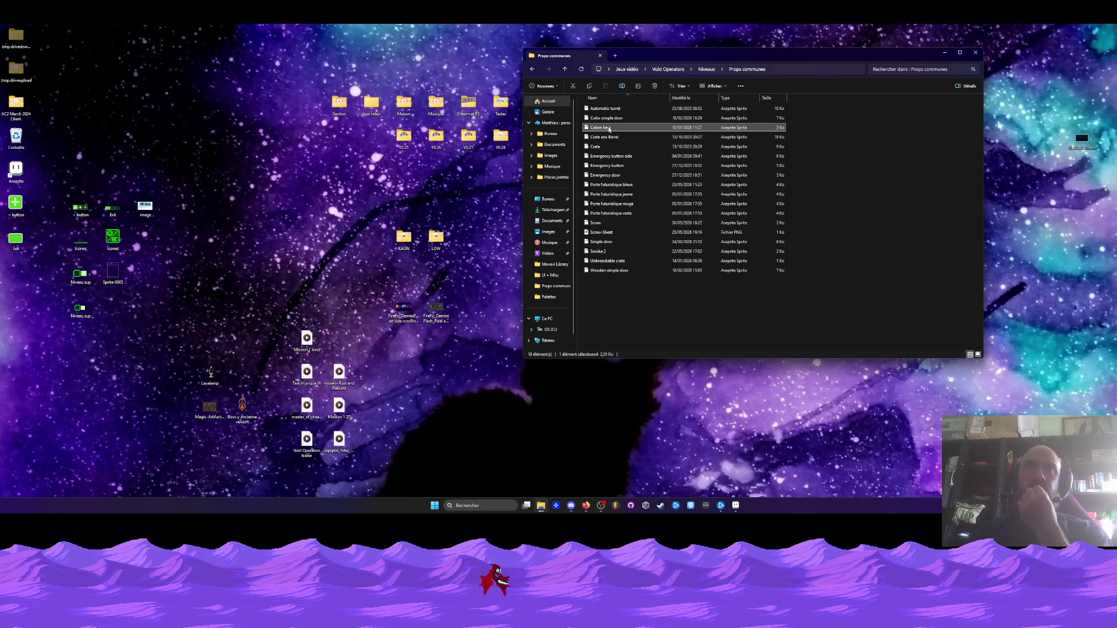
pyautogui.doubleClick(609, 129)
pyautogui.click(735, 506)
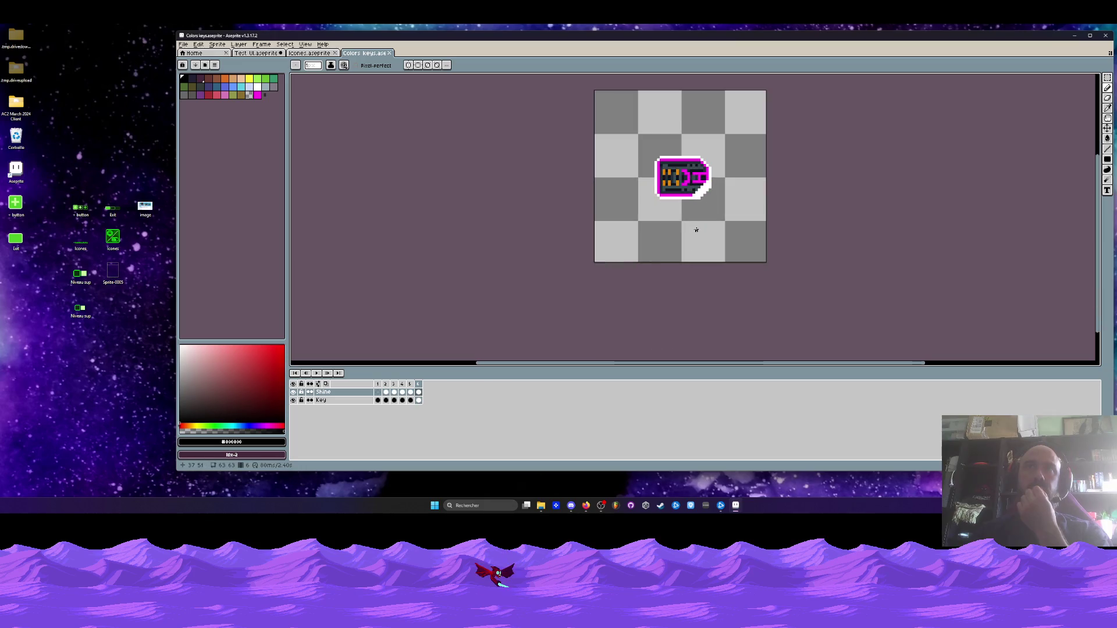
# - Marquee-select the magenta key sprite on the Key layer for copying
pyautogui.scroll(1, 681, 199)
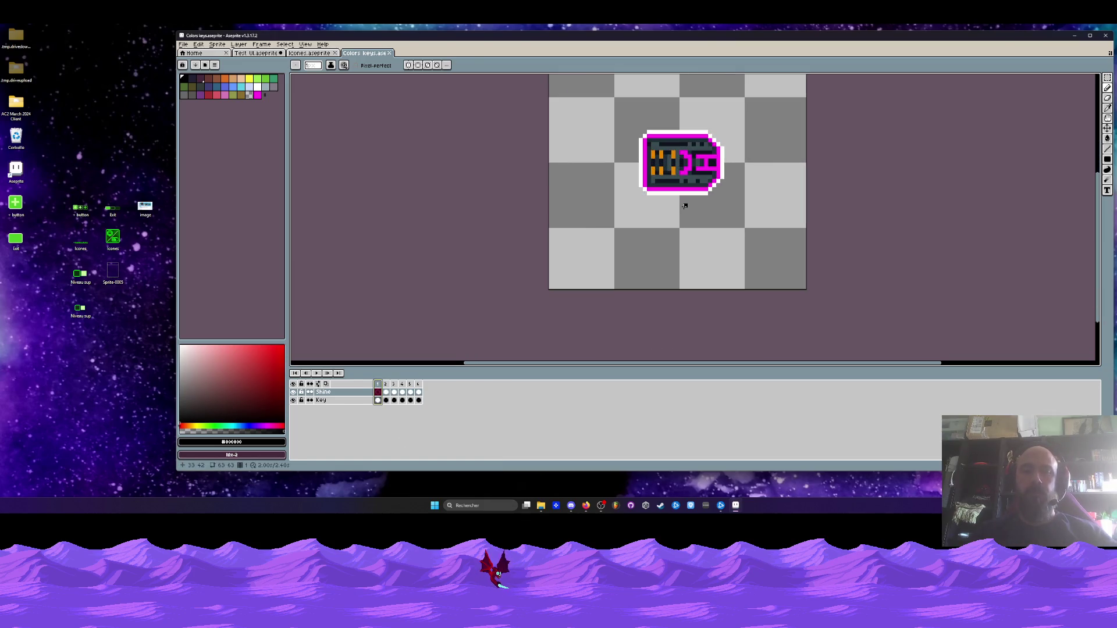
pyautogui.press('m')
pyautogui.moveTo(616, 100); pyautogui.dragTo(754, 233)
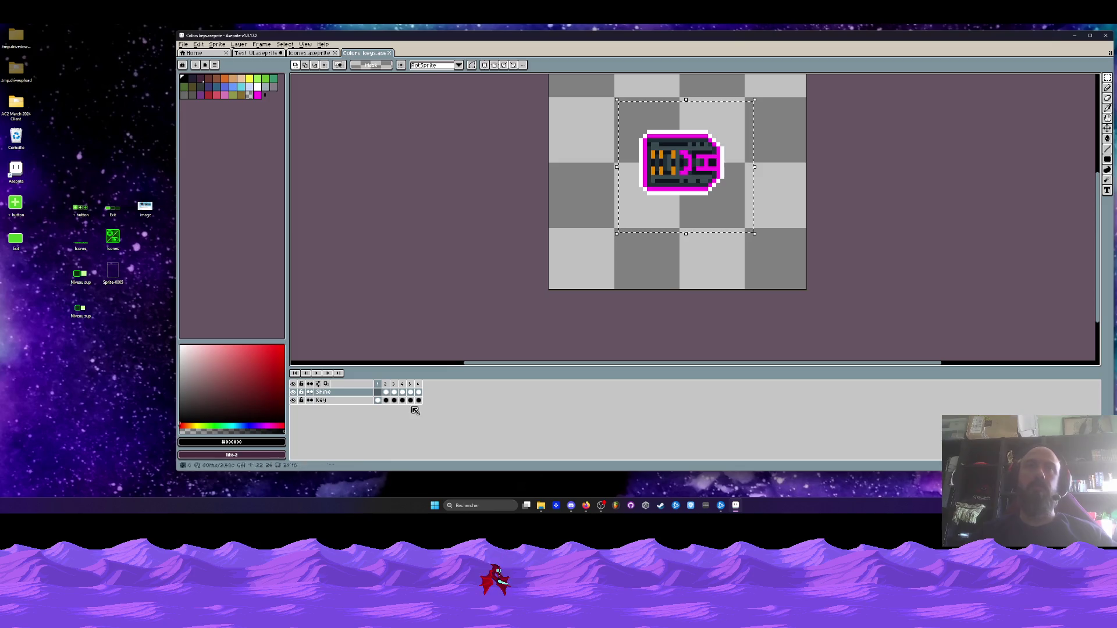
pyautogui.click(377, 400)
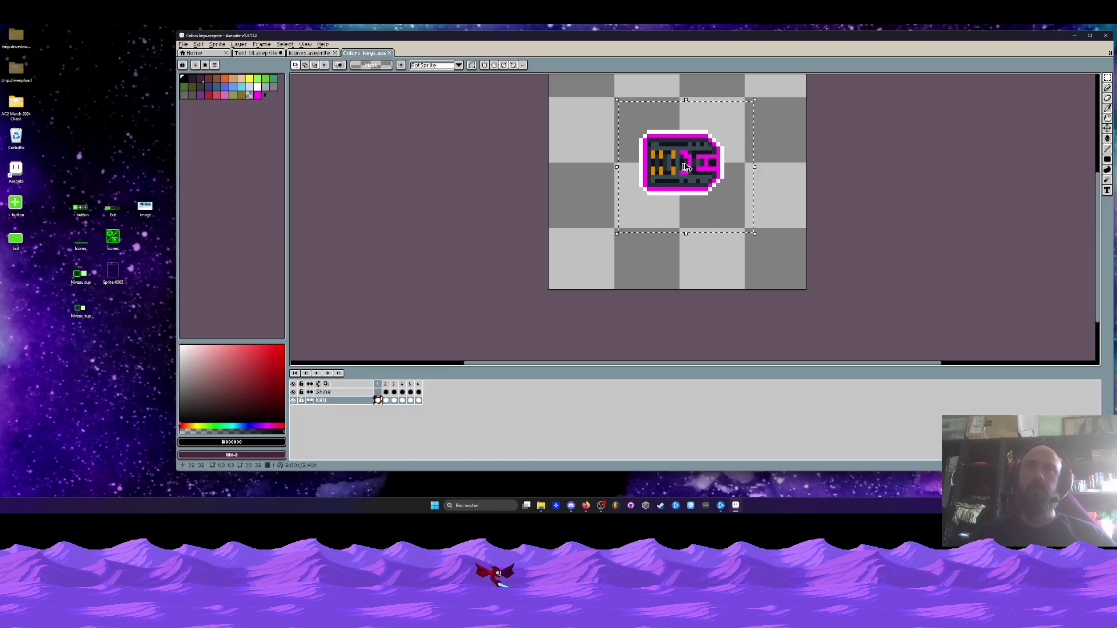
# - Go to the Test UI battle screen and choose the Items layer in frame 30
pyautogui.click(316, 54)
pyautogui.click(256, 54)
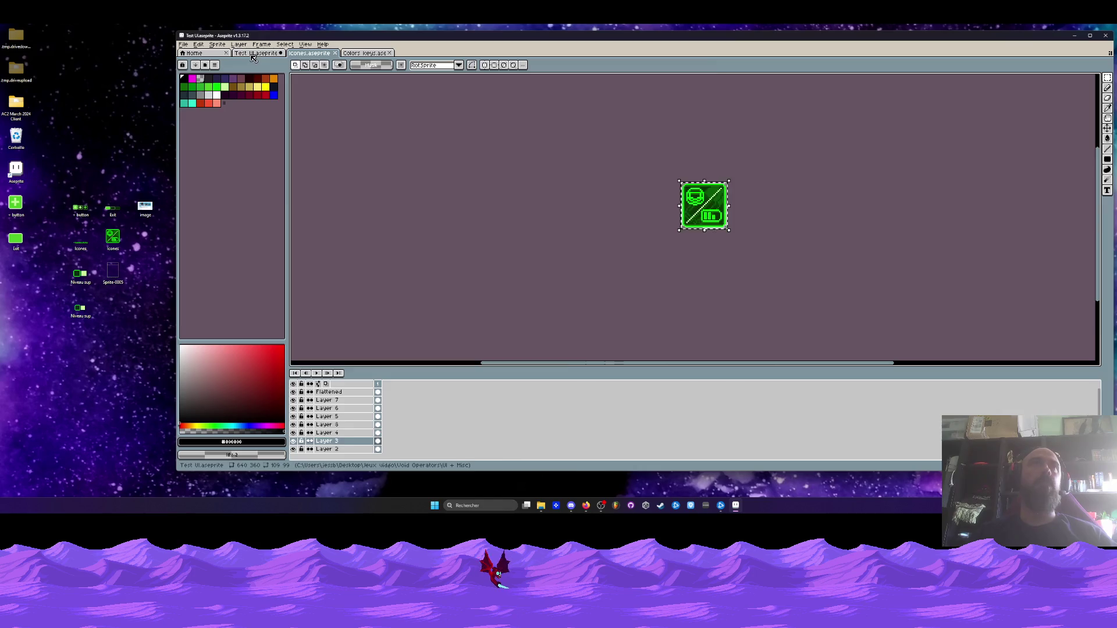
pyautogui.scroll(2, 499, 264)
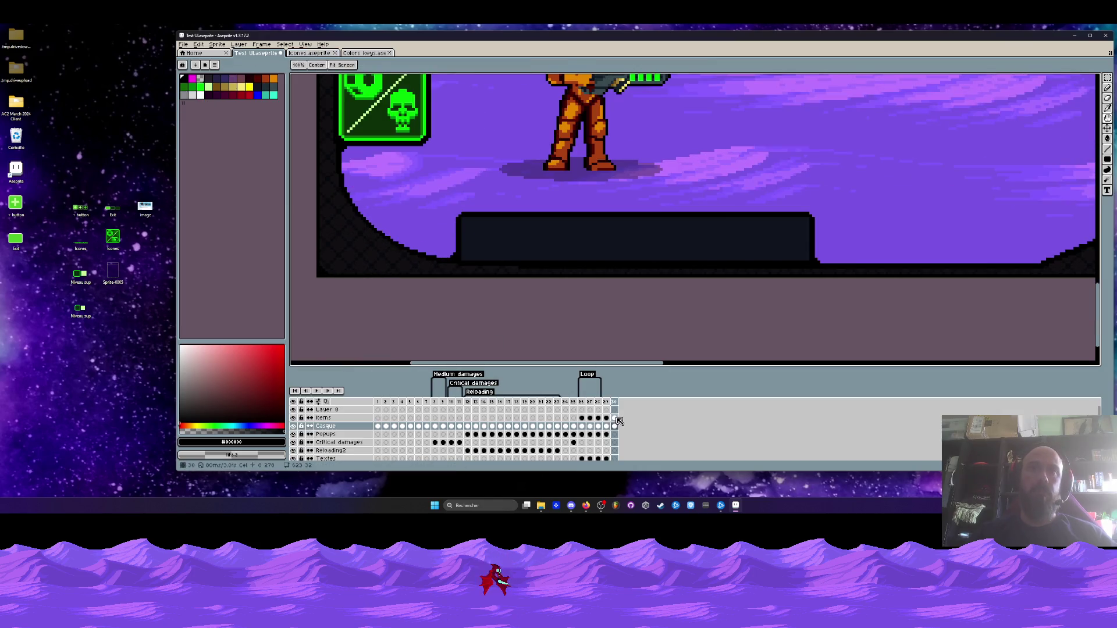
pyautogui.click(614, 418)
pyautogui.scroll(1, 510, 214)
pyautogui.scroll(-1, 510, 213)
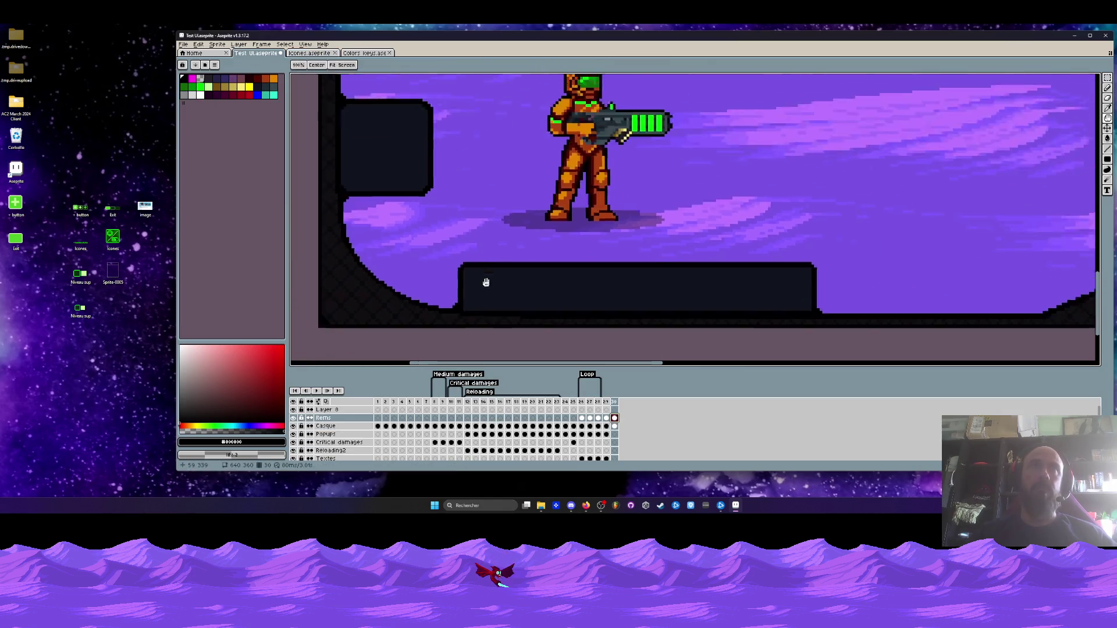
pyautogui.scroll(3, 511, 213)
pyautogui.hotkey('ctrl', 'Tab')
pyautogui.hotkey('ctrl', 'Tab')
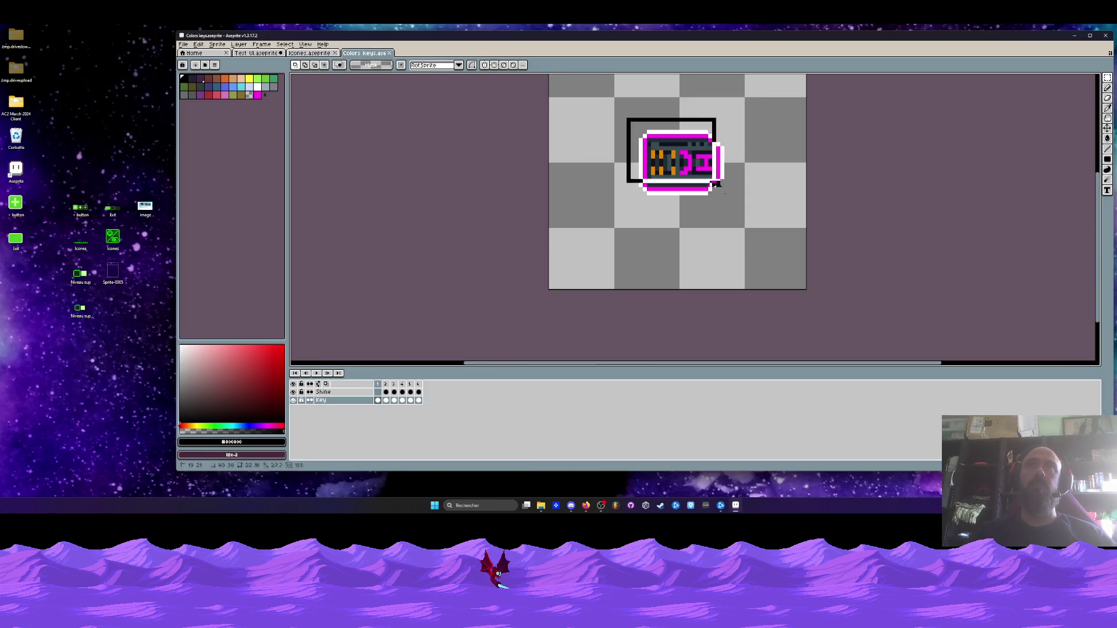
pyautogui.hotkey('ctrl', 'shift', 'Tab')
pyautogui.hotkey('ctrl', 'shift', 'Tab')
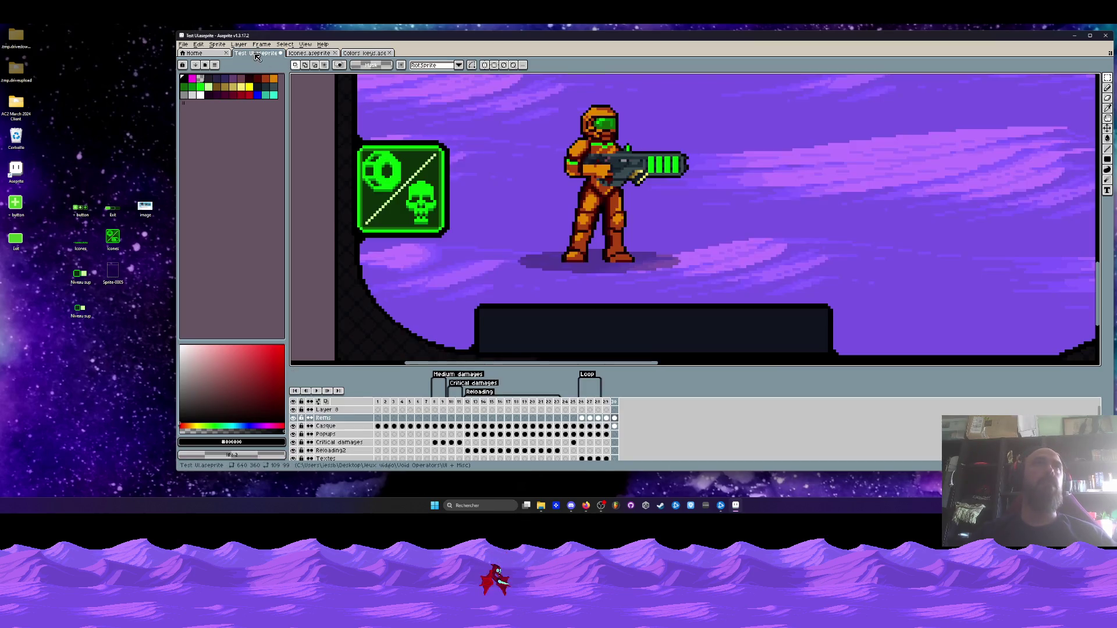
pyautogui.scroll(2, 517, 278)
# - Paste the key icon into the dark box and commit its placement
pyautogui.hotkey('ctrl', 'v')
pyautogui.moveTo(407, 232); pyautogui.dragTo(528, 296)
pyautogui.scroll(1, 529, 296)
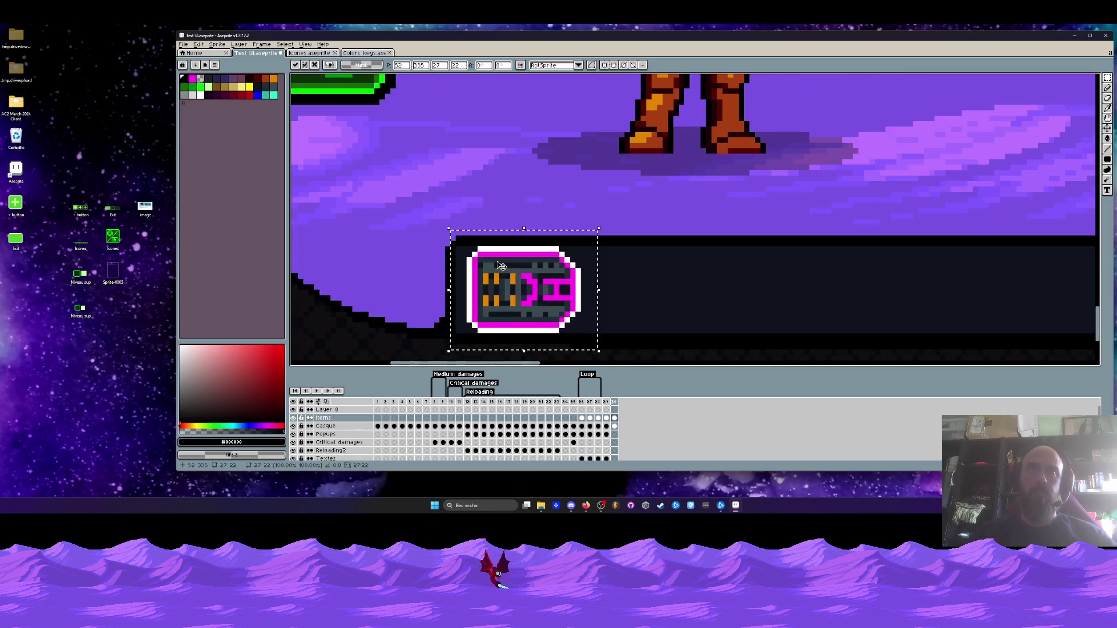
pyautogui.press('Return')
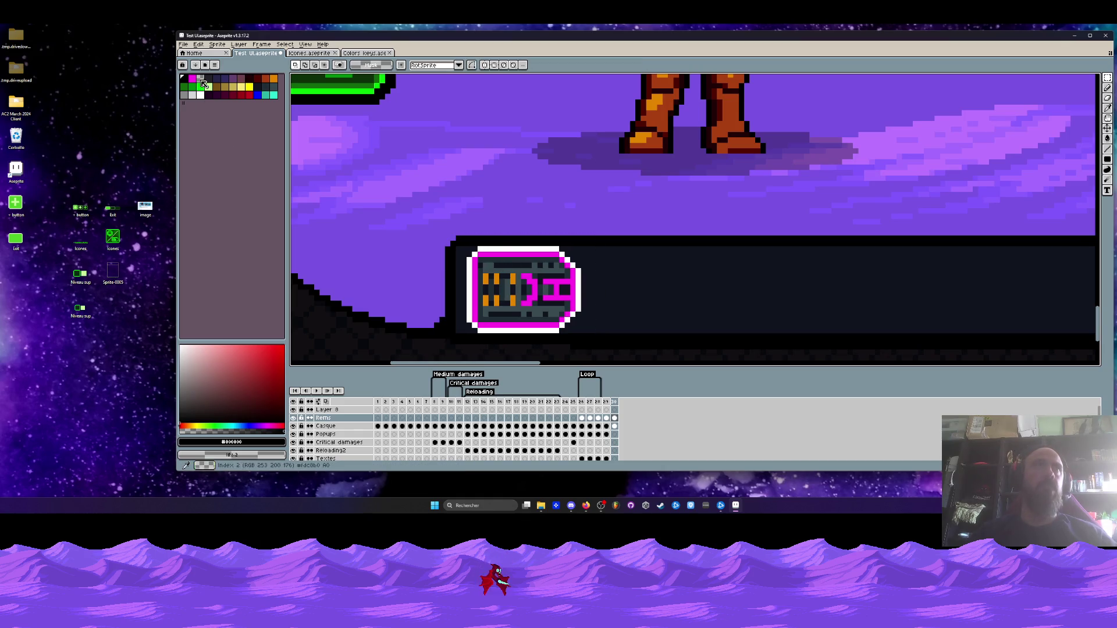
# - Pencil over the key's white top, bottom and right outline with dark pixels
pyautogui.press('b')
pyautogui.scroll(2, 479, 253)
pyautogui.moveTo(480, 233)
pyautogui.mouseDown()
pyautogui.moveTo(611, 236)
pyautogui.moveTo(697, 277)
pyautogui.moveTo(704, 170)
pyautogui.mouseUp()
pyautogui.scroll(1, 442, 140)
pyautogui.moveTo(433, 349); pyautogui.dragTo(434, 263)
pyautogui.click(487, 265)
pyautogui.moveTo(504, 289)
pyautogui.mouseDown()
pyautogui.moveTo(760, 257)
pyautogui.moveTo(760, 229)
pyautogui.moveTo(782, 201)
pyautogui.moveTo(766, 231)
pyautogui.mouseUp()
pyautogui.moveTo(763, 170); pyautogui.dragTo(765, 295)
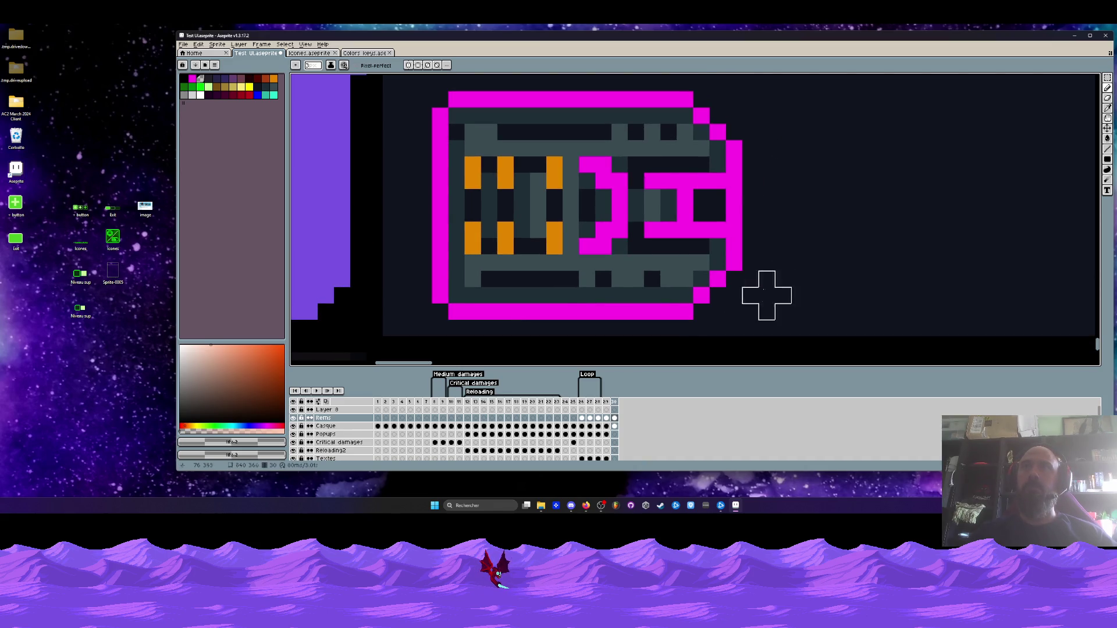
pyautogui.scroll(-4, 765, 294)
pyautogui.moveTo(774, 247); pyautogui.dragTo(619, 235)
pyautogui.scroll(1, 619, 235)
# - Reselect the pasted key icon and nudge it one pixel left
pyautogui.press('m')
pyautogui.moveTo(560, 204); pyautogui.dragTo(670, 287)
pyautogui.scroll(1, 623, 249)
pyautogui.moveTo(624, 248); pyautogui.dragTo(621, 249)
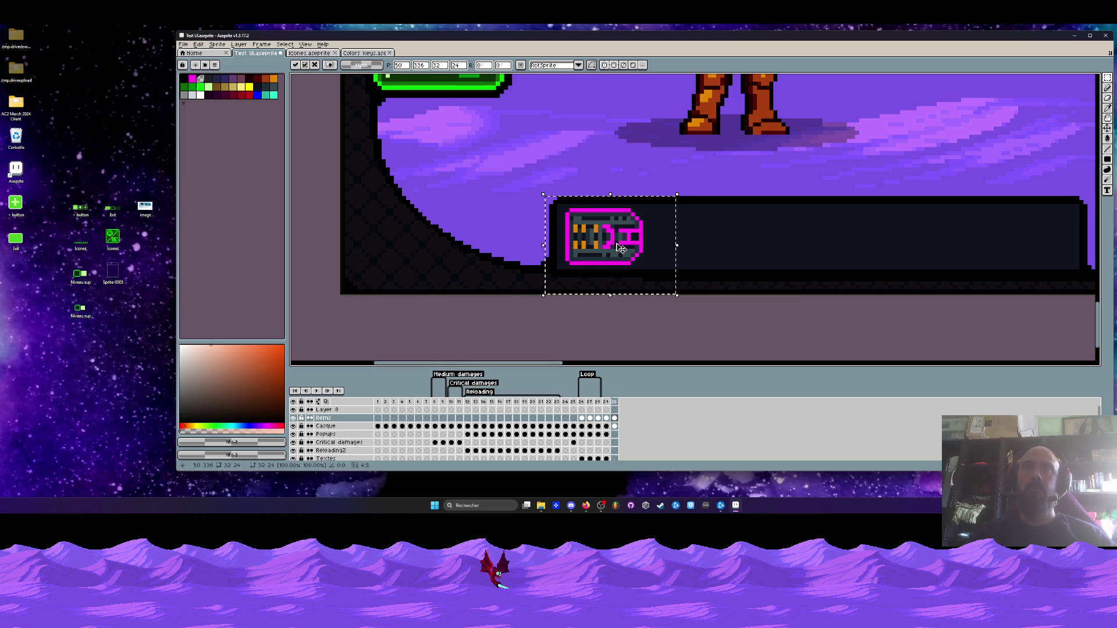
pyautogui.click(200, 87)
# - Bucket-fill the key's borders, D and H letters and magenta steps bright green
pyautogui.scroll(1, 599, 275)
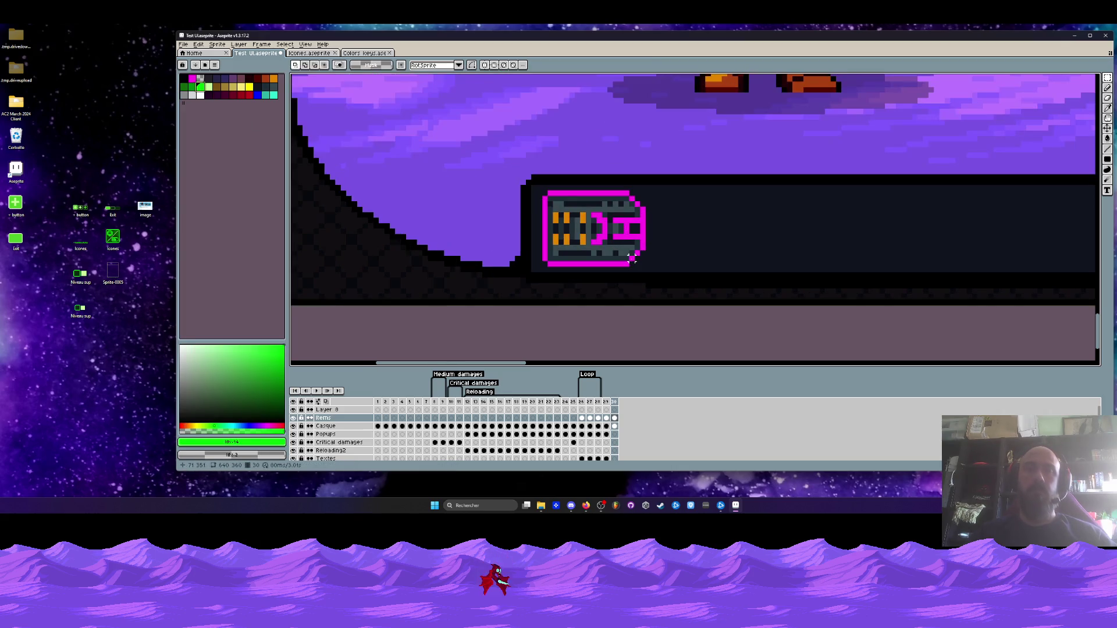
pyautogui.press('g')
pyautogui.scroll(2, 599, 274)
pyautogui.click(585, 154)
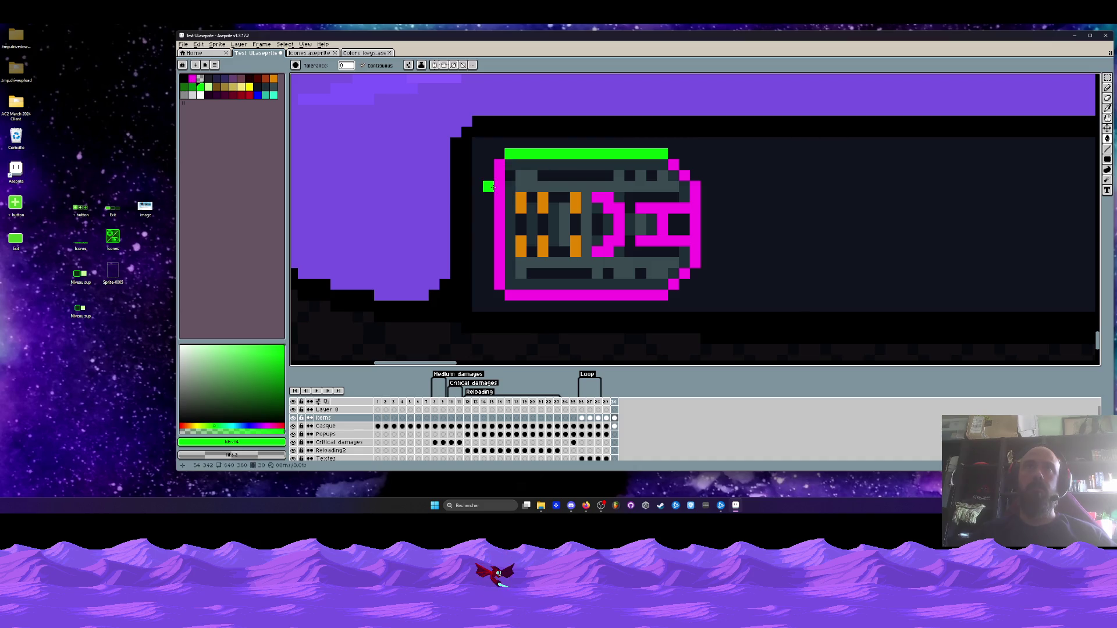
pyautogui.click(499, 187)
pyautogui.click(619, 219)
pyautogui.click(641, 208)
pyautogui.click(673, 285)
pyautogui.click(684, 273)
pyautogui.click(651, 295)
pyautogui.click(684, 175)
pyautogui.click(673, 164)
# - Fill the seven orange bars of the key light green
pyautogui.press(']')
pyautogui.click(521, 204)
pyautogui.click(542, 202)
pyautogui.click(565, 200)
pyautogui.click(574, 203)
pyautogui.click(575, 246)
pyautogui.click(543, 247)
pyautogui.click(520, 246)
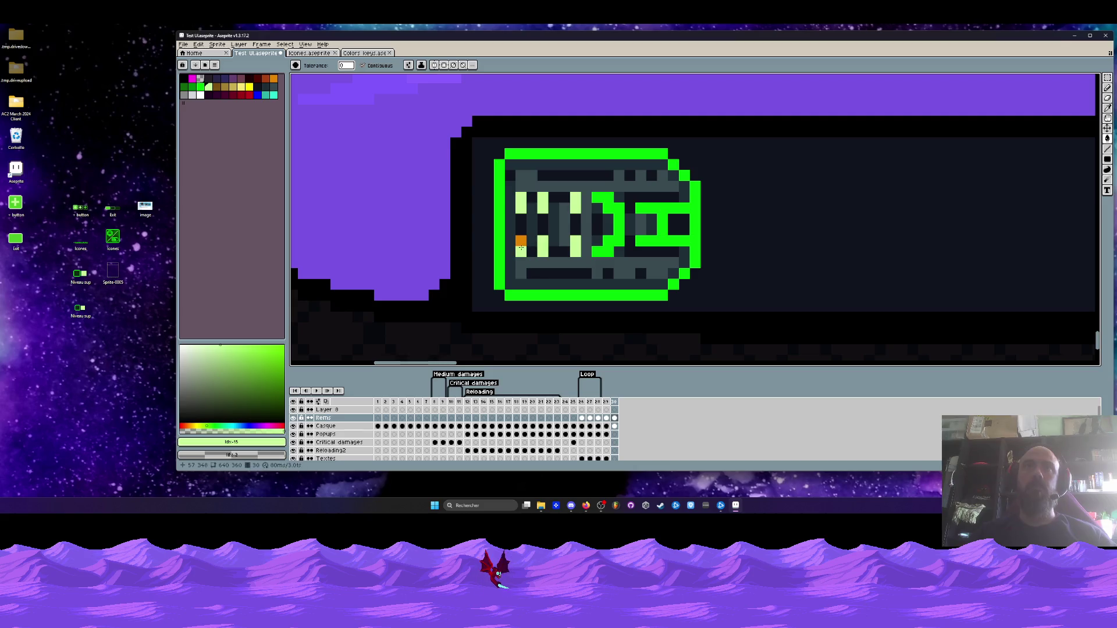
# - Fill the key's top and bottom dark bars dark green
pyautogui.click(185, 87)
pyautogui.click(556, 175)
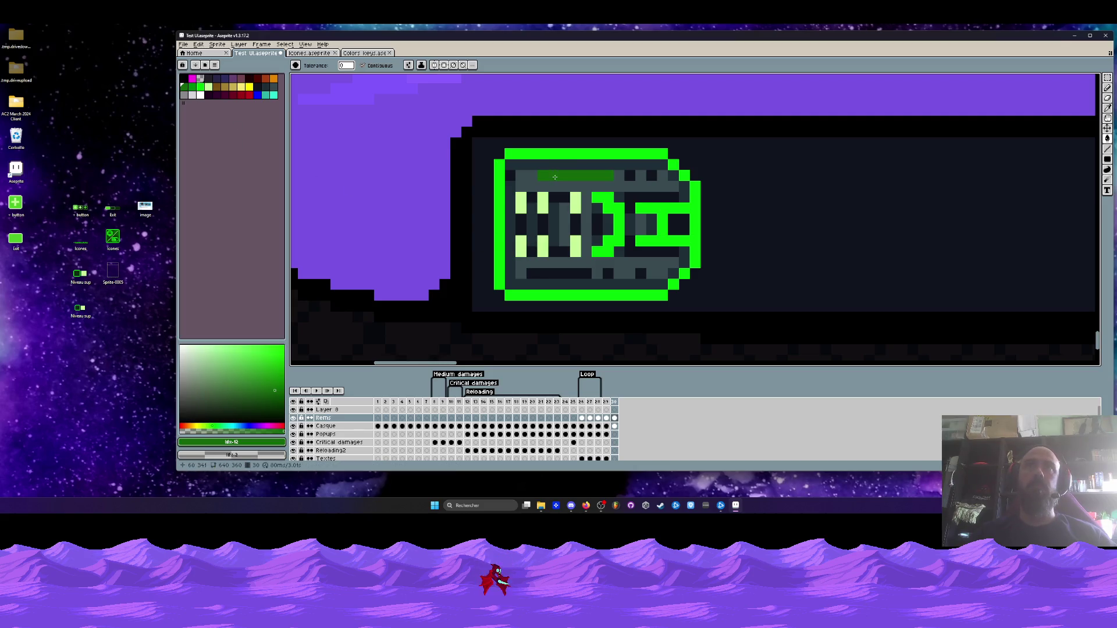
pyautogui.click(511, 175)
pyautogui.click(632, 175)
pyautogui.click(652, 176)
pyautogui.click(683, 285)
pyautogui.click(641, 273)
pyautogui.click(607, 274)
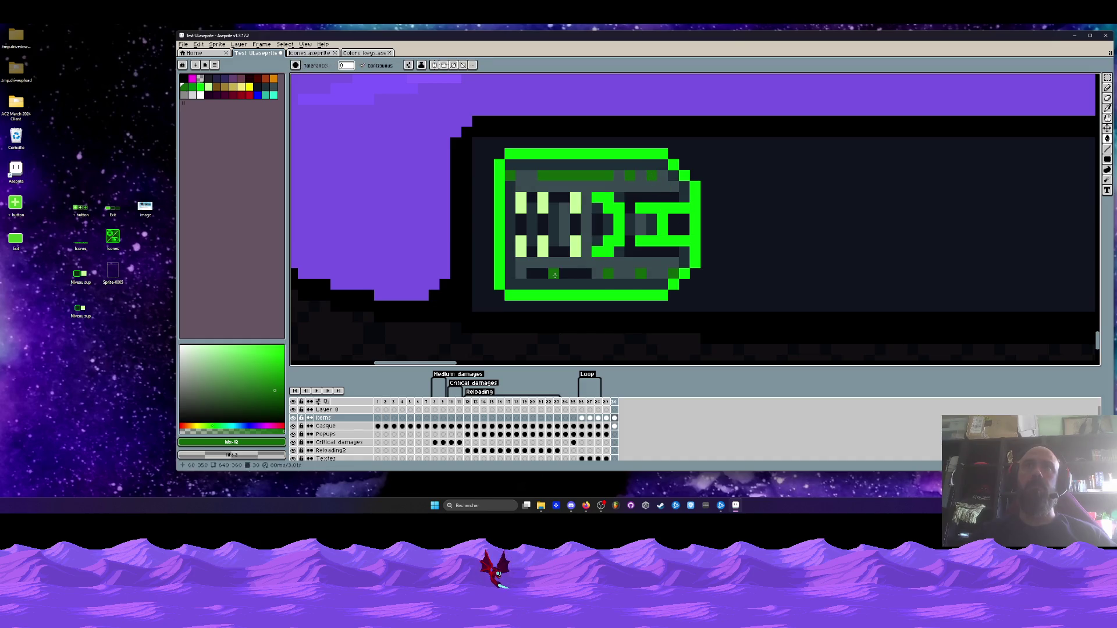
pyautogui.click(553, 273)
# - Fill the remaining dark-grey areas in the H and between the bars dark green
pyautogui.click(630, 252)
pyautogui.click(675, 227)
pyautogui.click(662, 197)
pyautogui.click(639, 201)
pyautogui.click(673, 197)
pyautogui.click(564, 198)
pyautogui.click(531, 197)
pyautogui.click(543, 224)
pyautogui.click(520, 224)
pyautogui.click(576, 221)
pyautogui.click(580, 233)
pyautogui.click(565, 251)
pyautogui.click(555, 251)
pyautogui.click(532, 251)
pyautogui.click(597, 239)
# - Add a mid-green pixel to the key icon
pyautogui.scroll(-3, 623, 241)
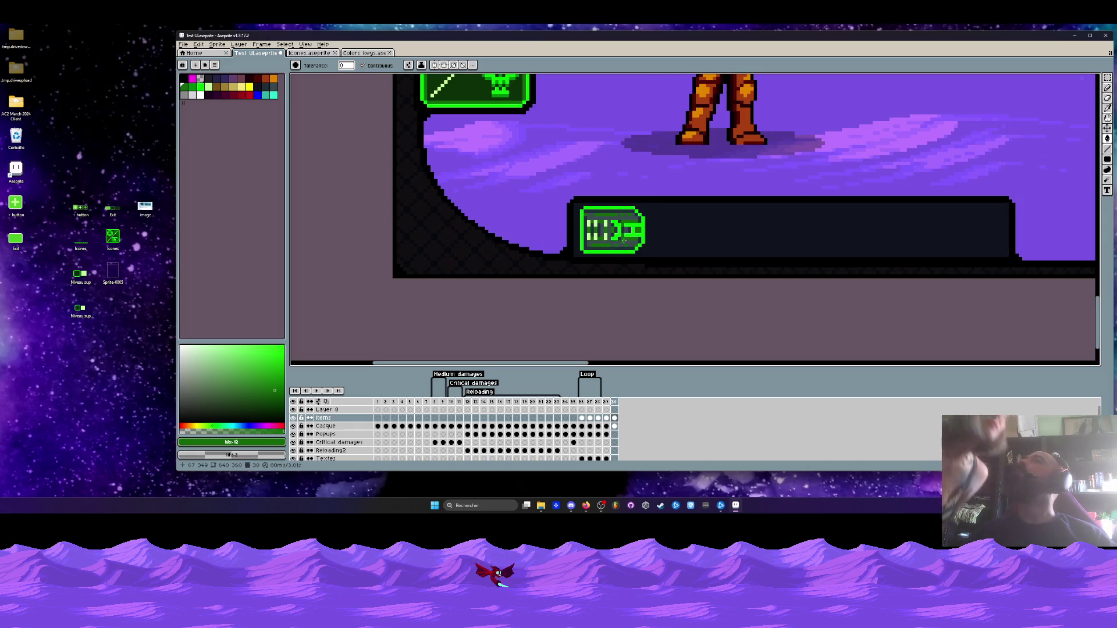
pyautogui.click(192, 88)
pyautogui.scroll(3, 628, 239)
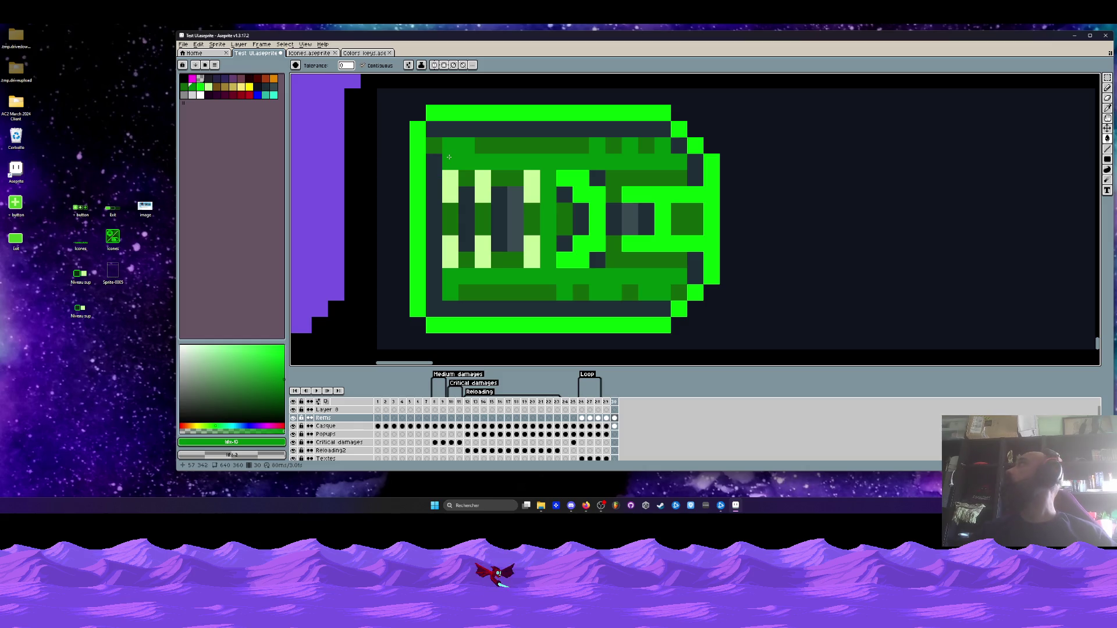
pyautogui.click(679, 354)
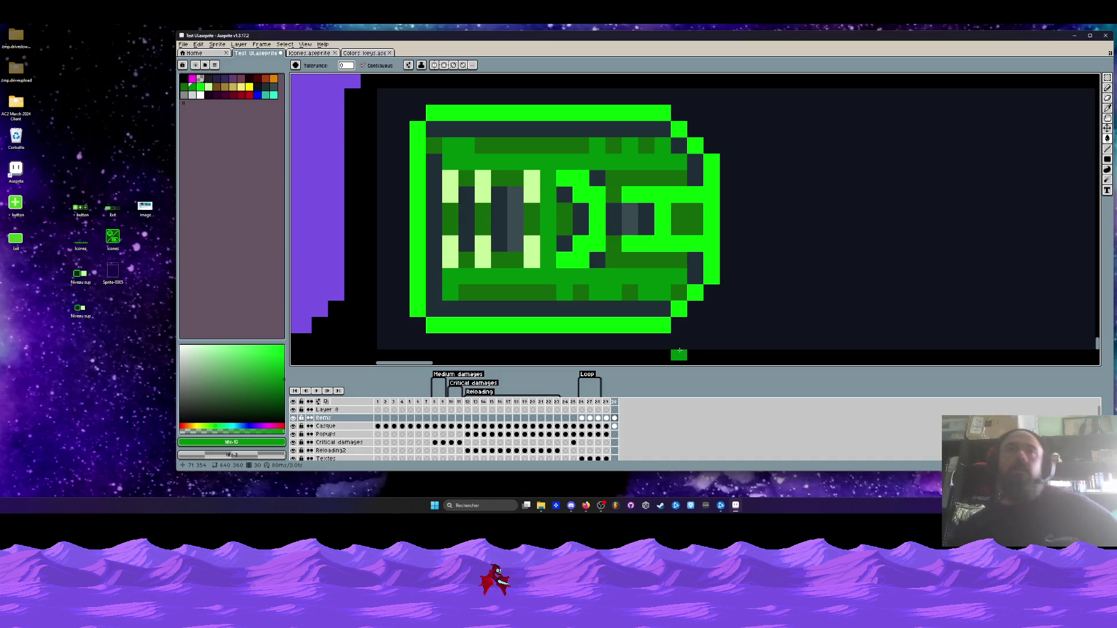
# - Fill the key's dark top row with mid green instead of bright green
pyautogui.click(493, 138)
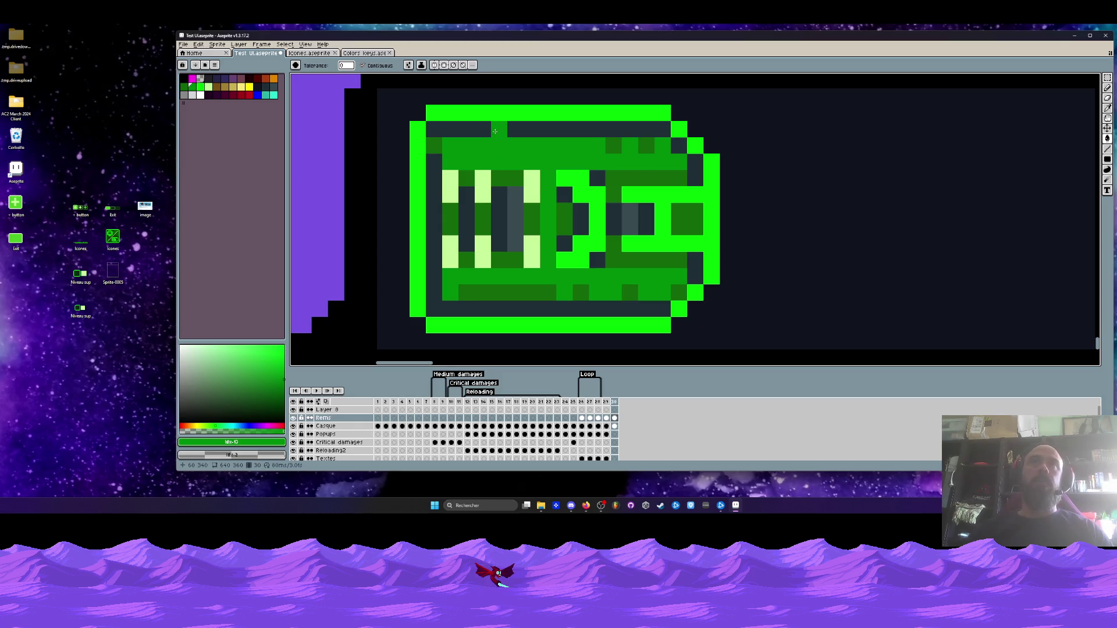
pyautogui.hotkey('ctrl', 'z')
pyautogui.click(477, 129)
pyautogui.scroll(-3, 505, 161)
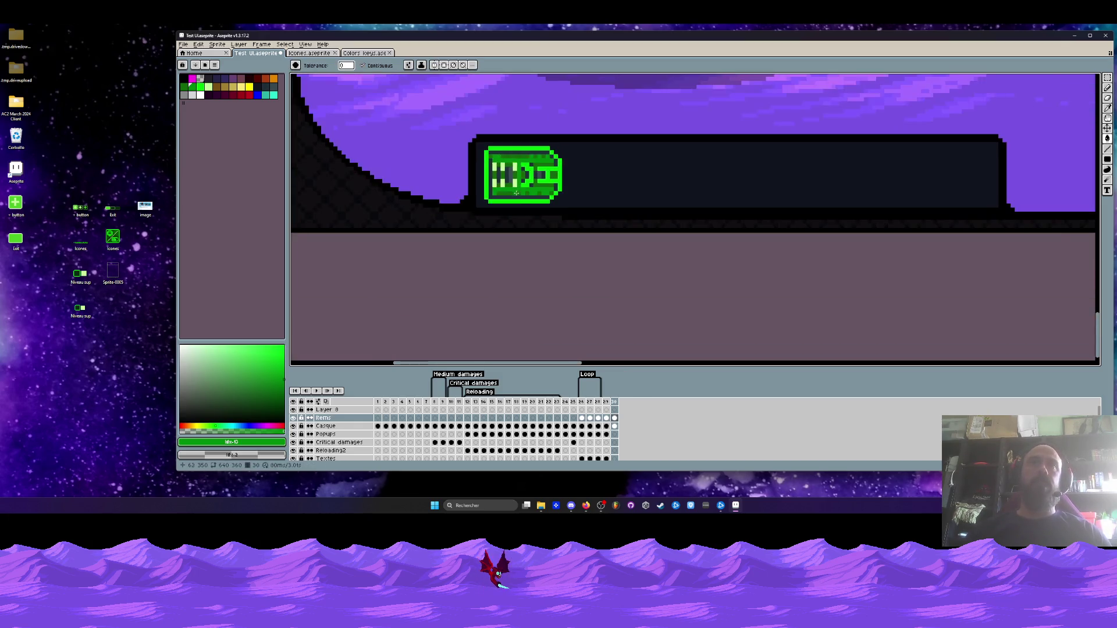
pyautogui.scroll(2, 477, 186)
pyautogui.scroll(-1, 472, 194)
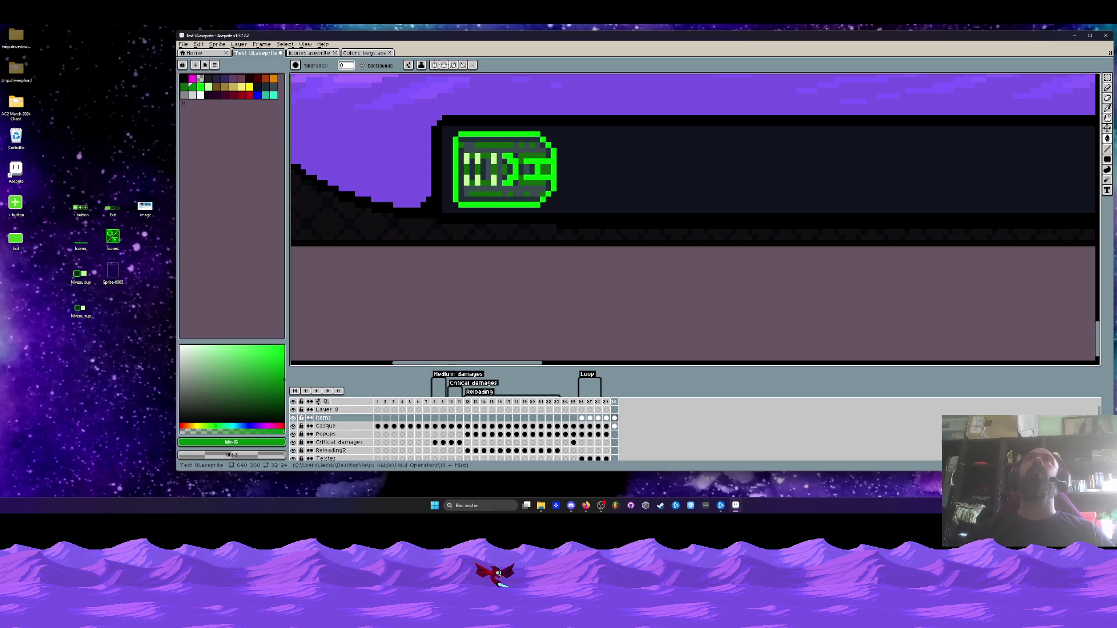
# - Preview the exported + button image from the desktop, then minimize Aseprite
pyautogui.hotkey('alt', 'Tab')
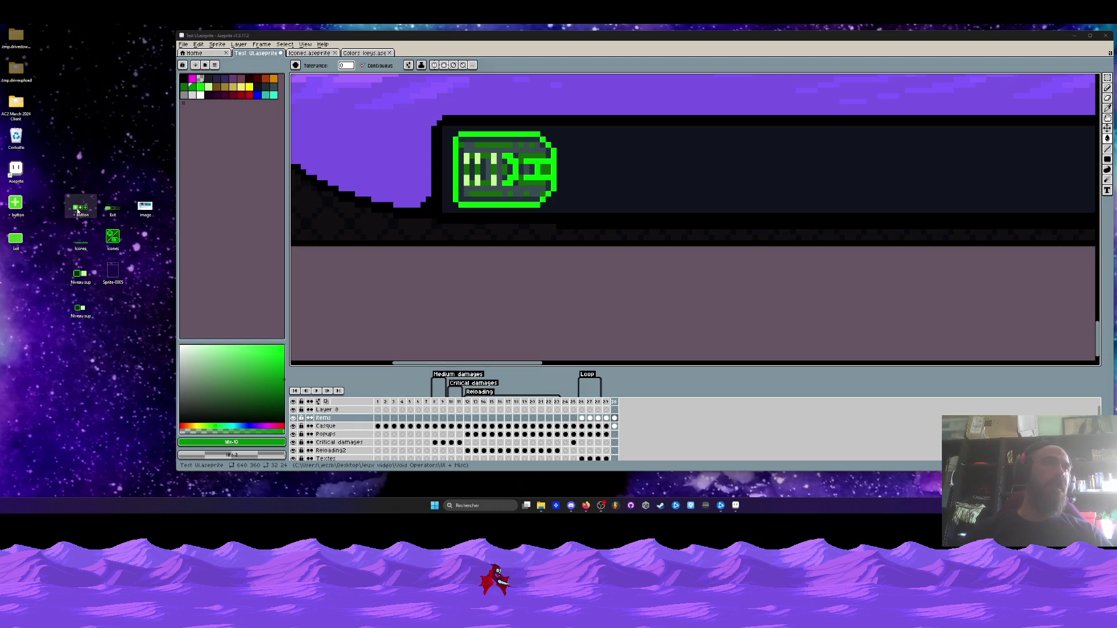
pyautogui.doubleClick(78, 212)
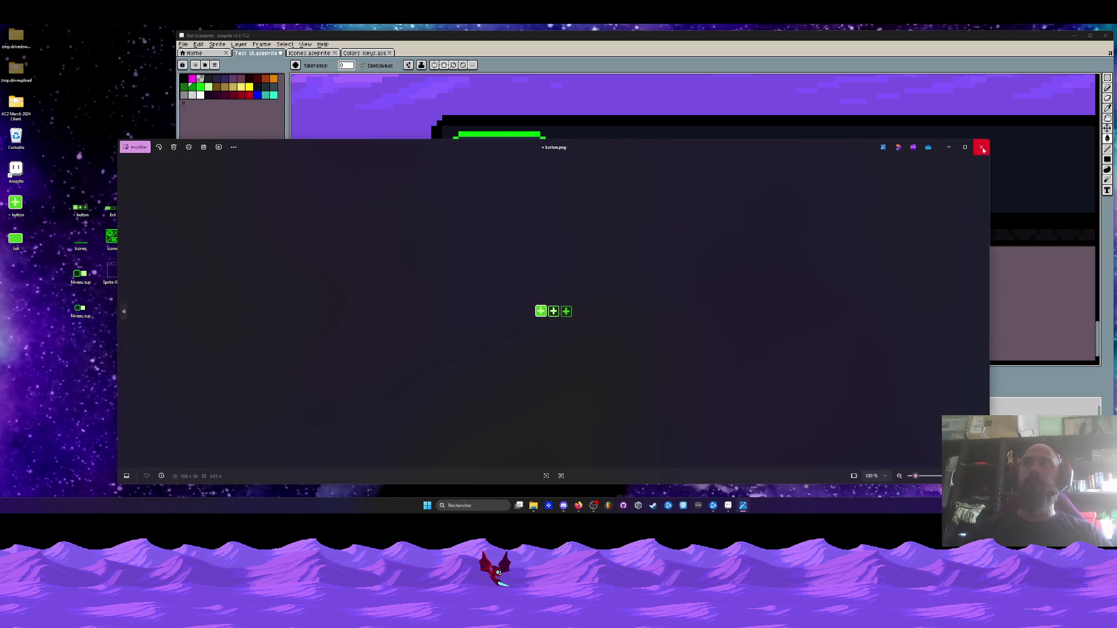
pyautogui.click(981, 147)
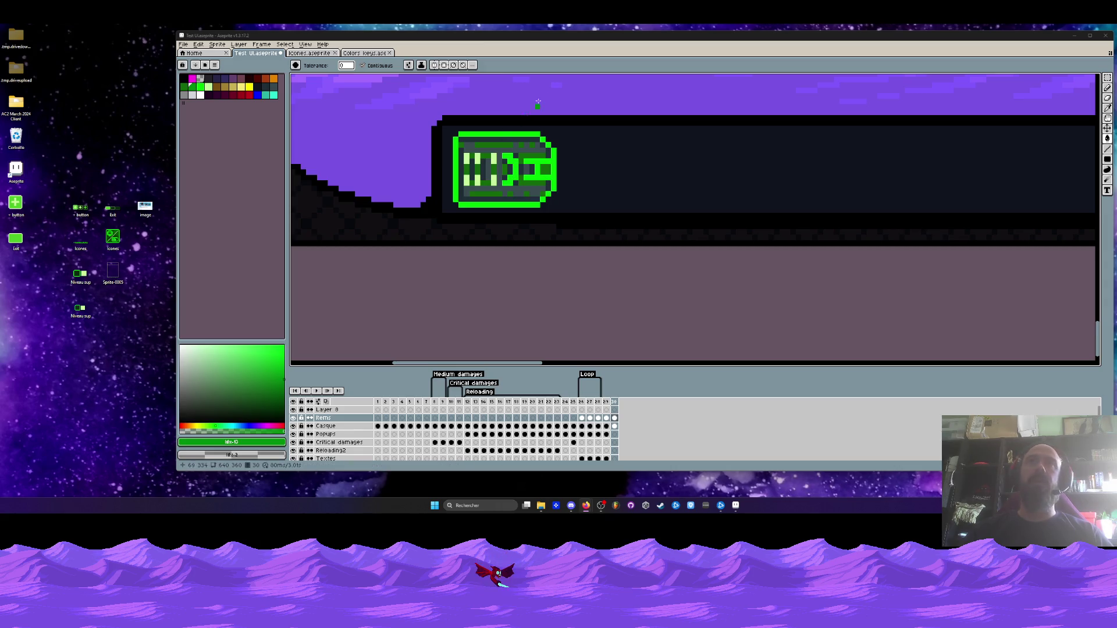
pyautogui.click(1073, 39)
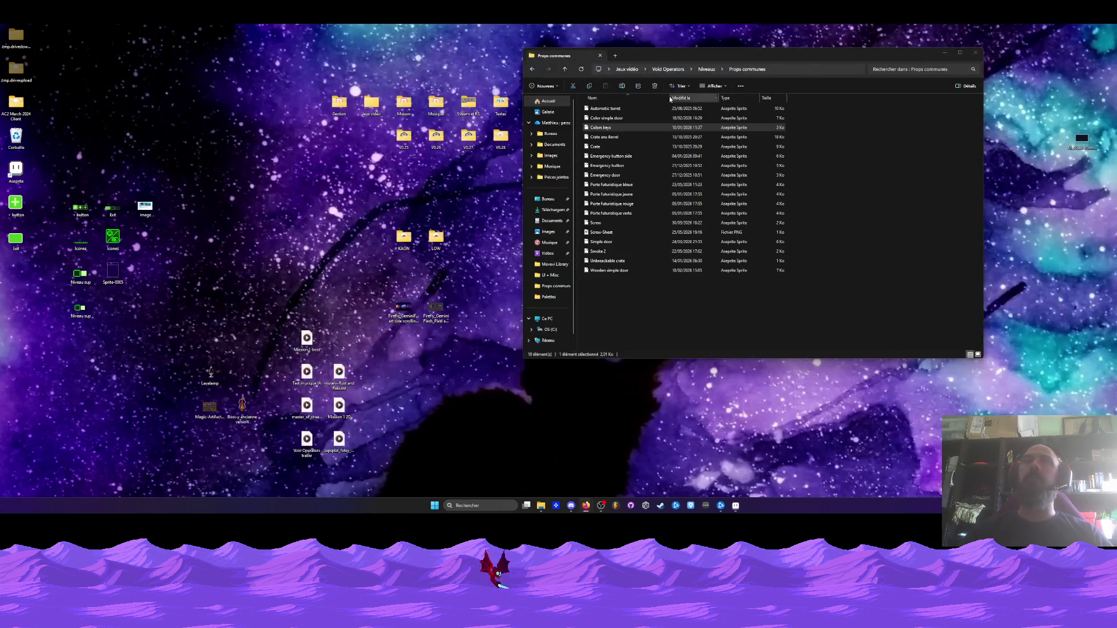
# - Open the + button sprite from the desktop in a maximized Aseprite and select its whole canvas
pyautogui.moveTo(655, 34)
pyautogui.mouseDown()
pyautogui.moveTo(604, 84)
pyautogui.moveTo(582, 88)
pyautogui.mouseUp()
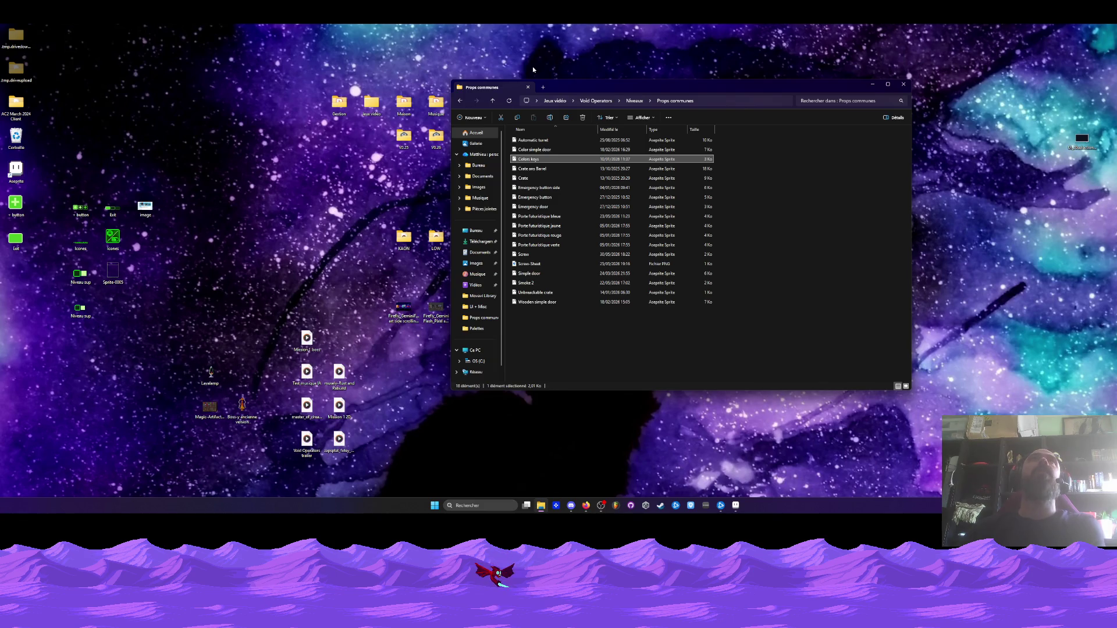
pyautogui.click(114, 209)
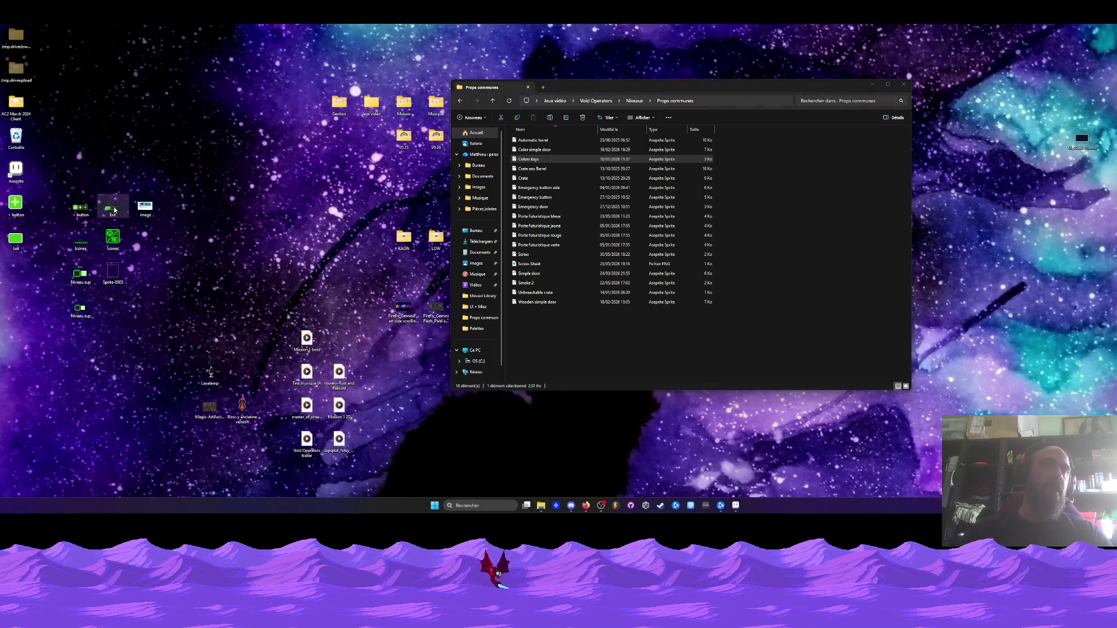
pyautogui.doubleClick(17, 211)
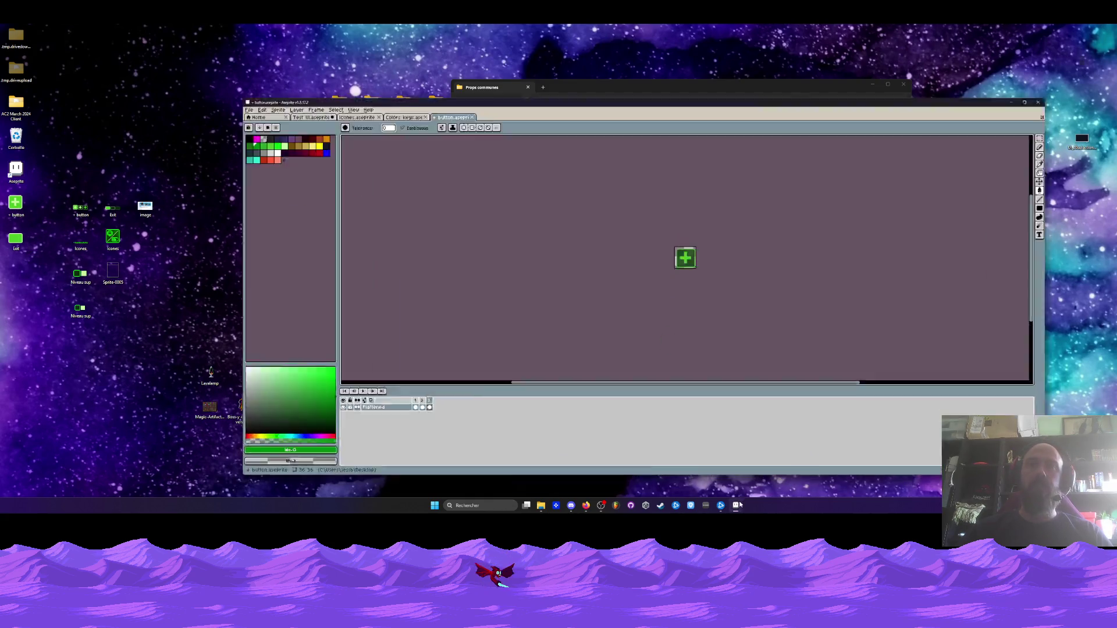
pyautogui.scroll(4, 706, 255)
pyautogui.click(377, 392)
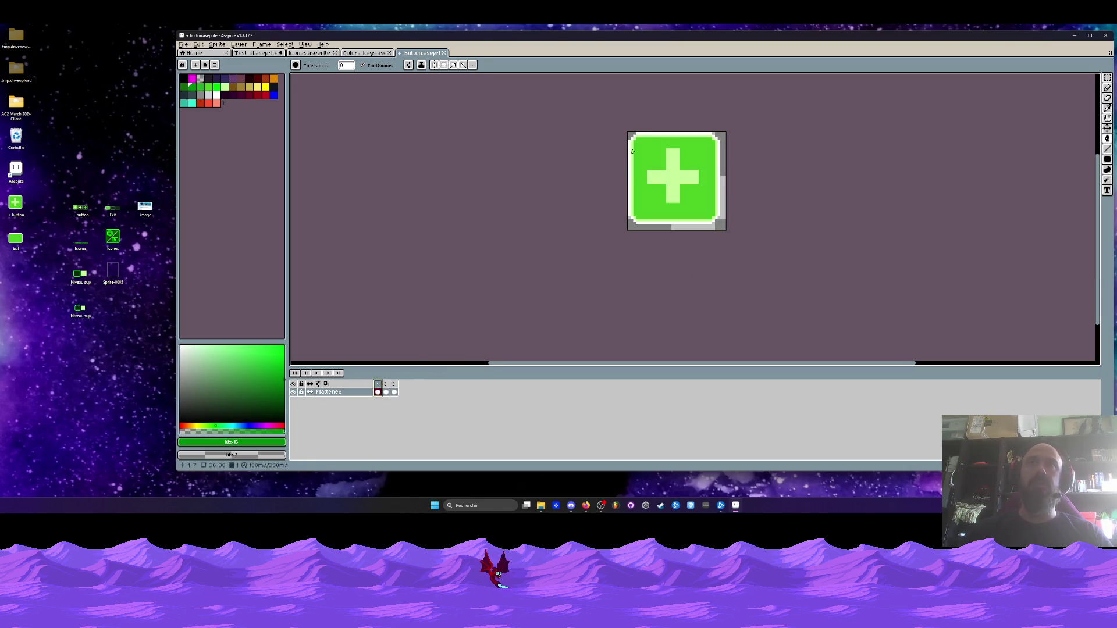
pyautogui.hotkey('ctrl', 'a')
pyautogui.scroll(2, 632, 152)
pyautogui.scroll(-2, 756, 262)
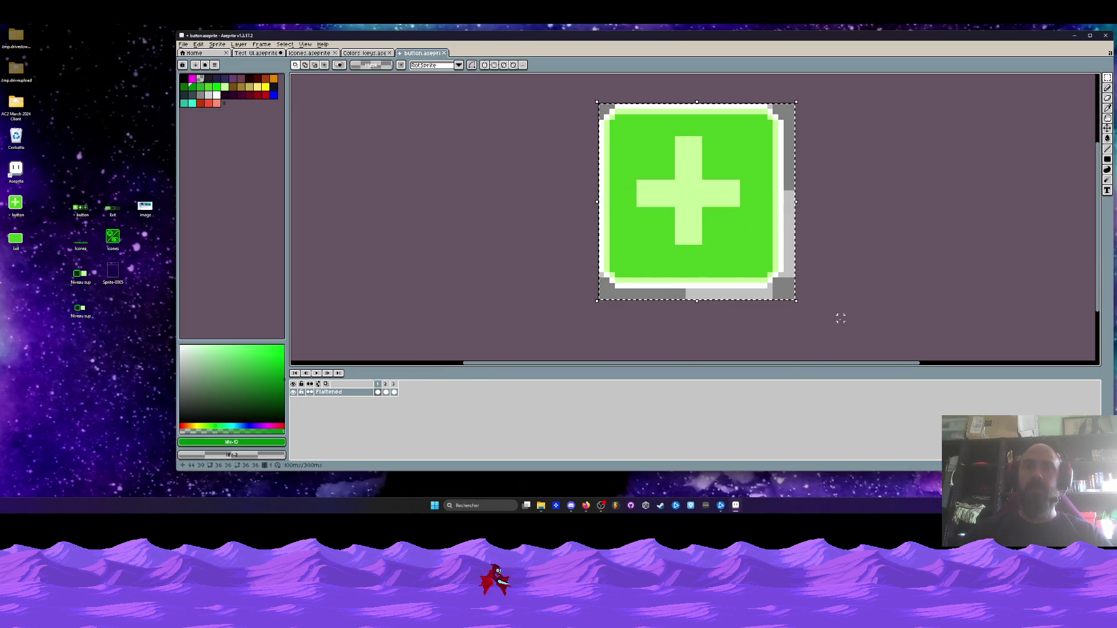
# - Replace the plus button's white outline with light green and deselect
pyautogui.press('i')
pyautogui.click(731, 106)
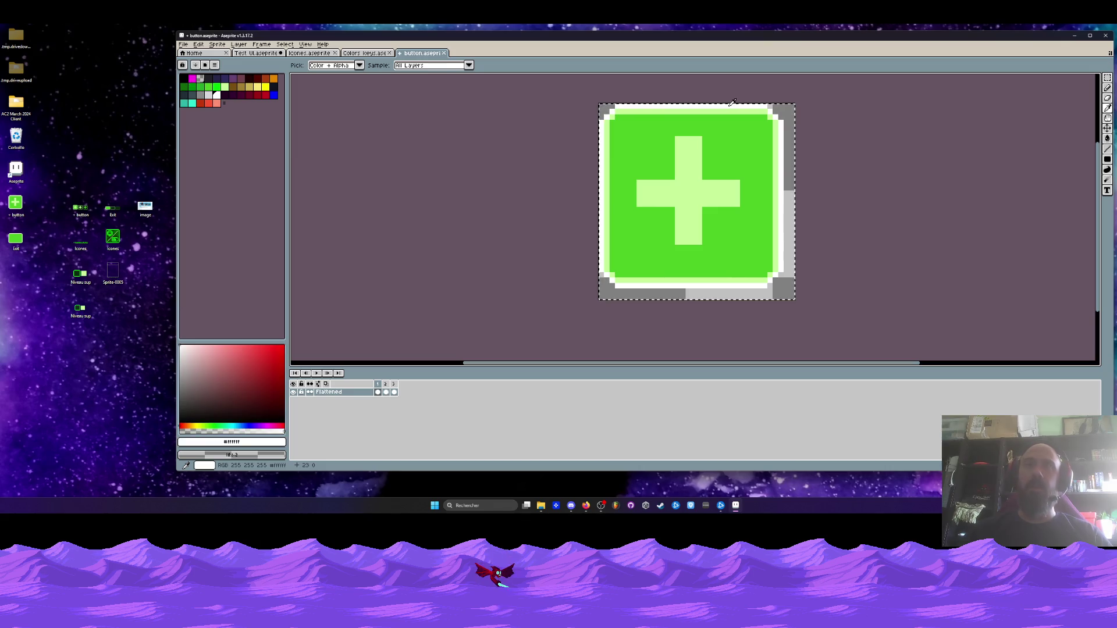
pyautogui.hotkey('shift', 'r')
pyautogui.click(388, 121)
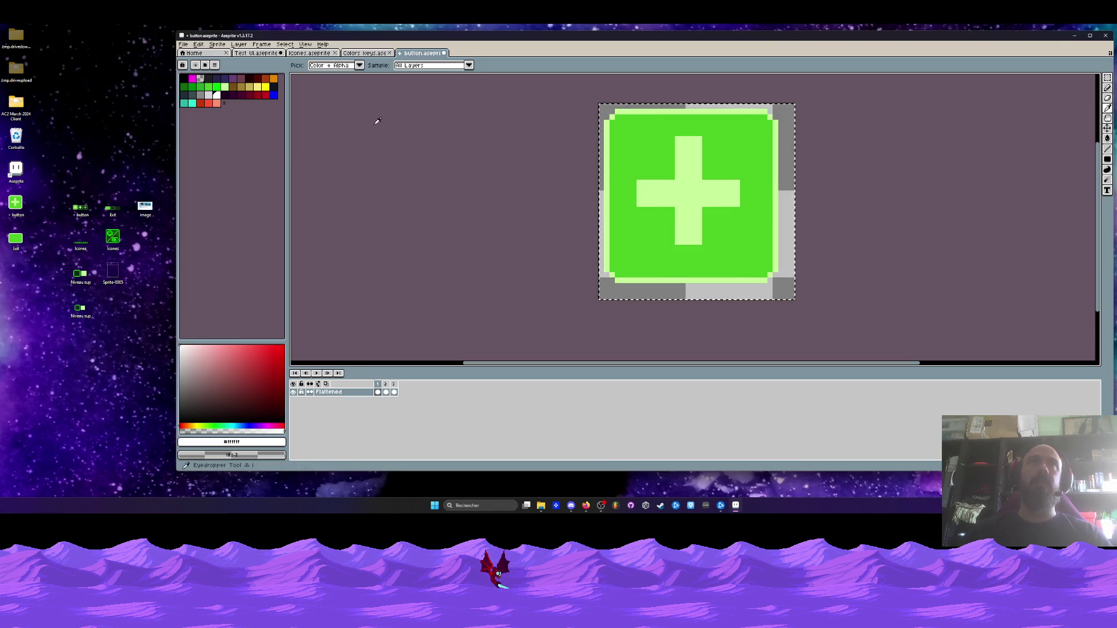
pyautogui.hotkey('ctrl', 'd')
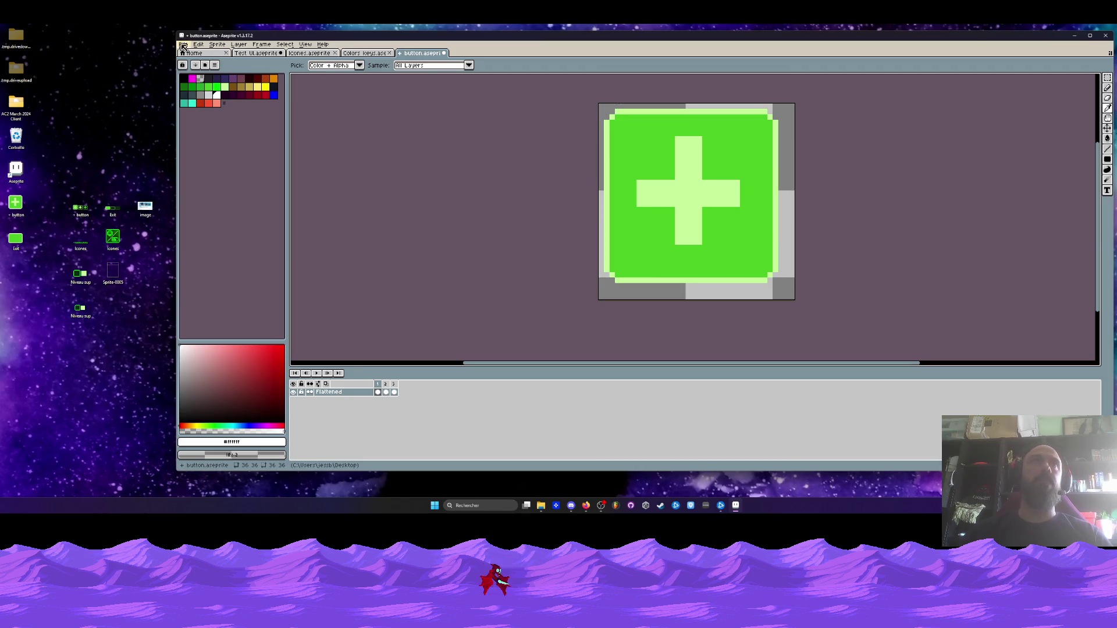
# - Export the frames as a sprite sheet, overwriting the existing button.png
pyautogui.click(183, 45)
pyautogui.moveTo(201, 115)
pyautogui.click(288, 119)
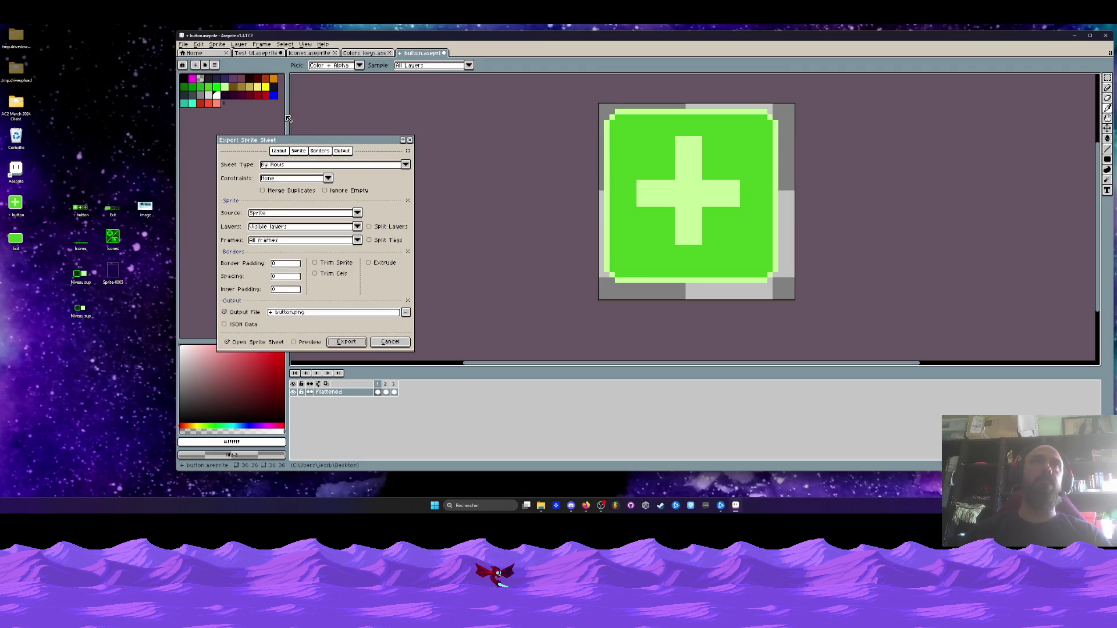
pyautogui.click(346, 341)
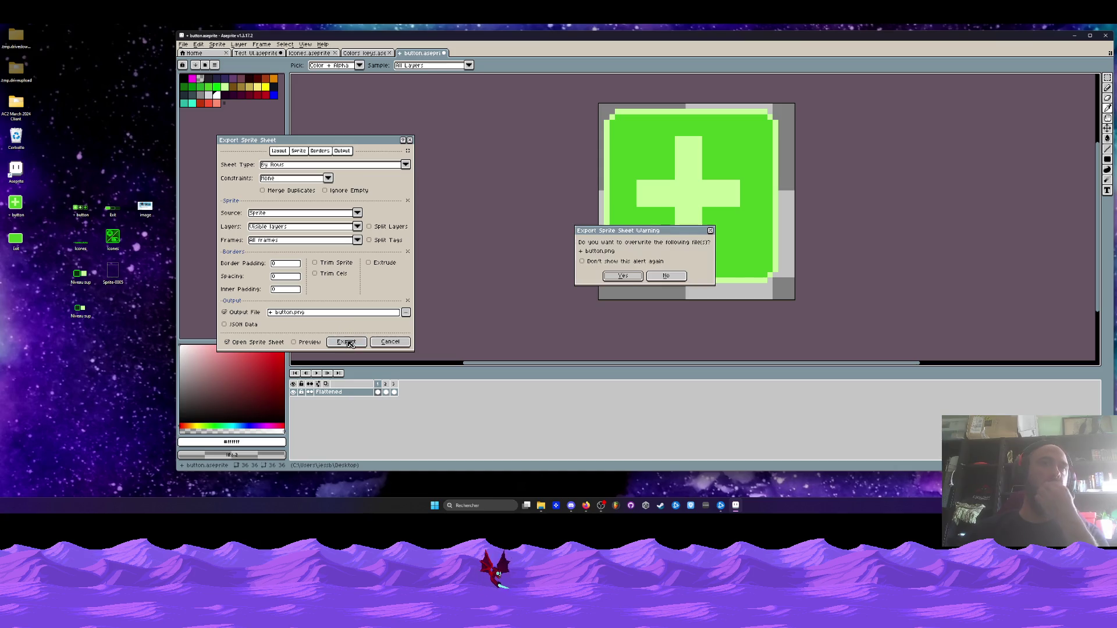
pyautogui.click(621, 276)
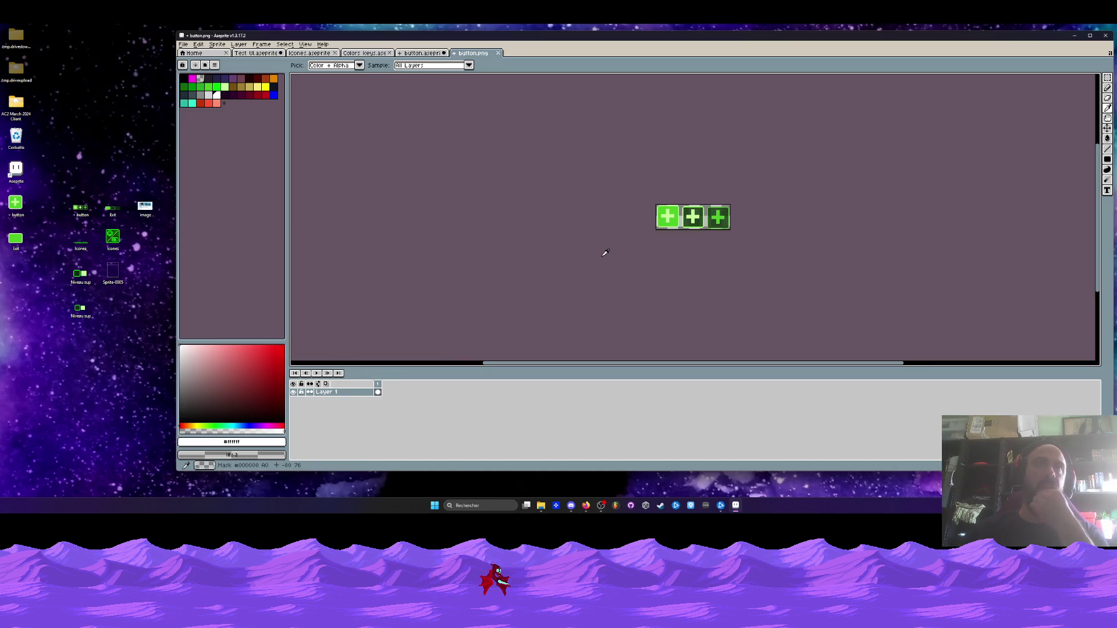
# - Select the middle dark-green button in button.png, undo, and return to button.aseprite
pyautogui.scroll(3, 709, 204)
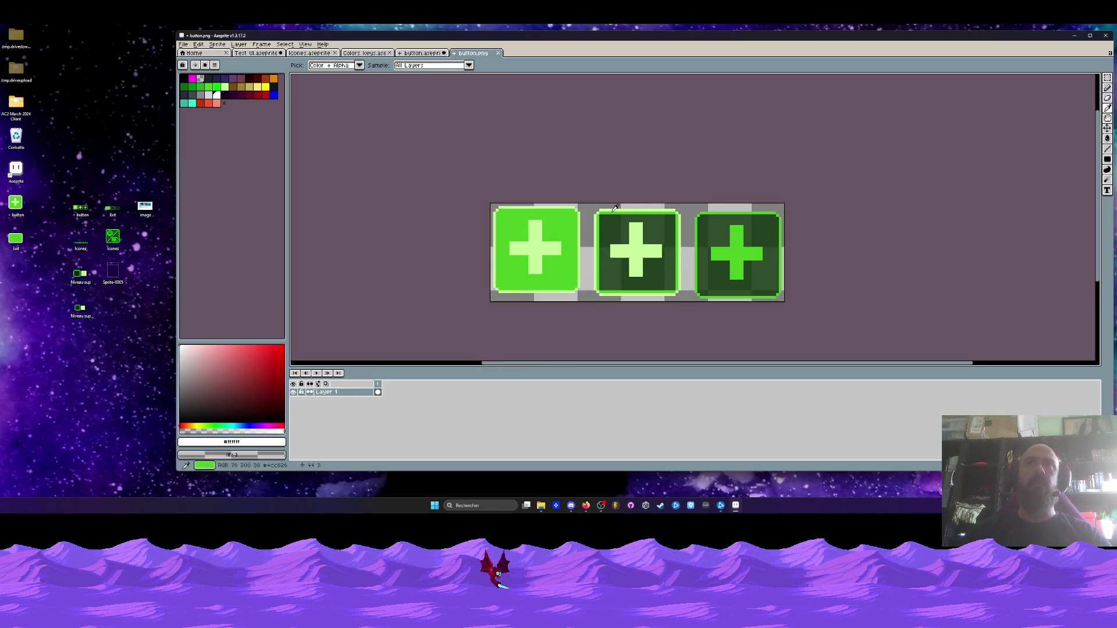
pyautogui.scroll(-2, 613, 218)
pyautogui.press('v')
pyautogui.press('i')
pyautogui.scroll(2, 615, 223)
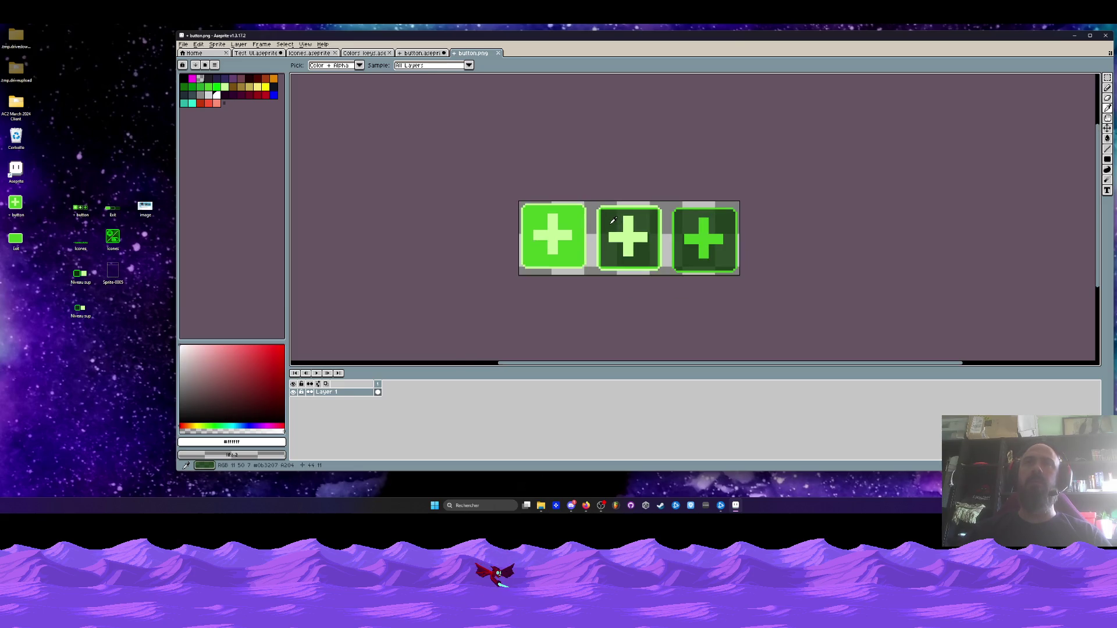
pyautogui.scroll(1, 613, 219)
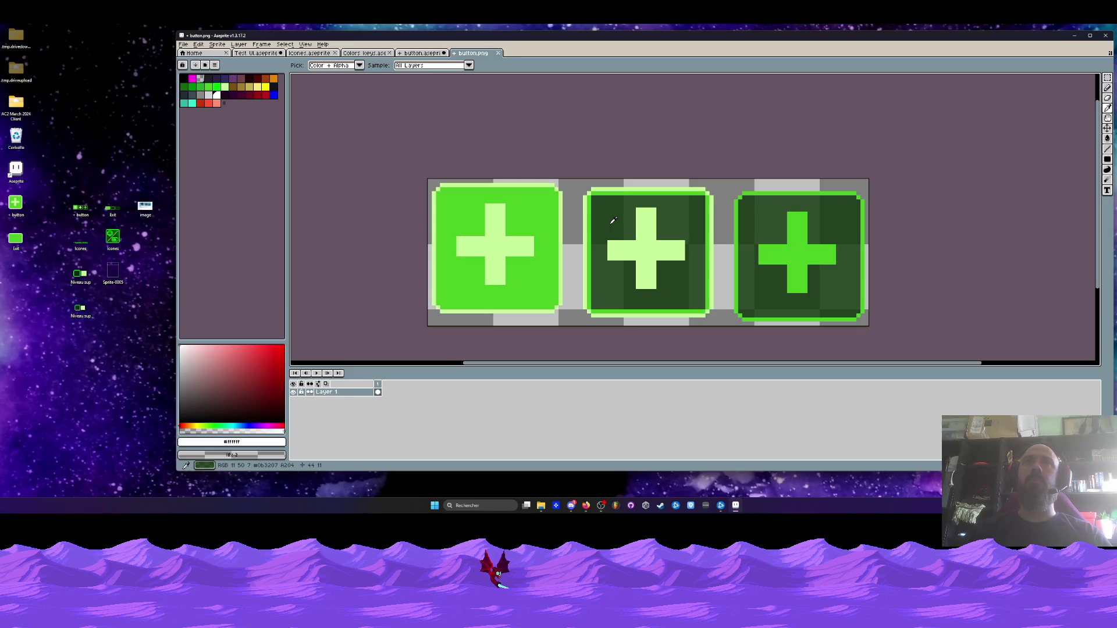
pyautogui.press('m')
pyautogui.moveTo(574, 178)
pyautogui.mouseDown()
pyautogui.moveTo(745, 340)
pyautogui.moveTo(719, 337)
pyautogui.mouseUp()
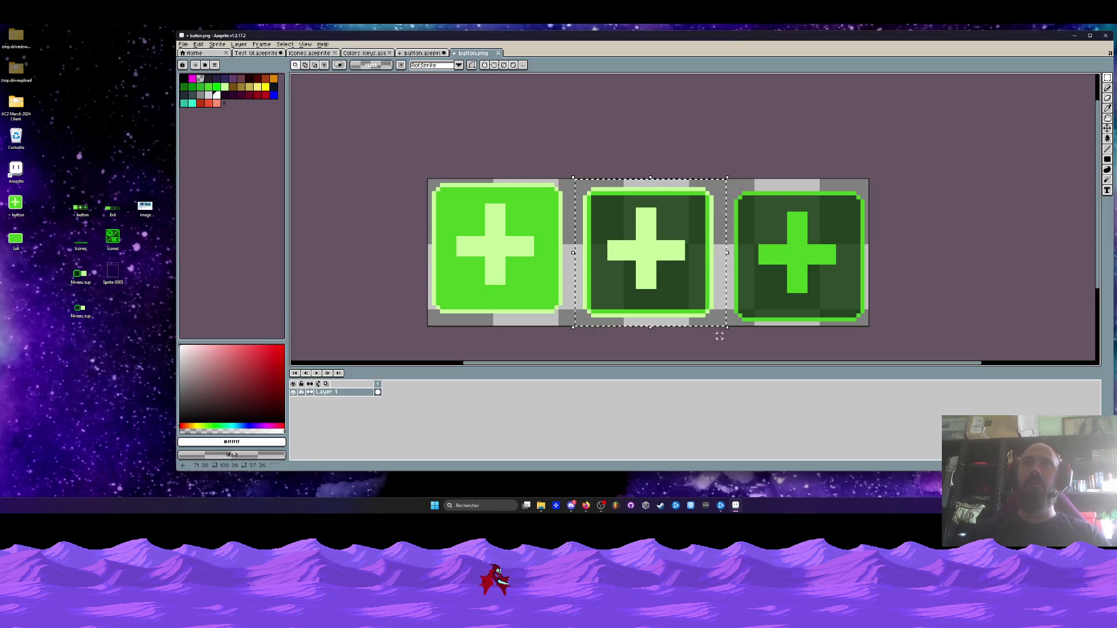
pyautogui.click(535, 169)
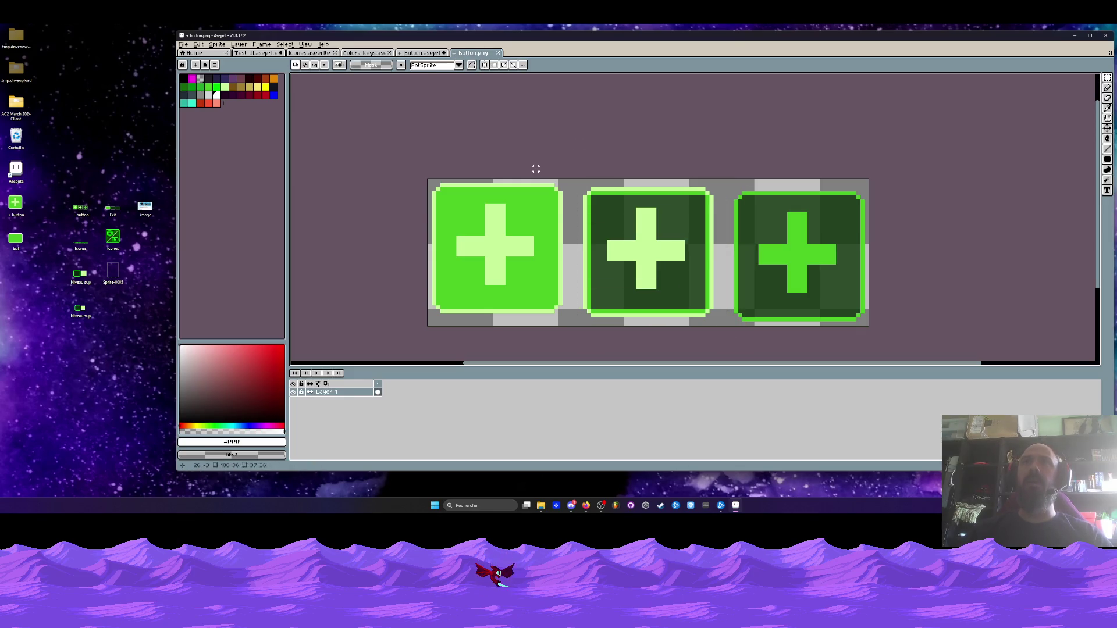
pyautogui.hotkey('ctrl', 'z')
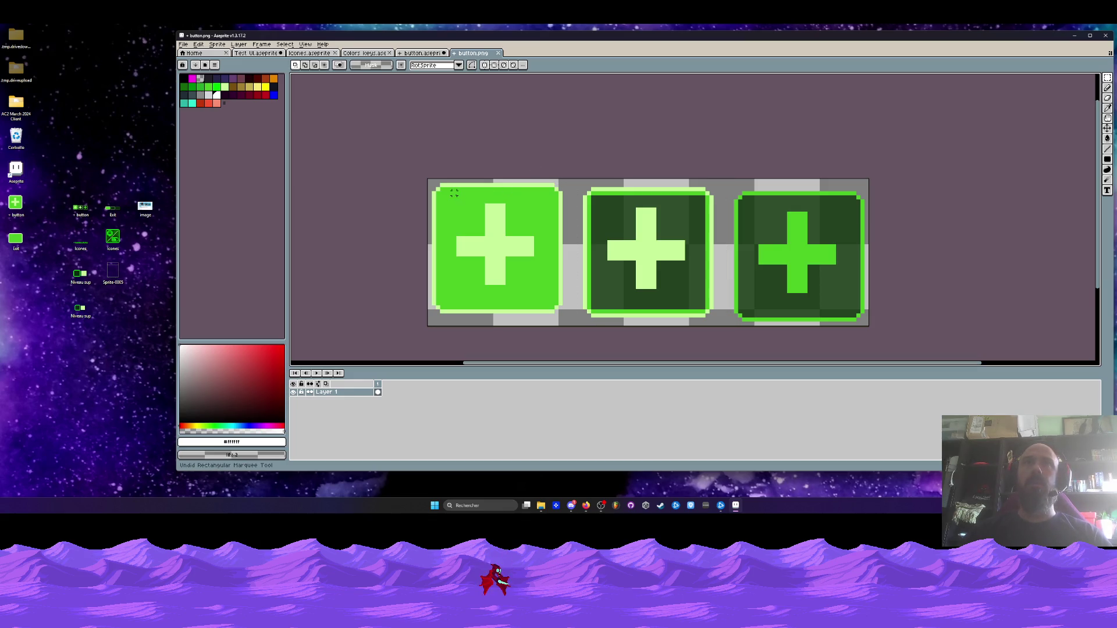
pyautogui.hotkey('ctrl', 'shift', 'Tab')
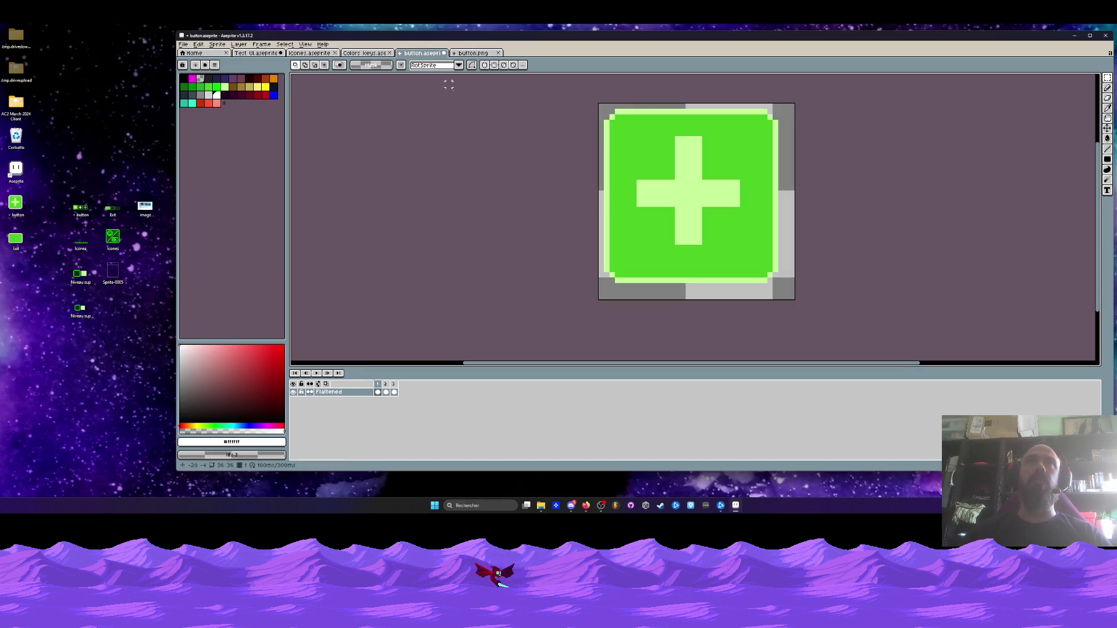
pyautogui.click(386, 391)
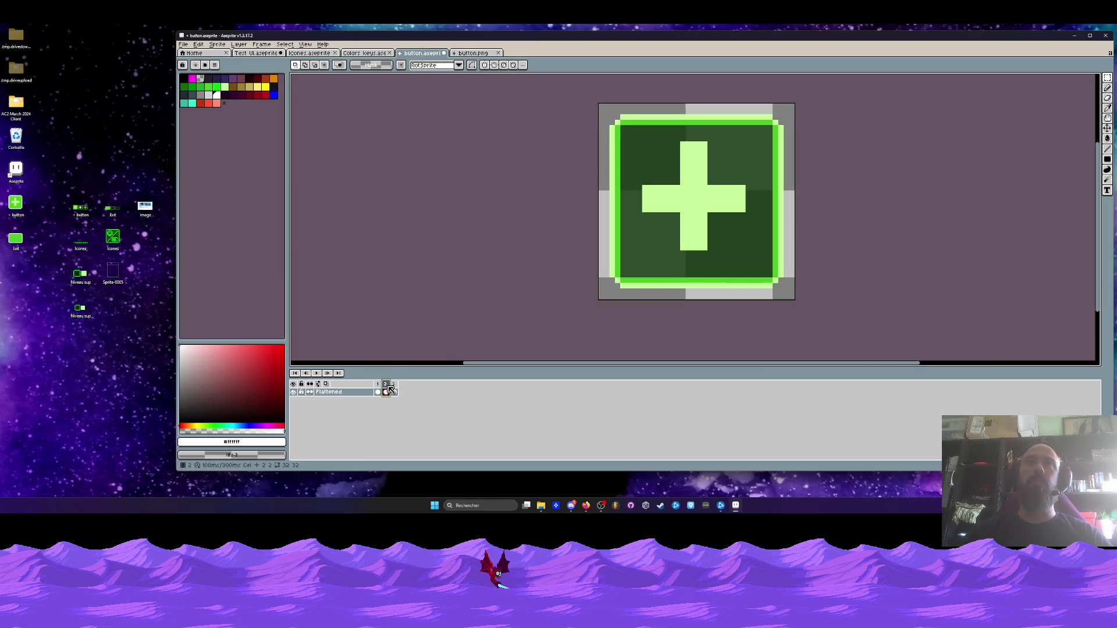
pyautogui.keyDown('shift'); pyautogui.click(377, 391); pyautogui.keyUp('shift')
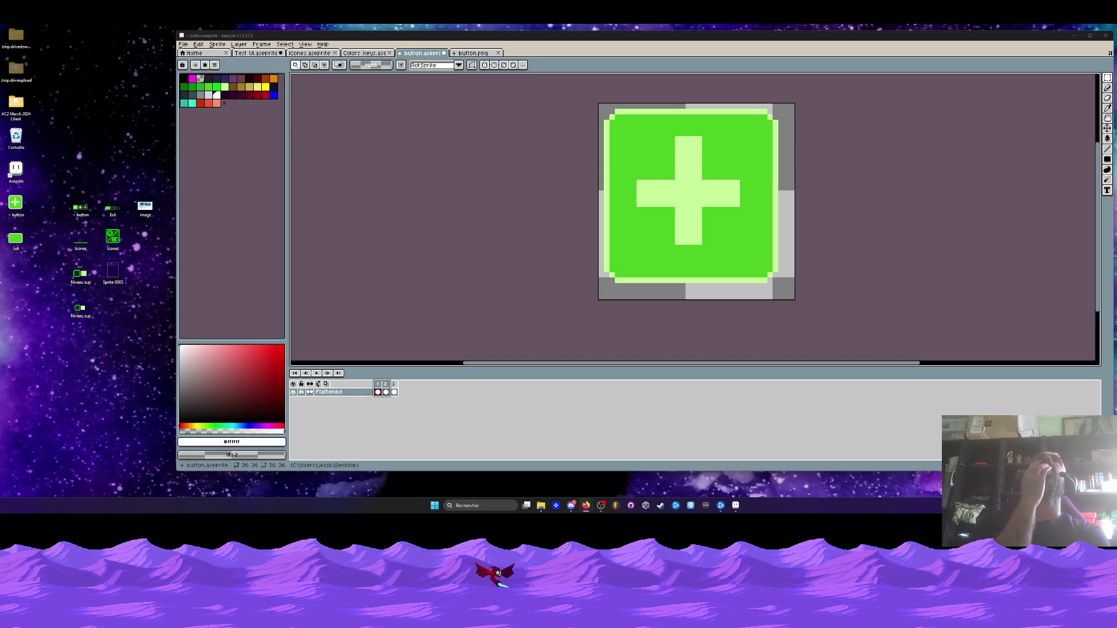
# - Close the + button and button.png documents without saving, then return to the Test UI scene
pyautogui.click(444, 53)
pyautogui.click(644, 272)
pyautogui.click(443, 53)
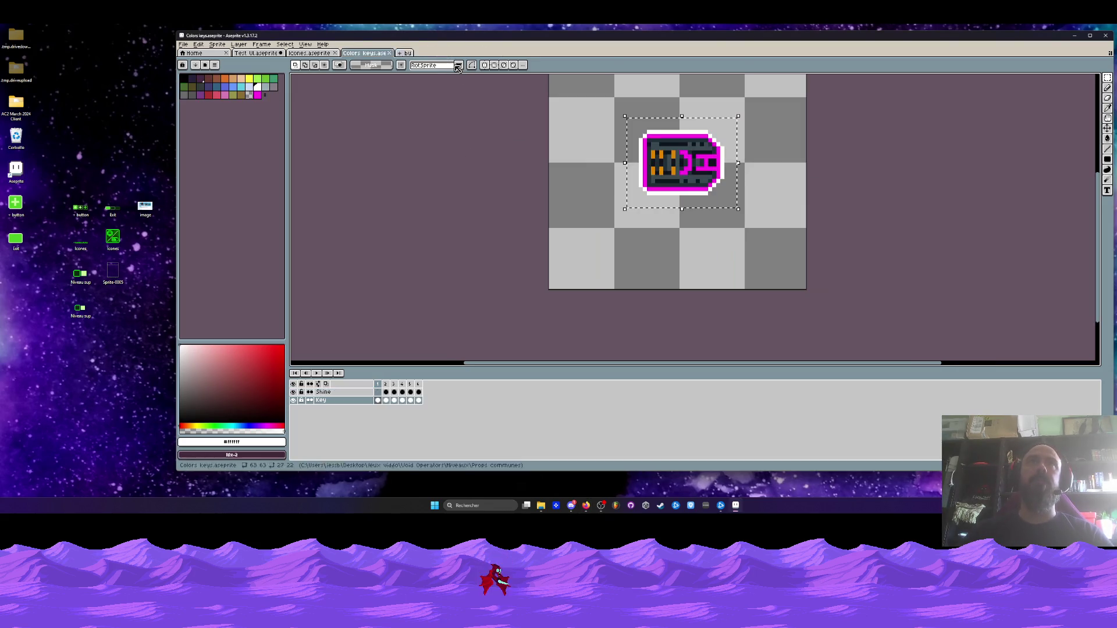
pyautogui.hotkey('ctrl', 'd')
pyautogui.scroll(1, 640, 201)
pyautogui.click(256, 53)
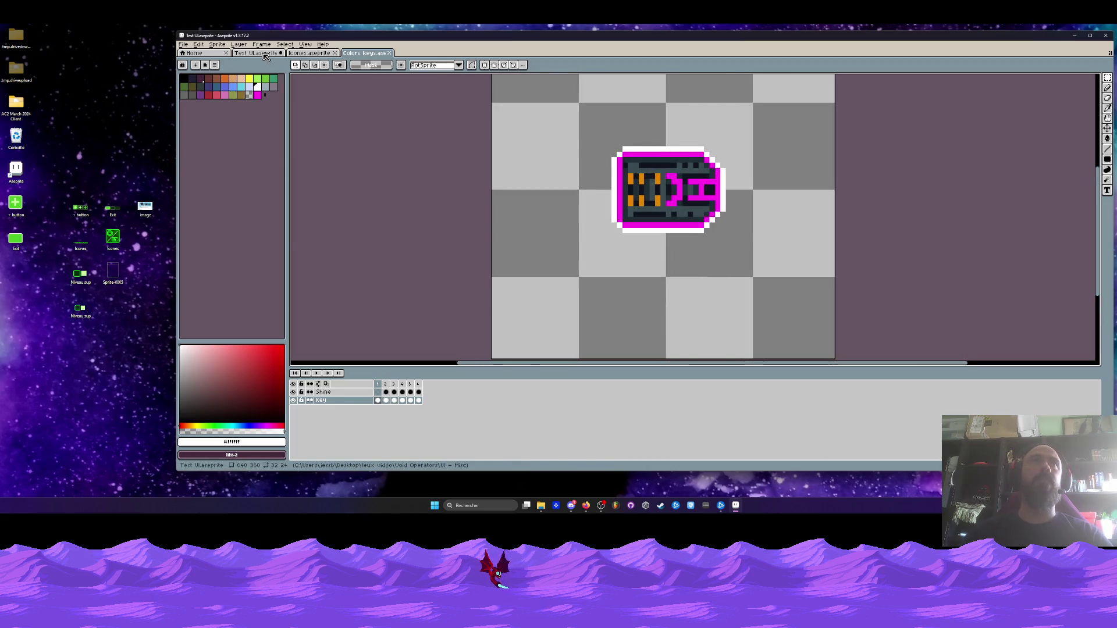
pyautogui.scroll(2, 454, 164)
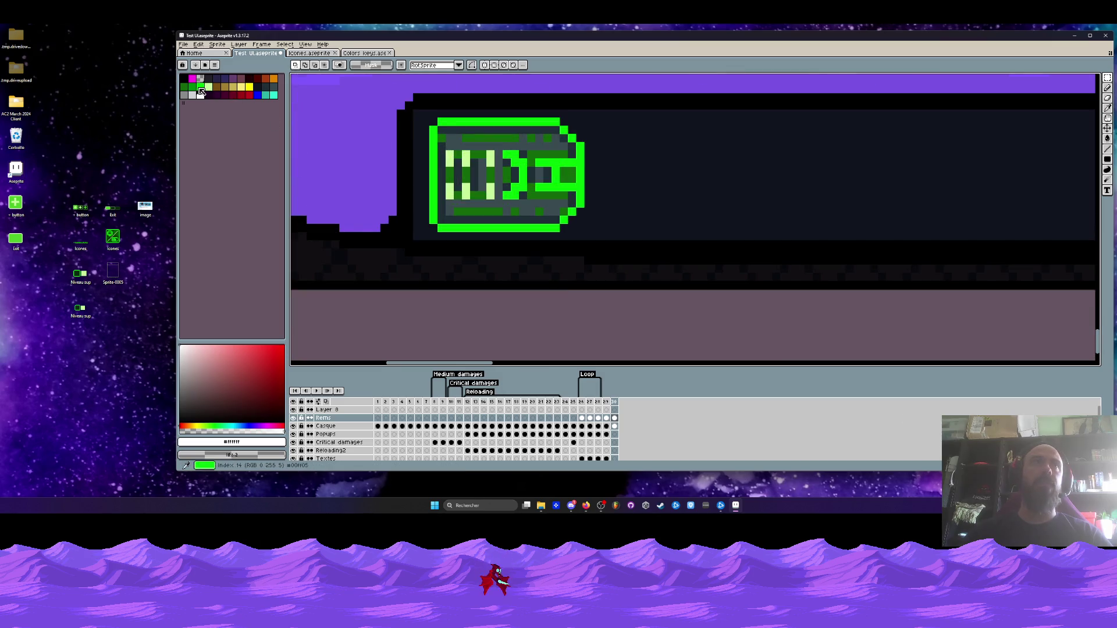
# - Pick bright and dark greens, then bucket-fill the icon's grey interior and columns bright green
pyautogui.keyDown('alt'); pyautogui.click(427, 127); pyautogui.keyUp('alt')
pyautogui.scroll(1, 423, 129)
pyautogui.keyDown('alt'); pyautogui.click(448, 135); pyautogui.keyUp('alt')
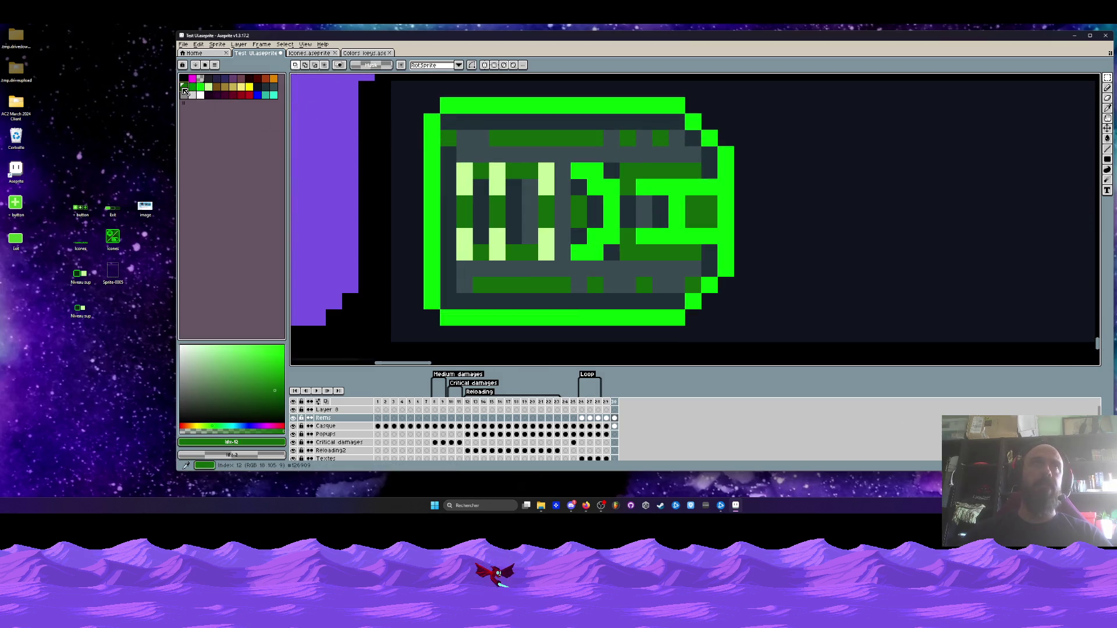
pyautogui.press('g')
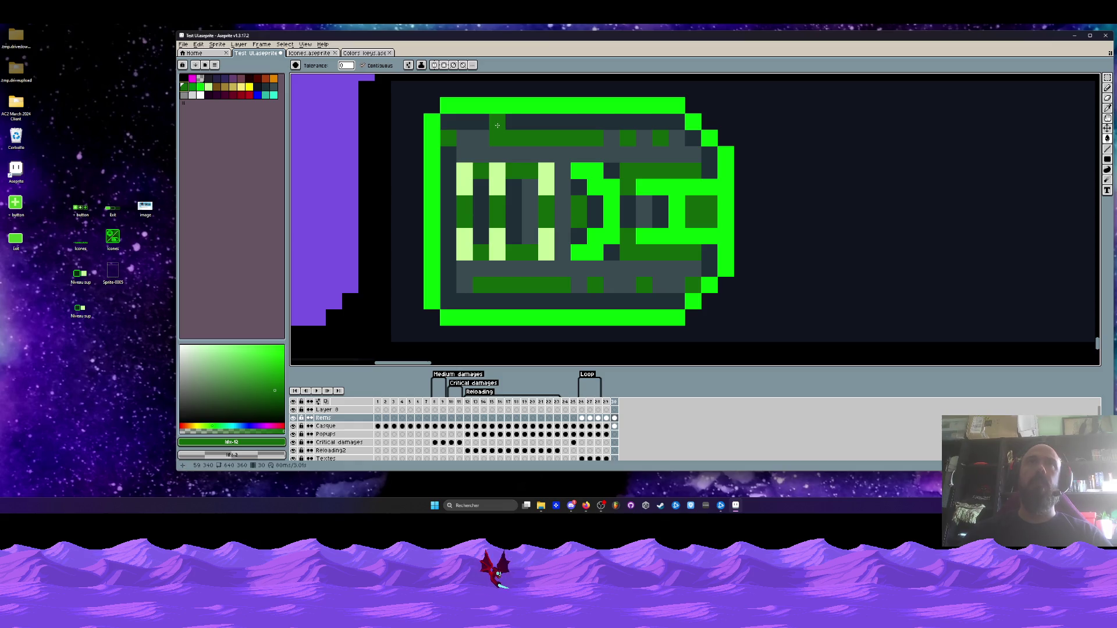
pyautogui.press(']')
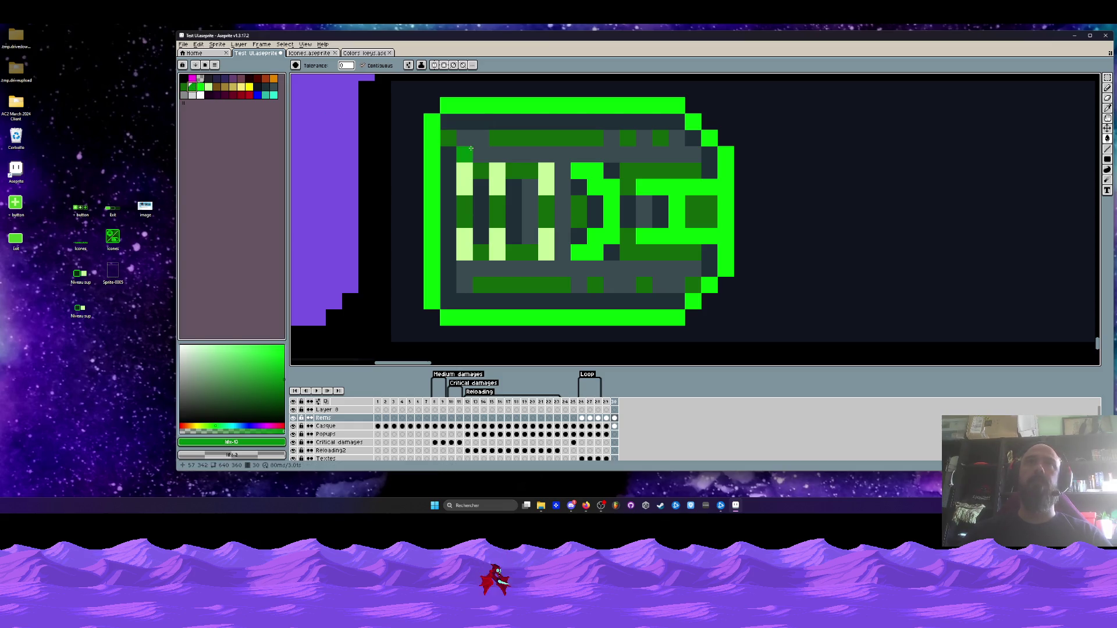
pyautogui.click(471, 148)
pyautogui.click(531, 204)
pyautogui.click(636, 208)
# - Fill the icon's navy outer ring, columns and centre cells with the darker green
pyautogui.press('[')
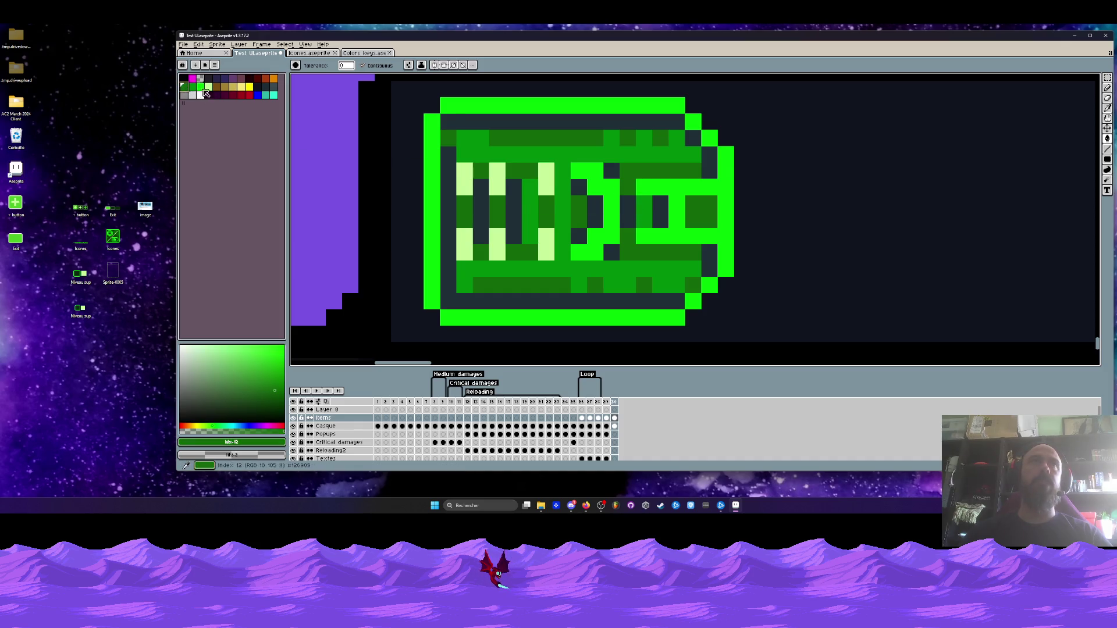
pyautogui.click(449, 122)
pyautogui.click(448, 233)
pyautogui.click(481, 209)
pyautogui.click(513, 209)
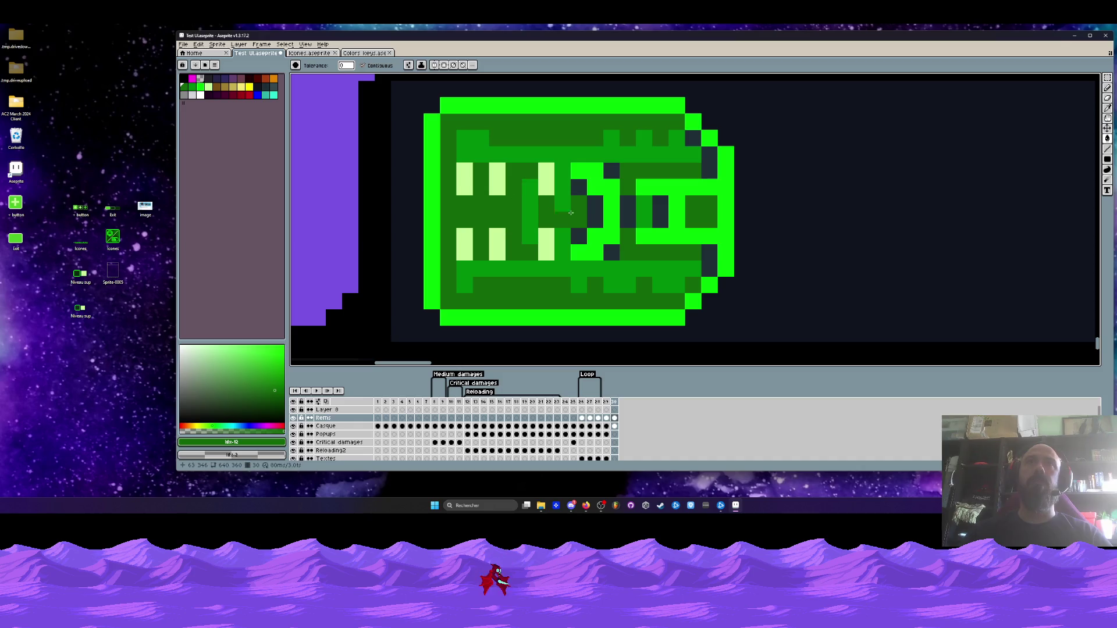
pyautogui.click(595, 212)
pyautogui.click(579, 186)
pyautogui.click(611, 170)
pyautogui.click(579, 235)
pyautogui.click(628, 212)
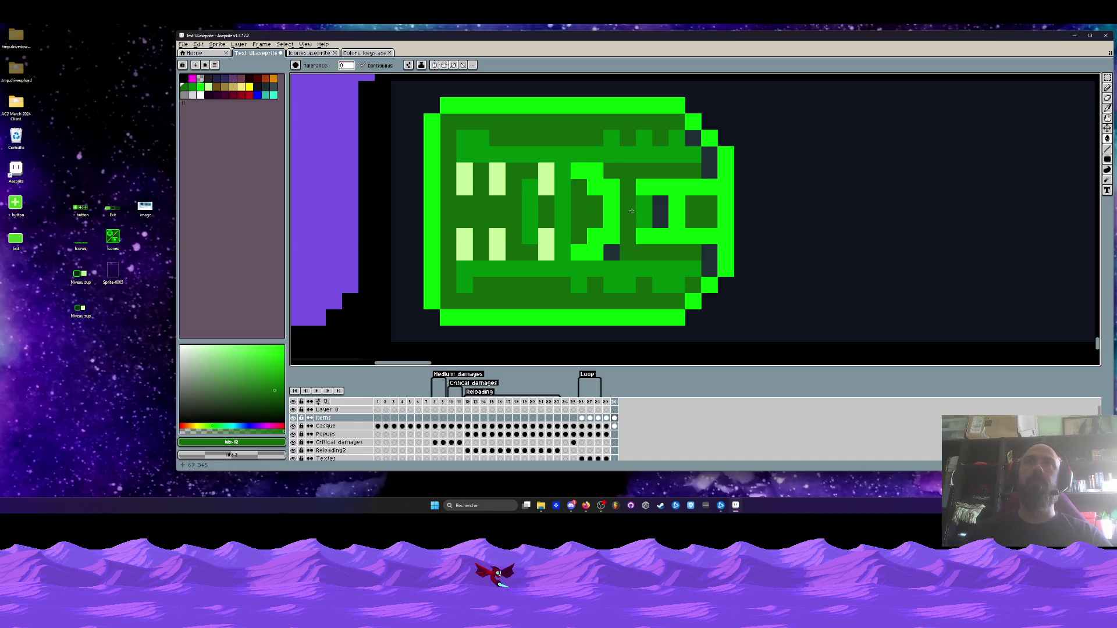
pyautogui.click(660, 212)
pyautogui.click(710, 162)
pyautogui.click(692, 137)
pyautogui.click(709, 261)
pyautogui.click(611, 253)
pyautogui.click(611, 235)
pyautogui.scroll(-8, 612, 257)
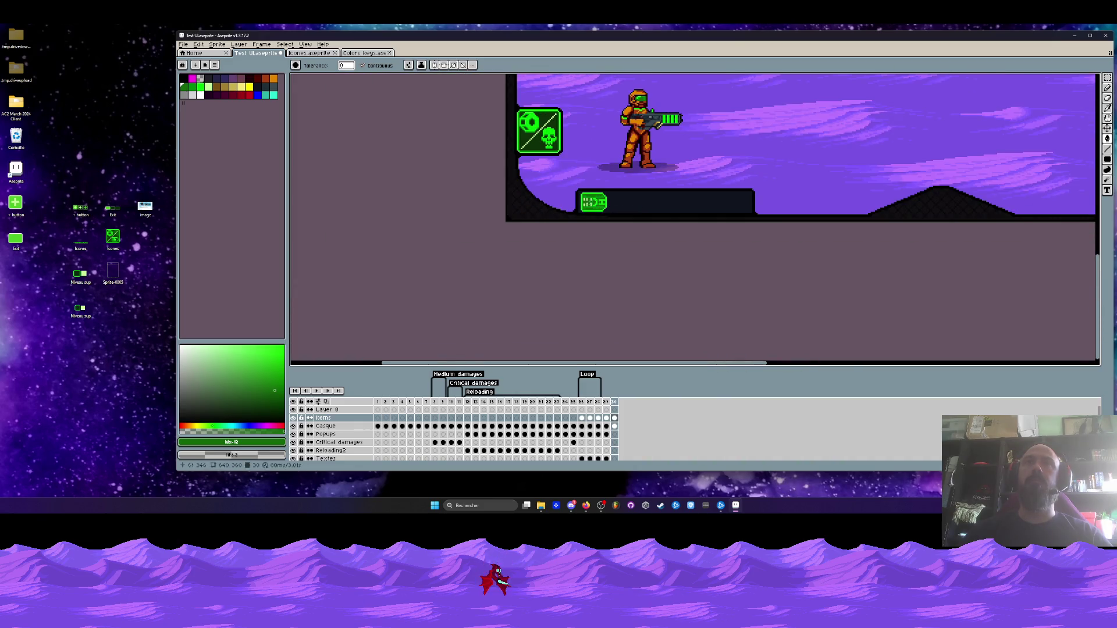
# - Pan and zoom around the battle scene, then bring the Icones.aseprite sheet to the front
pyautogui.scroll(4, 576, 205)
pyautogui.scroll(-2, 553, 221)
pyautogui.moveTo(517, 206); pyautogui.dragTo(537, 242)
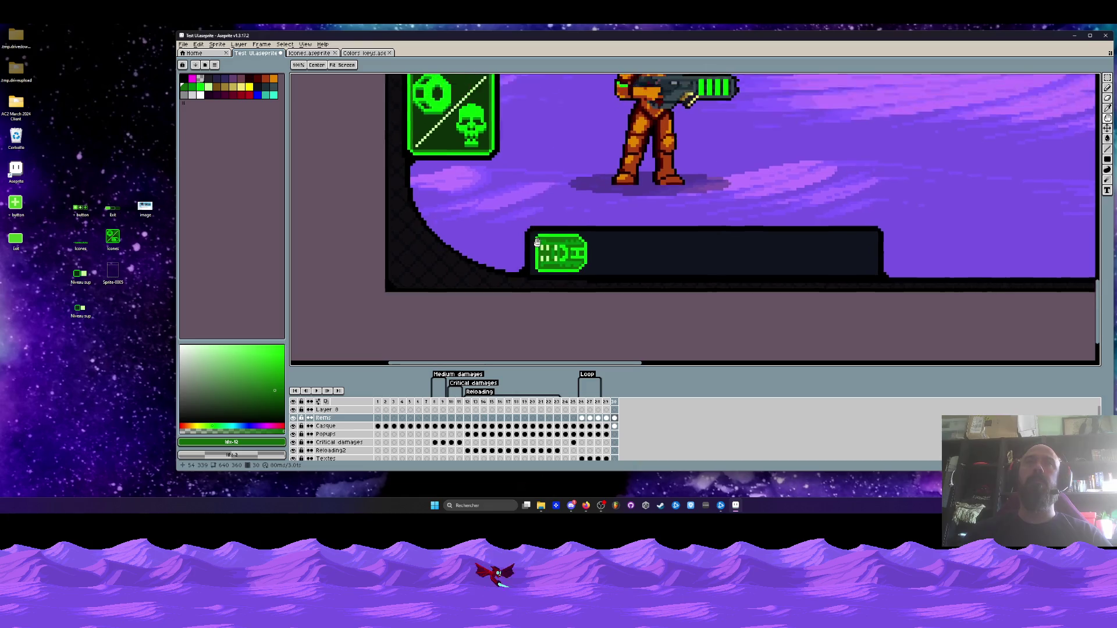
pyautogui.scroll(-4, 523, 233)
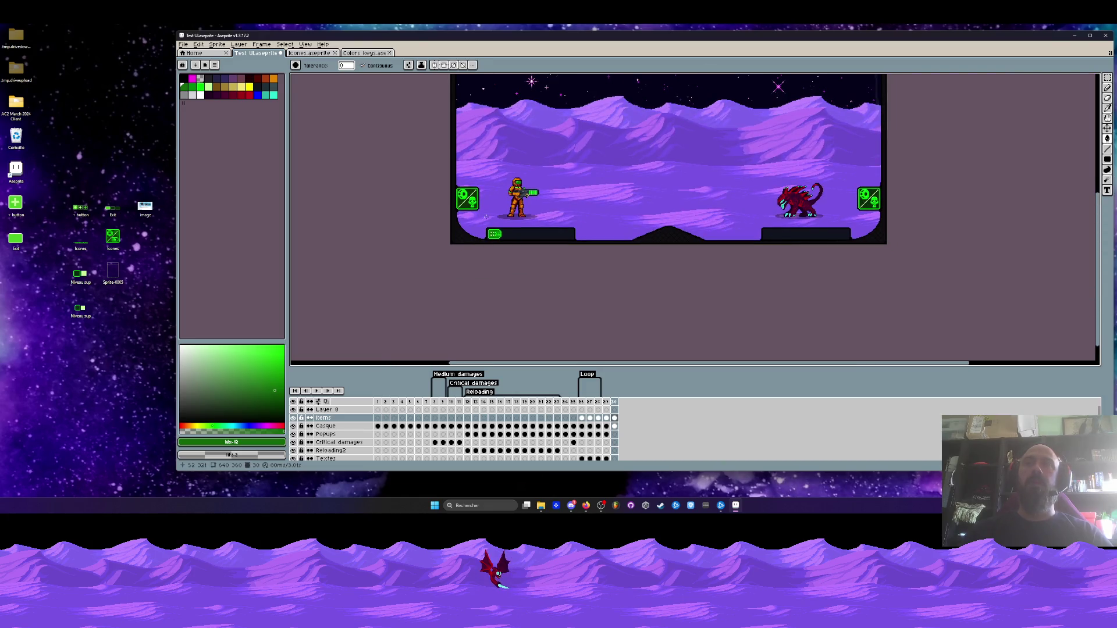
pyautogui.scroll(3, 486, 216)
pyautogui.scroll(-3, 485, 215)
pyautogui.scroll(1, 499, 208)
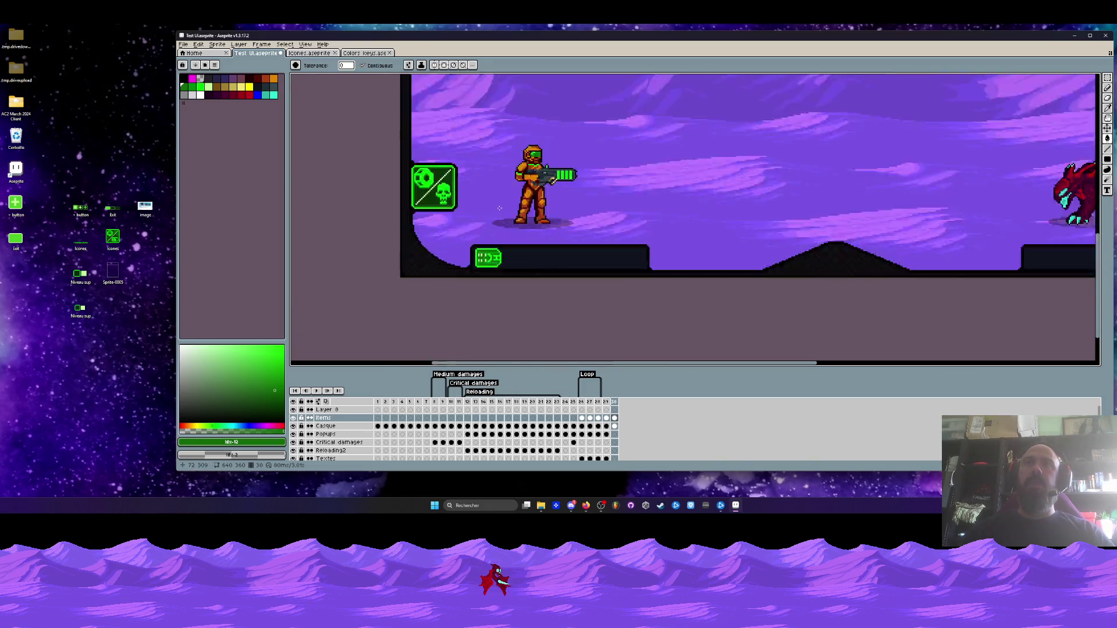
pyautogui.hscroll(5, 499, 208)
pyautogui.scroll(1, 379, 190)
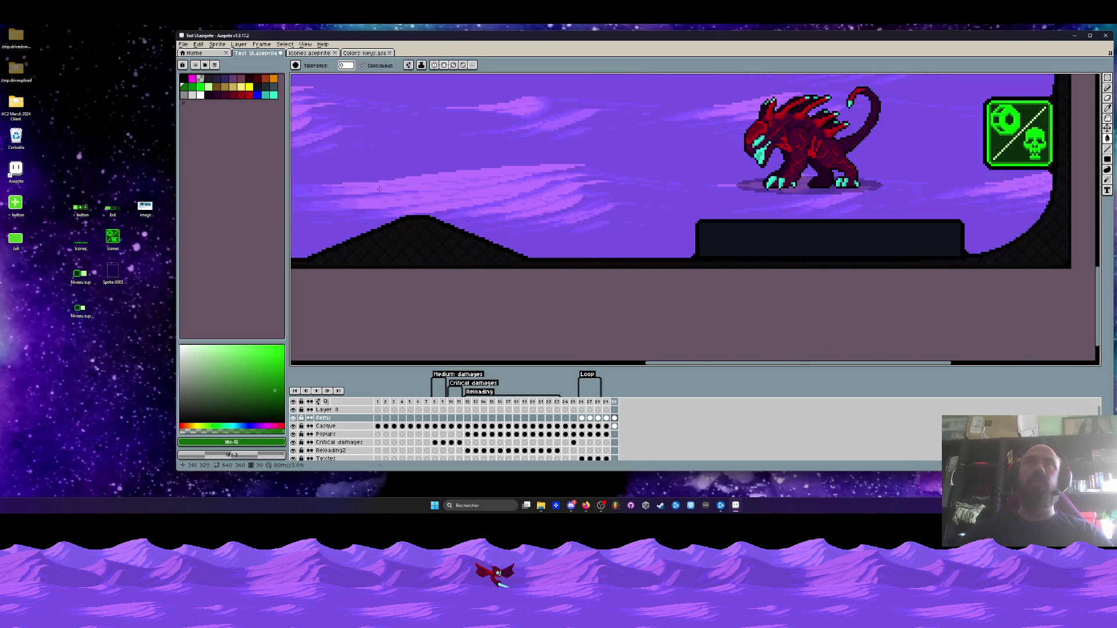
pyautogui.click(314, 53)
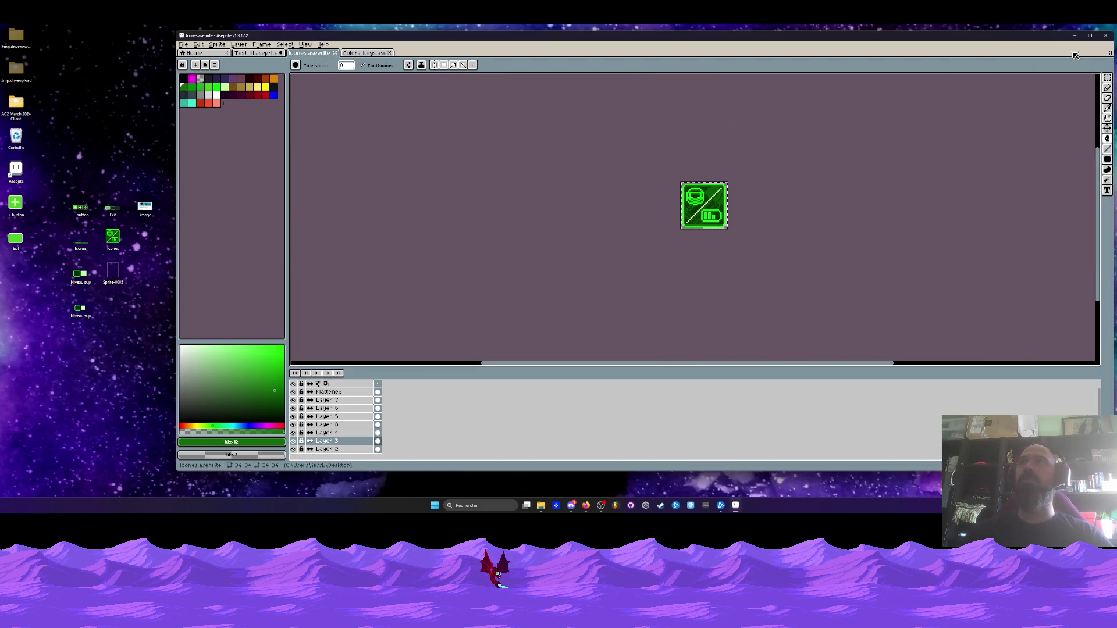
pyautogui.click(1074, 36)
# - Navigate File Explorer to L'Artisan Meurtrier › Version unity › UI and open UI mockup in Aseprite
pyautogui.click(449, 94)
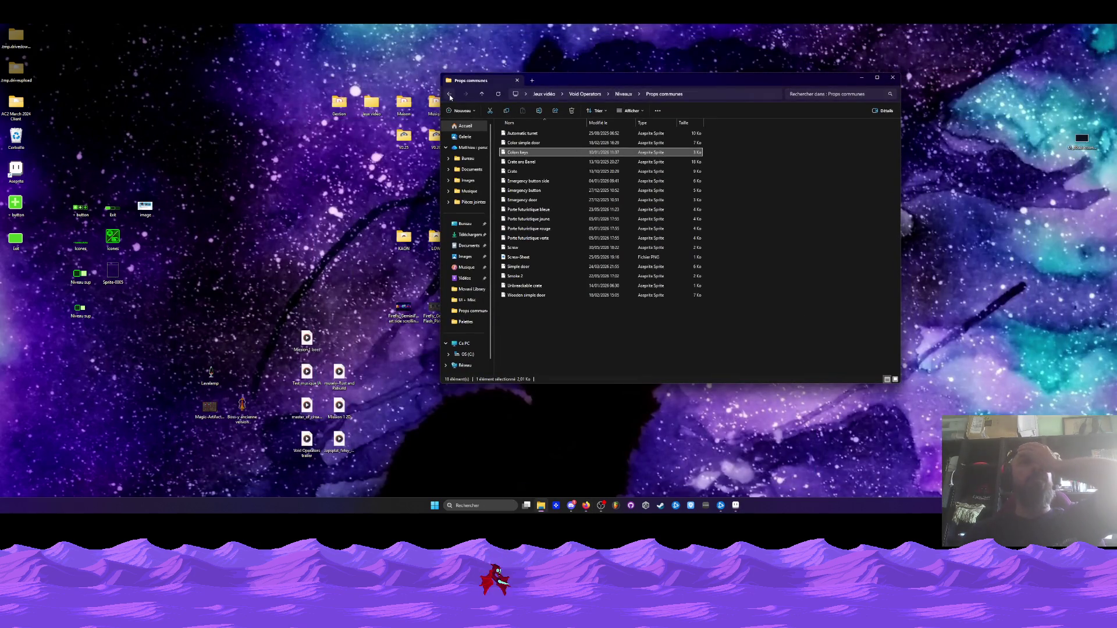
pyautogui.click(450, 94)
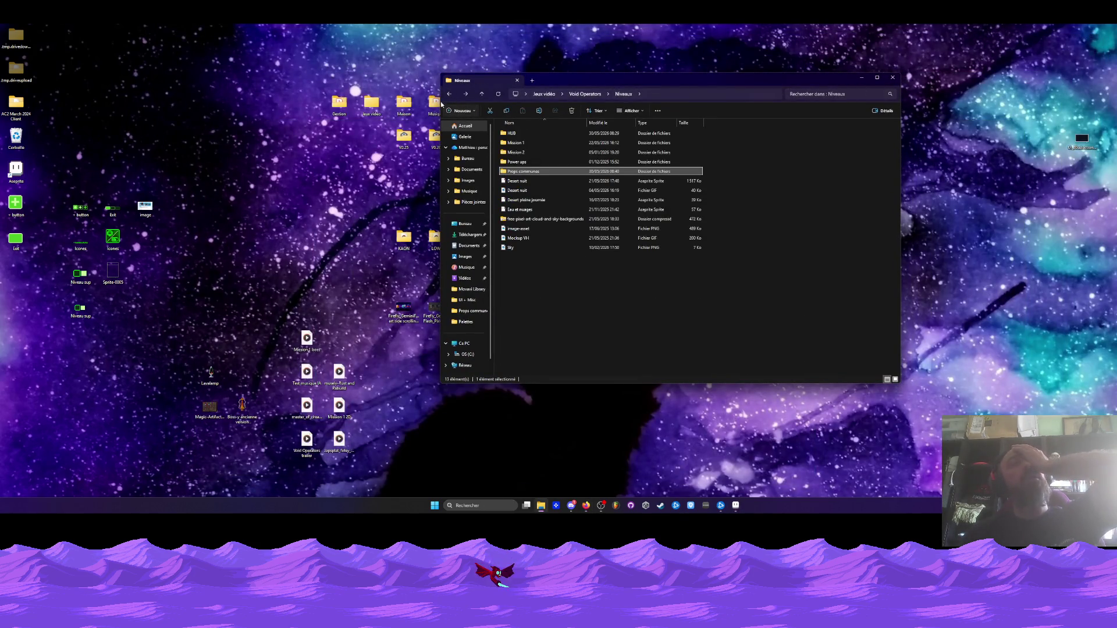
pyautogui.click(450, 95)
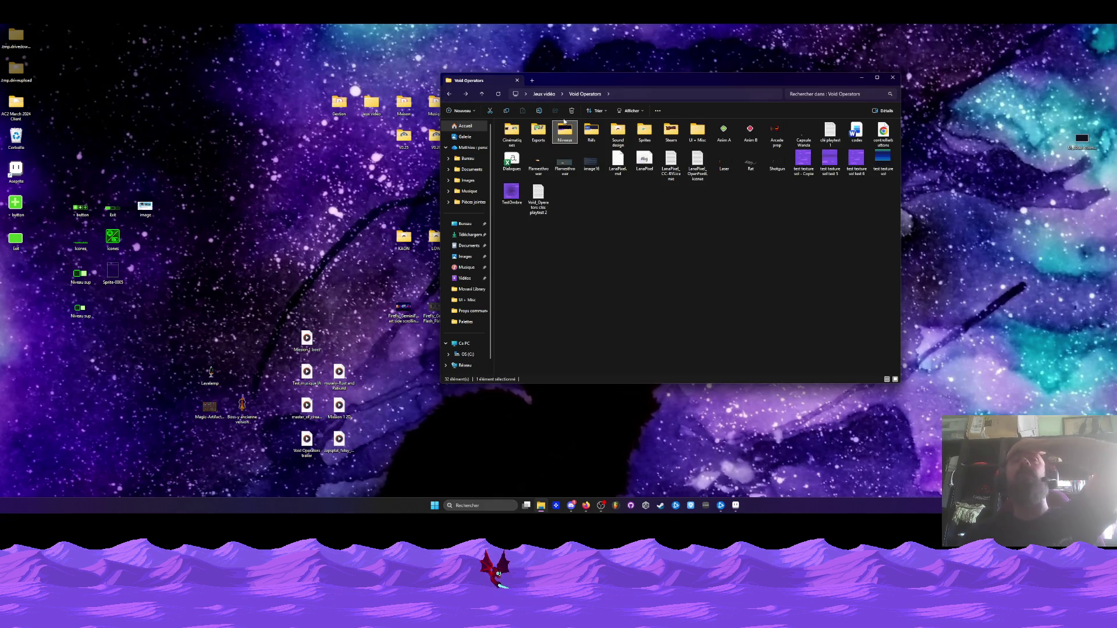
pyautogui.moveTo(593, 80); pyautogui.dragTo(591, 88)
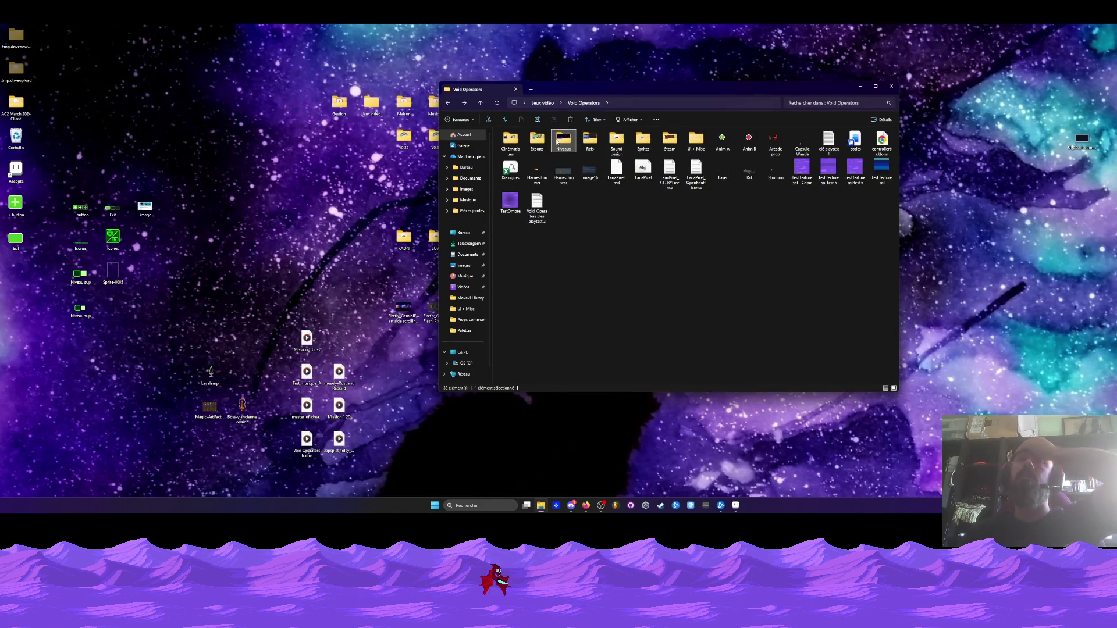
pyautogui.click(451, 105)
pyautogui.doubleClick(515, 170)
pyautogui.doubleClick(527, 229)
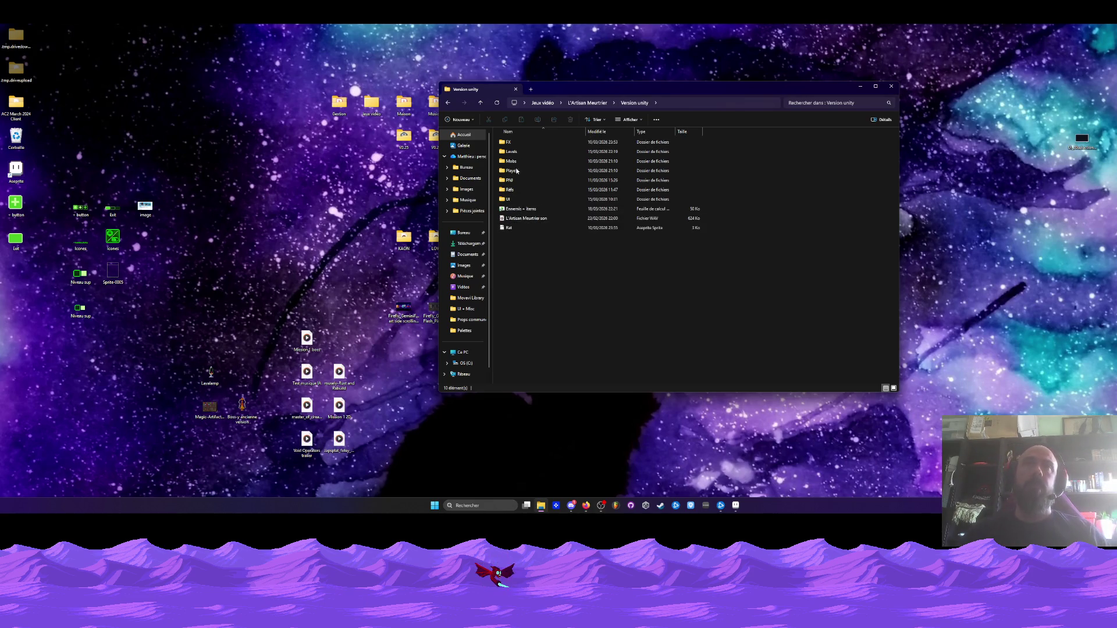
pyautogui.doubleClick(511, 199)
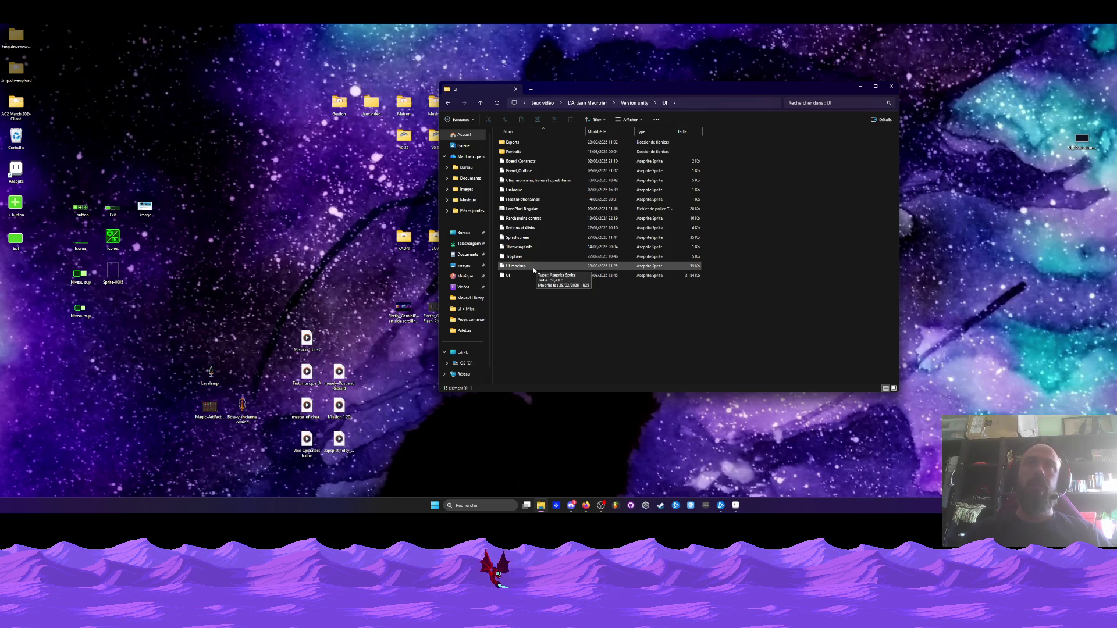
pyautogui.doubleClick(515, 266)
pyautogui.click(736, 506)
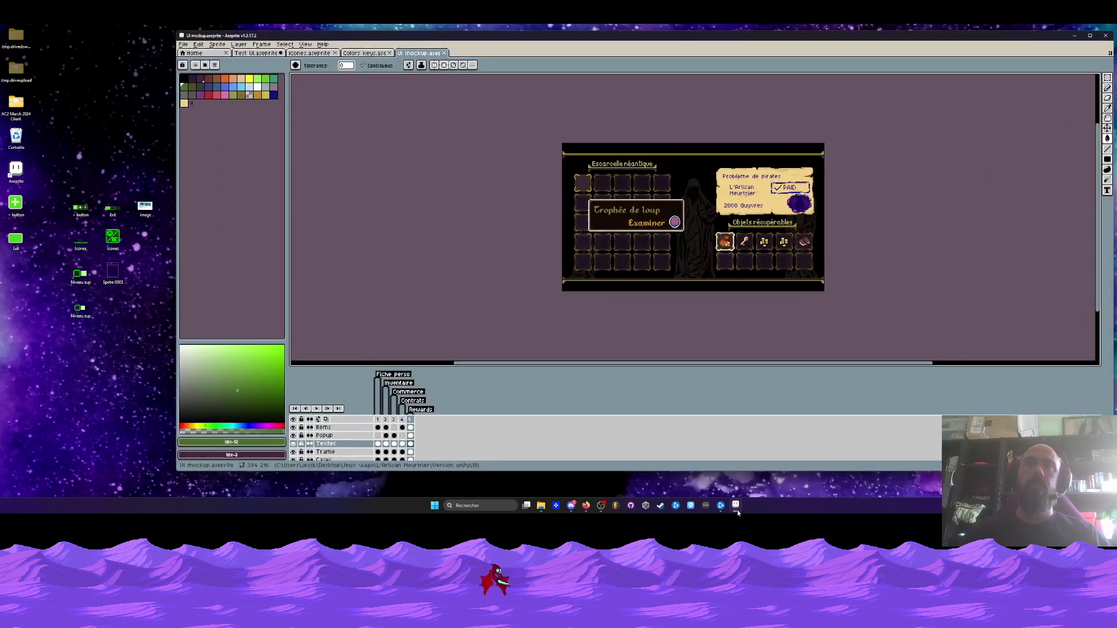
# - Maximize Aseprite, step through the UI mockup's Trophées and Notice board frames, then close it
pyautogui.press('+')
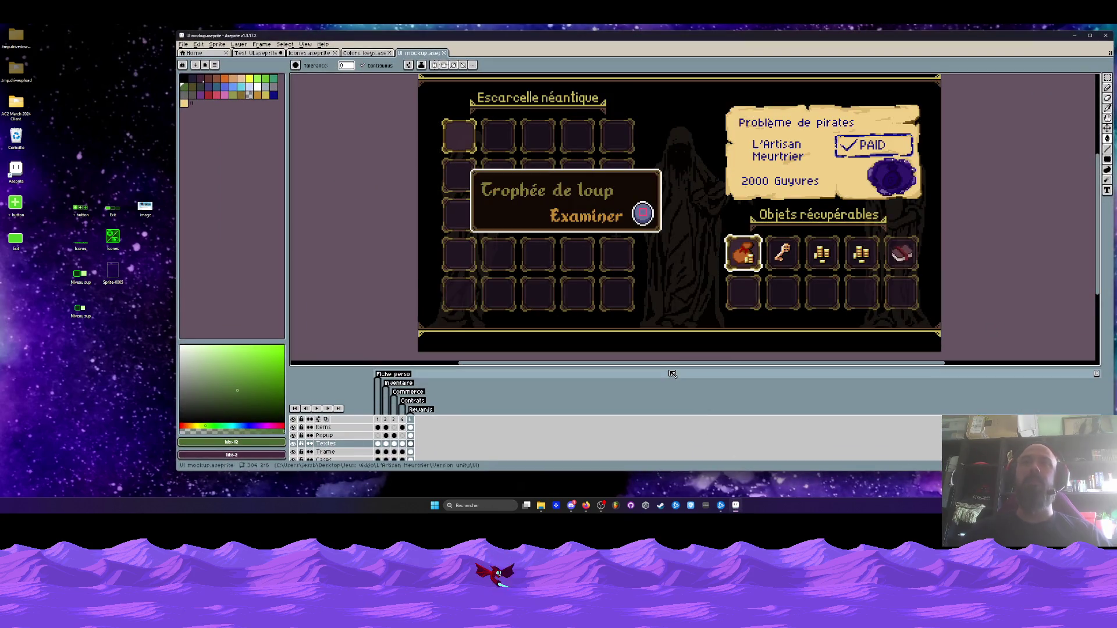
pyautogui.click(1090, 35)
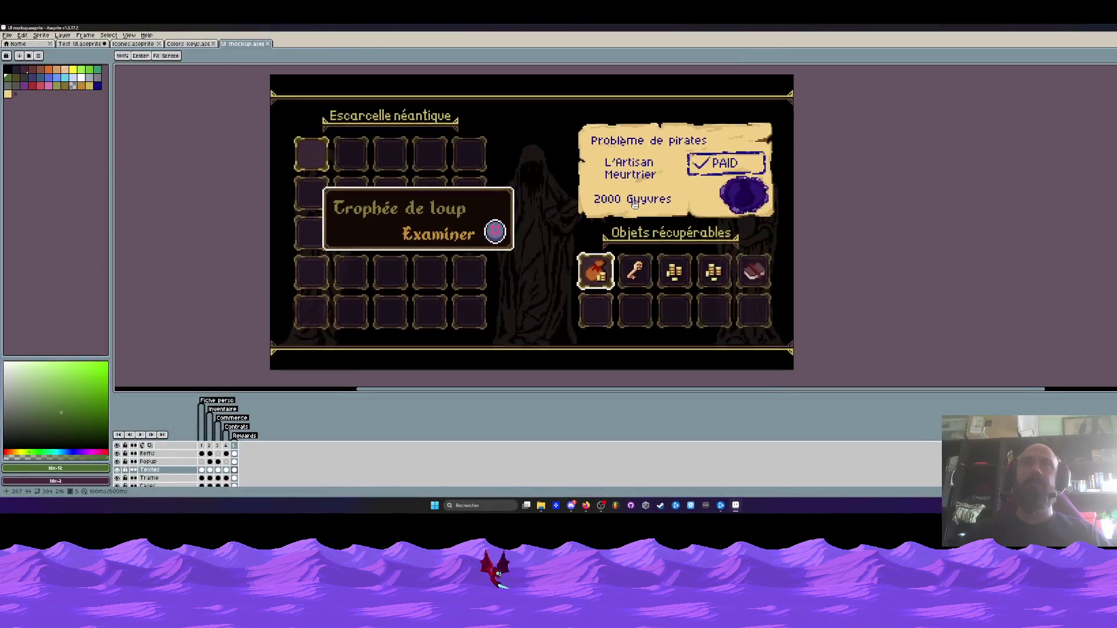
pyautogui.moveTo(634, 204); pyautogui.dragTo(644, 200)
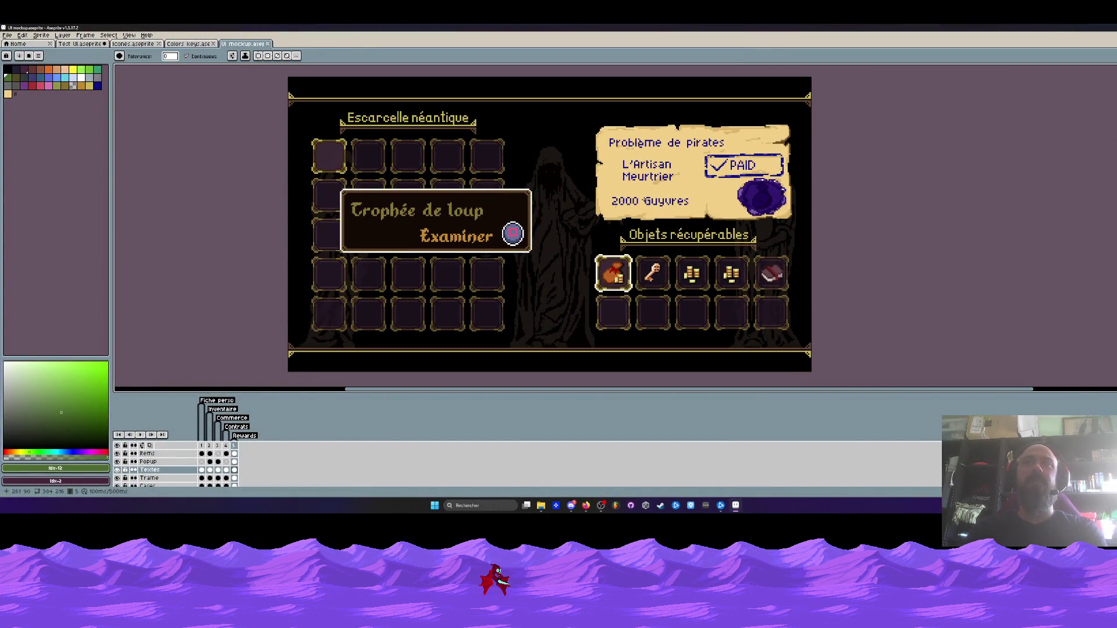
pyautogui.press('Left')
pyautogui.press('Left')
pyautogui.press('Left')
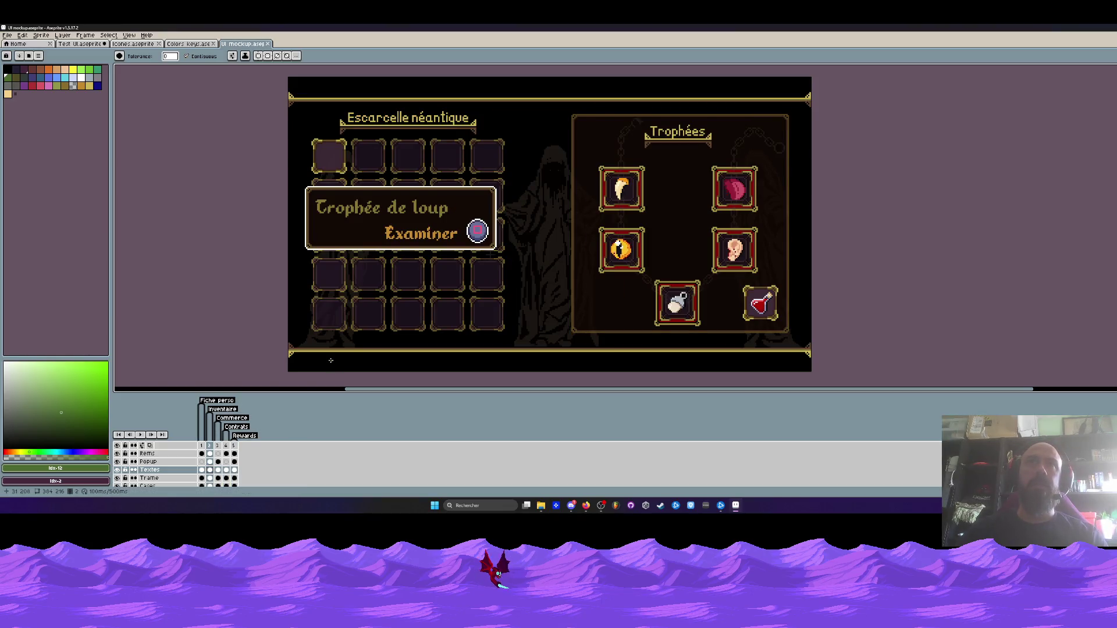
pyautogui.press('Left')
pyautogui.press('Right')
pyautogui.press('Right')
pyautogui.press('Right')
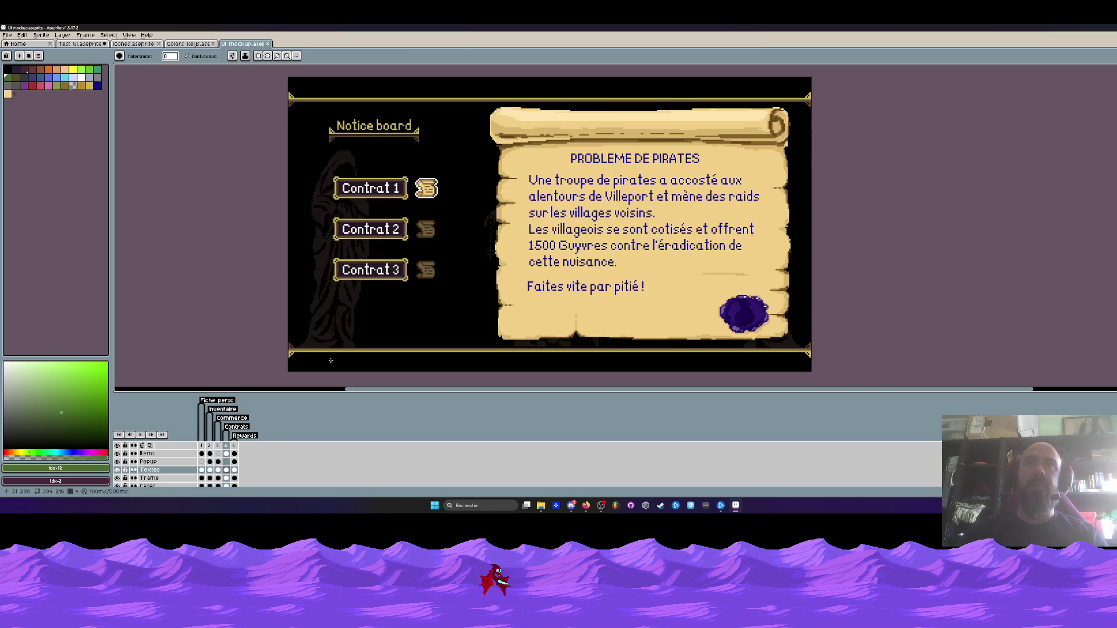
pyautogui.click(267, 44)
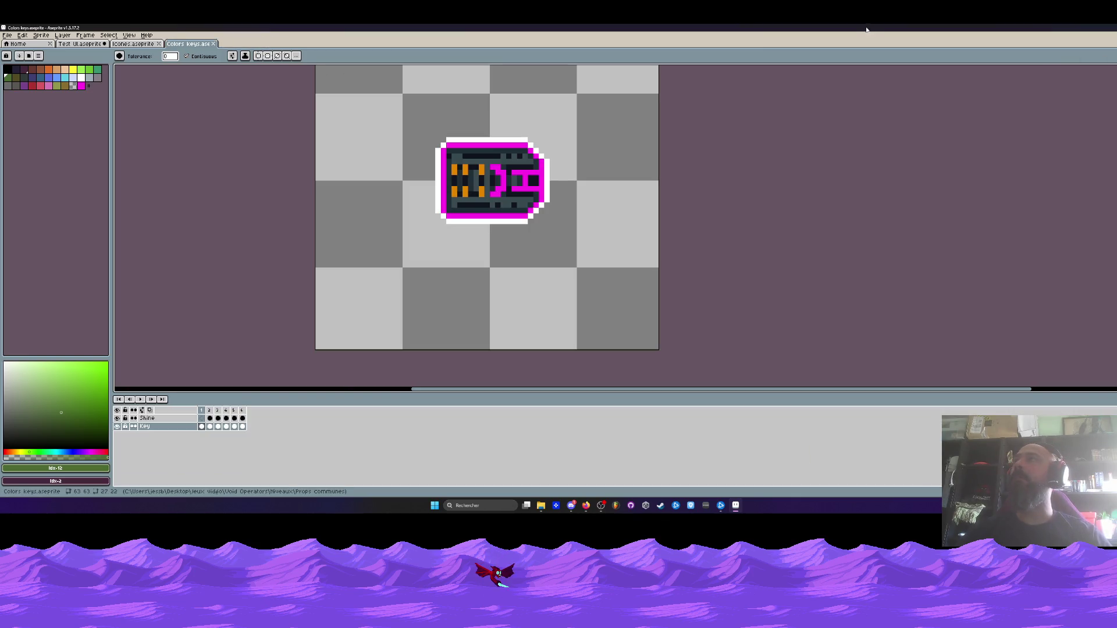
# - Open the UI file from File Explorer in a maximized Aseprite window
pyautogui.press('super+Down')
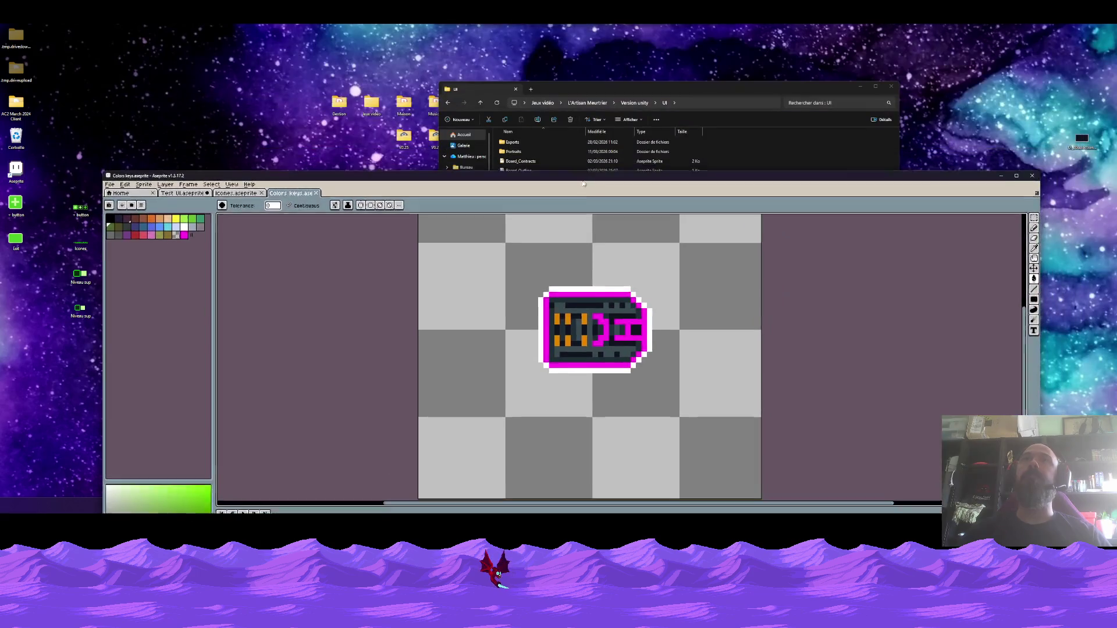
pyautogui.click(586, 88)
pyautogui.click(510, 275)
pyautogui.doubleClick(511, 280)
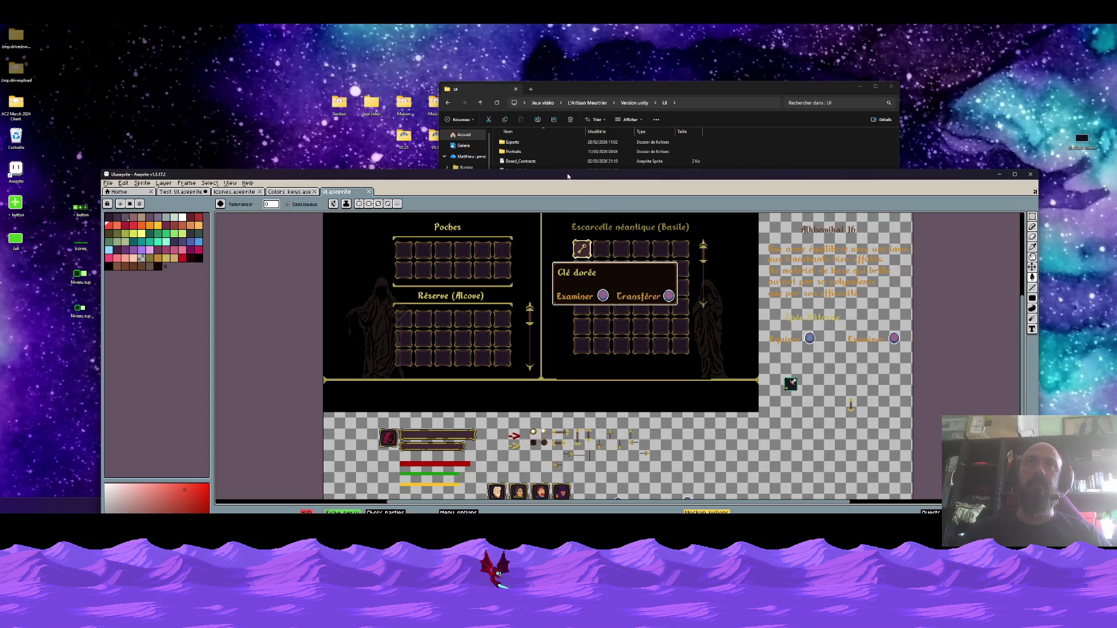
pyautogui.doubleClick(568, 176)
# - Browse the Popup layer frames and go to the Consommables (Ceinture) mockup frame
pyautogui.click(208, 443)
pyautogui.moveTo(209, 444)
pyautogui.mouseDown()
pyautogui.moveTo(519, 468)
pyautogui.moveTo(862, 470)
pyautogui.mouseUp()
pyautogui.click(896, 440)
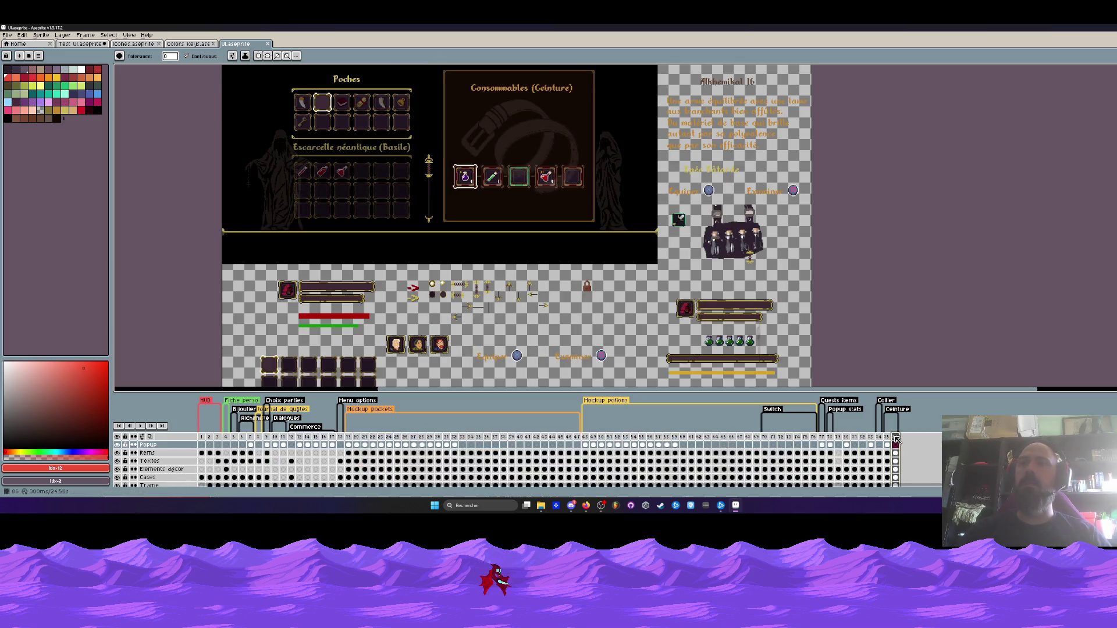
# - Browse the timeline frames back to the Trophées and Consommables inventory frame
pyautogui.scroll(-1, 636, 285)
pyautogui.scroll(1, 564, 335)
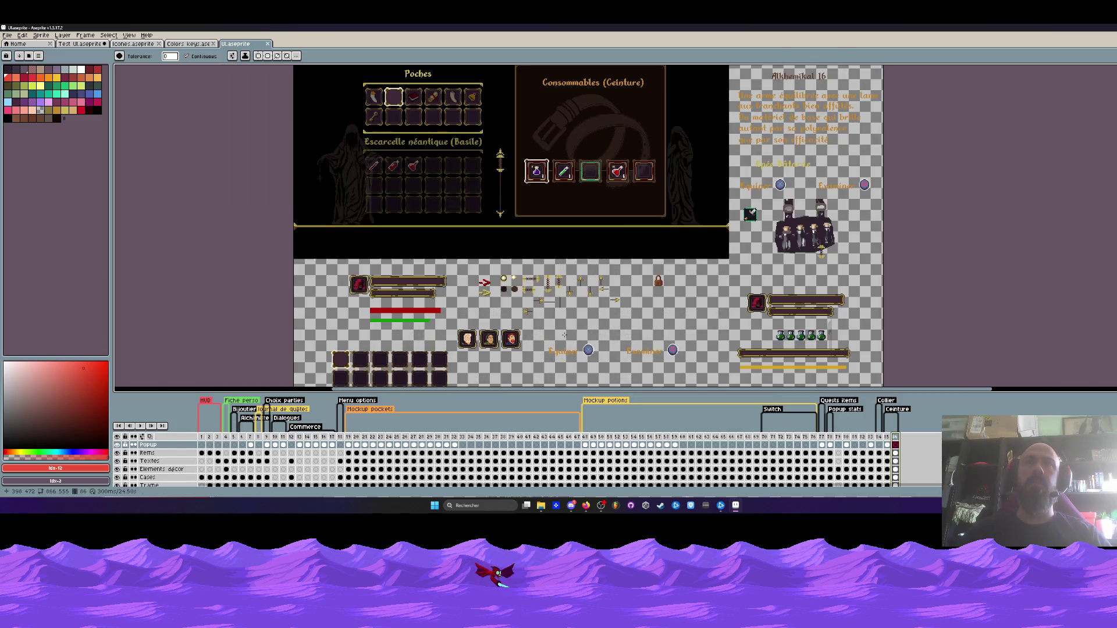
pyautogui.click(887, 438)
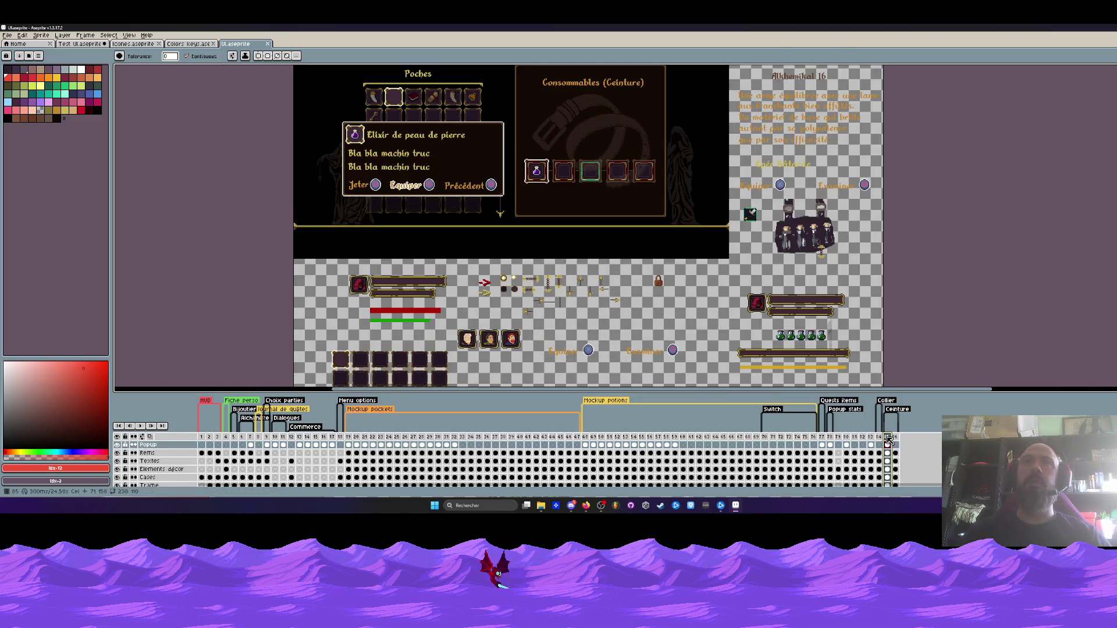
pyautogui.moveTo(888, 440); pyautogui.dragTo(865, 441)
pyautogui.scroll(4, 626, 117)
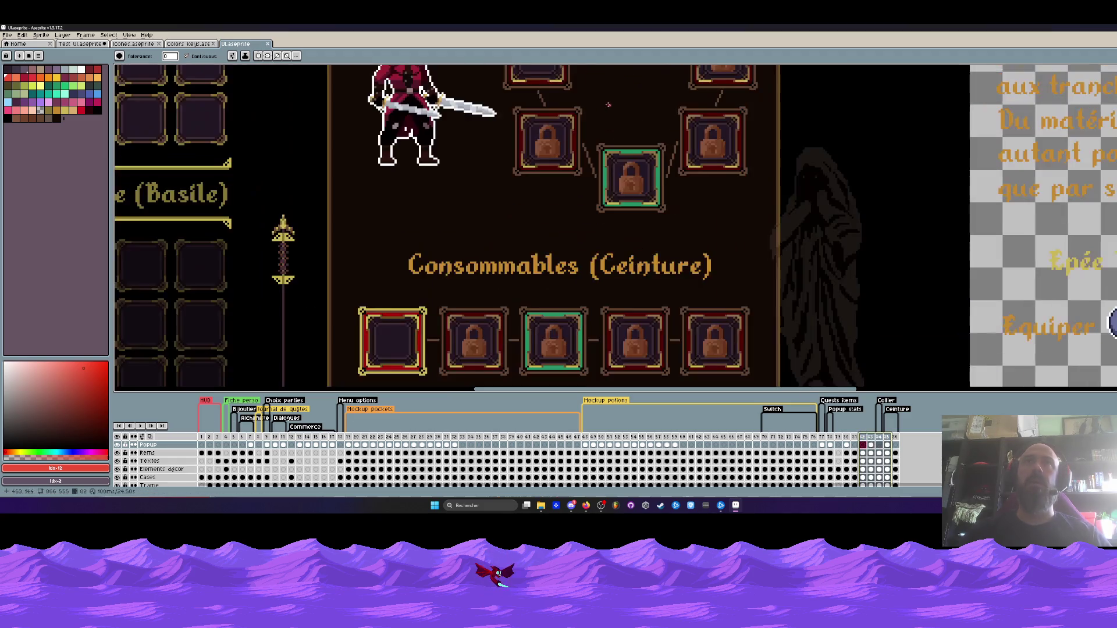
pyautogui.scroll(2, 677, 188)
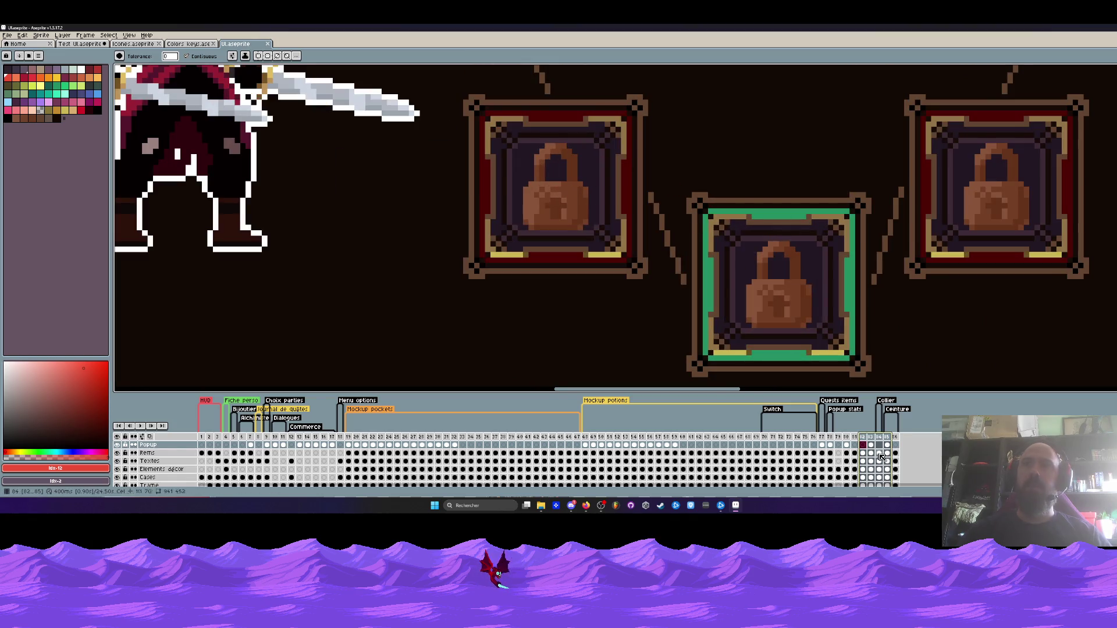
pyautogui.click(888, 437)
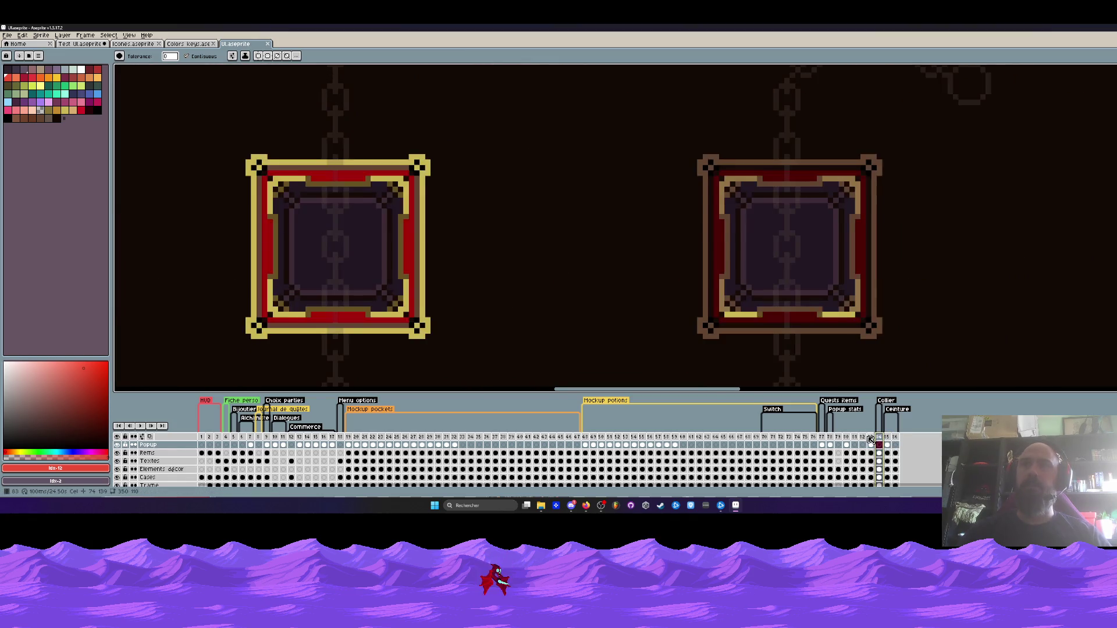
pyautogui.click(896, 437)
pyautogui.press('-')
pyautogui.press('-')
pyautogui.press('-')
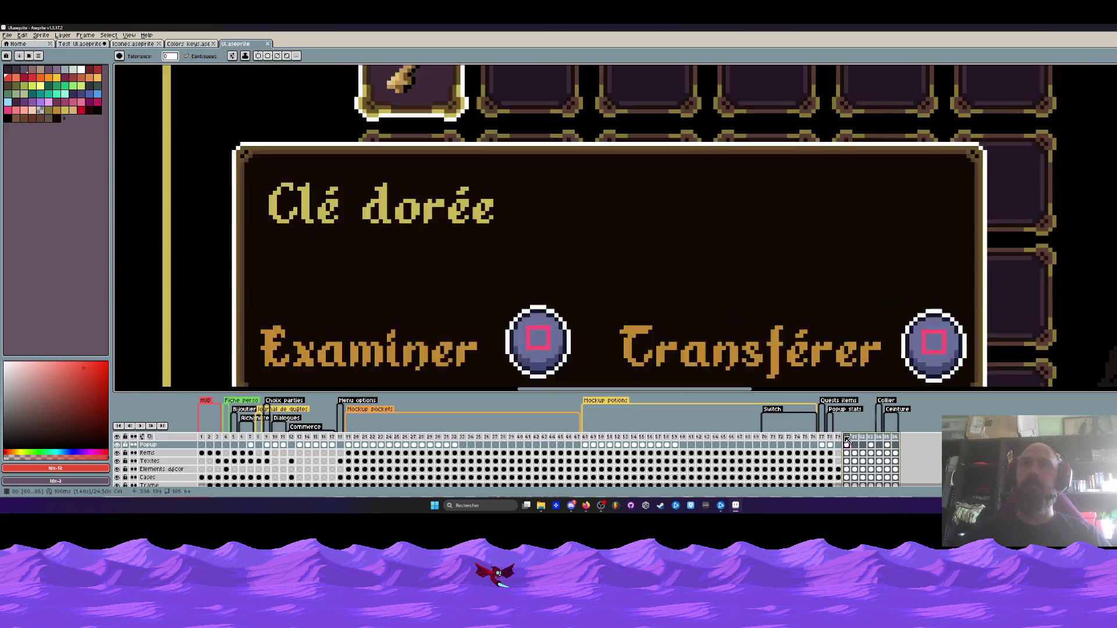
pyautogui.click(830, 438)
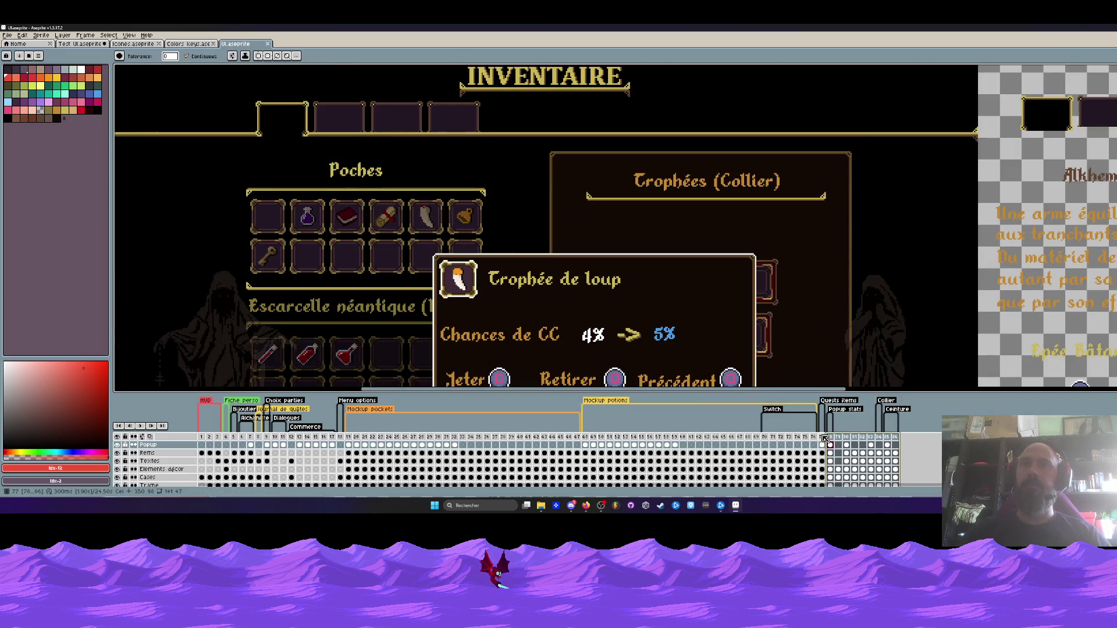
pyautogui.moveTo(771, 437); pyautogui.dragTo(855, 437)
pyautogui.click(855, 437)
pyautogui.click(871, 439)
# - Check the Items layer, then rectangle-select the padlock in the second Consommables slot
pyautogui.click(863, 457)
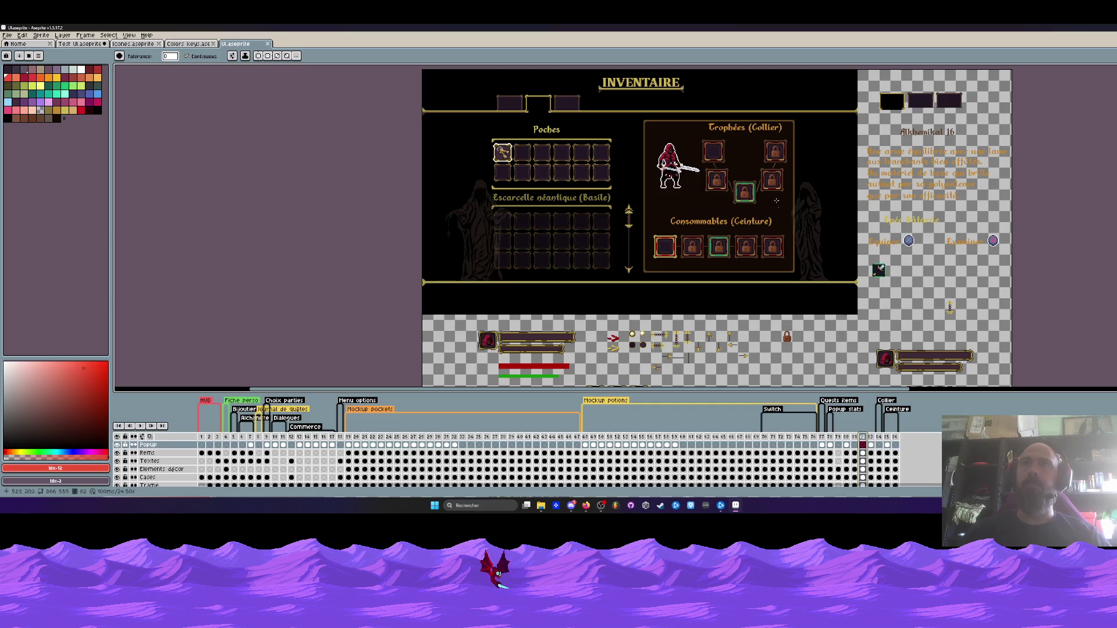
pyautogui.click(864, 455)
pyautogui.click(117, 453)
pyautogui.click(118, 454)
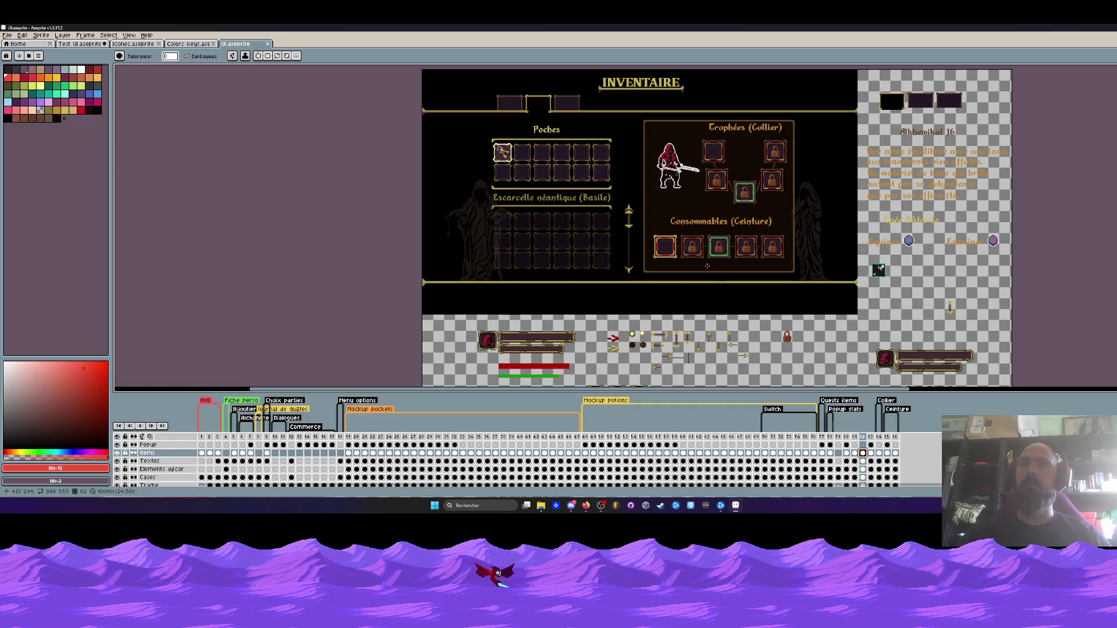
pyautogui.scroll(4, 717, 248)
pyautogui.press('m')
pyautogui.scroll(1, 640, 268)
pyautogui.moveTo(600, 255); pyautogui.dragTo(670, 325)
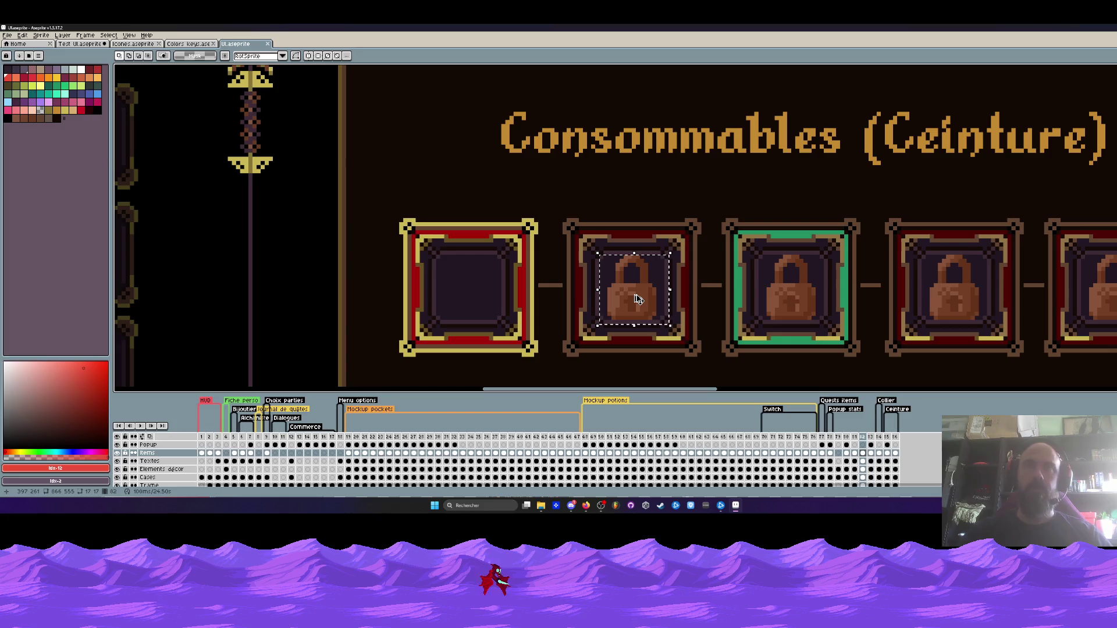
# - Flip through the open documents, pan across the Test UI battle scene, and return to Icones.aseprite
pyautogui.click(187, 43)
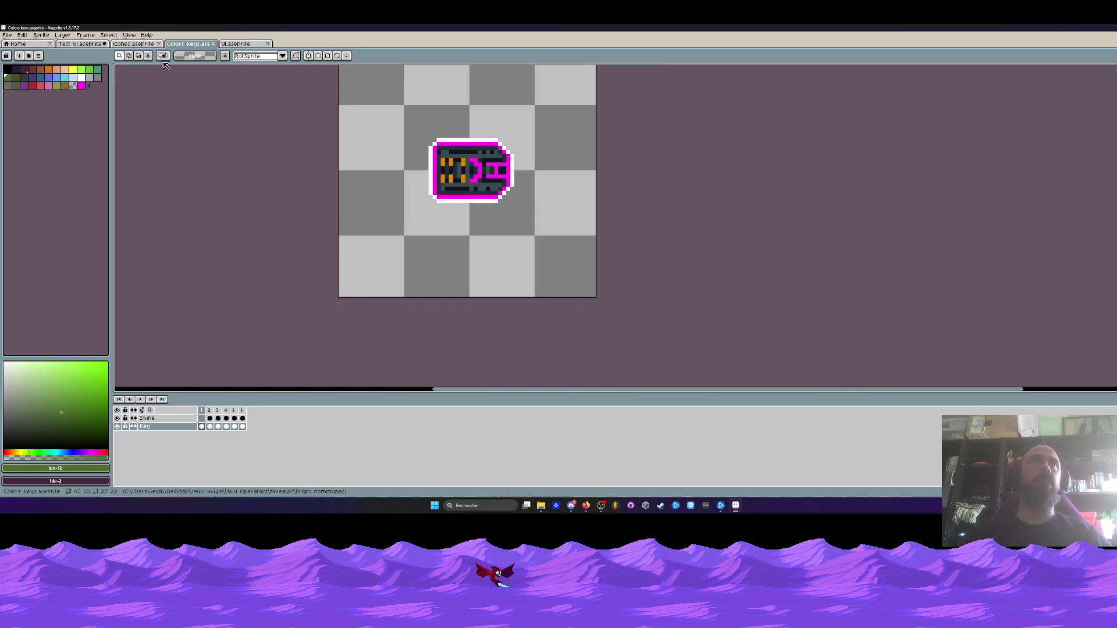
pyautogui.click(138, 45)
pyautogui.click(81, 43)
pyautogui.scroll(-2, 481, 217)
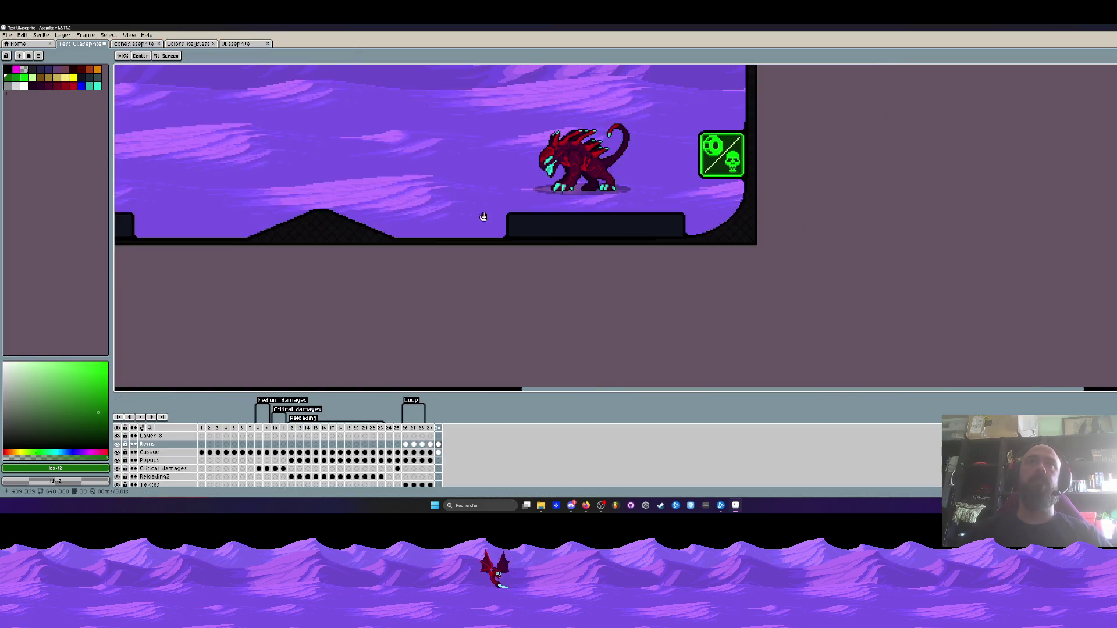
pyautogui.moveTo(496, 259); pyautogui.dragTo(624, 250)
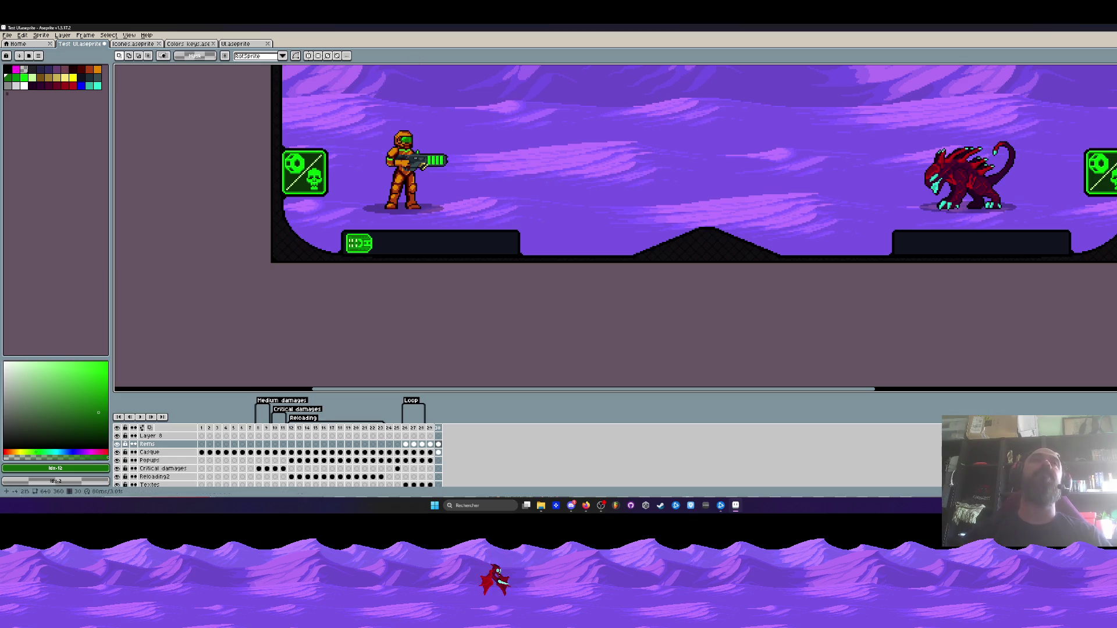
pyautogui.click(247, 44)
pyautogui.click(191, 44)
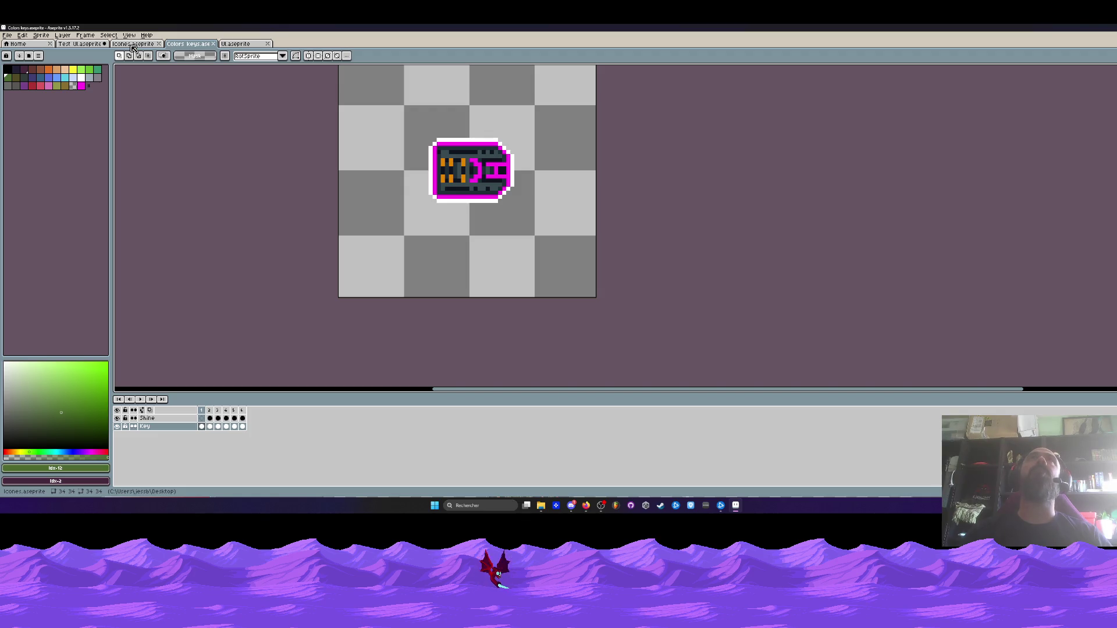
pyautogui.click(80, 44)
pyautogui.scroll(3, 432, 169)
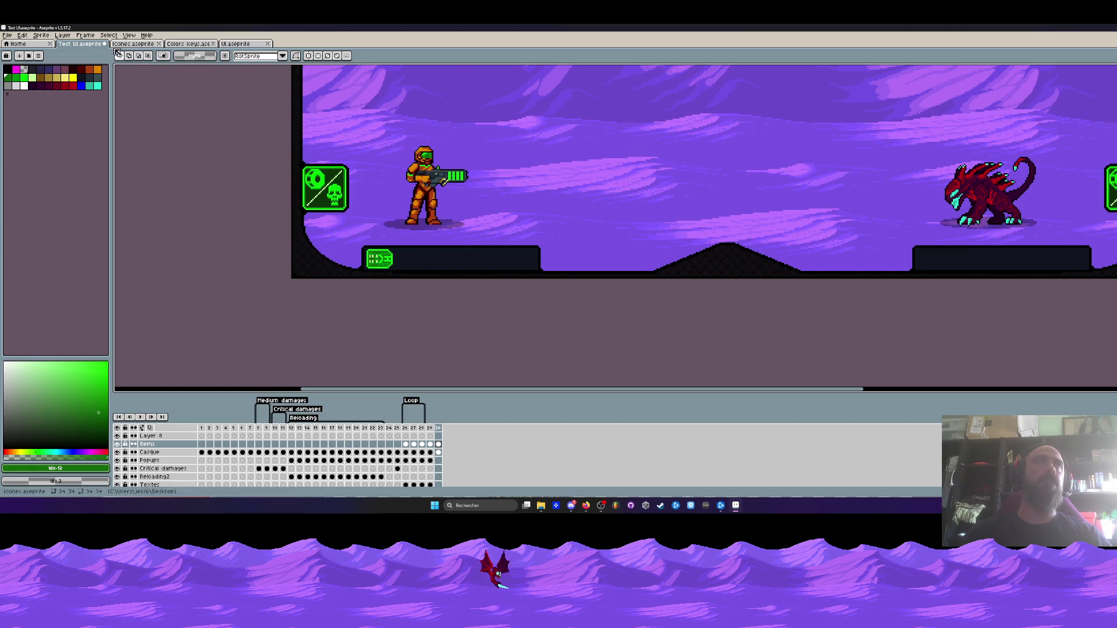
pyautogui.click(139, 45)
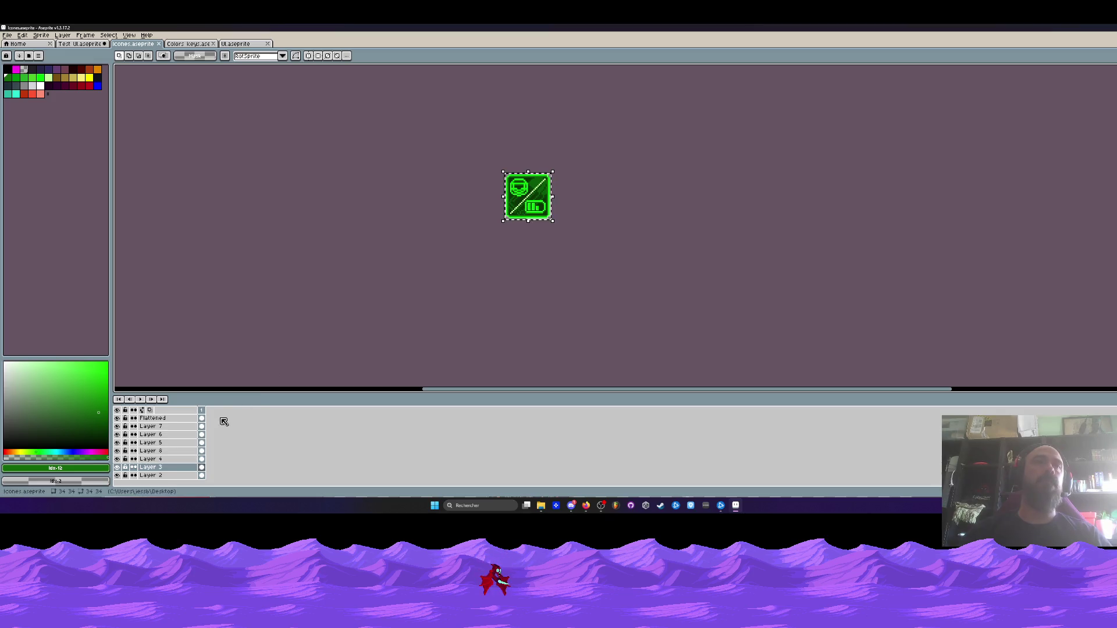
# - Paste the padlock into a new bottom Layer 9 and hide Layers 2–7
pyautogui.click(201, 476)
pyautogui.hotkey('shift', 'n')
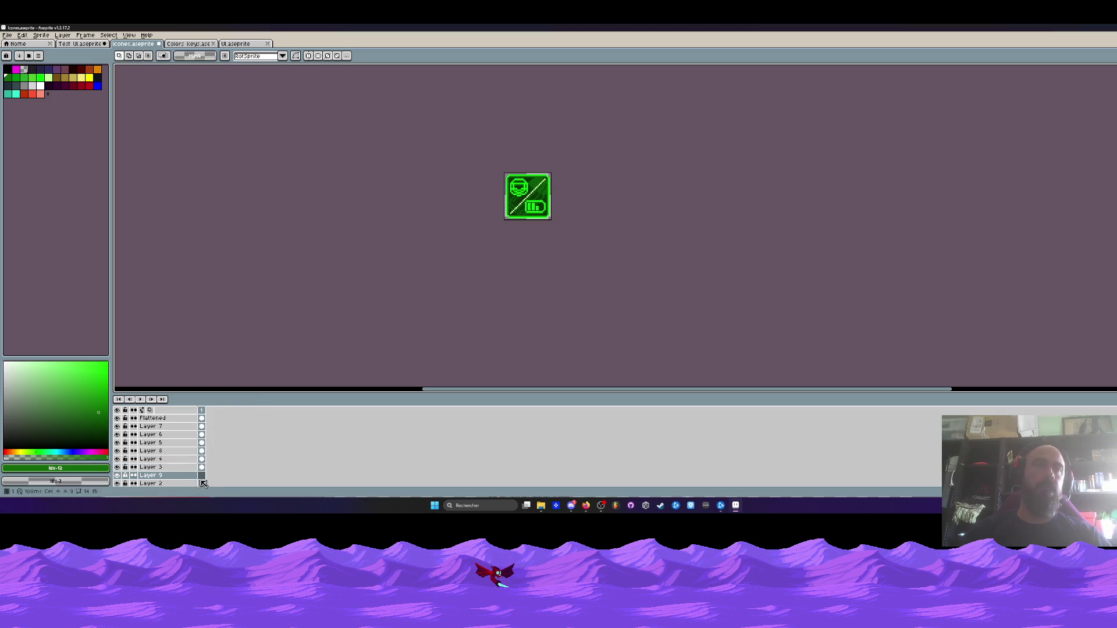
pyautogui.moveTo(151, 476); pyautogui.dragTo(150, 485)
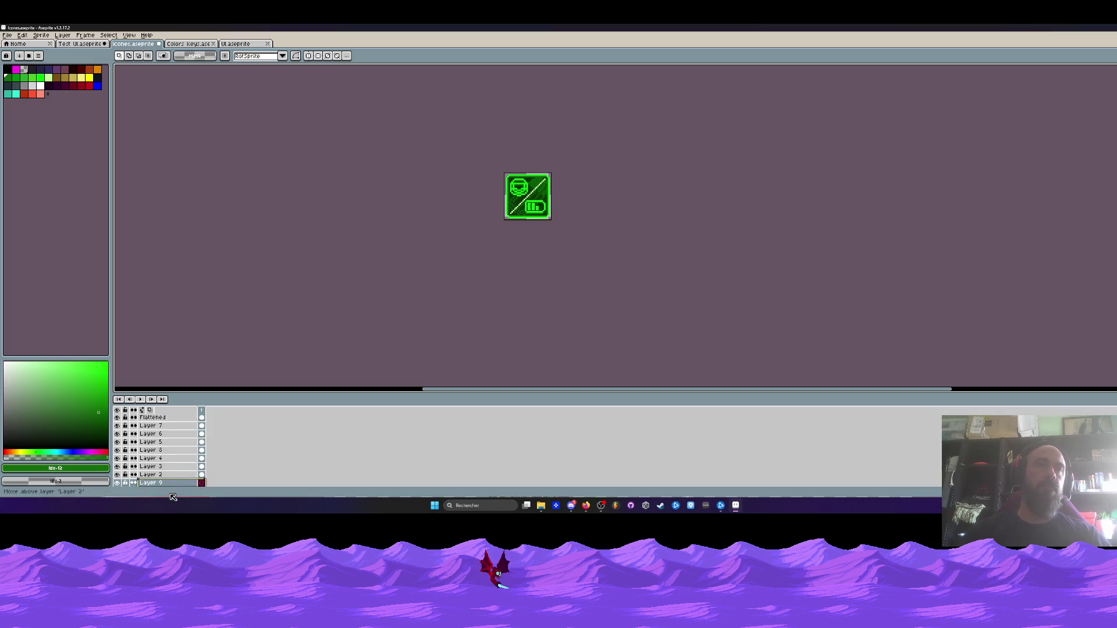
pyautogui.hotkey('ctrl', 'v')
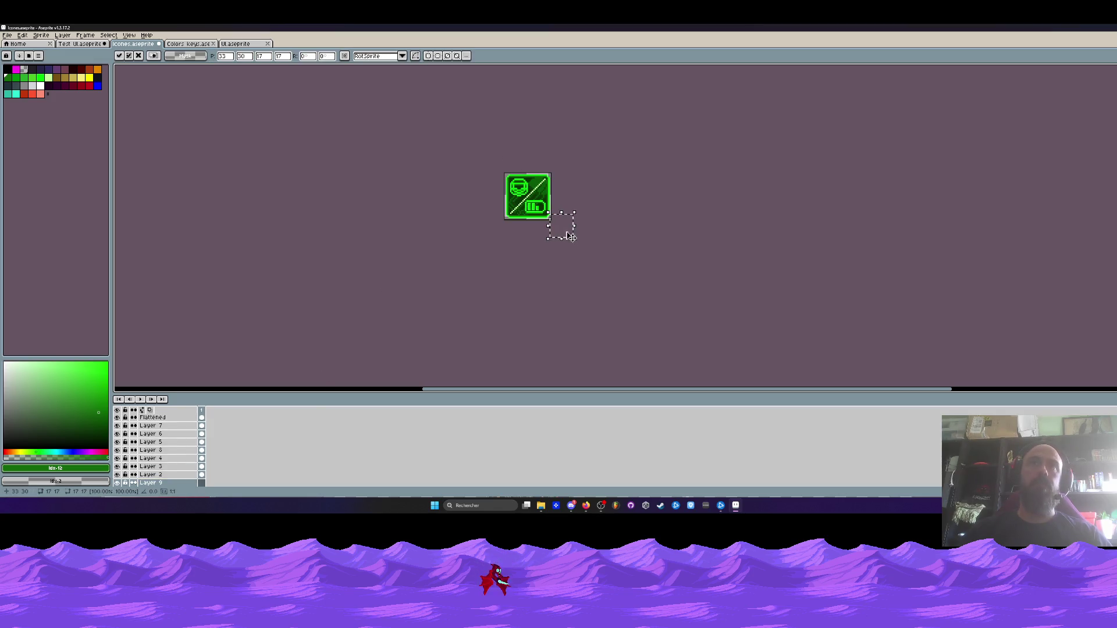
pyautogui.press('Return')
pyautogui.moveTo(117, 426); pyautogui.dragTo(119, 477)
# - Nudge the pasted padlock down one pixel and clear the selection
pyautogui.scroll(5, 577, 175)
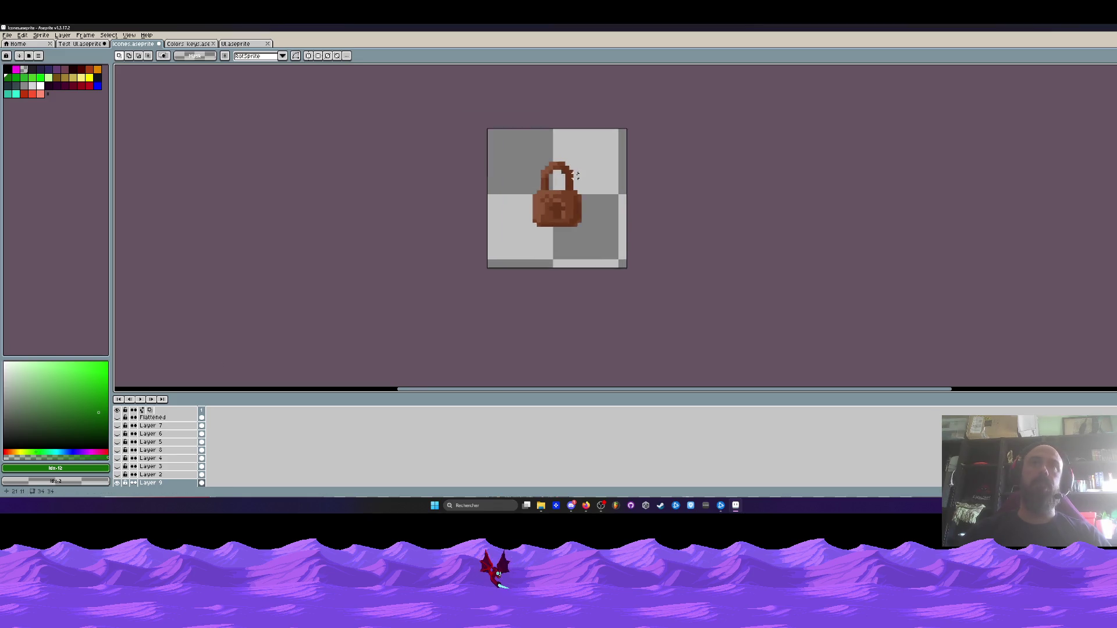
pyautogui.scroll(1, 578, 176)
pyautogui.moveTo(501, 129); pyautogui.dragTo(614, 305)
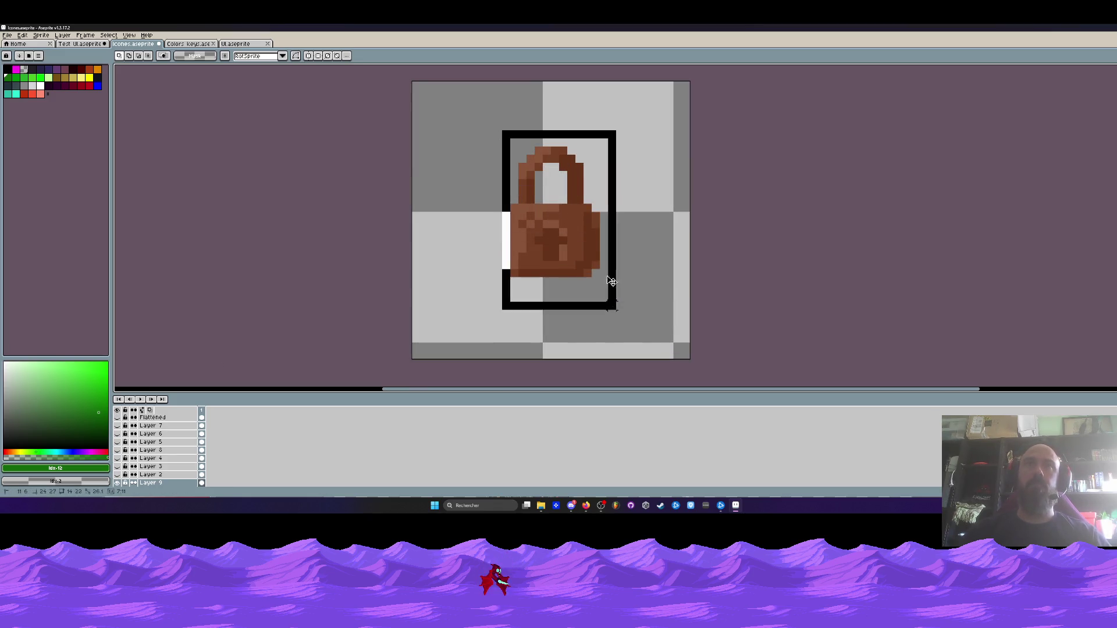
pyautogui.moveTo(579, 239); pyautogui.dragTo(580, 248)
pyautogui.hotkey('ctrl', 'd')
pyautogui.moveTo(460, 129); pyautogui.dragTo(618, 295)
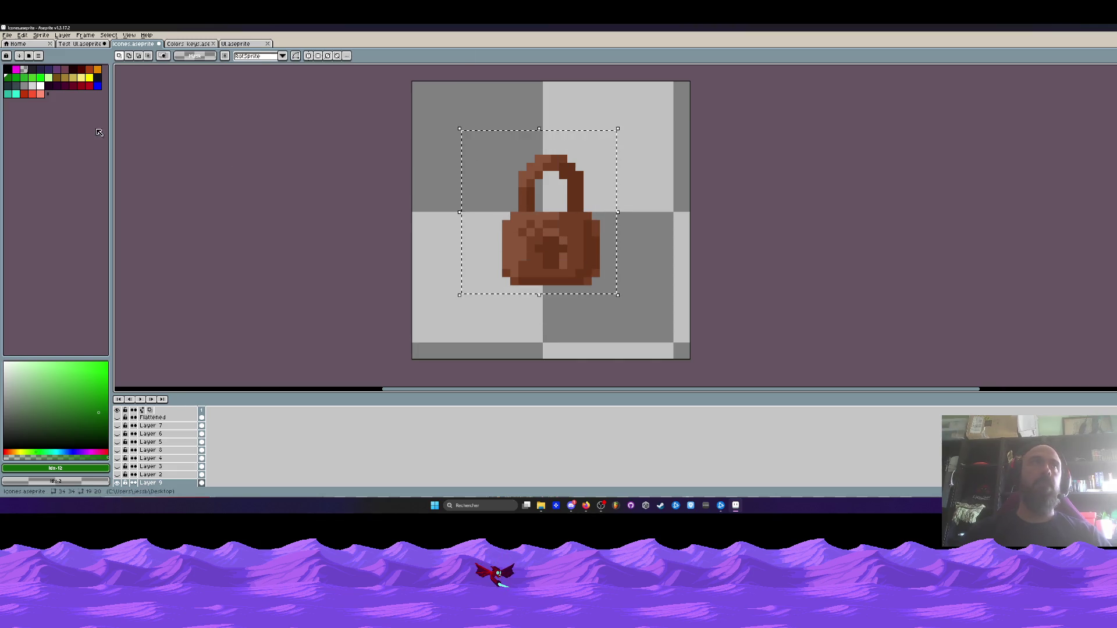
pyautogui.hotkey('ctrl', 'd')
# - Try a green fill on the keyhole, undo it, and pick the brighter green
pyautogui.scroll(-1, 572, 199)
pyautogui.scroll(2, 572, 199)
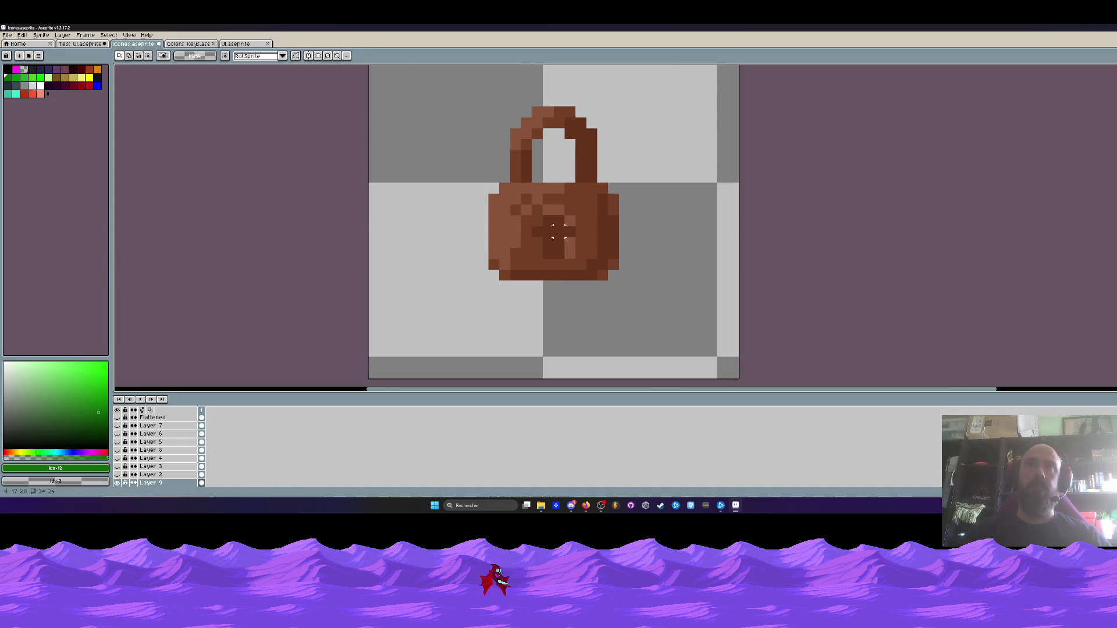
pyautogui.press('g')
pyautogui.click(558, 233)
pyautogui.hotkey('ctrl', 'z')
pyautogui.scroll(-1, 558, 233)
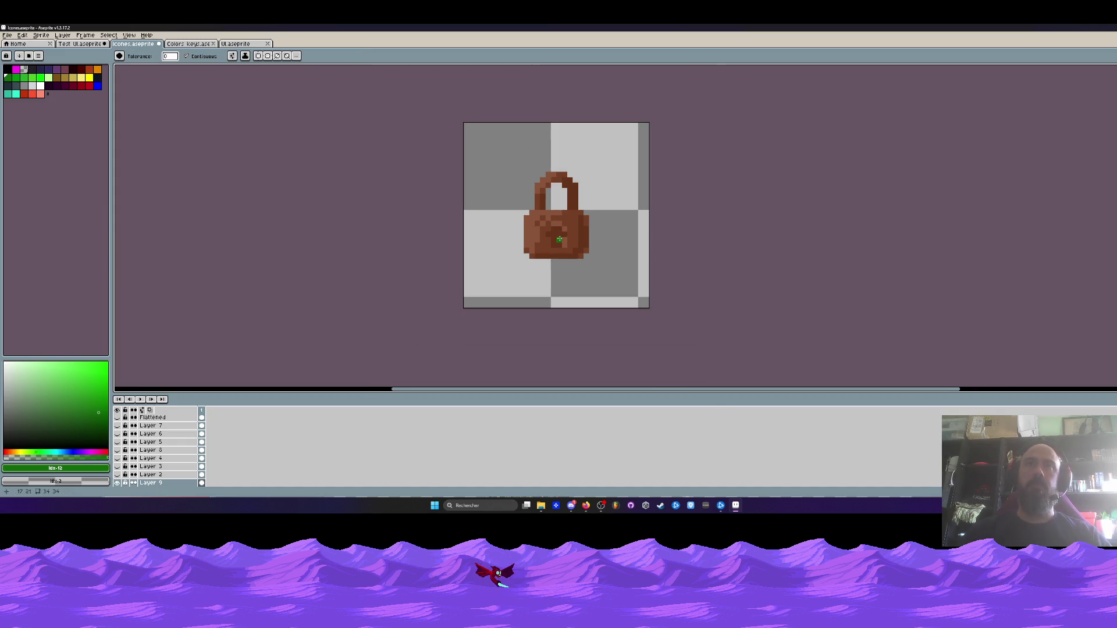
pyautogui.click(40, 77)
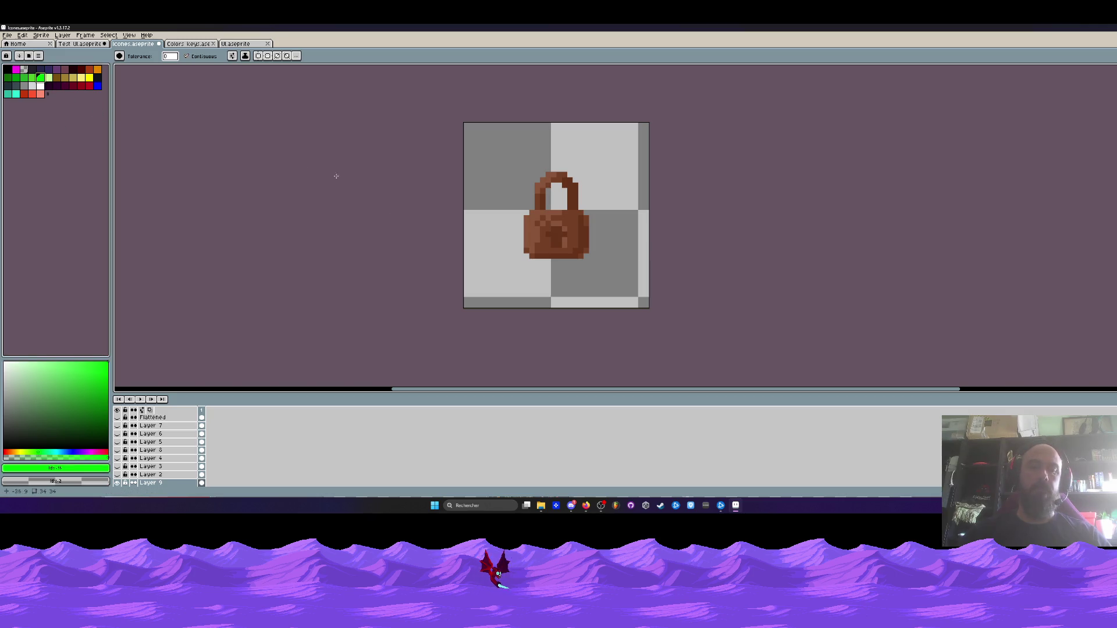
pyautogui.scroll(1, 541, 177)
# - With a 1-pixel Pencil, trace bright green over the padlock's shackle and body's top edge
pyautogui.press('b')
pyautogui.press('-')
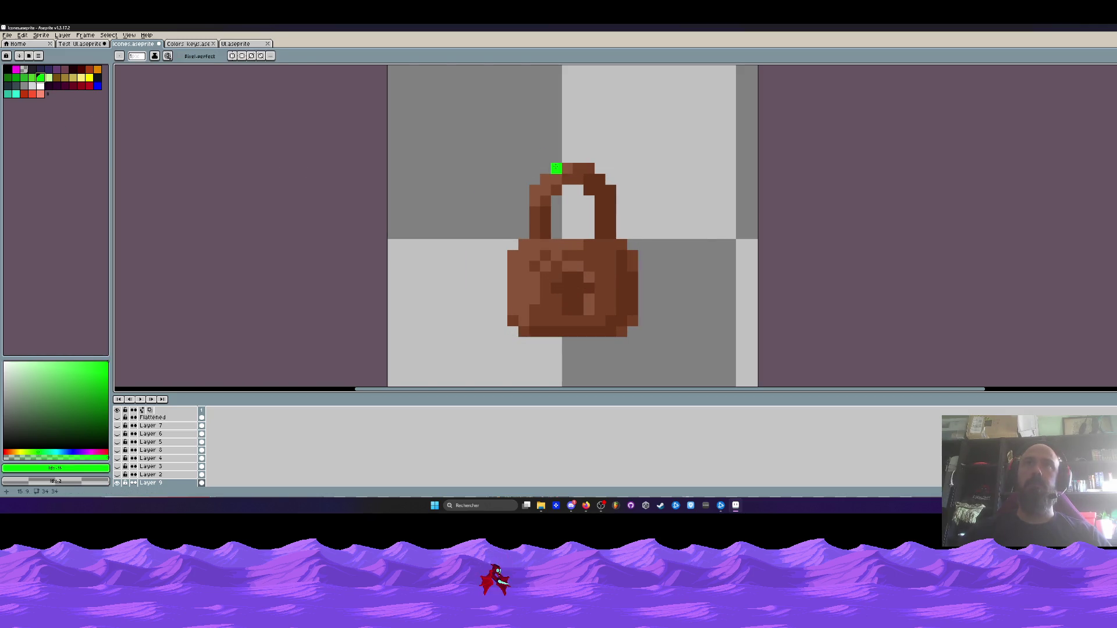
pyautogui.moveTo(543, 175); pyautogui.dragTo(536, 209)
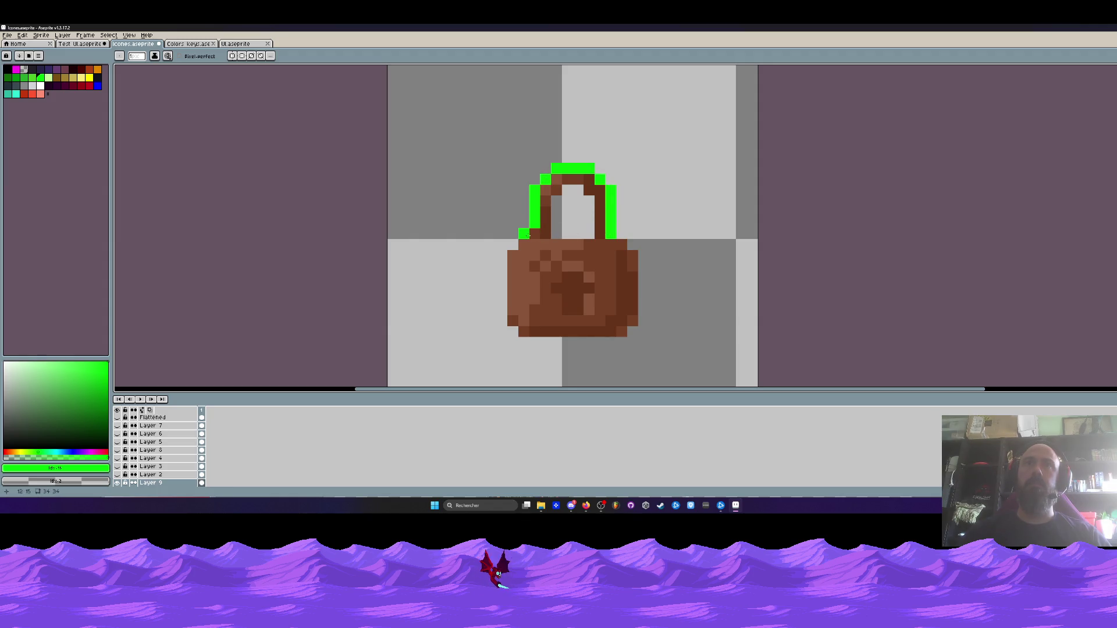
pyautogui.moveTo(534, 245)
pyautogui.mouseDown()
pyautogui.moveTo(617, 245)
pyautogui.moveTo(633, 321)
pyautogui.mouseUp()
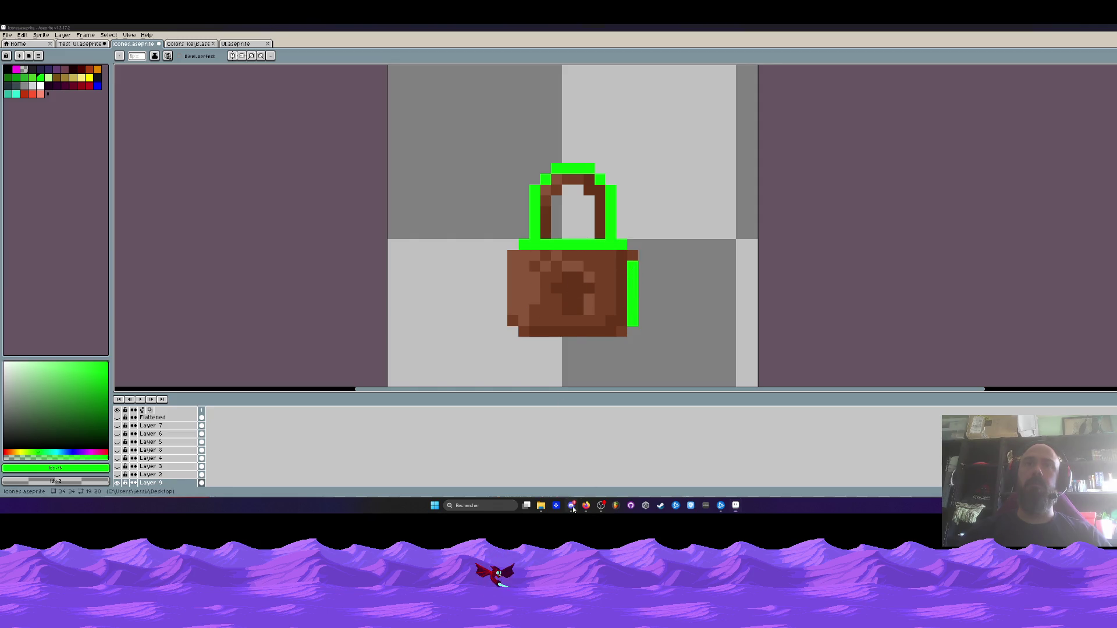
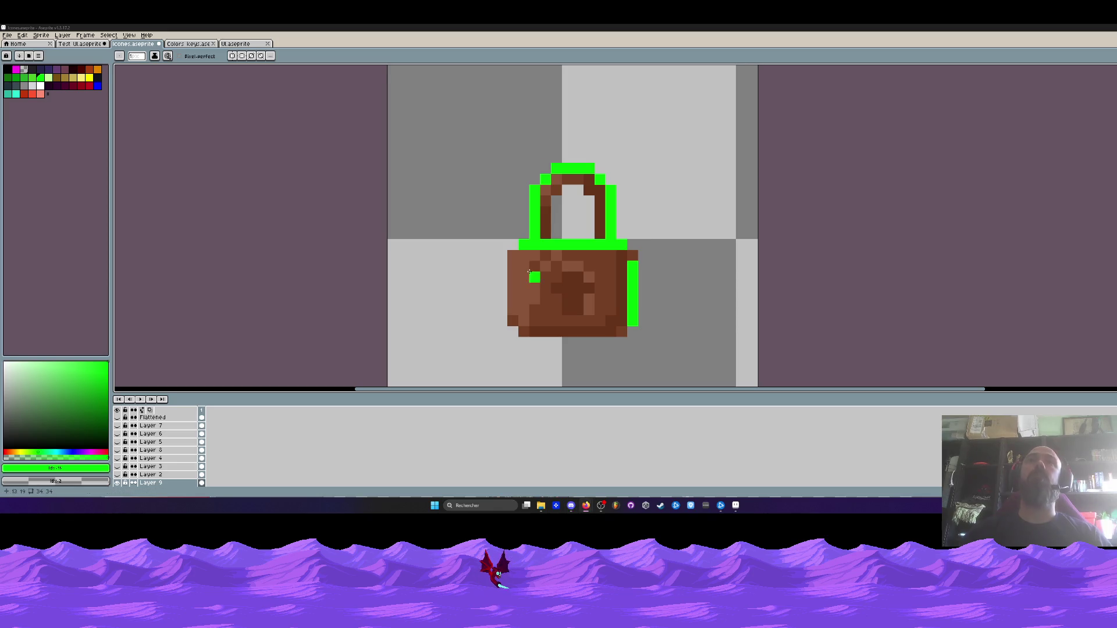
# - Trace the padlock's left and bottom edges in bright green and draw a green keyhole in the body
pyautogui.moveTo(512, 267); pyautogui.dragTo(514, 282)
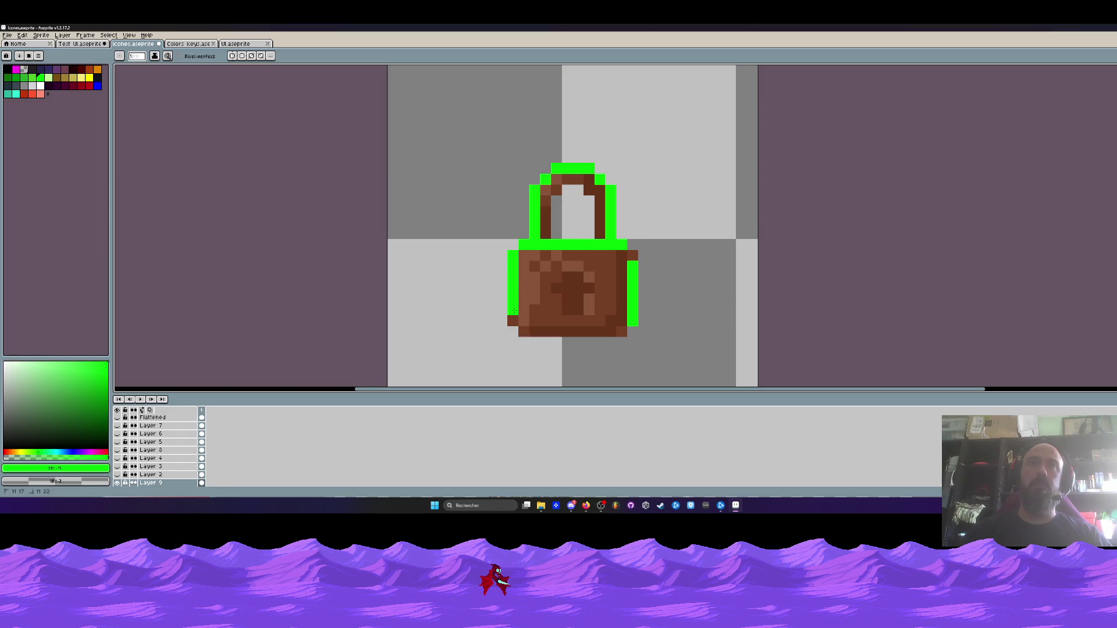
pyautogui.moveTo(521, 321); pyautogui.dragTo(620, 331)
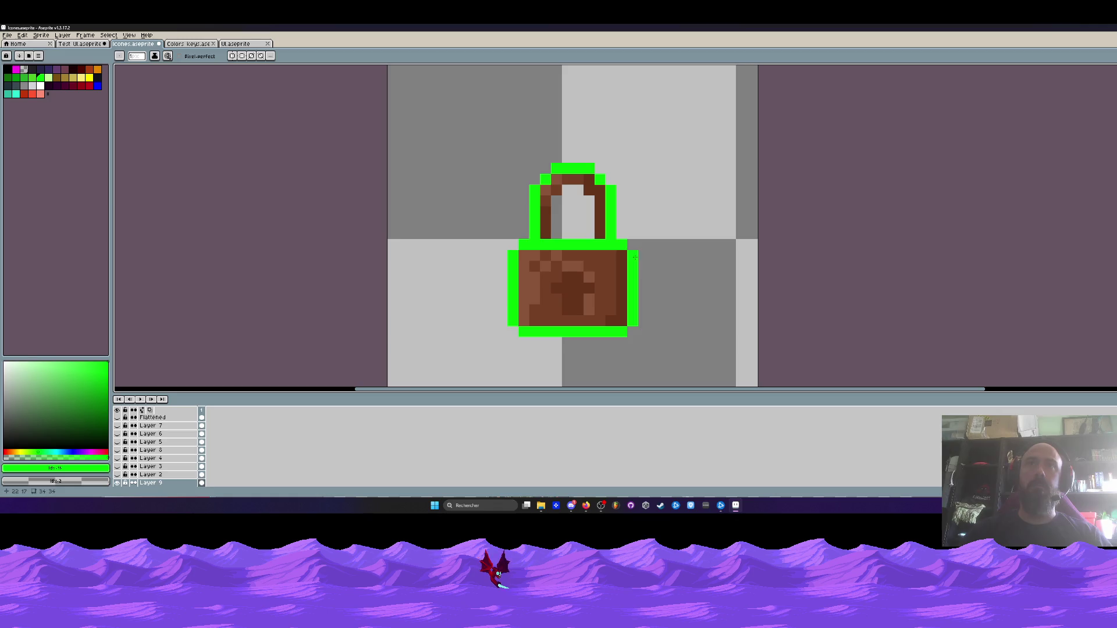
pyautogui.scroll(1, 557, 280)
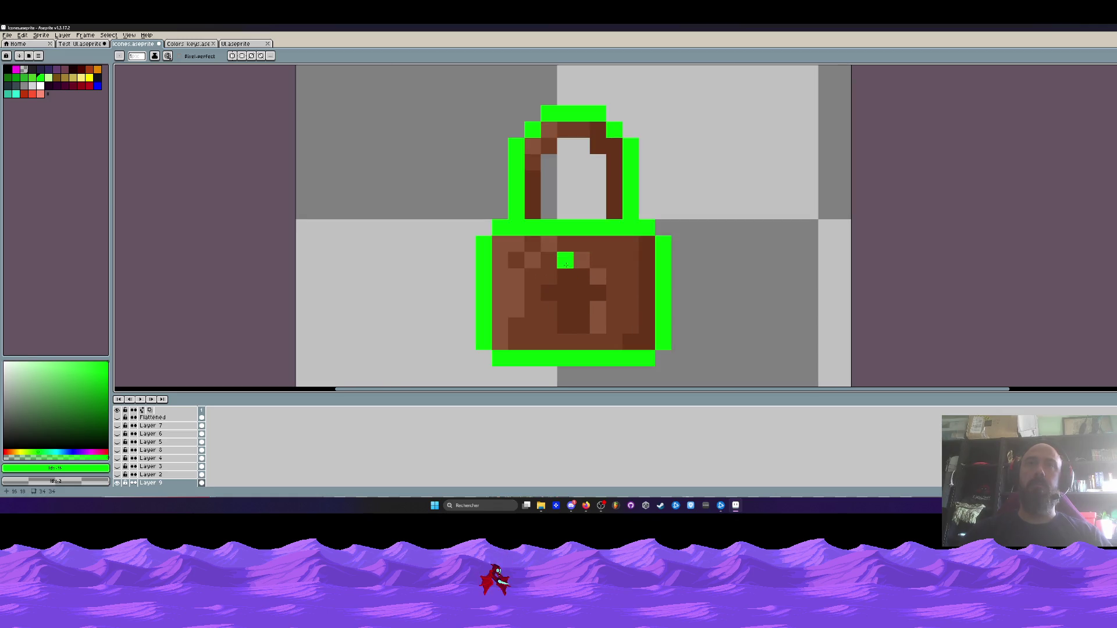
pyautogui.click(549, 277)
pyautogui.moveTo(548, 308)
pyautogui.mouseDown()
pyautogui.moveTo(549, 326)
pyautogui.moveTo(565, 325)
pyautogui.mouseUp()
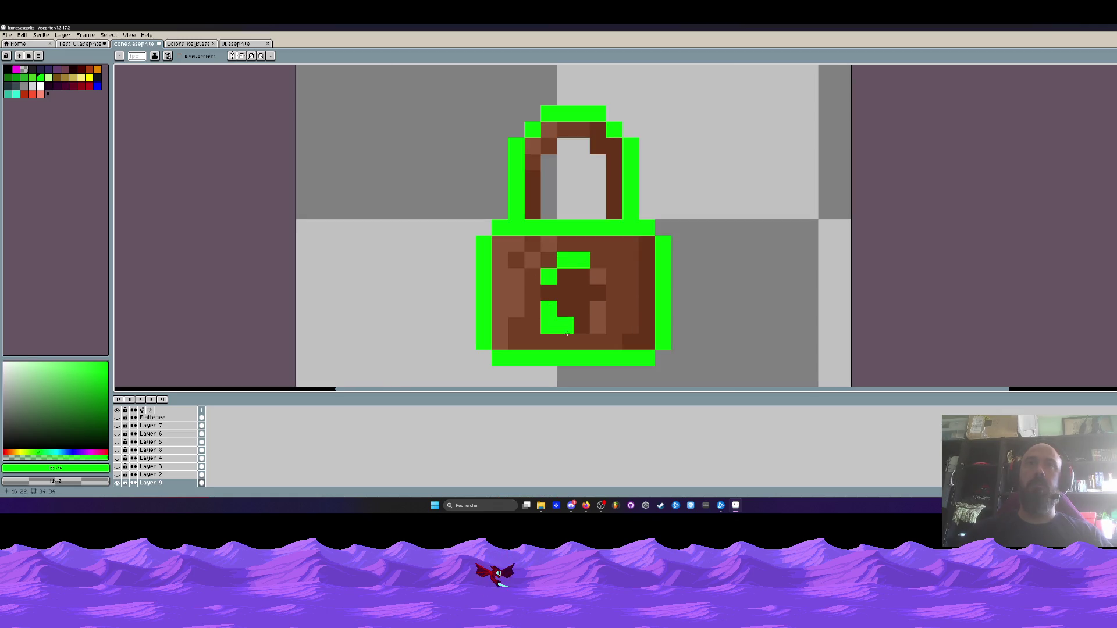
pyautogui.hotkey('ctrl', 'z')
pyautogui.hotkey('ctrl', 'z')
pyautogui.hotkey('ctrl', 'z')
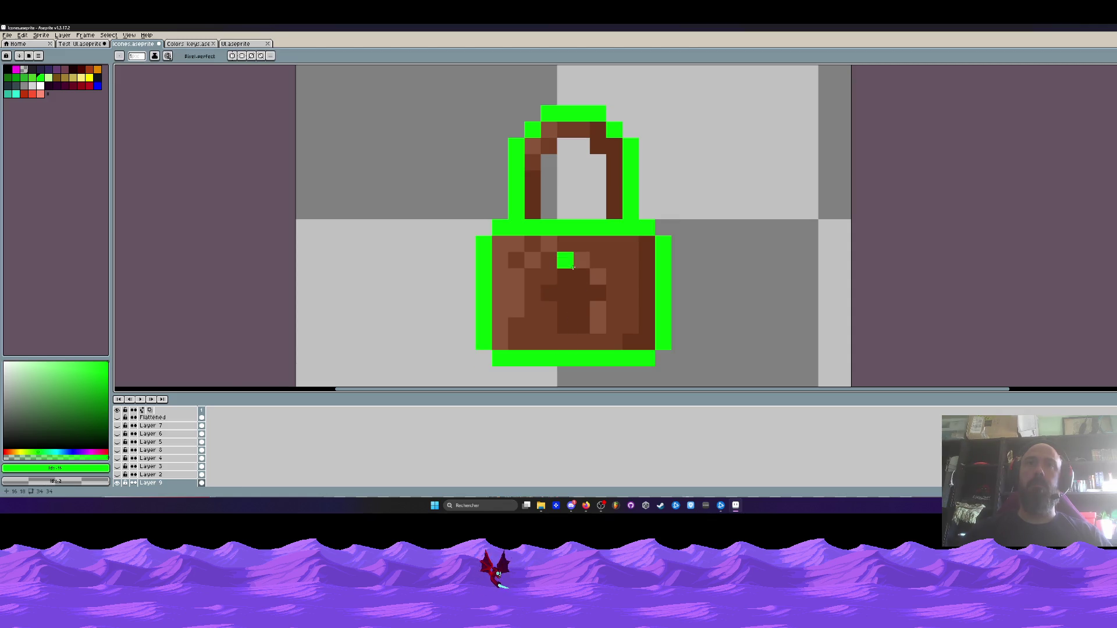
pyautogui.moveTo(573, 266)
pyautogui.mouseDown()
pyautogui.moveTo(564, 260)
pyautogui.moveTo(564, 293)
pyautogui.moveTo(567, 282)
pyautogui.moveTo(577, 325)
pyautogui.mouseUp()
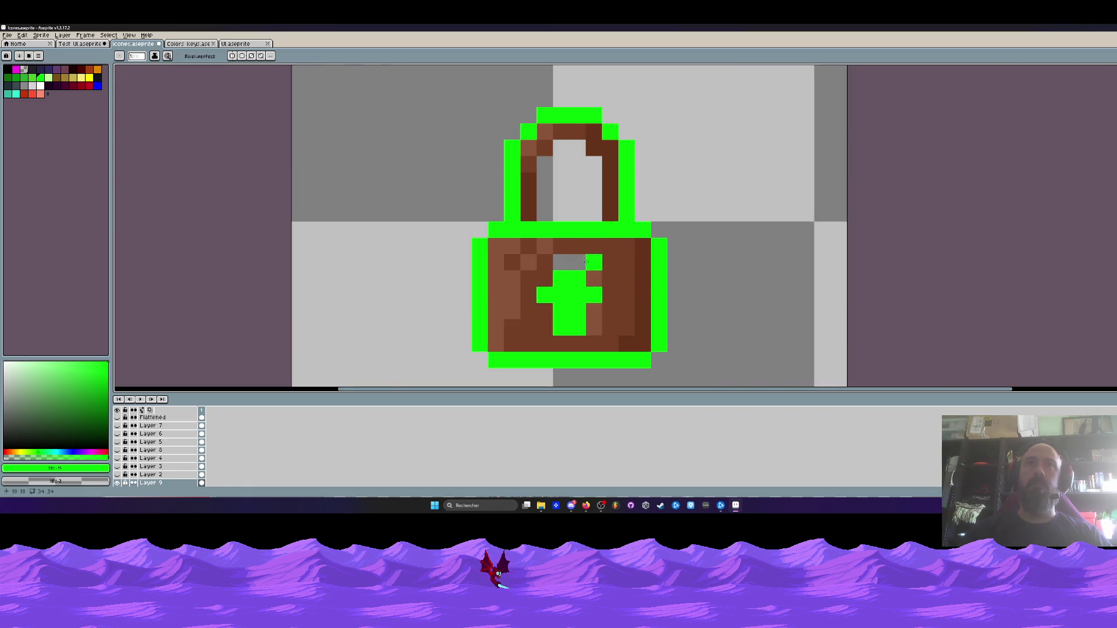
# - Shade the inner edges of the shackle and body dark green, including beside the keyhole
pyautogui.click(8, 77)
pyautogui.moveTo(542, 135)
pyautogui.mouseDown()
pyautogui.moveTo(589, 138)
pyautogui.moveTo(610, 216)
pyautogui.mouseUp()
pyautogui.moveTo(545, 148)
pyautogui.mouseDown()
pyautogui.moveTo(528, 148)
pyautogui.moveTo(527, 201)
pyautogui.mouseUp()
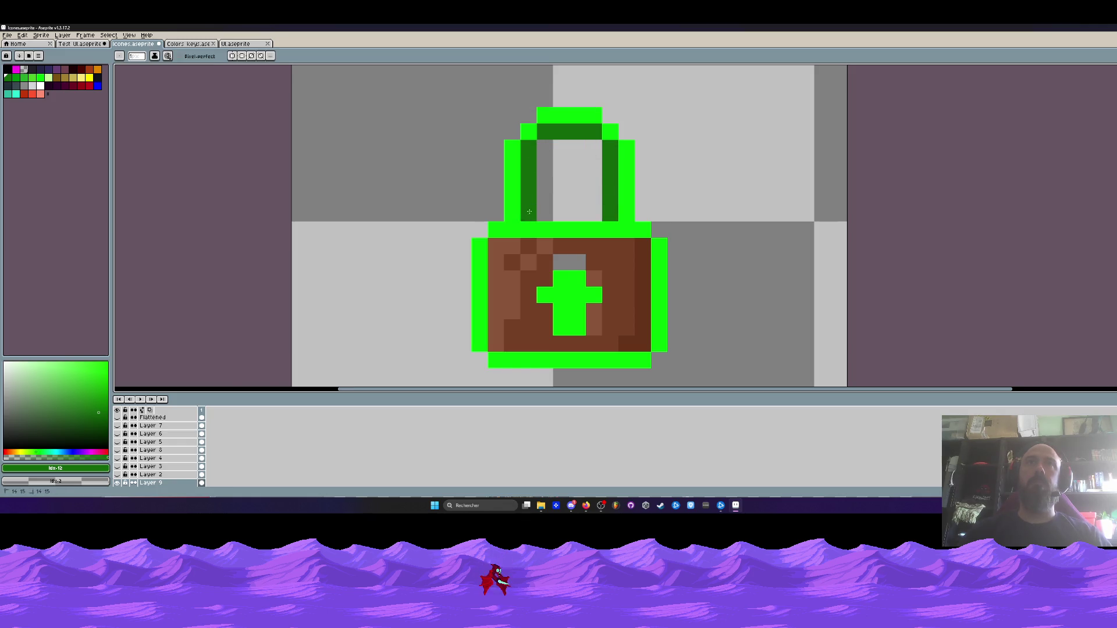
pyautogui.scroll(-4, 529, 212)
pyautogui.scroll(5, 558, 198)
pyautogui.moveTo(555, 163)
pyautogui.mouseDown()
pyautogui.moveTo(736, 164)
pyautogui.moveTo(756, 186)
pyautogui.moveTo(755, 294)
pyautogui.mouseUp()
pyautogui.moveTo(691, 249); pyautogui.dragTo(692, 266)
pyautogui.moveTo(625, 247); pyautogui.dragTo(625, 271)
# - Erase the brown fill inside the lock and add dark green pixels along the bottom row and corners
pyautogui.press('e')
pyautogui.moveTo(691, 204)
pyautogui.mouseDown()
pyautogui.moveTo(734, 204)
pyautogui.moveTo(723, 183)
pyautogui.moveTo(735, 274)
pyautogui.moveTo(691, 286)
pyautogui.mouseUp()
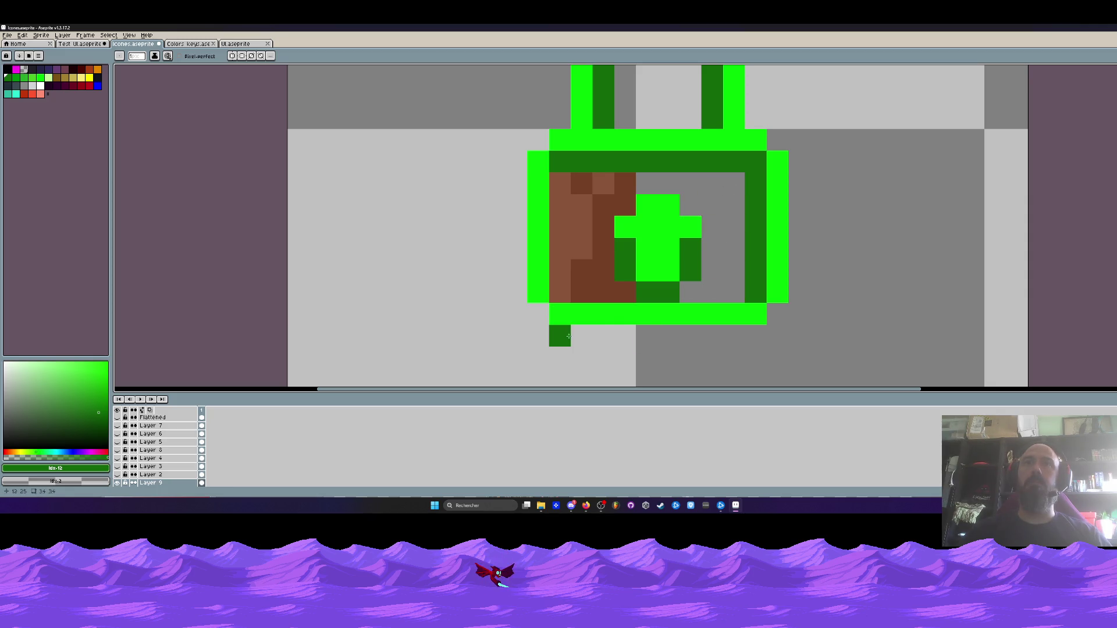
pyautogui.moveTo(560, 335); pyautogui.dragTo(756, 336)
pyautogui.click(777, 313)
pyautogui.click(547, 317)
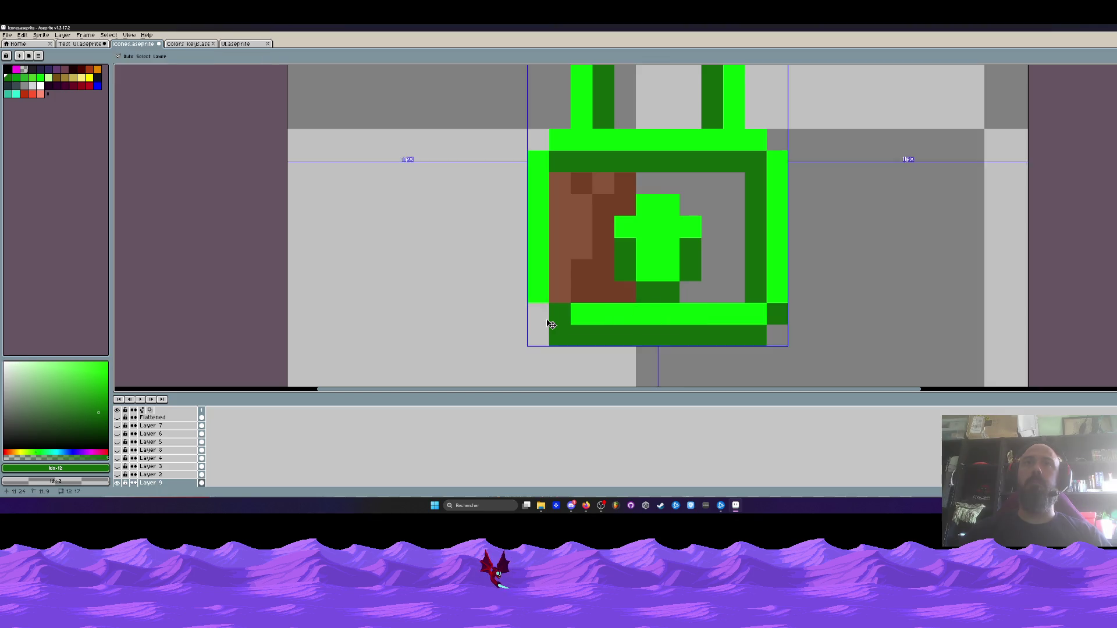
pyautogui.moveTo(581, 203)
pyautogui.mouseDown()
pyautogui.moveTo(616, 183)
pyautogui.moveTo(591, 211)
pyautogui.moveTo(622, 200)
pyautogui.mouseUp()
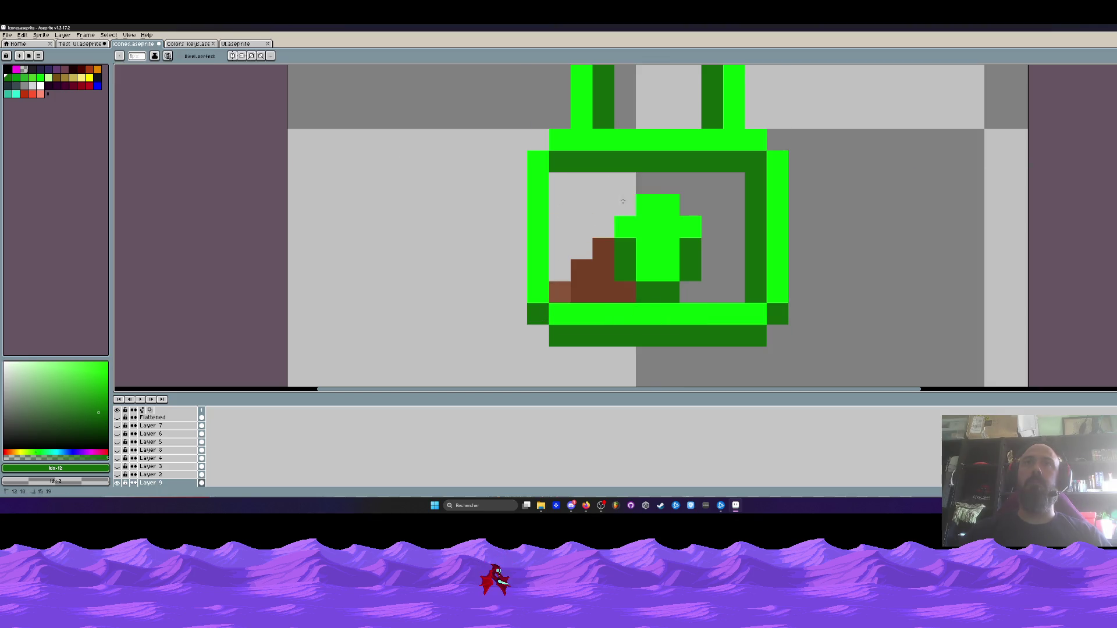
pyautogui.moveTo(597, 257); pyautogui.dragTo(576, 291)
pyautogui.scroll(-4, 631, 250)
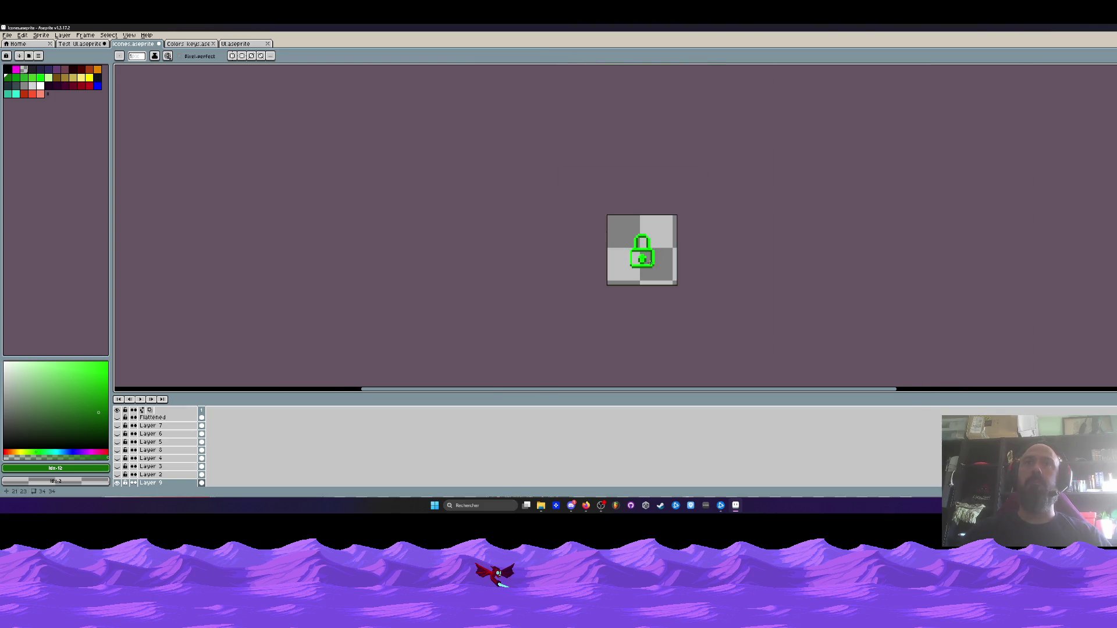
# - Paint a keyhole pixel and sample the lock's bright green with the Eyedropper
pyautogui.scroll(4, 629, 252)
pyautogui.click(629, 253)
pyautogui.press('m')
pyautogui.scroll(1, 625, 250)
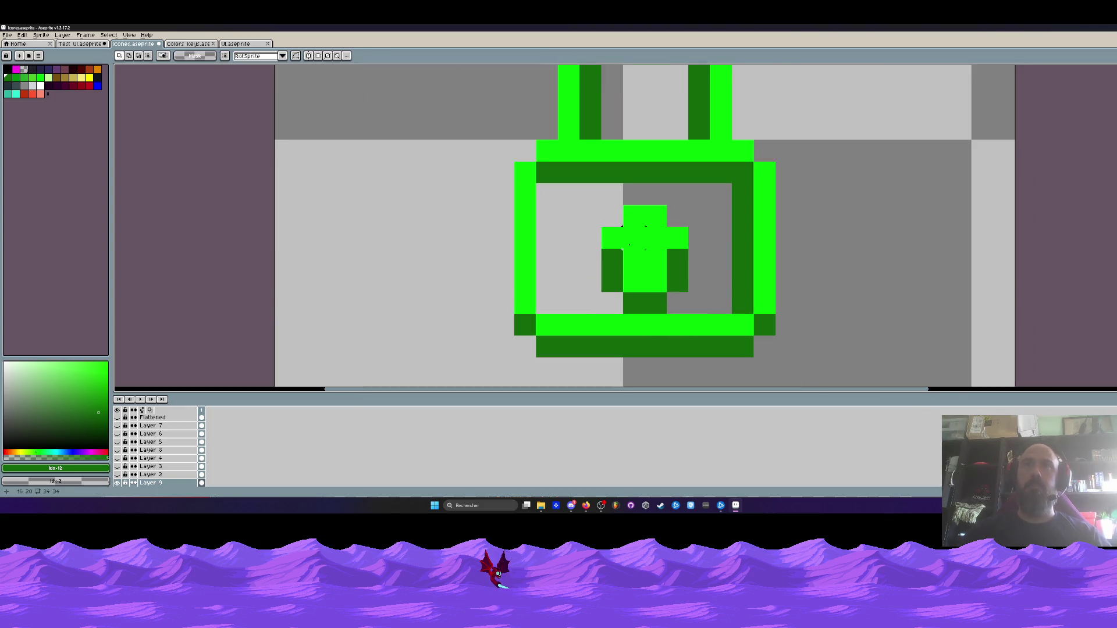
pyautogui.press('i')
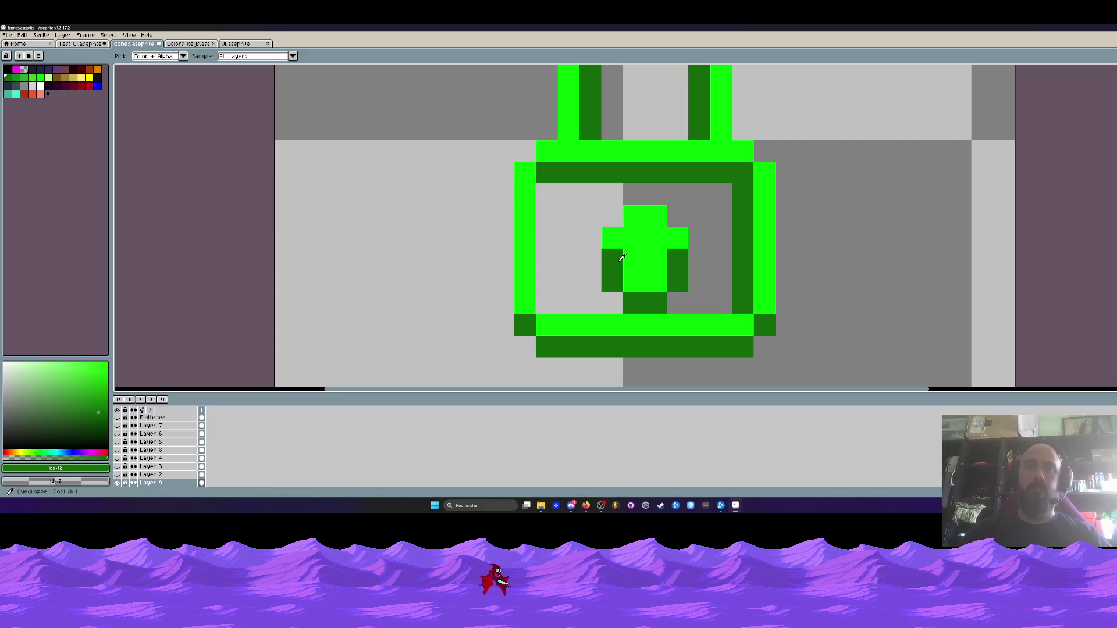
pyautogui.click(627, 259)
pyautogui.press('b')
# - Redraw the keyhole as a hollow bright green ring, undoing stray pixels
pyautogui.click(610, 215)
pyautogui.moveTo(611, 269)
pyautogui.mouseDown()
pyautogui.moveTo(634, 301)
pyautogui.moveTo(674, 264)
pyautogui.mouseUp()
pyautogui.click(679, 226)
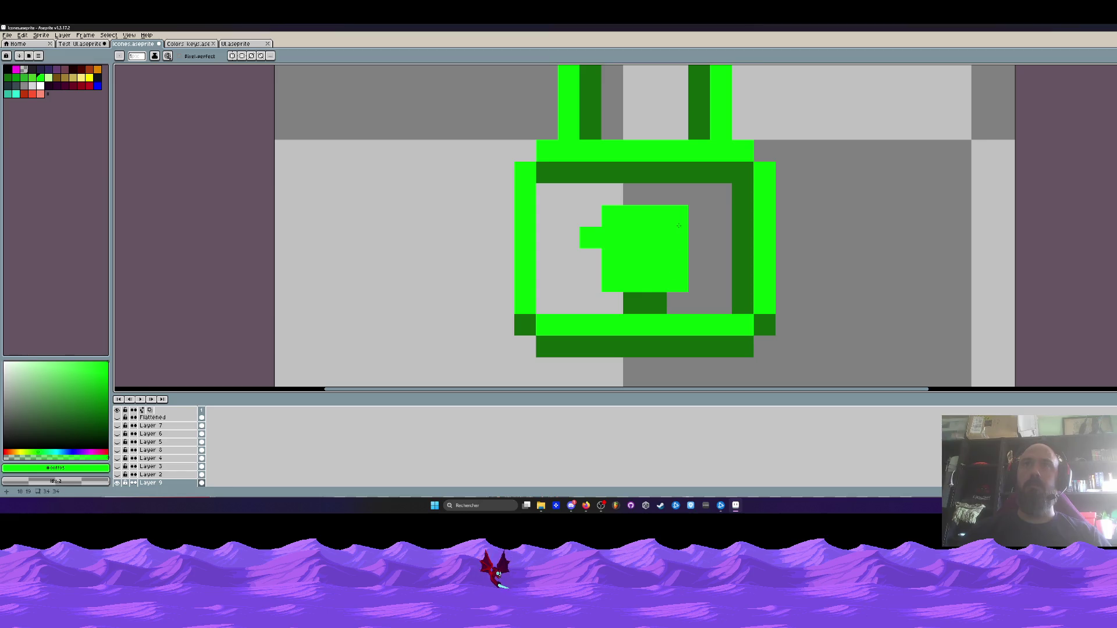
pyautogui.hotkey('ctrl', 'z')
pyautogui.hotkey('ctrl', 'z')
pyautogui.hotkey('ctrl', 'z')
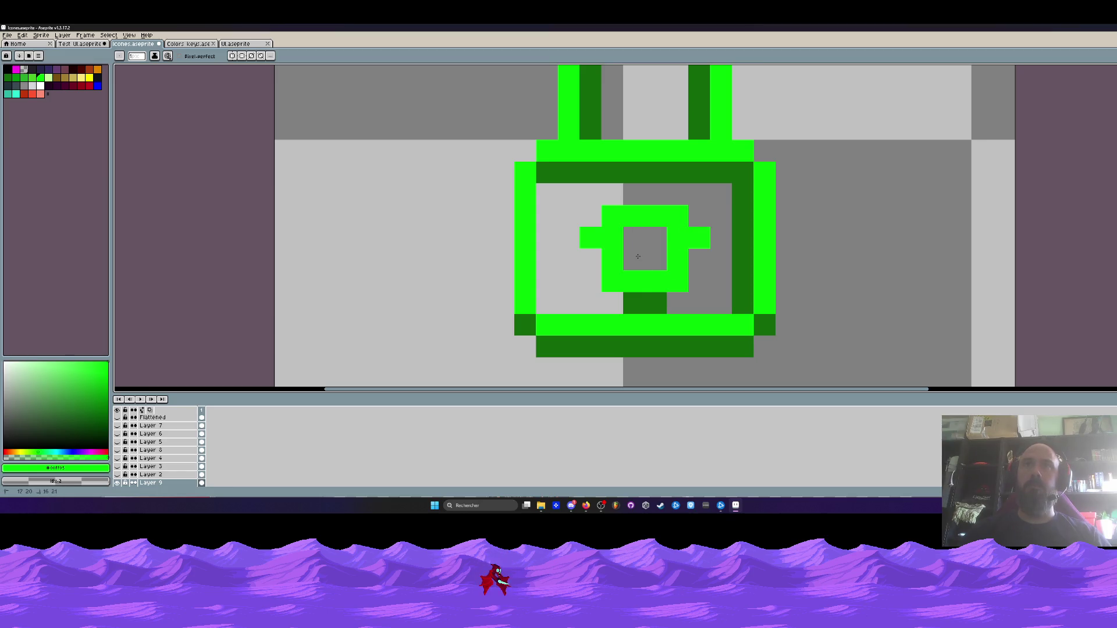
pyautogui.scroll(-2, 637, 256)
pyautogui.scroll(2, 625, 212)
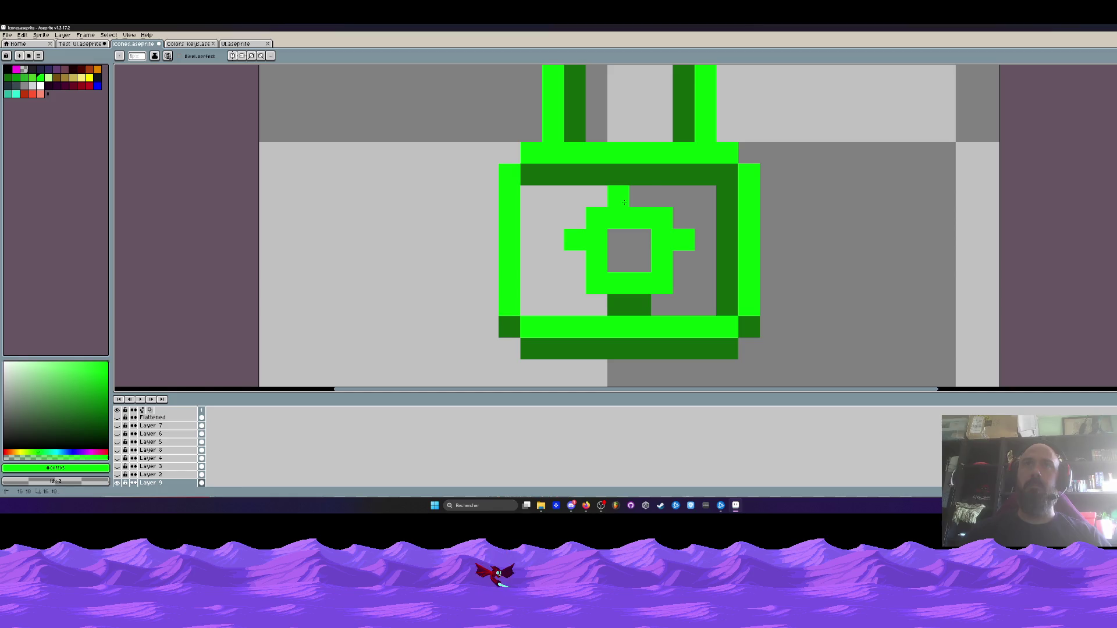
pyautogui.moveTo(627, 216); pyautogui.dragTo(640, 216)
pyautogui.click(624, 269)
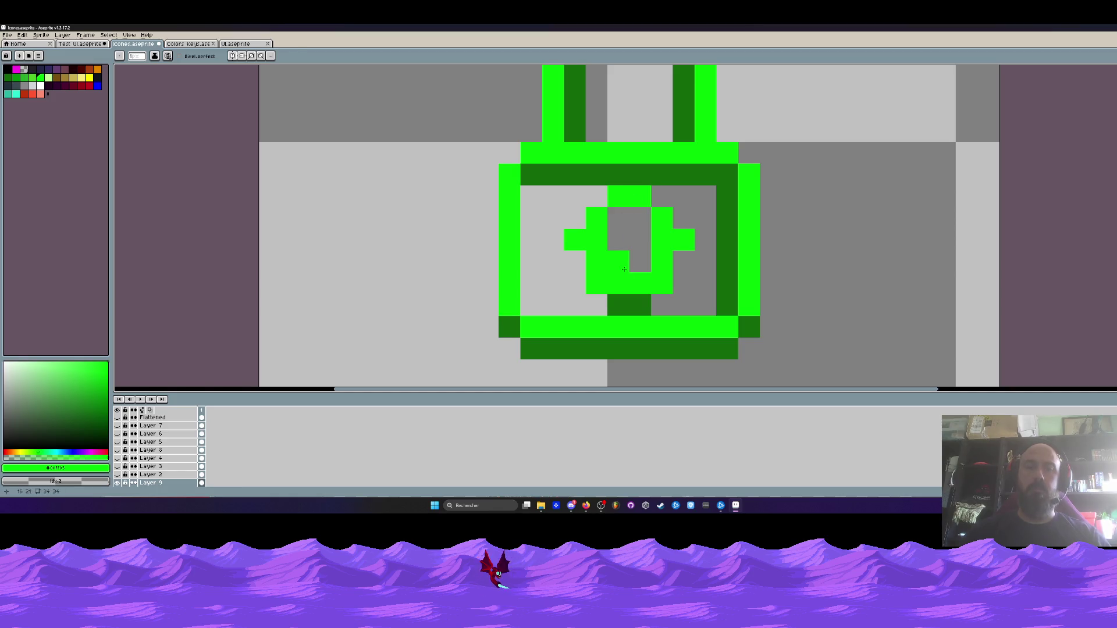
pyautogui.hotkey('ctrl', 'z')
# - Add dark green shading pixels around the keyhole ring
pyautogui.keyDown('alt'); pyautogui.click(618, 304); pyautogui.keyUp('alt')
pyautogui.click(617, 217)
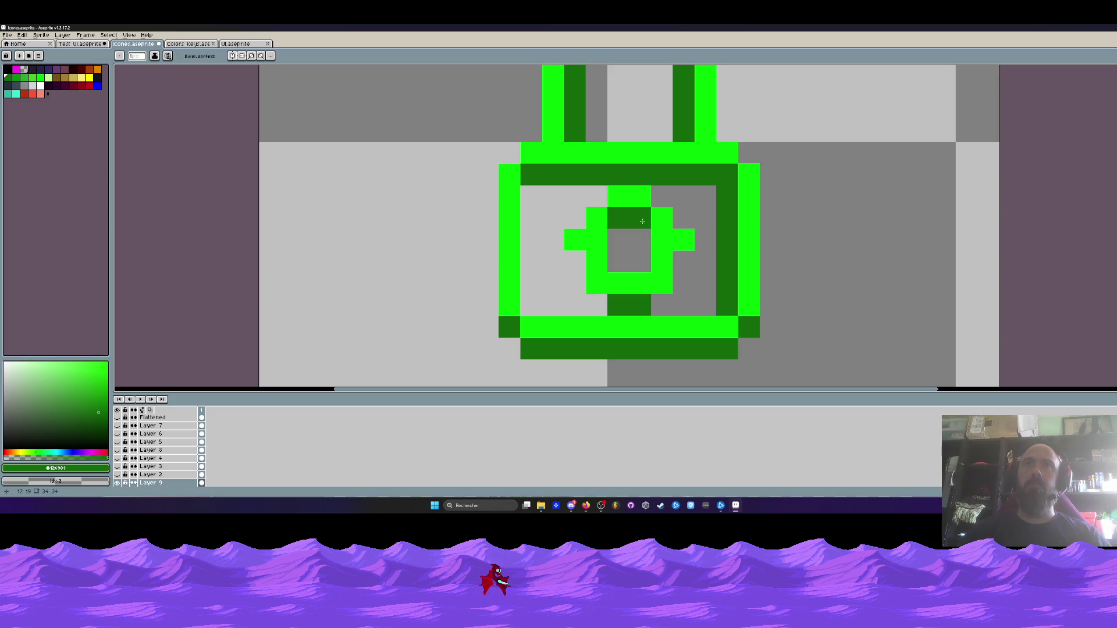
pyautogui.click(684, 261)
pyautogui.click(661, 261)
pyautogui.click(575, 261)
pyautogui.click(596, 283)
pyautogui.click(661, 283)
pyautogui.scroll(-5, 668, 288)
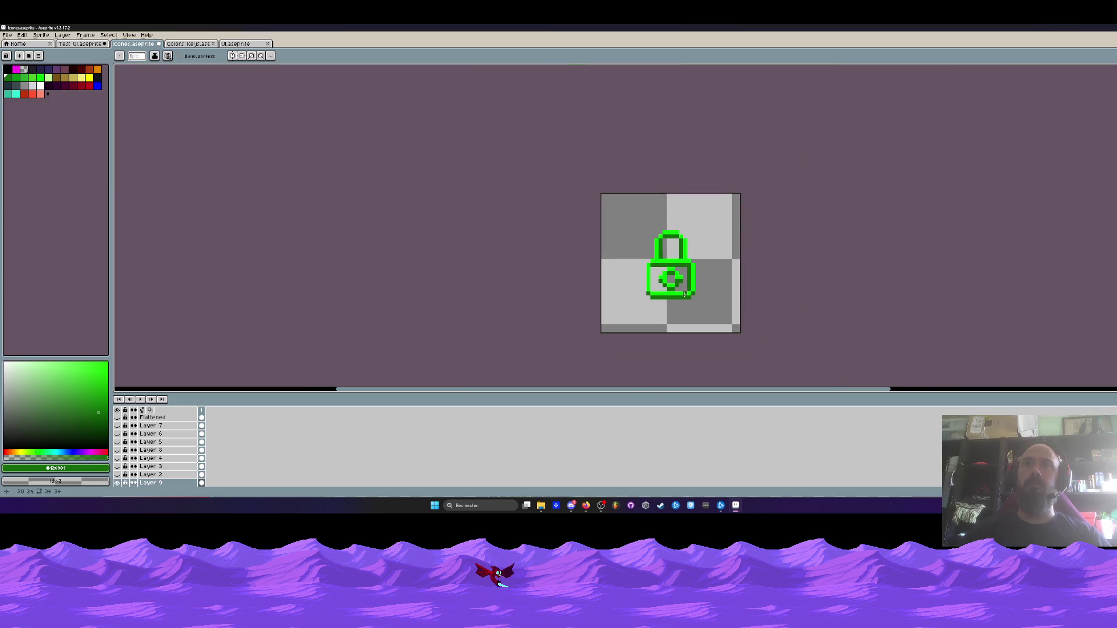
# - Sample bright green and try a dark green pixel on the lower bar, then undo it
pyautogui.press('v')
pyautogui.press('b')
pyautogui.scroll(4, 680, 288)
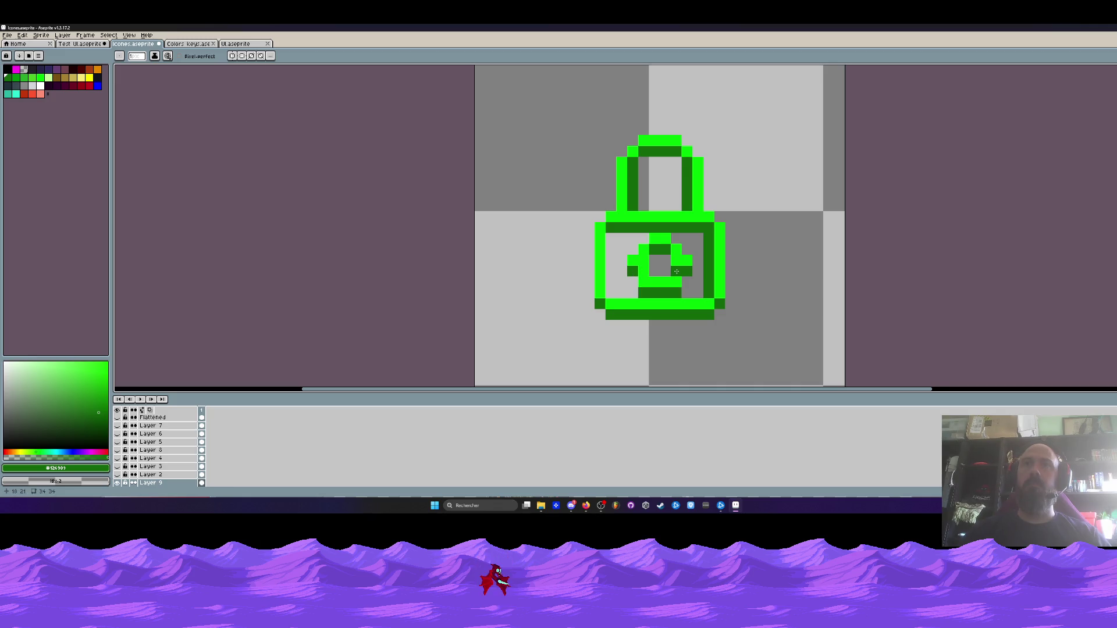
pyautogui.keyDown('alt'); pyautogui.click(684, 262); pyautogui.keyUp('alt')
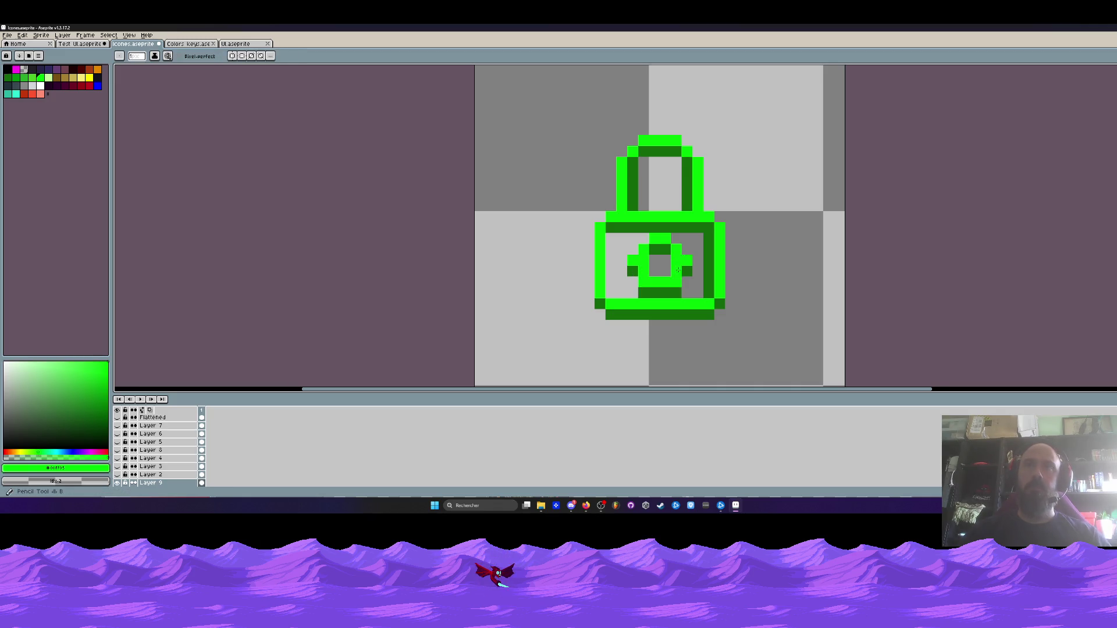
pyautogui.scroll(-4, 692, 269)
pyautogui.scroll(5, 678, 268)
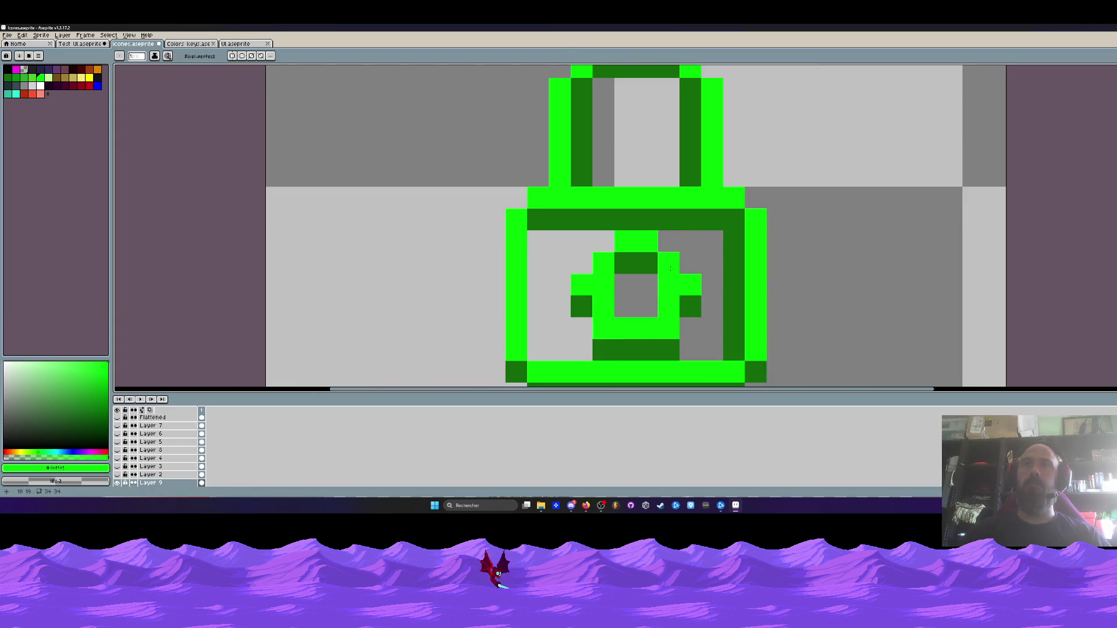
pyautogui.rightClick(625, 341)
pyautogui.hotkey('ctrl', 'z')
pyautogui.hotkey('ctrl', 'z')
pyautogui.hotkey('ctrl', 'z')
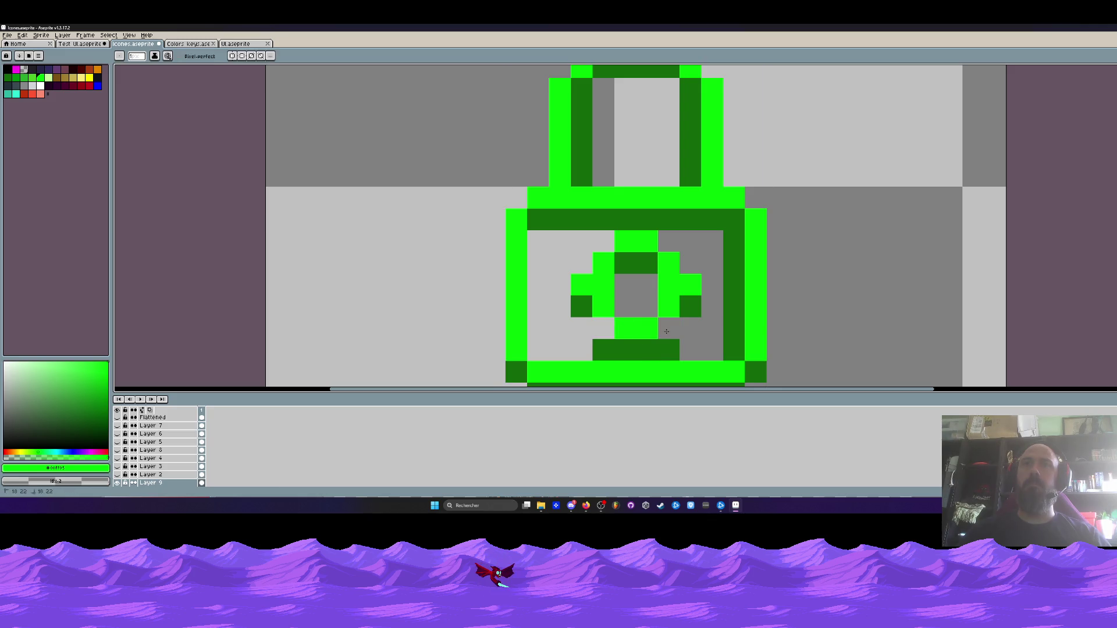
# - Shade the ring's lower-left and lower-right pixels dark green and select the padlock area
pyautogui.keyDown('alt'); pyautogui.click(580, 305); pyautogui.keyUp('alt')
pyautogui.click(603, 329)
pyautogui.click(664, 324)
pyautogui.scroll(-8, 664, 323)
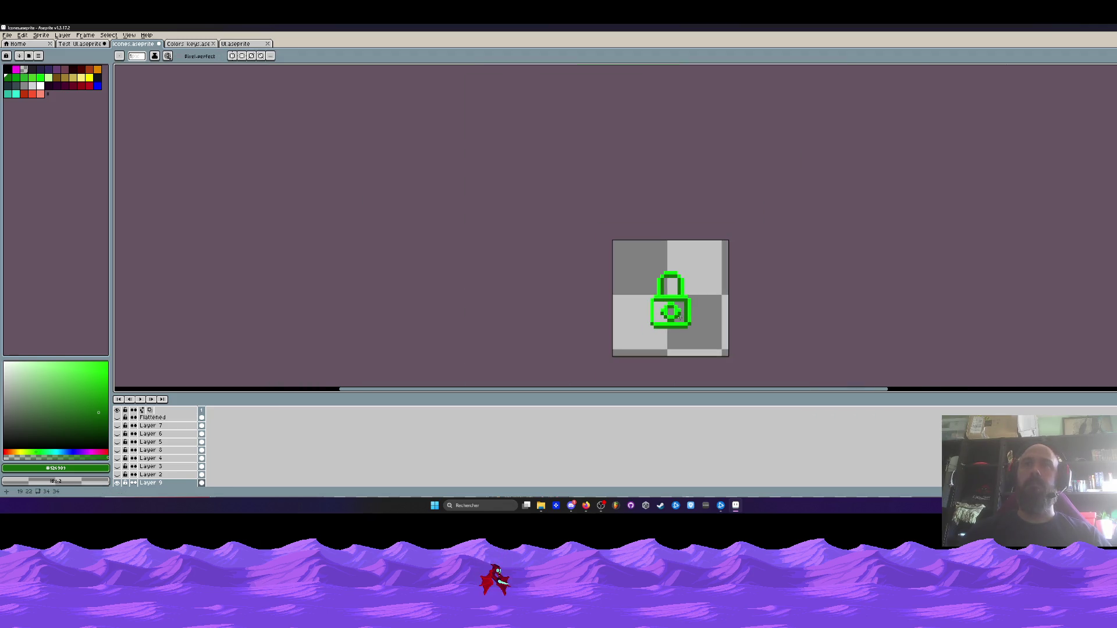
pyautogui.scroll(3, 695, 309)
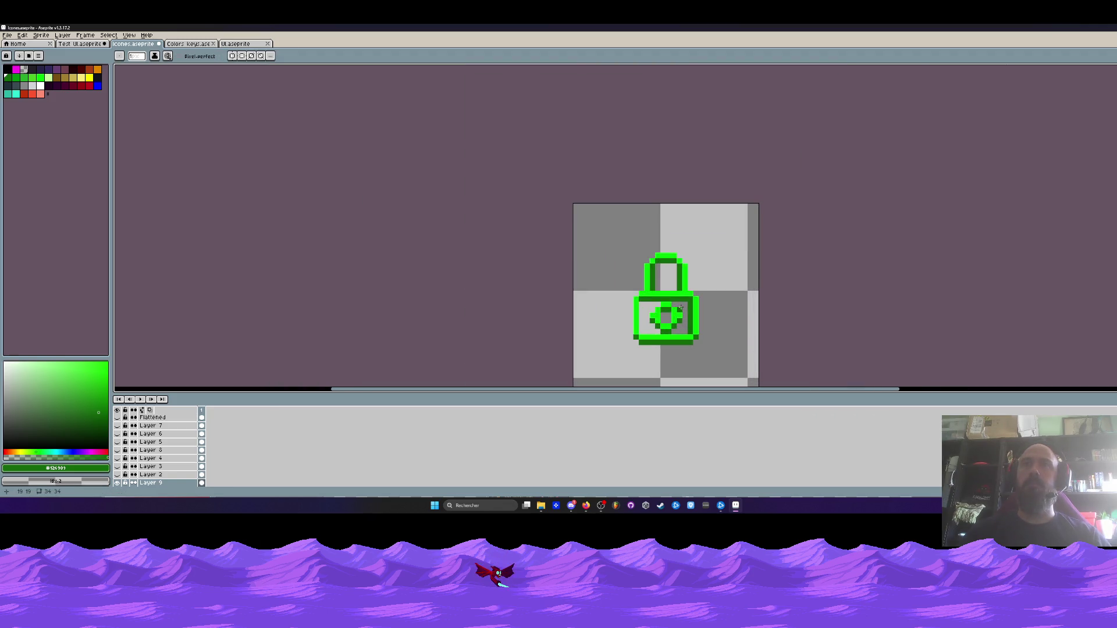
pyautogui.scroll(3, 655, 307)
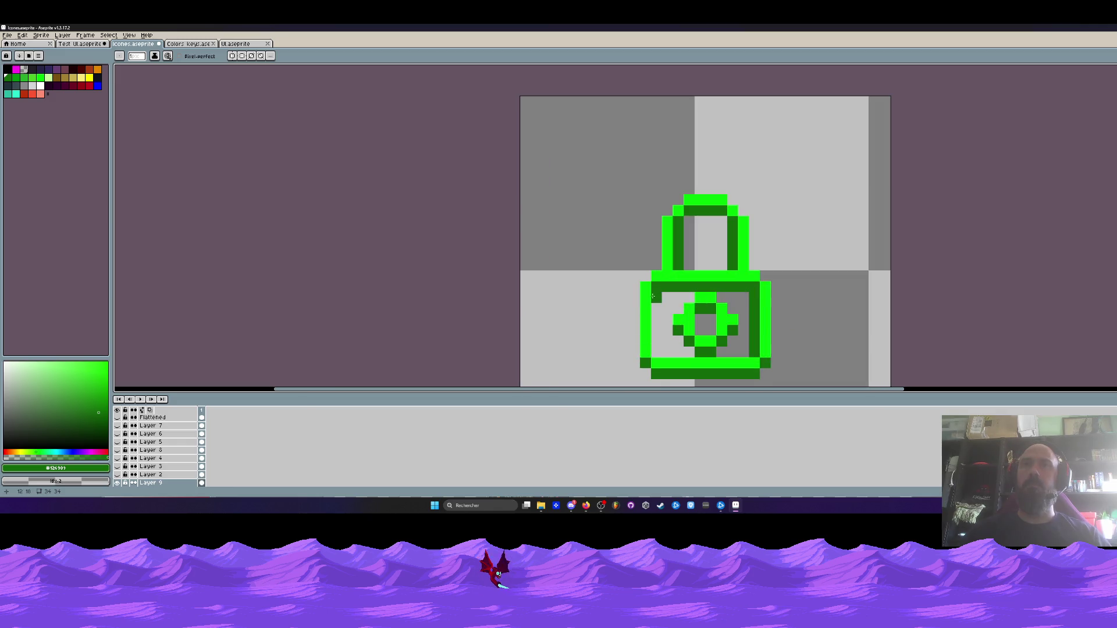
pyautogui.scroll(-1, 655, 294)
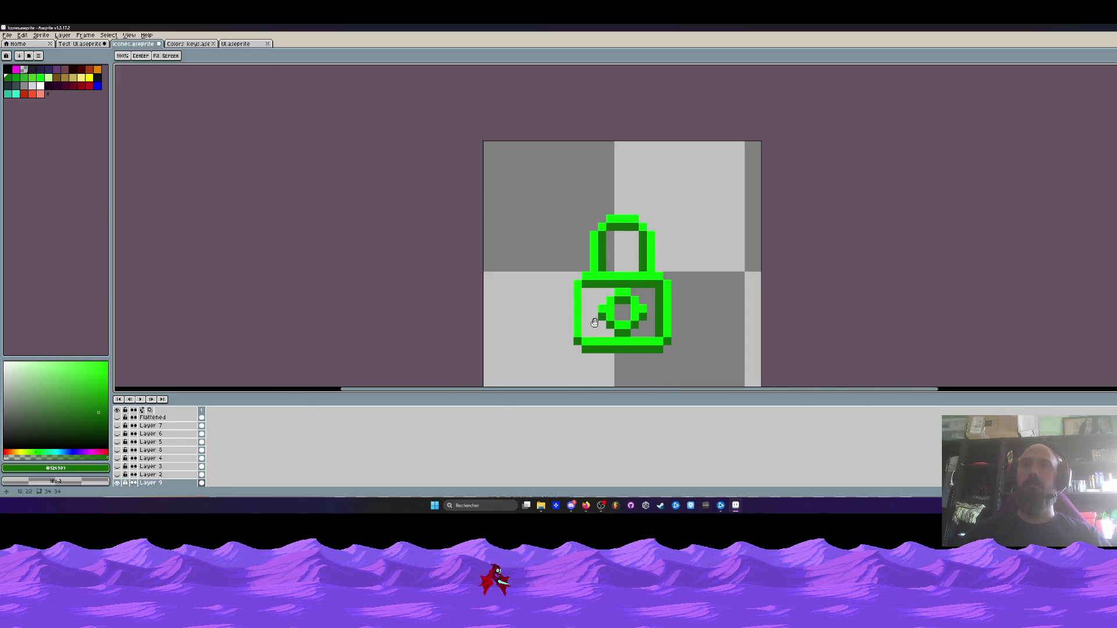
pyautogui.scroll(-2, 692, 307)
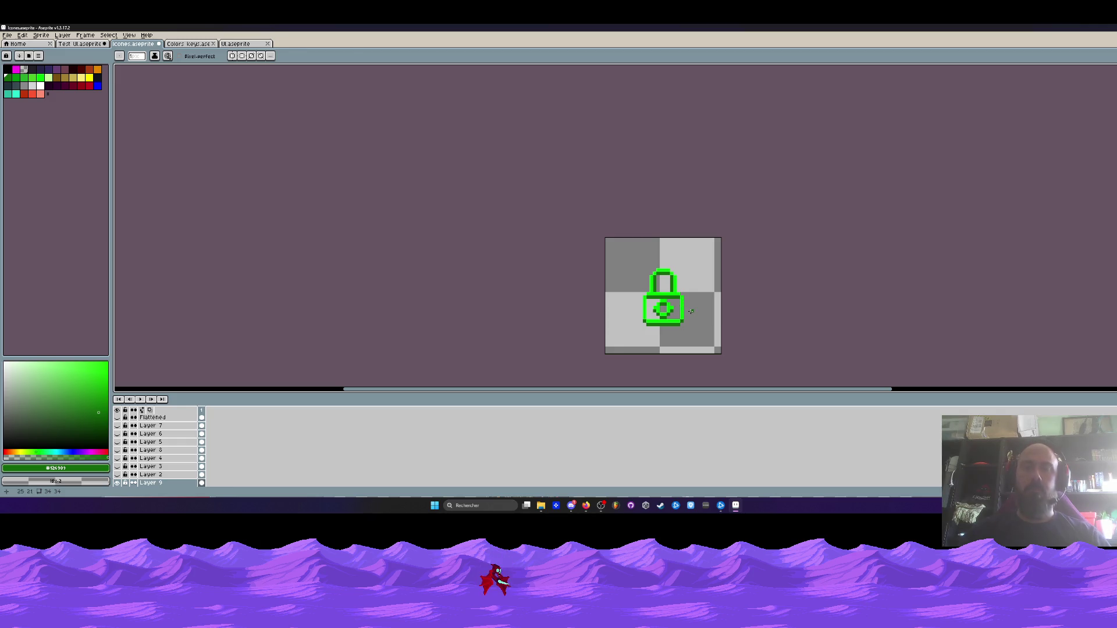
pyautogui.press('m')
pyautogui.moveTo(625, 264); pyautogui.dragTo(692, 345)
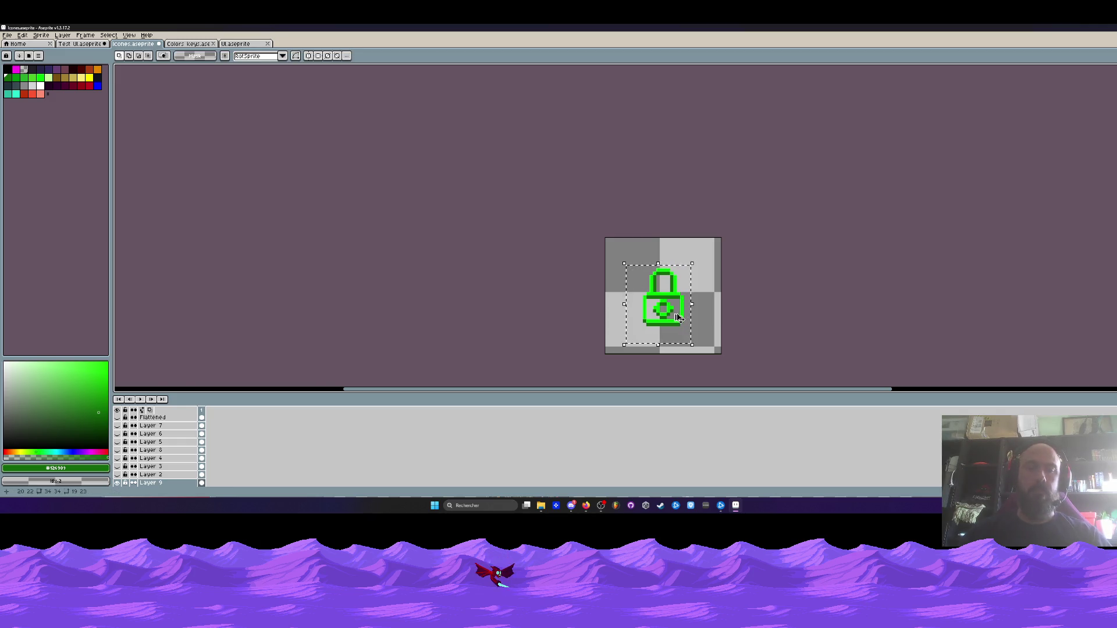
# - Paste the padlock into the Test UI sprite and place it over the middle plus button
pyautogui.hotkey('ctrl', 'd')
pyautogui.click(68, 46)
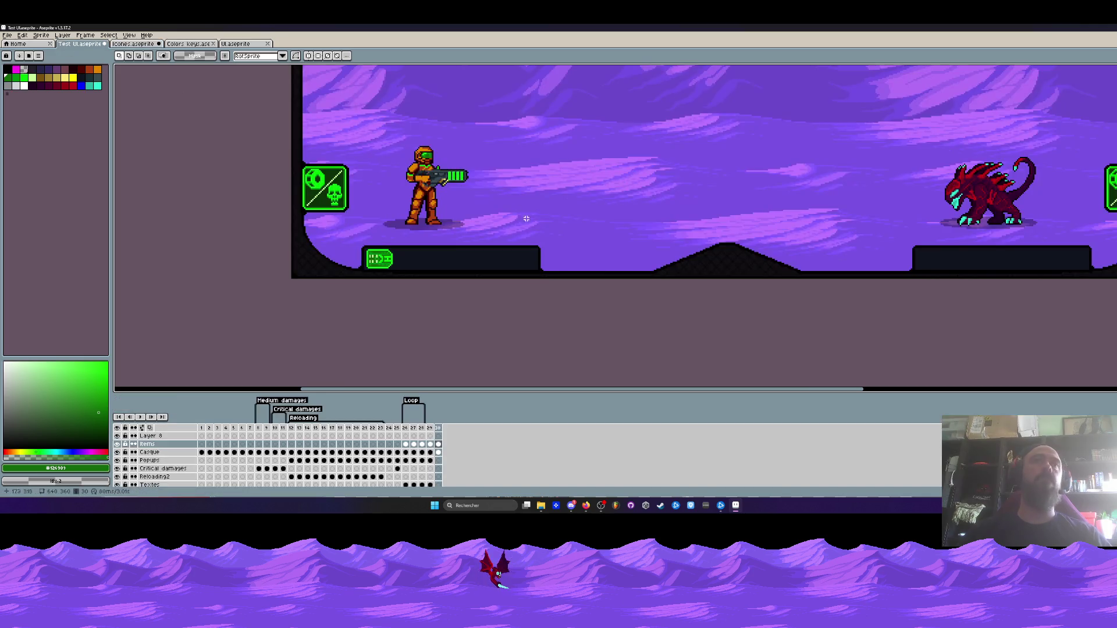
pyautogui.scroll(-3, 519, 250)
pyautogui.scroll(6, 519, 250)
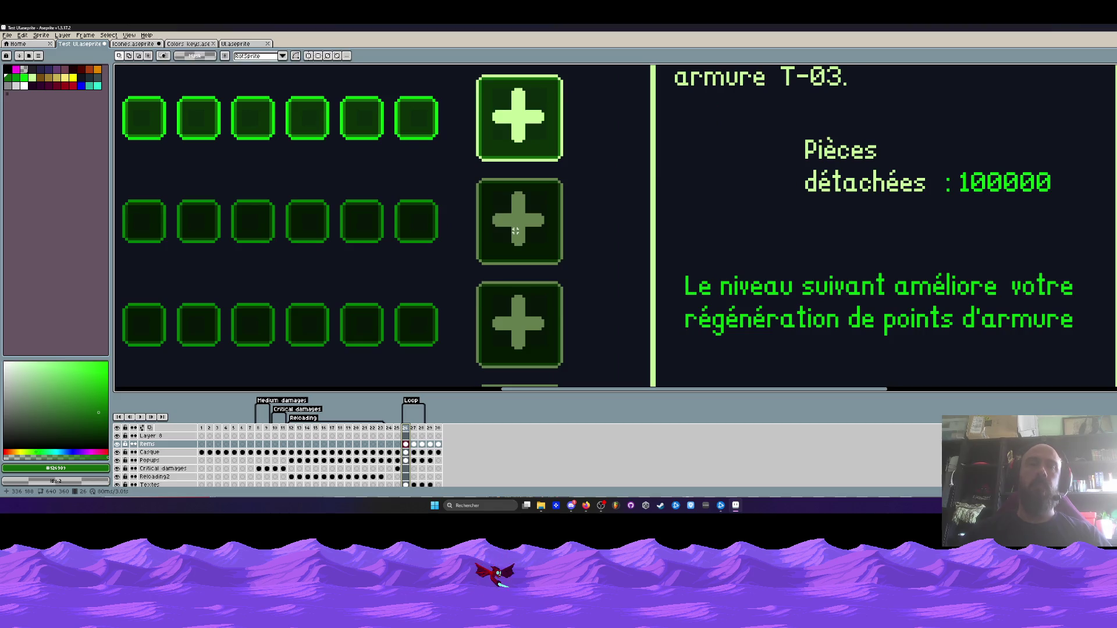
pyautogui.hotkey('ctrl', 'v')
pyautogui.moveTo(634, 244)
pyautogui.mouseDown()
pyautogui.moveTo(509, 240)
pyautogui.moveTo(531, 235)
pyautogui.mouseUp()
pyautogui.scroll(1, 526, 238)
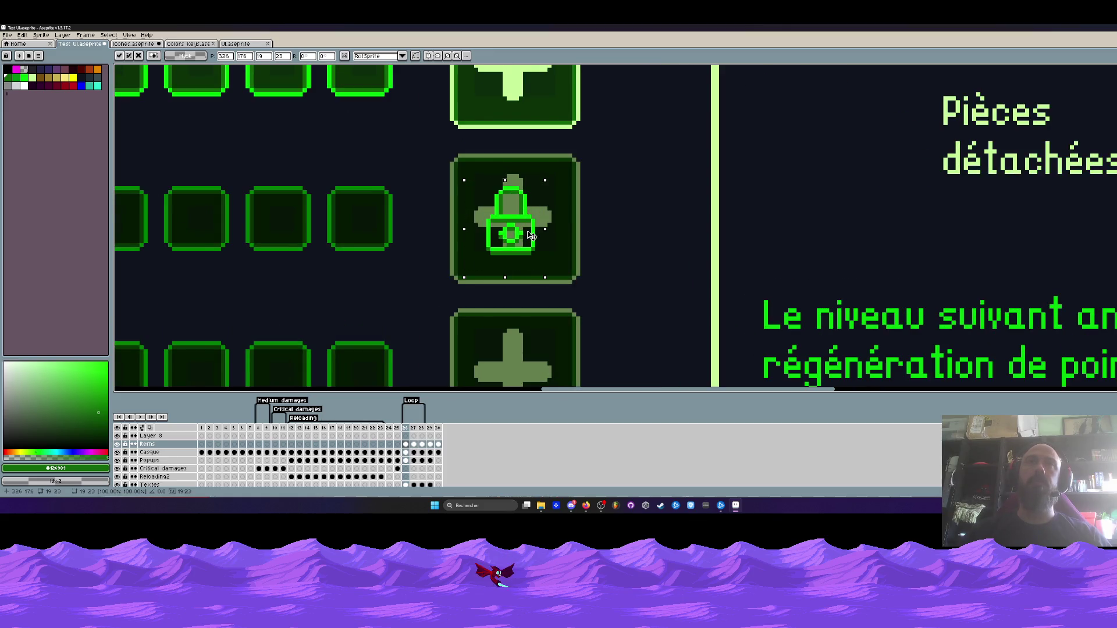
pyautogui.press('Return')
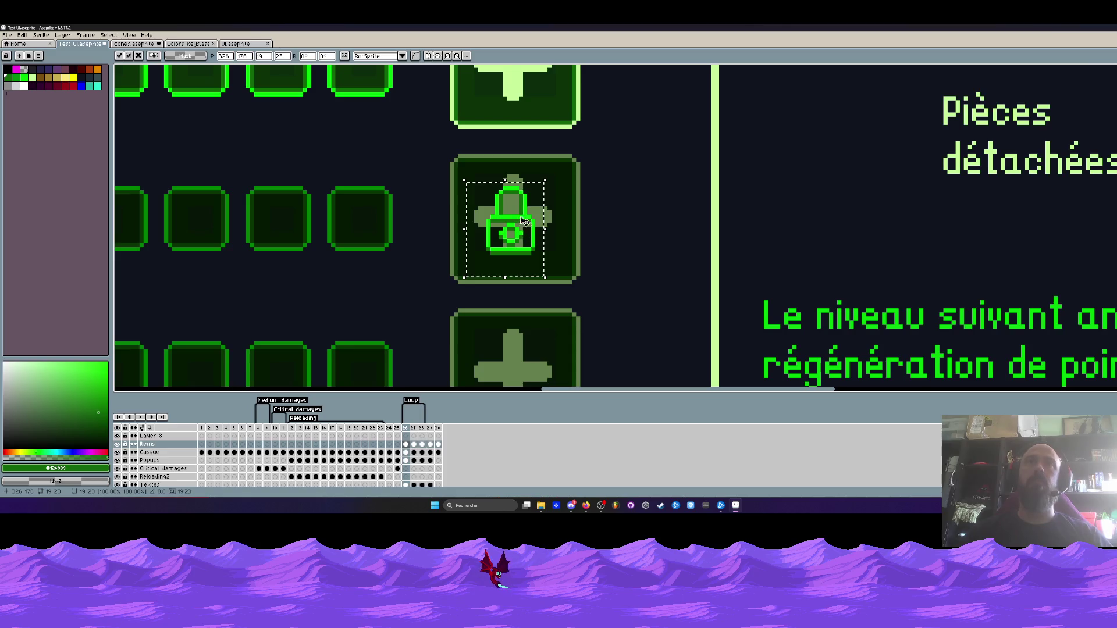
# - Select the padlock's right half and nudge it one pixel right
pyautogui.scroll(1, 517, 207)
pyautogui.moveTo(504, 157); pyautogui.dragTo(568, 336)
pyautogui.press('Right')
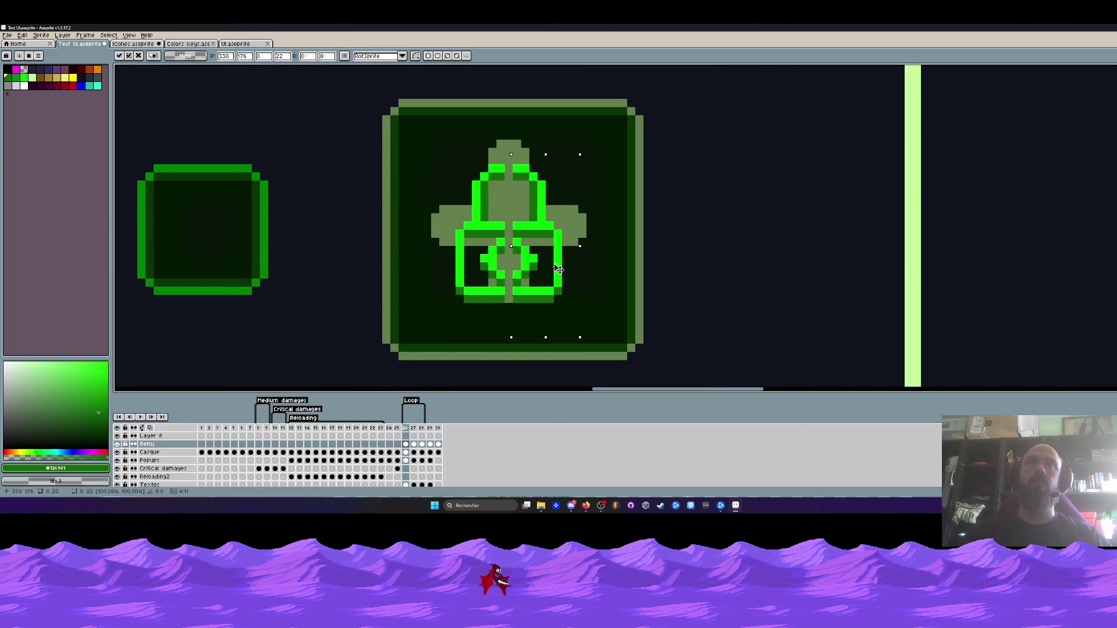
# - Commit the shifted right half and adjust a small area at the padlock's top
pyautogui.press('Return')
pyautogui.scroll(1, 502, 154)
pyautogui.moveTo(506, 156); pyautogui.dragTo(542, 223)
pyautogui.press('Return')
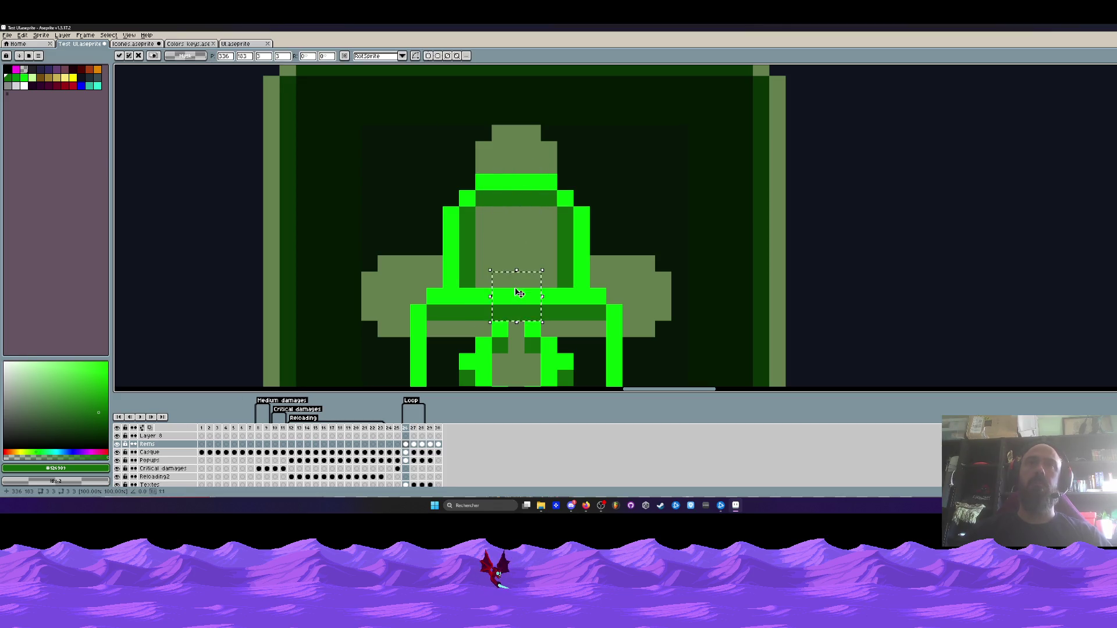
pyautogui.scroll(-2, 512, 288)
pyautogui.scroll(2, 512, 288)
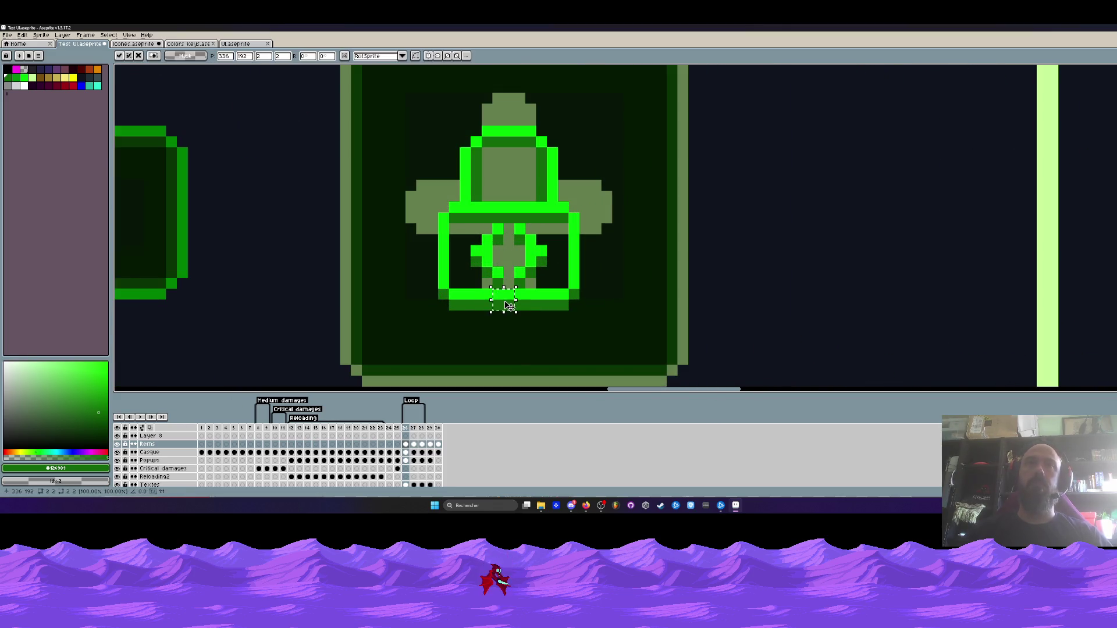
pyautogui.scroll(1, 509, 293)
# - Fill the middle keyhole pixels with bright green sampled from the padlock
pyautogui.keyDown('alt'); pyautogui.click(495, 259); pyautogui.keyUp('alt')
pyautogui.press('b')
pyautogui.click(511, 261)
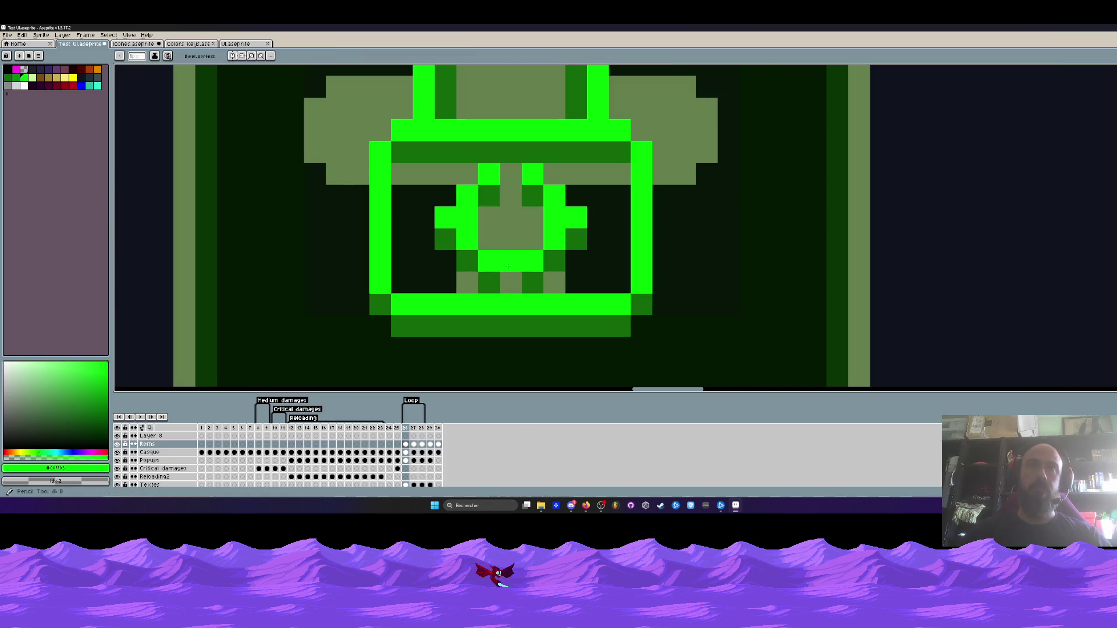
pyautogui.click(511, 175)
pyautogui.click(526, 197)
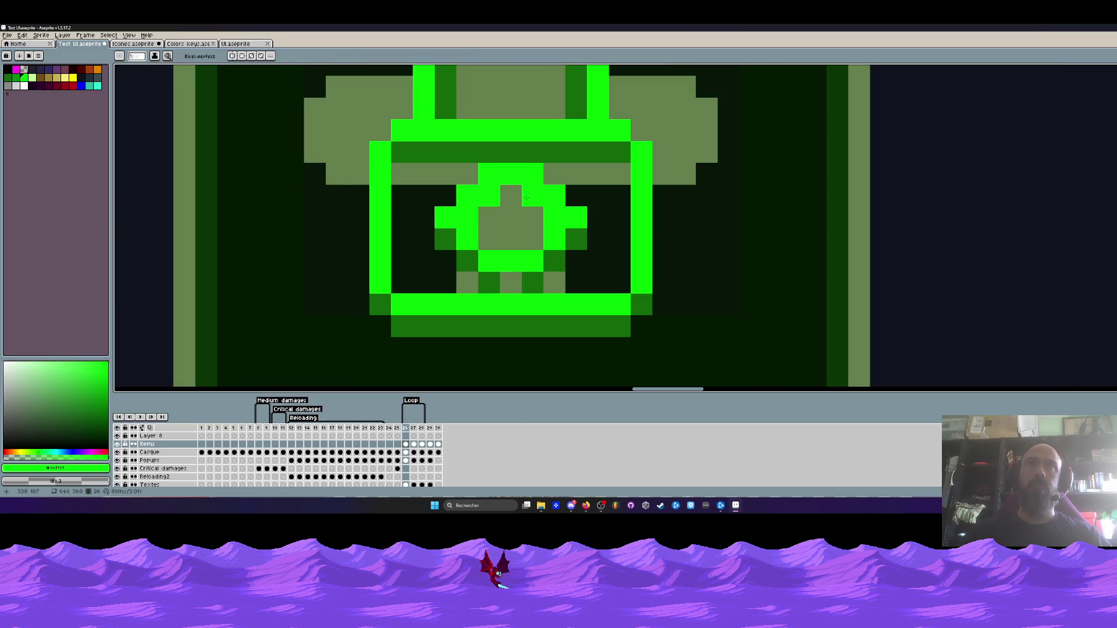
# - Try a dark green chevron inside the keyhole, then undo it
pyautogui.keyDown('alt'); pyautogui.click(532, 280); pyautogui.keyUp('alt')
pyautogui.moveTo(489, 217)
pyautogui.mouseDown()
pyautogui.moveTo(506, 201)
pyautogui.moveTo(527, 210)
pyautogui.mouseUp()
pyautogui.scroll(-3, 527, 209)
pyautogui.scroll(2, 538, 207)
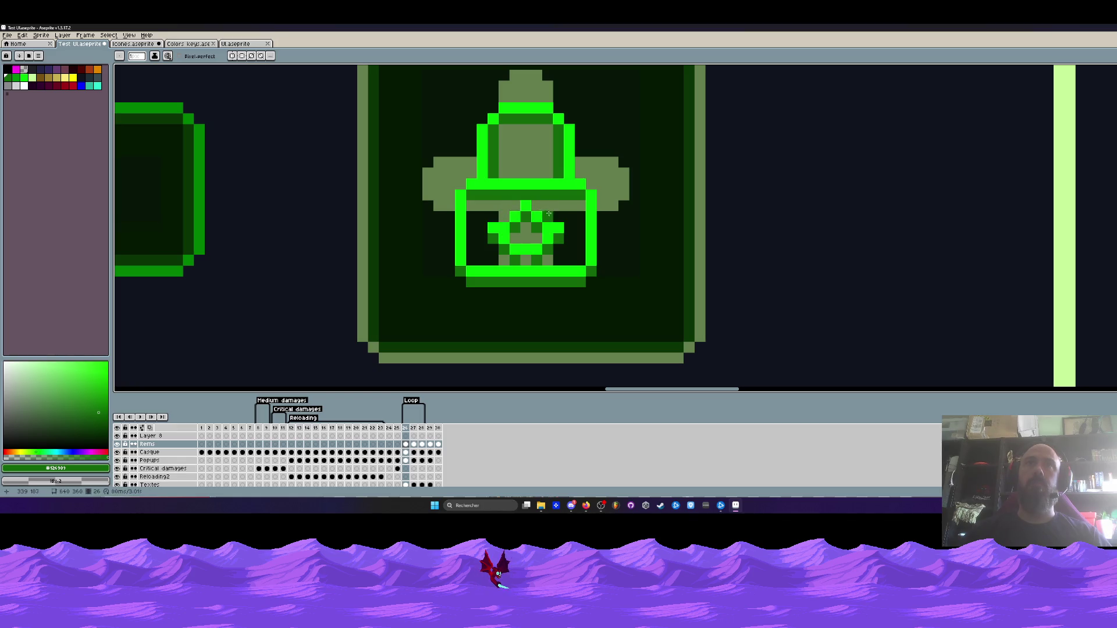
pyautogui.hotkey('ctrl', 'z')
pyautogui.scroll(-3, 611, 230)
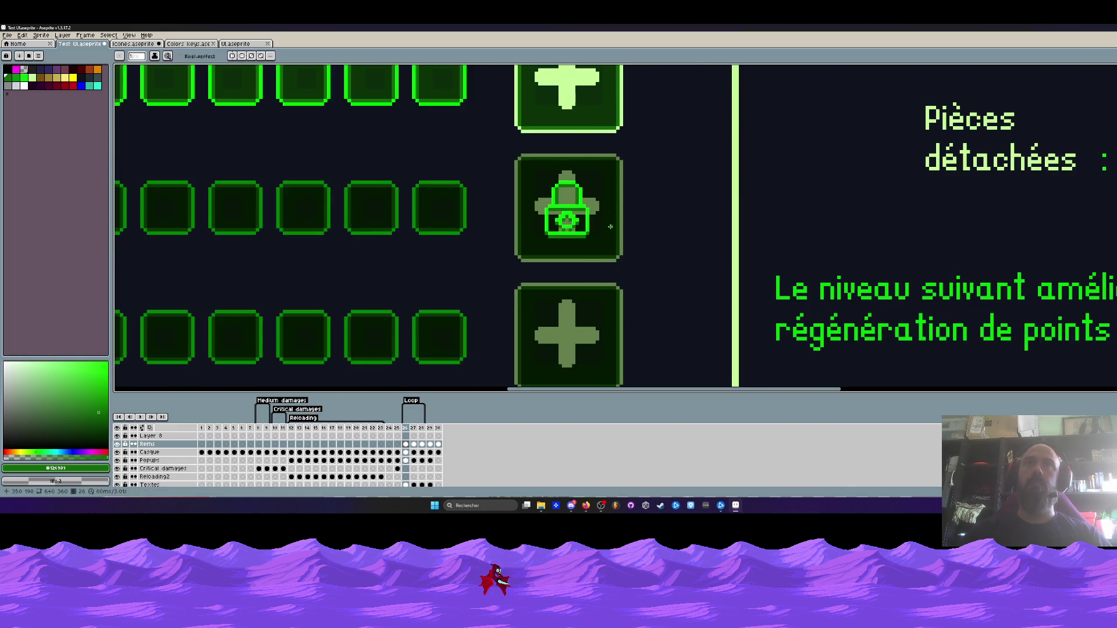
pyautogui.scroll(-1, 612, 228)
pyautogui.scroll(1, 596, 216)
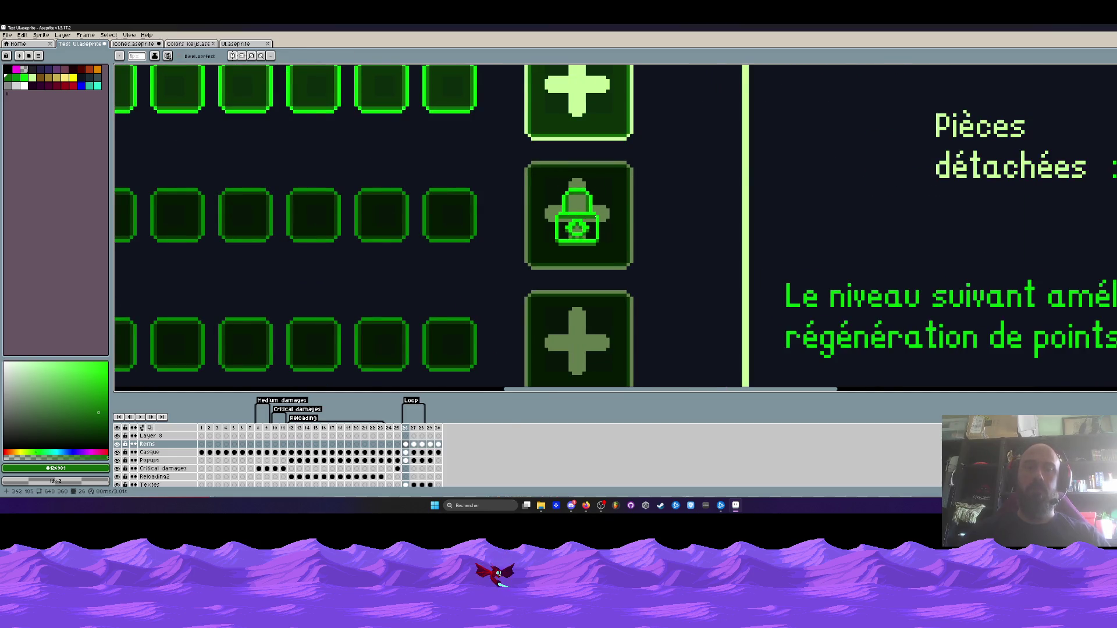
pyautogui.scroll(1, 582, 215)
# - Move the whole lock up one pixel and raise the keyhole by another pixel
pyautogui.press('m')
pyautogui.moveTo(533, 173); pyautogui.dragTo(623, 273)
pyautogui.press('Up')
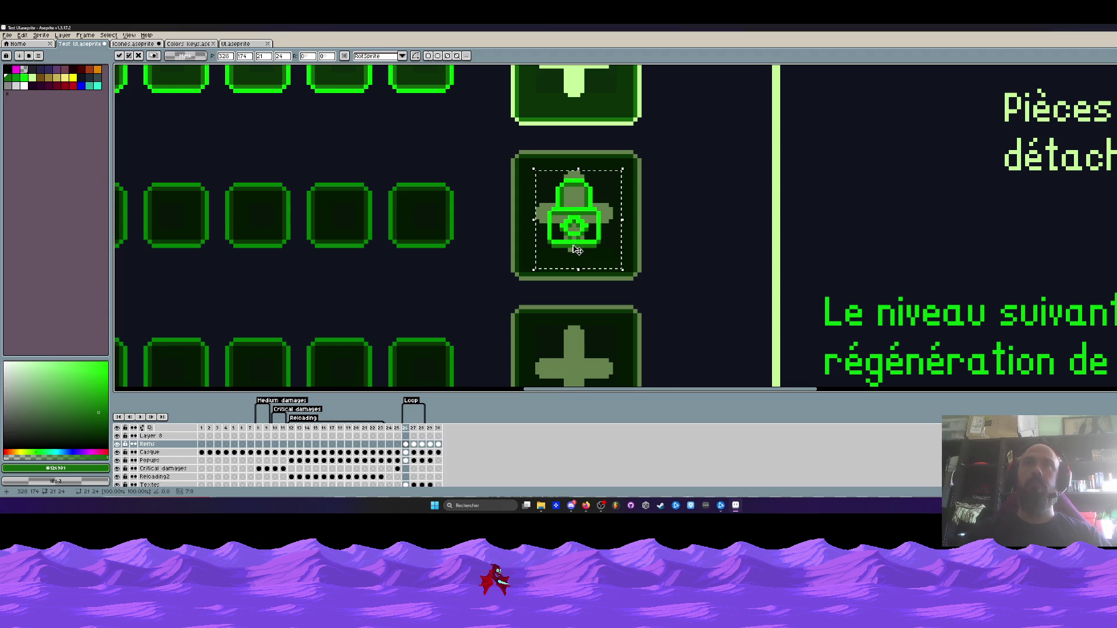
pyautogui.scroll(1, 562, 180)
pyautogui.moveTo(530, 160)
pyautogui.mouseDown()
pyautogui.moveTo(616, 192)
pyautogui.moveTo(640, 221)
pyautogui.mouseUp()
pyautogui.moveTo(514, 210)
pyautogui.mouseDown()
pyautogui.moveTo(657, 254)
pyautogui.moveTo(601, 229)
pyautogui.mouseUp()
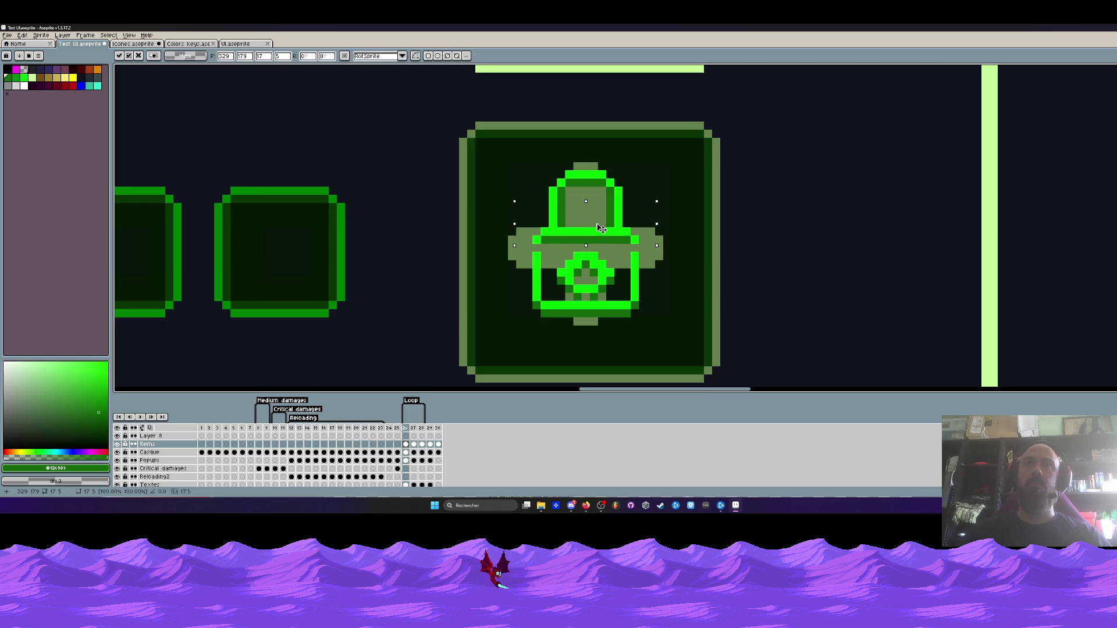
pyautogui.scroll(1, 601, 229)
pyautogui.moveTo(536, 243)
pyautogui.mouseDown()
pyautogui.moveTo(654, 330)
pyautogui.moveTo(654, 345)
pyautogui.mouseUp()
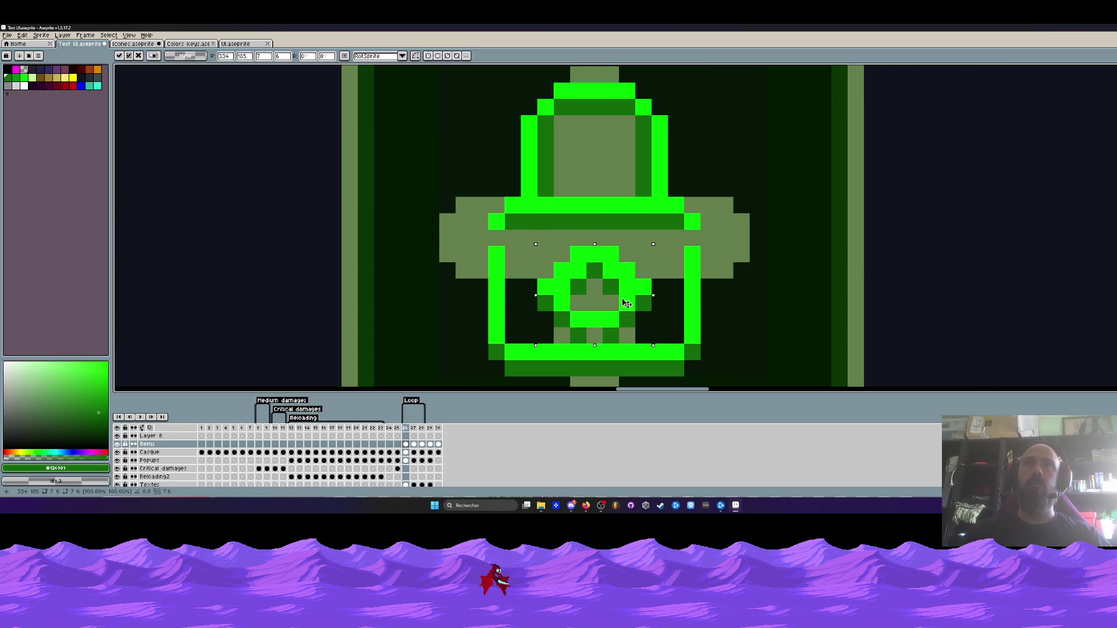
pyautogui.moveTo(626, 308); pyautogui.dragTo(626, 292)
# - Adjust the crossbar's left edge and add a dark green pixel above the keyhole ring
pyautogui.scroll(-1, 626, 292)
pyautogui.moveTo(532, 169); pyautogui.dragTo(682, 256)
pyautogui.click(552, 247)
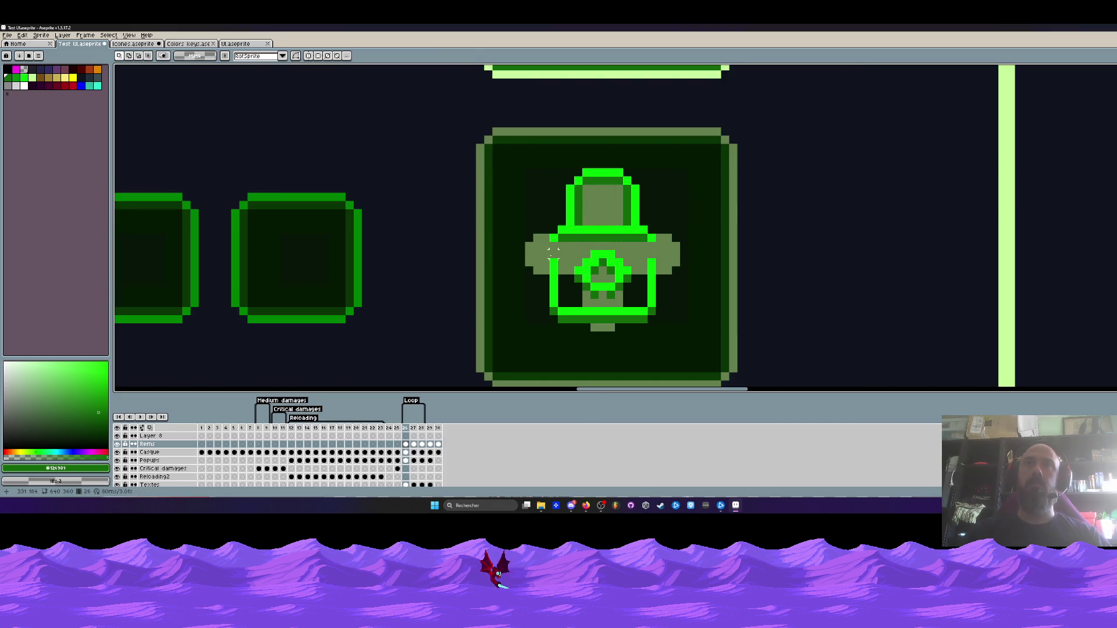
pyautogui.moveTo(550, 234)
pyautogui.mouseDown()
pyautogui.moveTo(556, 261)
pyautogui.moveTo(558, 252)
pyautogui.moveTo(656, 263)
pyautogui.mouseUp()
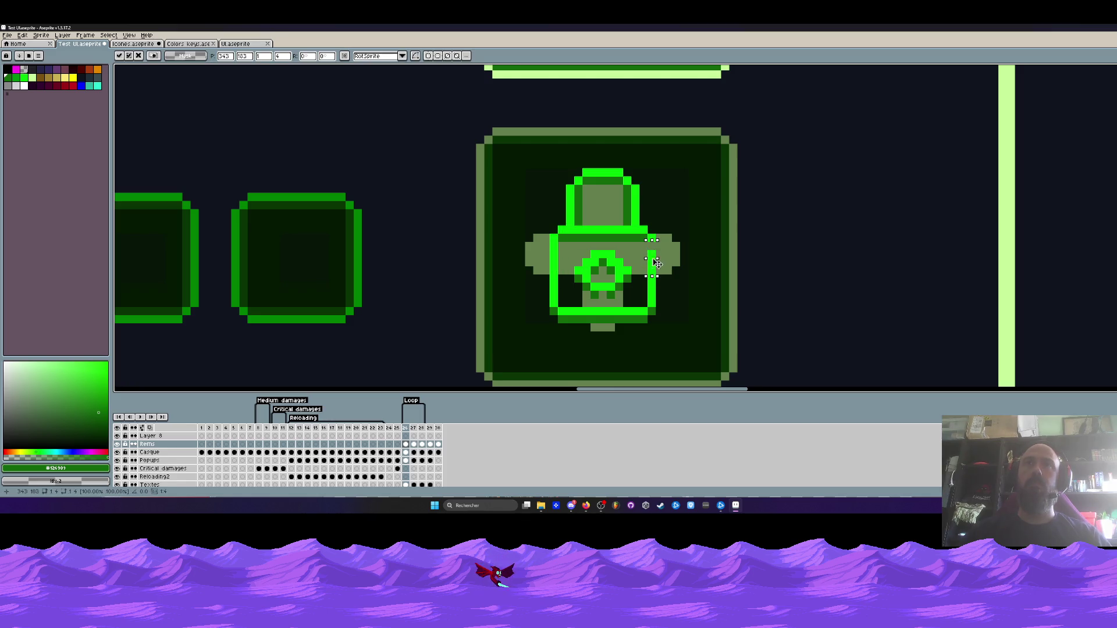
pyautogui.click(635, 266)
pyautogui.scroll(2, 606, 294)
pyautogui.press('i')
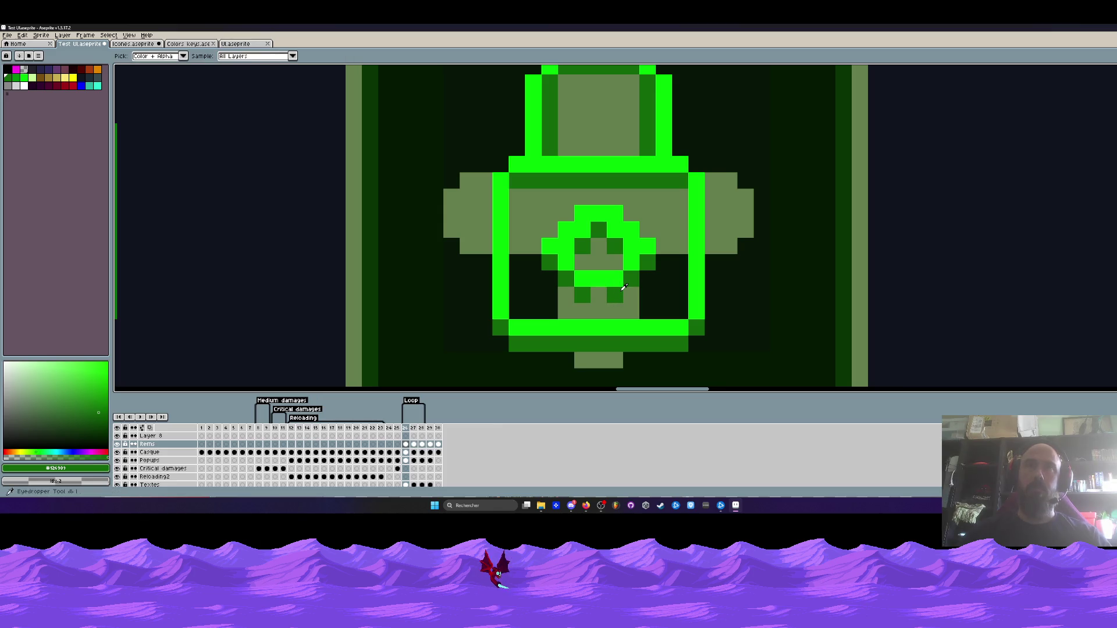
pyautogui.press('b')
pyautogui.scroll(2, 605, 267)
pyautogui.click(591, 247)
# - Shift the four-pixel green strip on the crossbar row up by one pixel
pyautogui.press('m')
pyautogui.scroll(1, 591, 247)
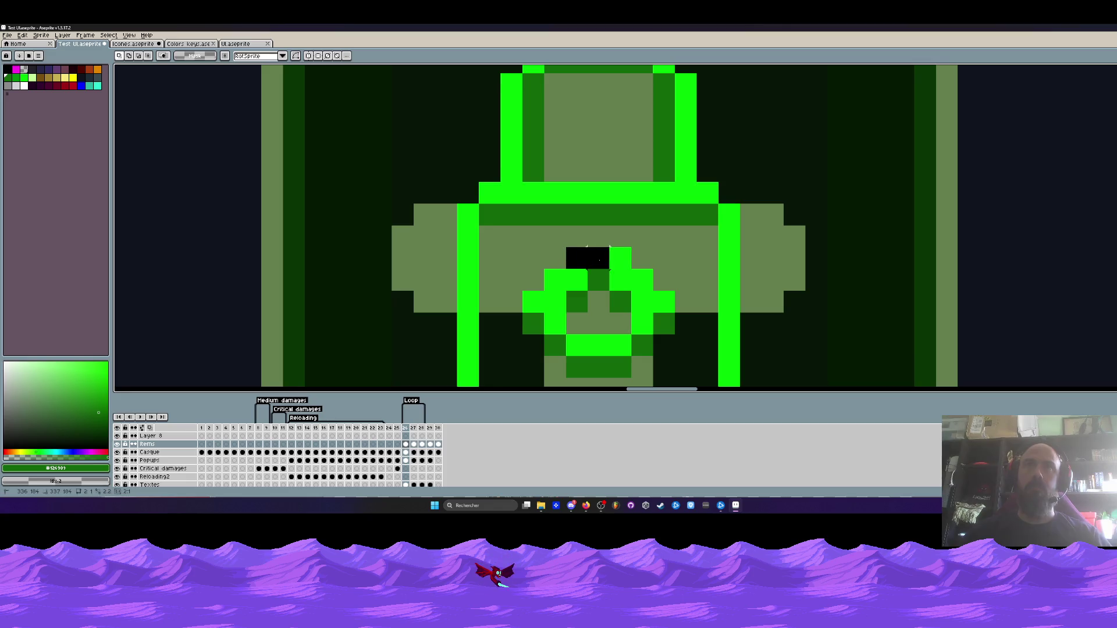
pyautogui.moveTo(567, 251); pyautogui.dragTo(652, 265)
pyautogui.press('Up')
pyautogui.hotkey('ctrl', 'd')
# - Touch up the ring with dark-green and olive pixels, plus a bright green pixel right of the crossbar
pyautogui.press('i')
pyautogui.press('b')
pyautogui.click(598, 267)
pyautogui.click(619, 258)
pyautogui.click(585, 280)
pyautogui.moveTo(591, 286)
pyautogui.mouseDown()
pyautogui.moveTo(581, 300)
pyautogui.moveTo(620, 302)
pyautogui.mouseUp()
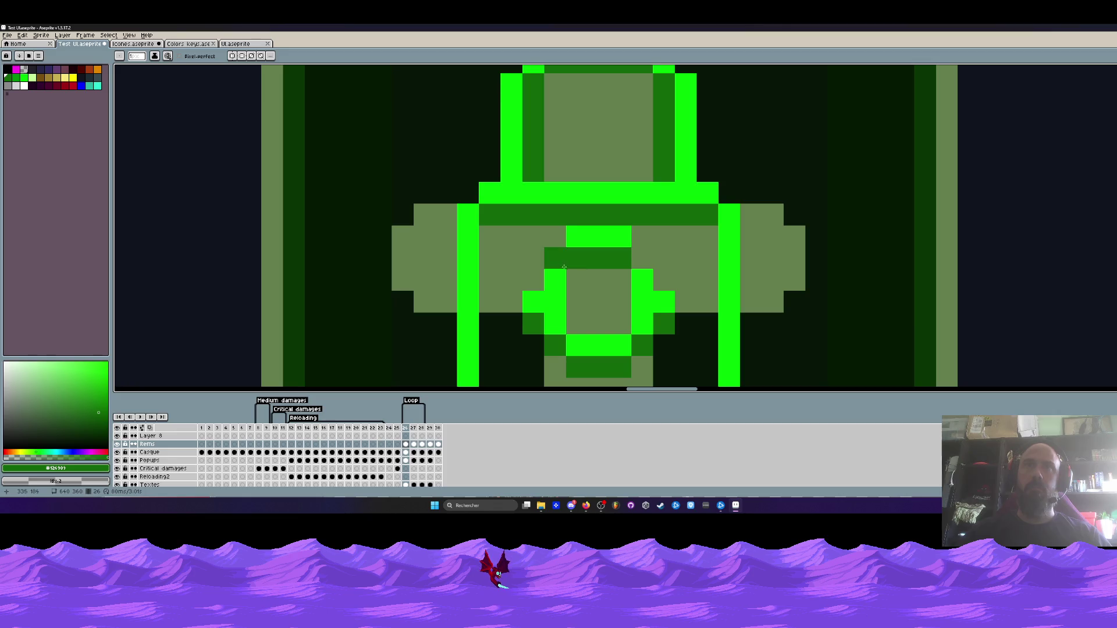
pyautogui.keyDown('alt'); pyautogui.click(606, 229); pyautogui.keyUp('alt')
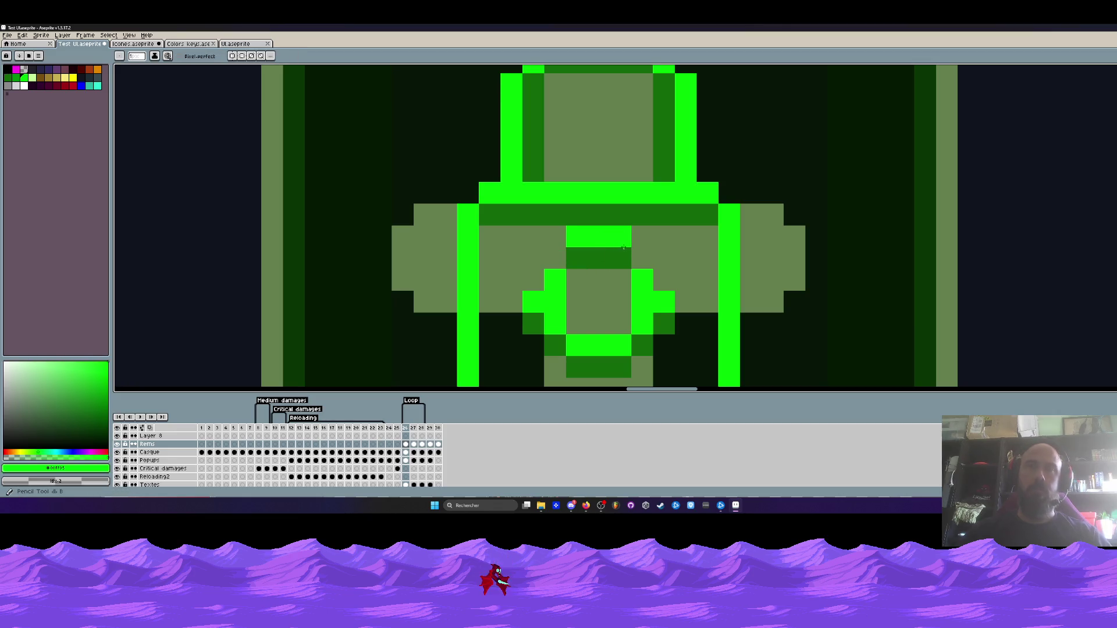
pyautogui.click(638, 259)
# - Move a 2x2 pixel block of the ring down and right, mirrored horizontally
pyautogui.scroll(-1, 581, 260)
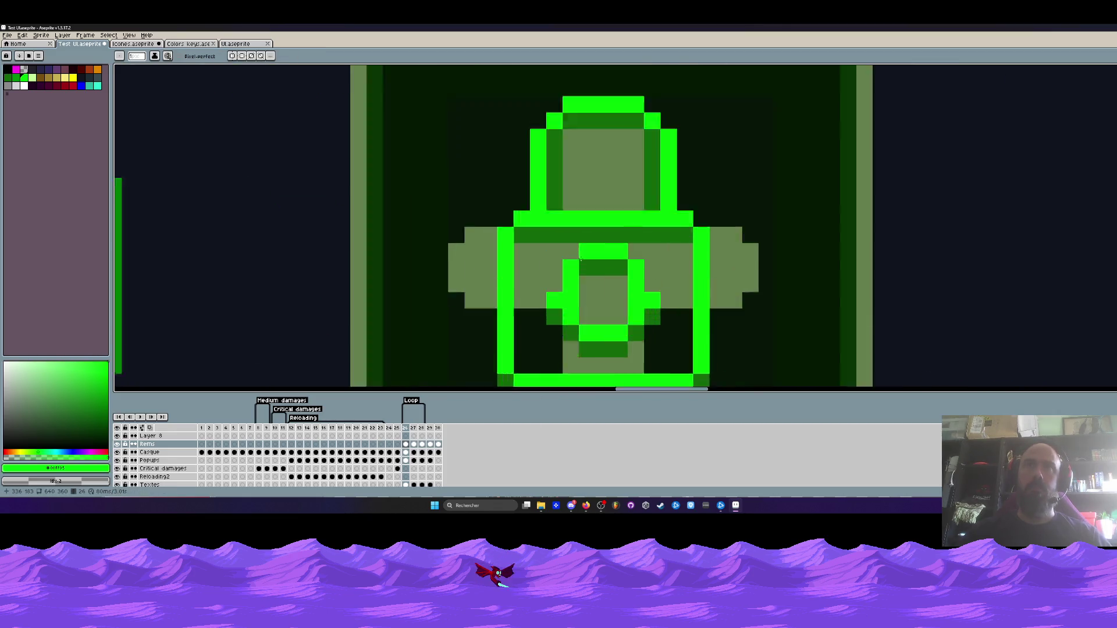
pyautogui.scroll(1, 580, 258)
pyautogui.press('m')
pyautogui.moveTo(554, 238); pyautogui.dragTo(599, 282)
pyautogui.moveTo(582, 244)
pyautogui.mouseDown()
pyautogui.moveTo(605, 267)
pyautogui.moveTo(600, 250)
pyautogui.moveTo(641, 273)
pyautogui.mouseUp()
pyautogui.hotkey('shift', 'h')
pyautogui.hotkey('ctrl', 'd')
# - Widen the keyhole by adding mirrored bright green pixels on both sides
pyautogui.scroll(-5, 638, 274)
pyautogui.scroll(4, 605, 273)
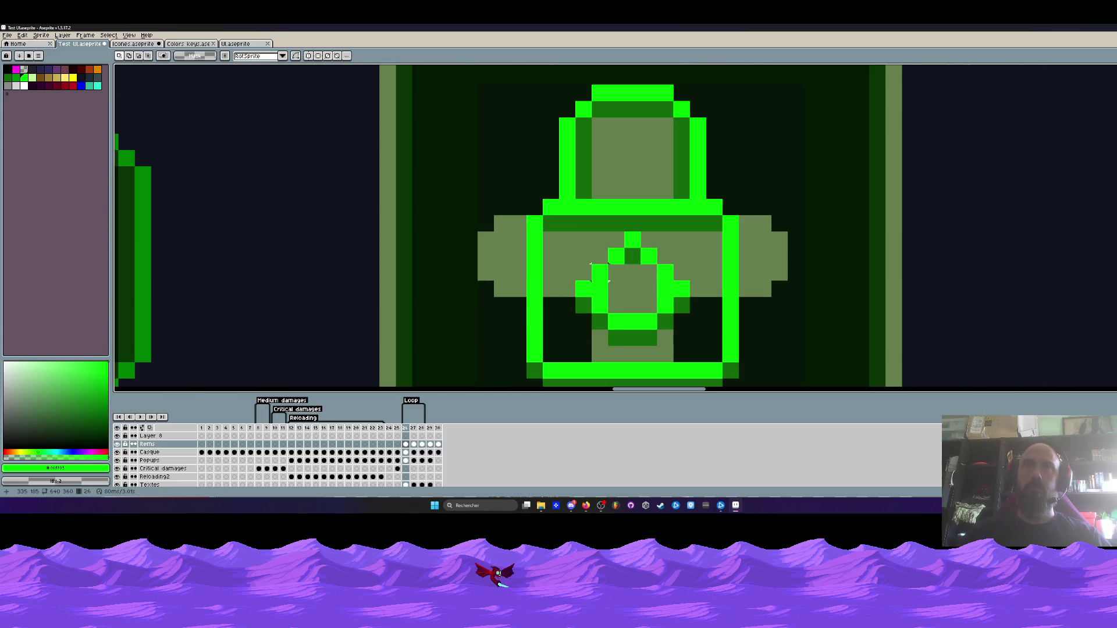
pyautogui.press('i')
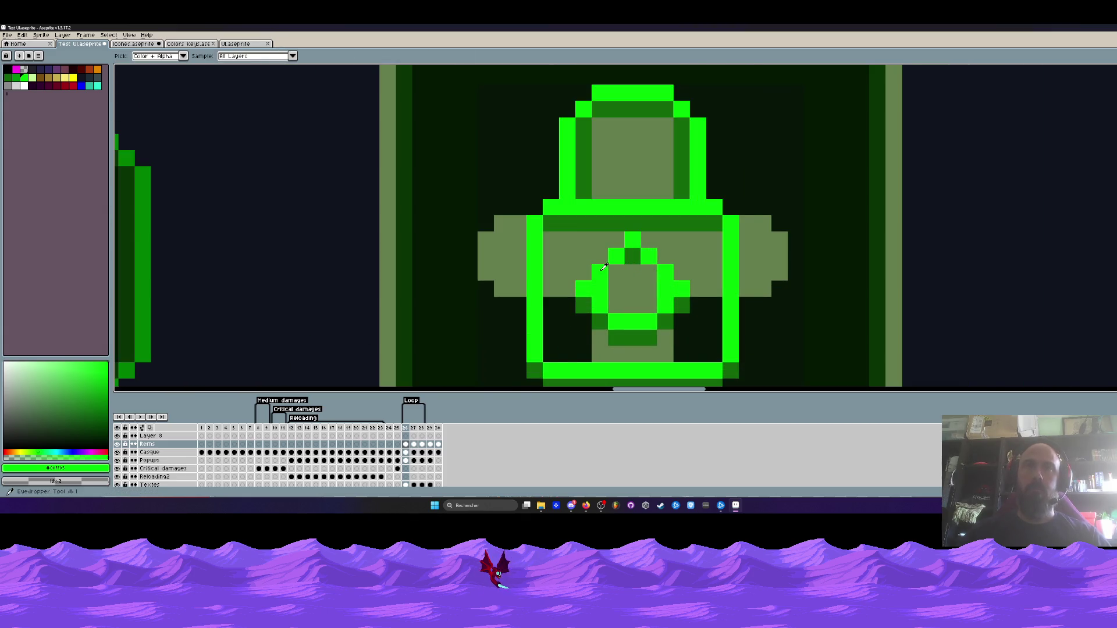
pyautogui.press('b')
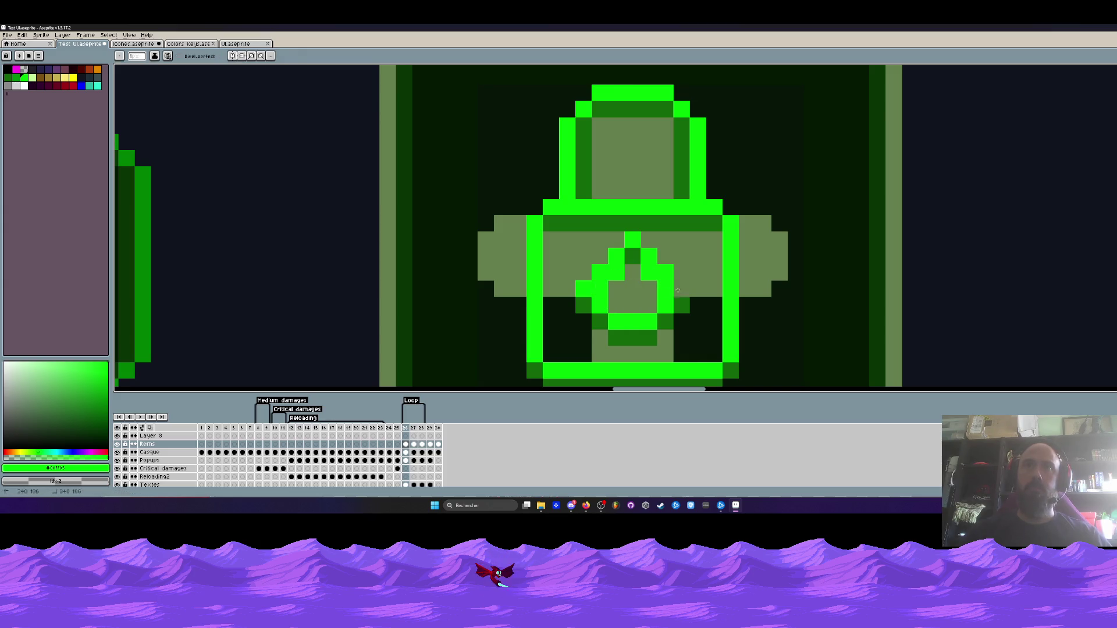
pyautogui.scroll(-1, 655, 271)
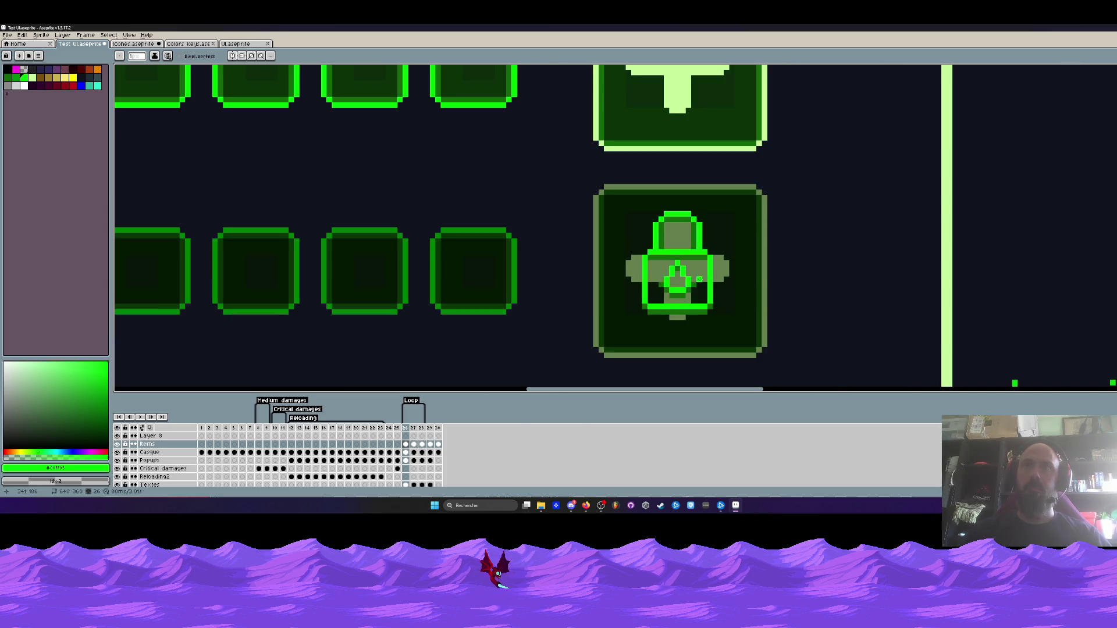
pyautogui.scroll(1, 641, 278)
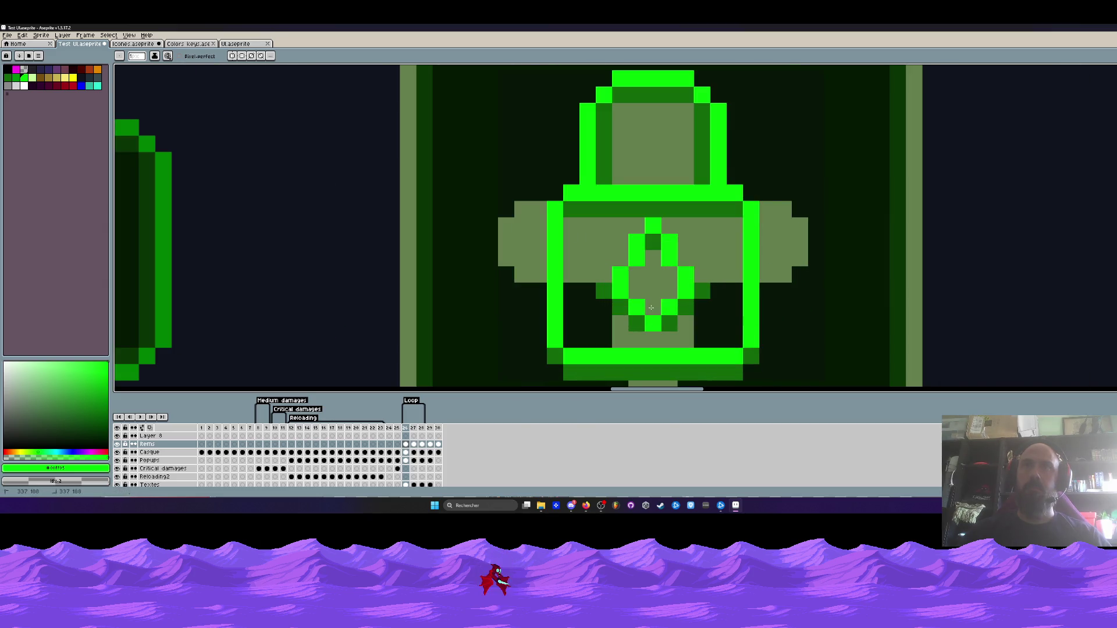
pyautogui.scroll(-3, 711, 300)
pyautogui.scroll(1, 709, 301)
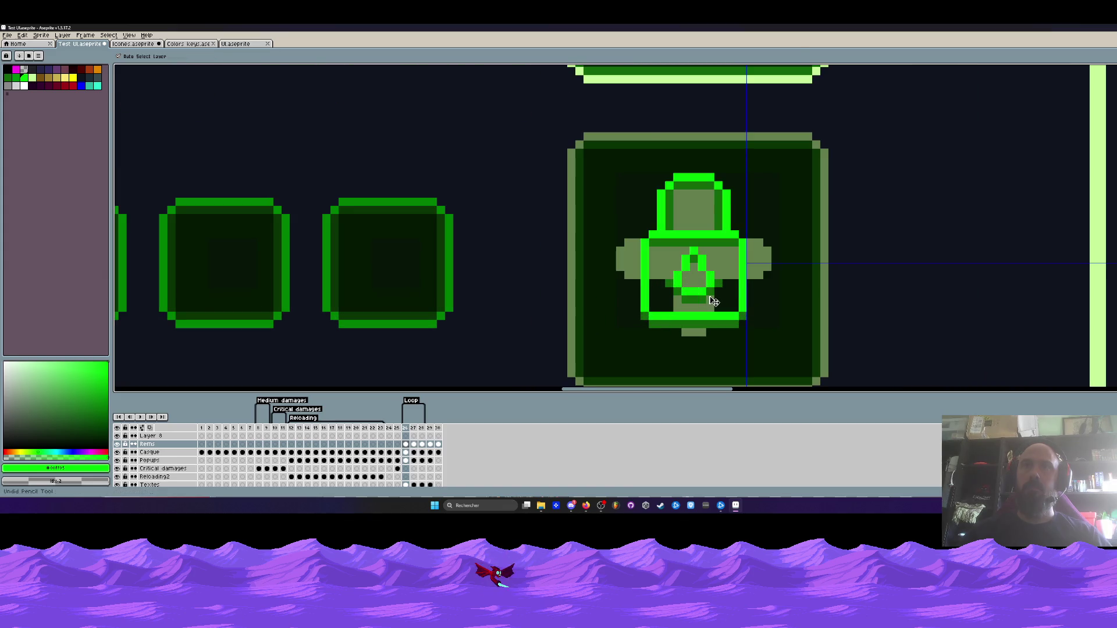
pyautogui.scroll(1, 710, 274)
pyautogui.click(710, 258)
pyautogui.click(727, 276)
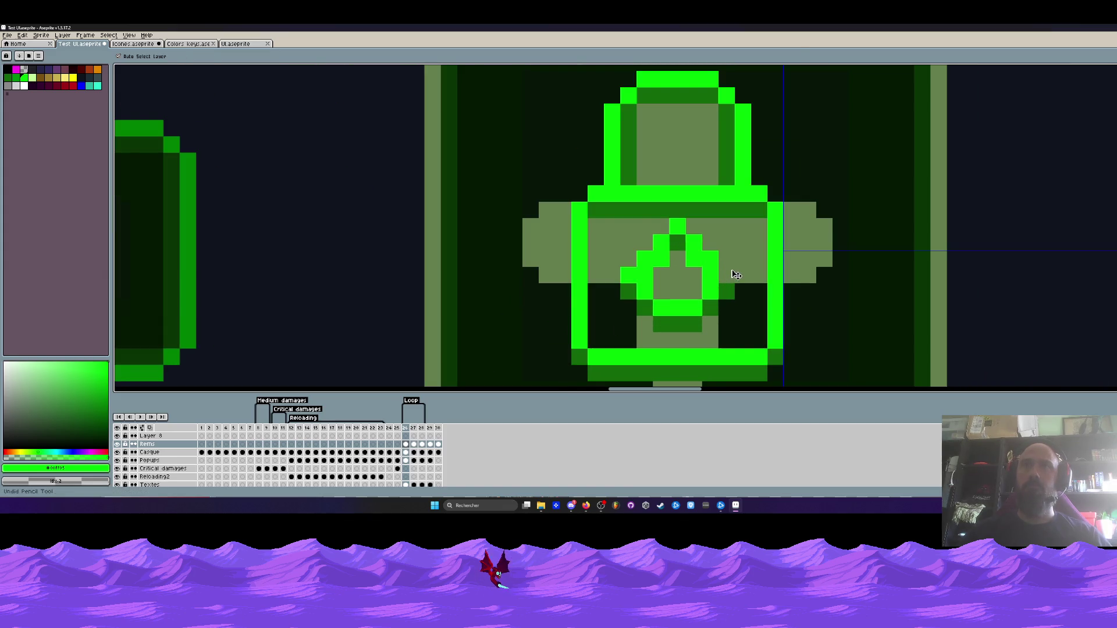
# - Sample the lock's dark green and paint mirrored dark pixels inside the keyhole
pyautogui.scroll(-1, 724, 271)
pyautogui.scroll(1, 712, 271)
pyautogui.press('i')
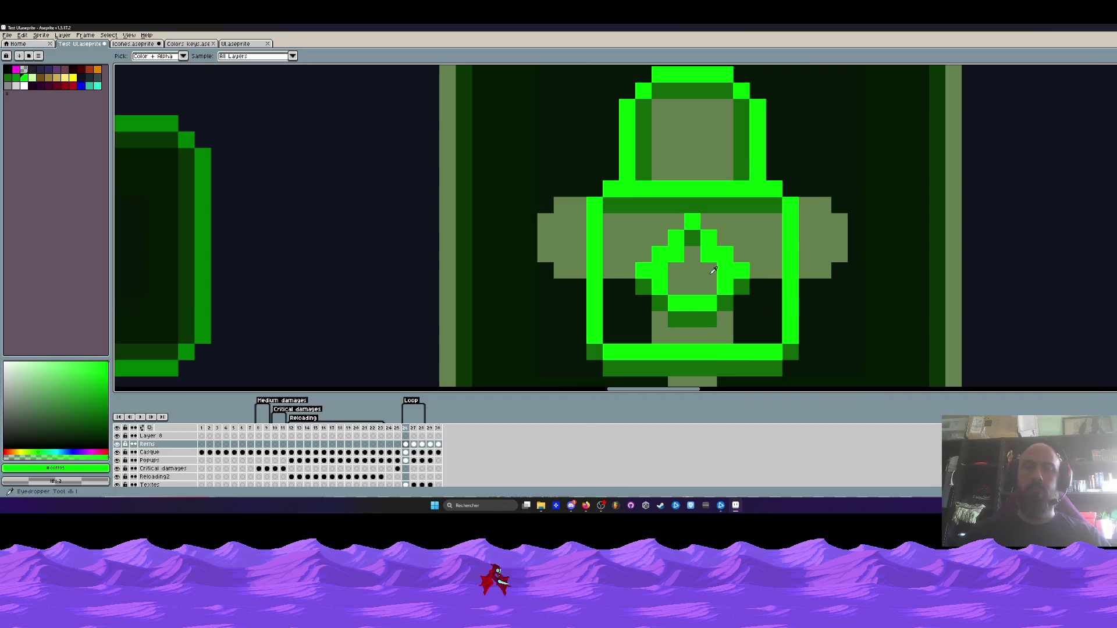
pyautogui.click(693, 239)
pyautogui.press('b')
pyautogui.click(706, 268)
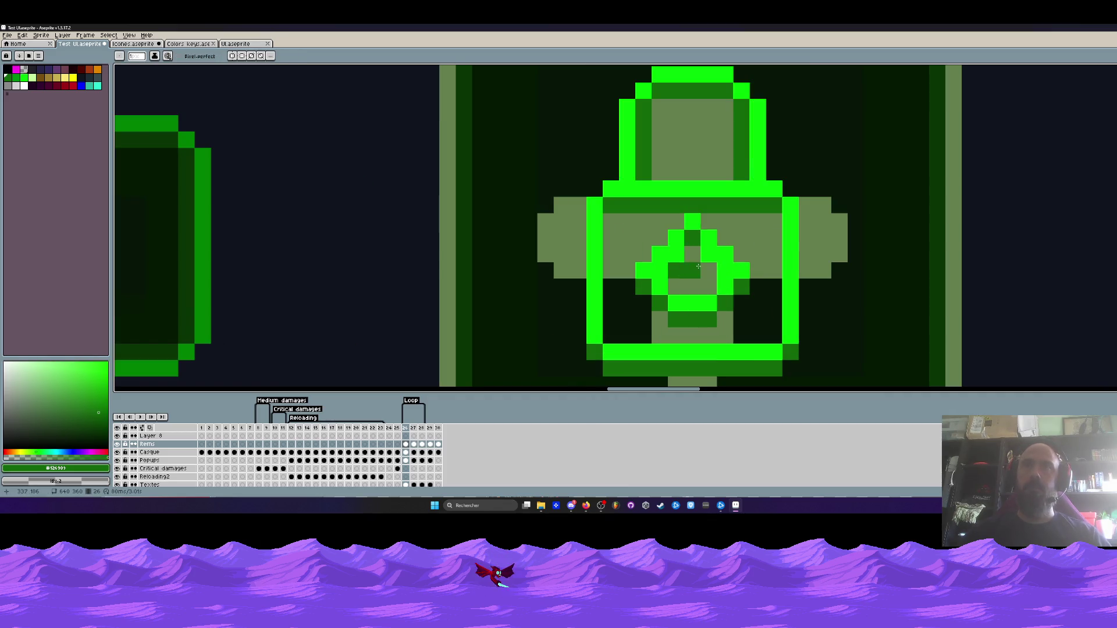
pyautogui.scroll(-3, 706, 267)
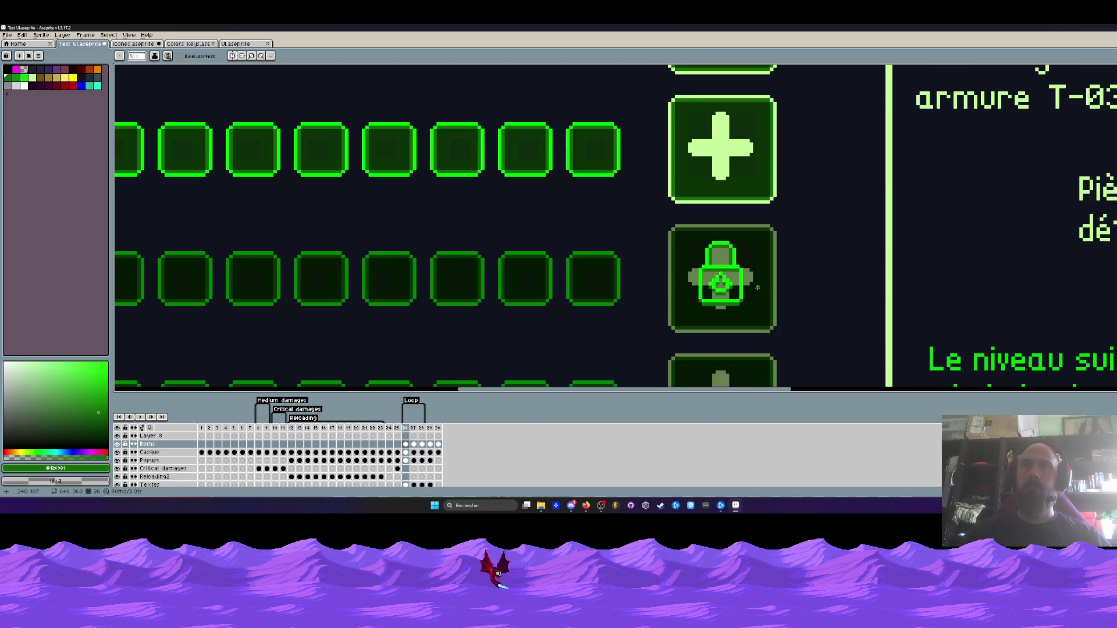
pyautogui.scroll(2, 737, 291)
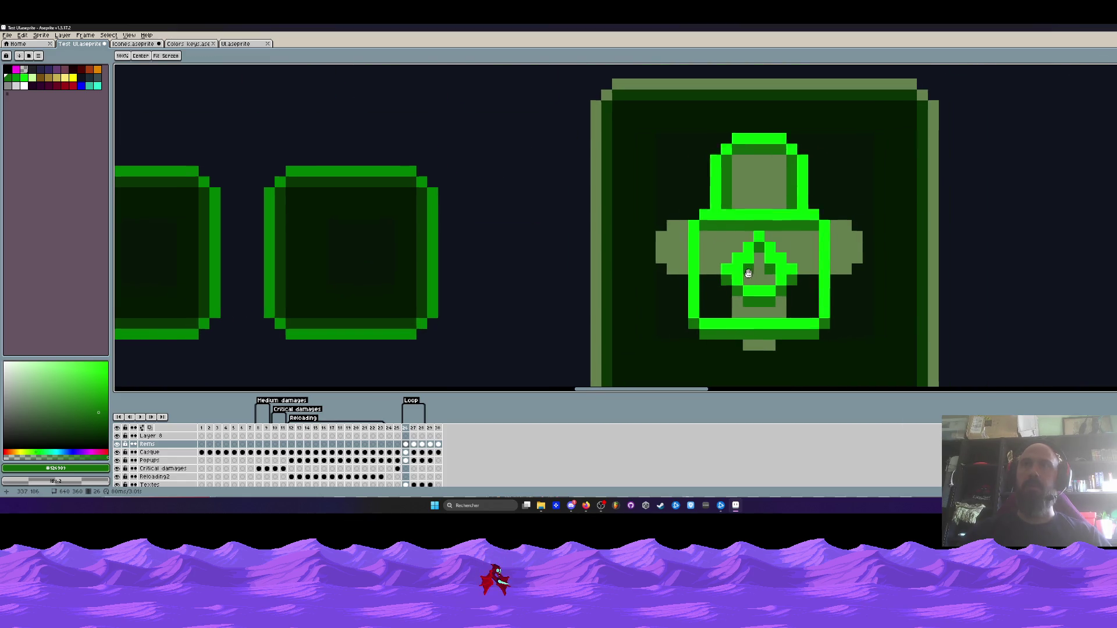
pyautogui.scroll(3, 696, 245)
pyautogui.click(697, 244)
# - Darken two more keyhole pixels, then repaint the keyhole's outer pixels bright green
pyautogui.moveTo(696, 244); pyautogui.dragTo(750, 239)
pyautogui.scroll(-4, 751, 238)
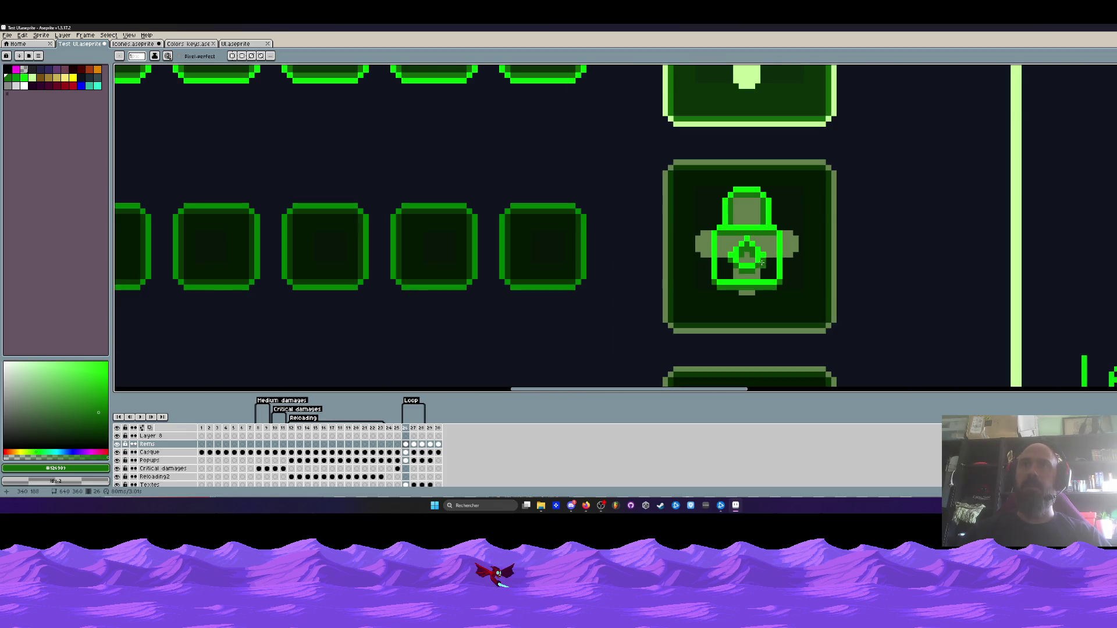
pyautogui.scroll(2, 746, 258)
pyautogui.keyDown('alt'); pyautogui.click(746, 257); pyautogui.keyUp('alt')
pyautogui.scroll(3, 746, 258)
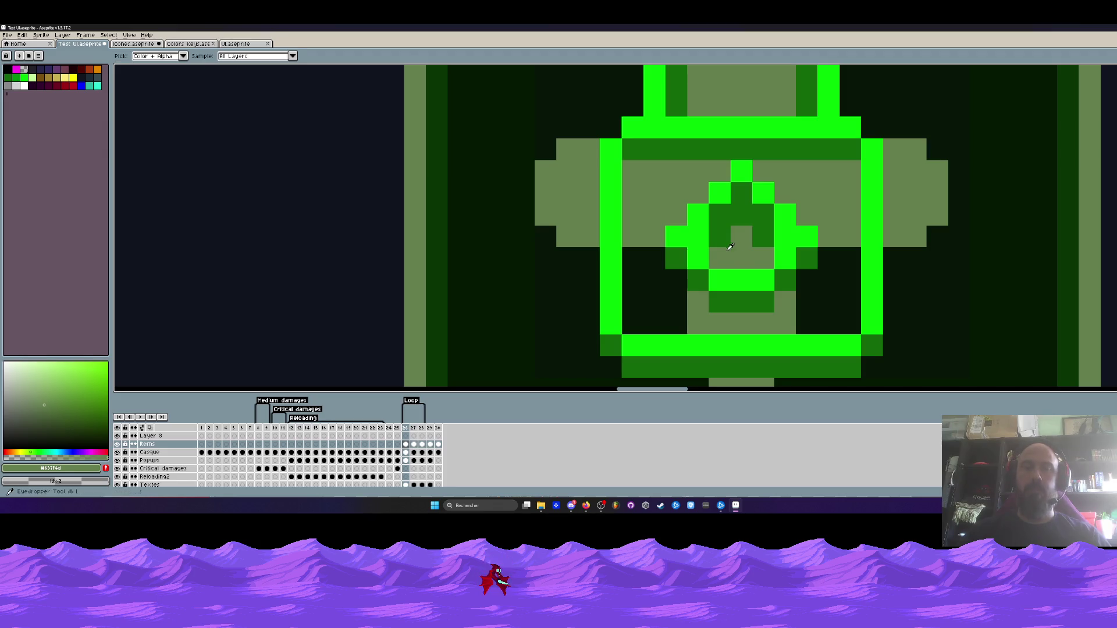
pyautogui.keyDown('alt'); pyautogui.click(719, 279); pyautogui.keyUp('alt')
pyautogui.click(720, 258)
pyautogui.click(761, 259)
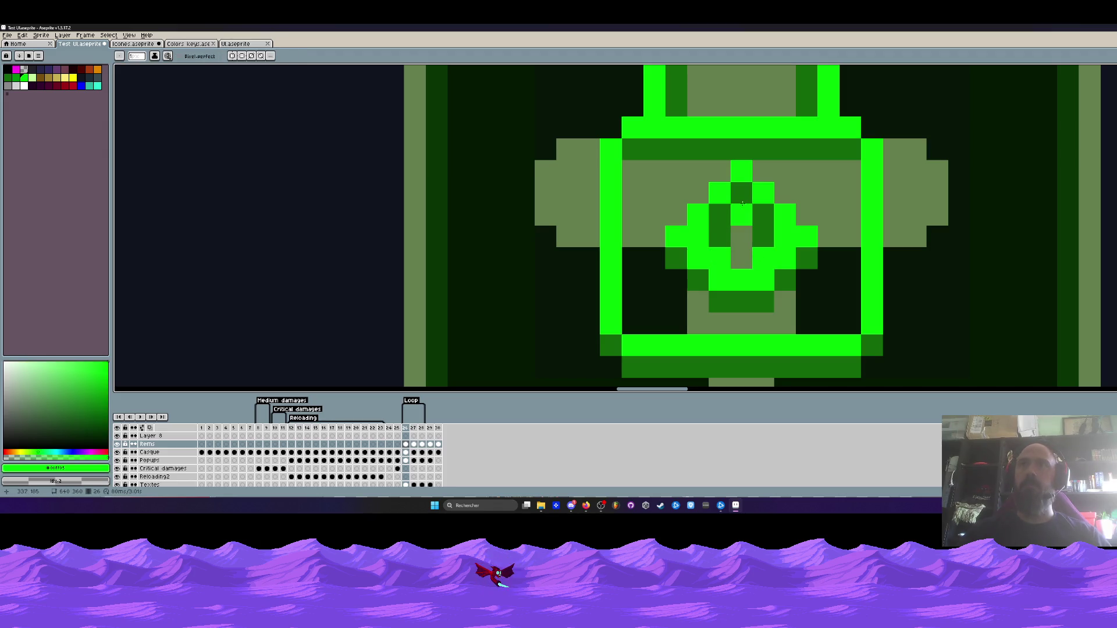
pyautogui.click(764, 214)
pyautogui.click(720, 214)
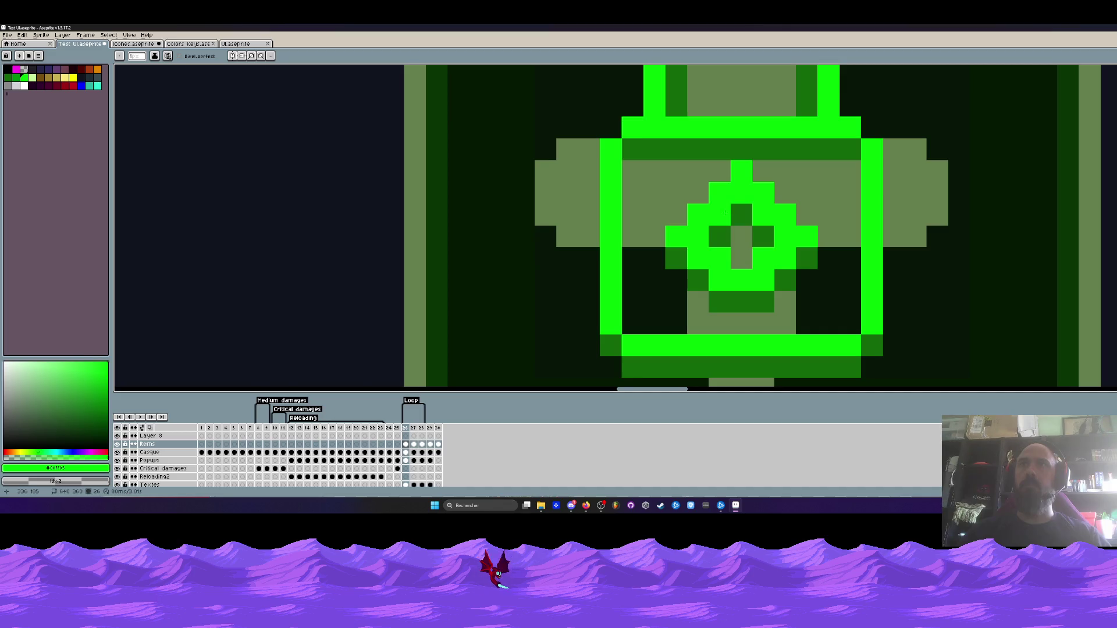
# - Undo the bright green diamond and draw a bright green vertical stem down the keyhole
pyautogui.scroll(-2, 775, 228)
pyautogui.scroll(-1, 774, 228)
pyautogui.scroll(4, 762, 215)
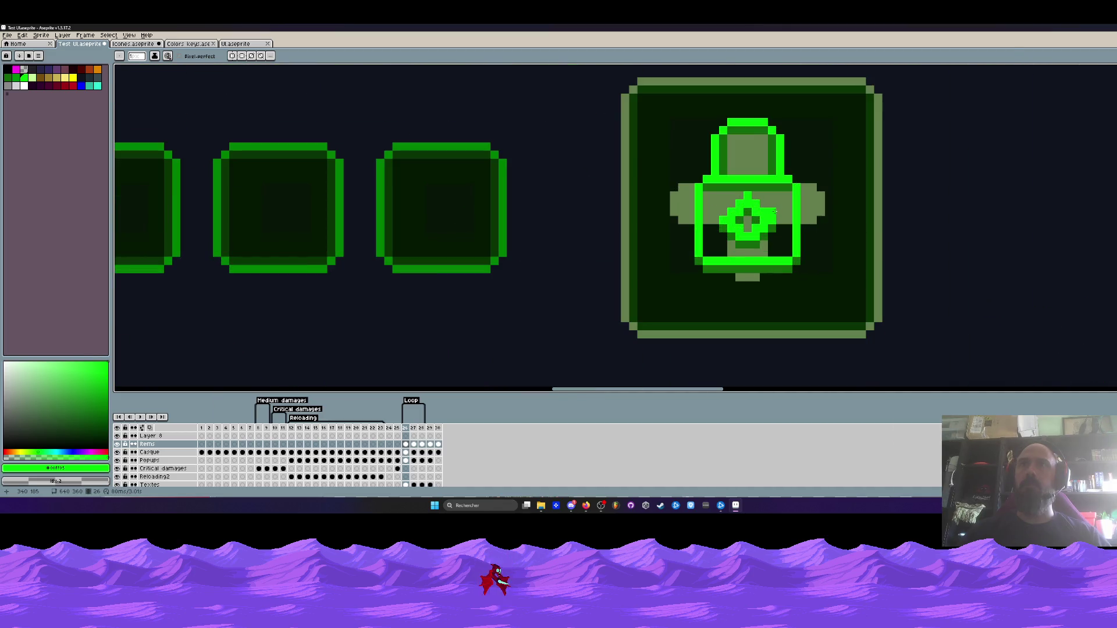
pyautogui.press('alt')
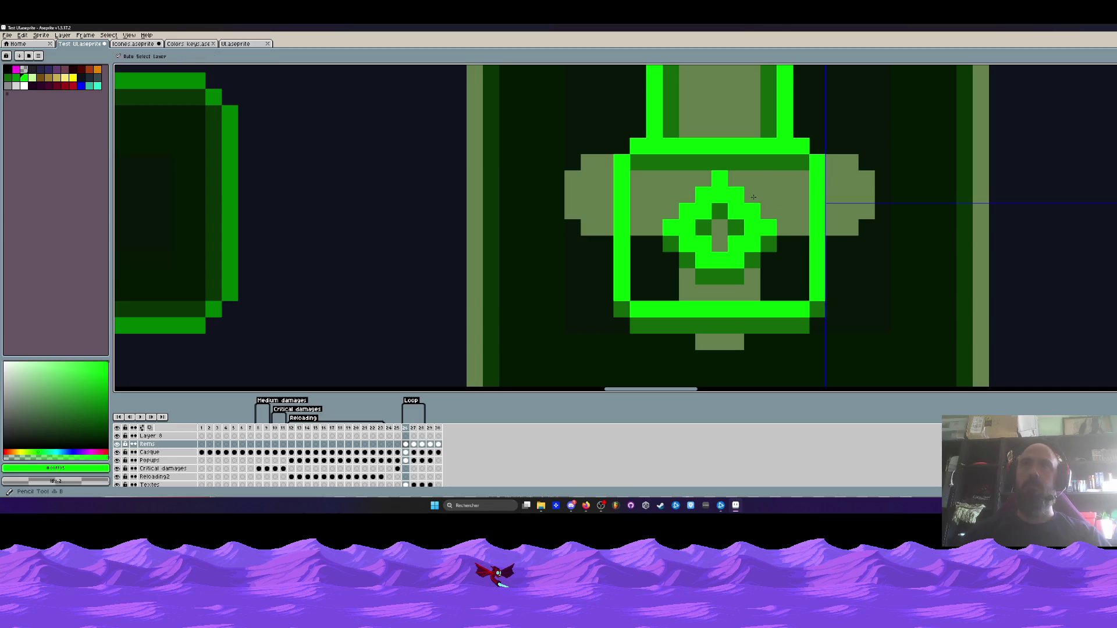
pyautogui.hotkey('ctrl', 'z')
pyautogui.hotkey('ctrl', 'z')
pyautogui.hotkey('ctrl', 'z')
pyautogui.hotkey('ctrl', 'z')
pyautogui.click(719, 227)
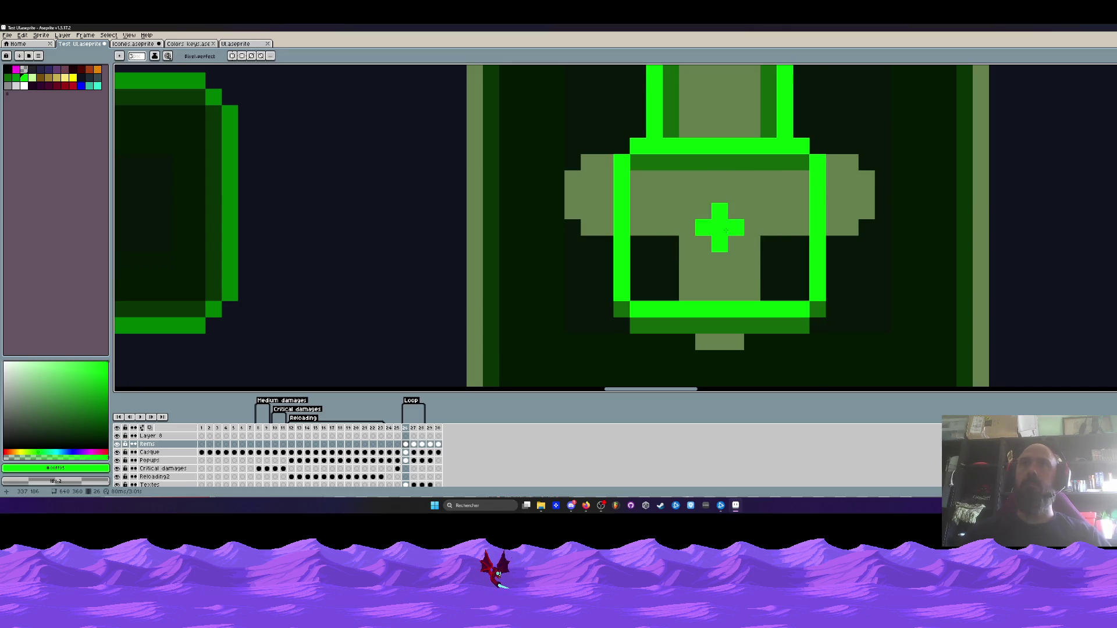
pyautogui.scroll(1, 725, 227)
pyautogui.moveTo(711, 195); pyautogui.dragTo(712, 302)
# - Undo the last pencil stroke on the keyhole
pyautogui.scroll(-3, 737, 259)
pyautogui.scroll(2, 736, 259)
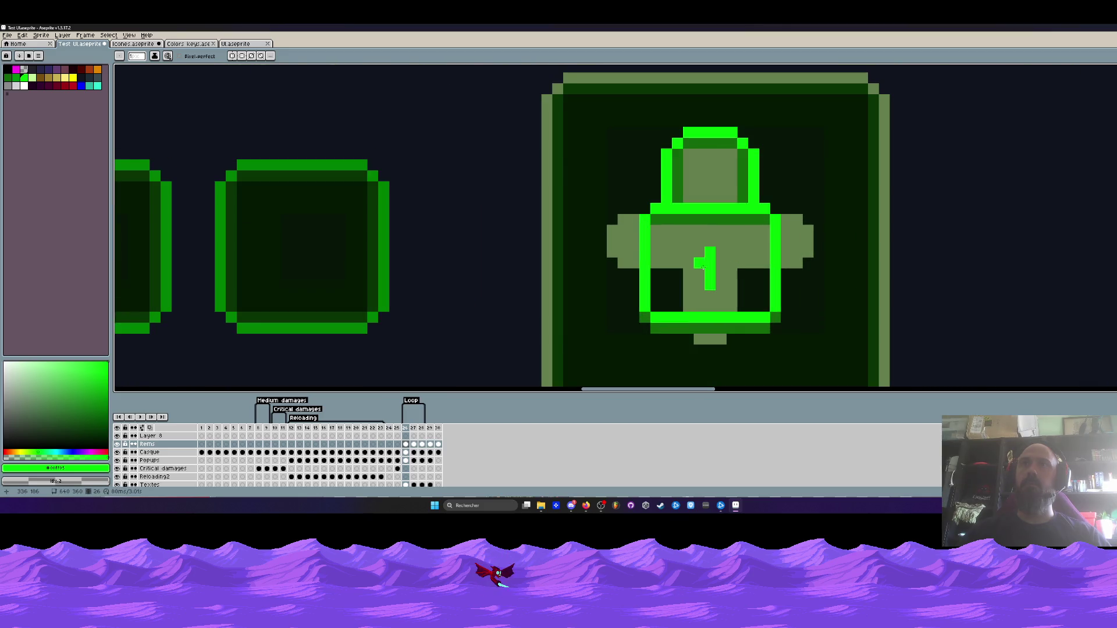
pyautogui.scroll(-3, 729, 283)
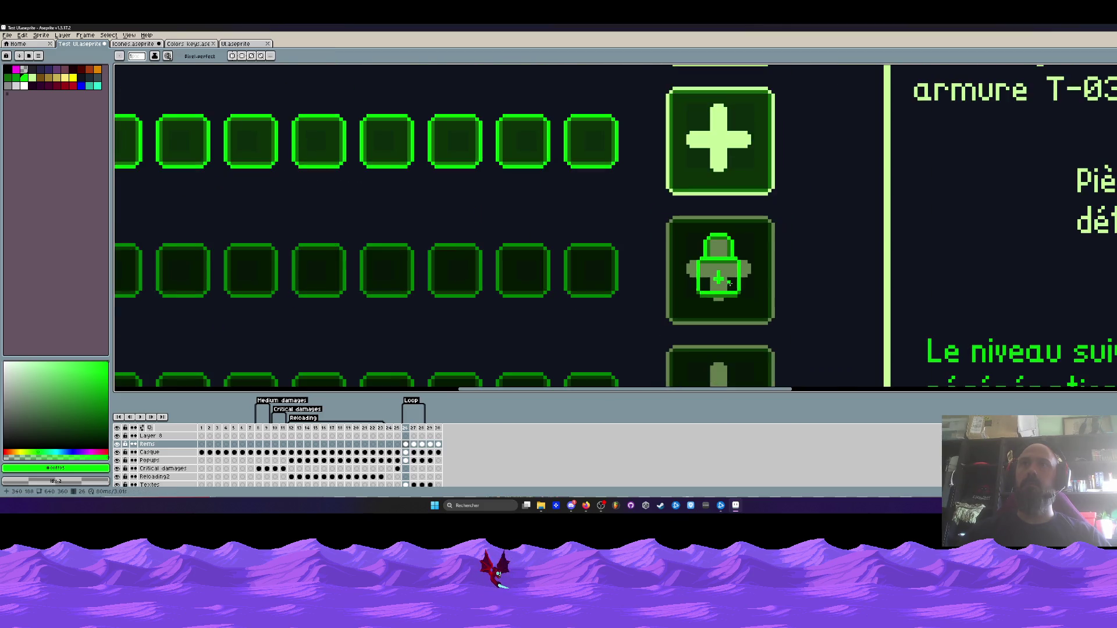
pyautogui.scroll(2, 732, 285)
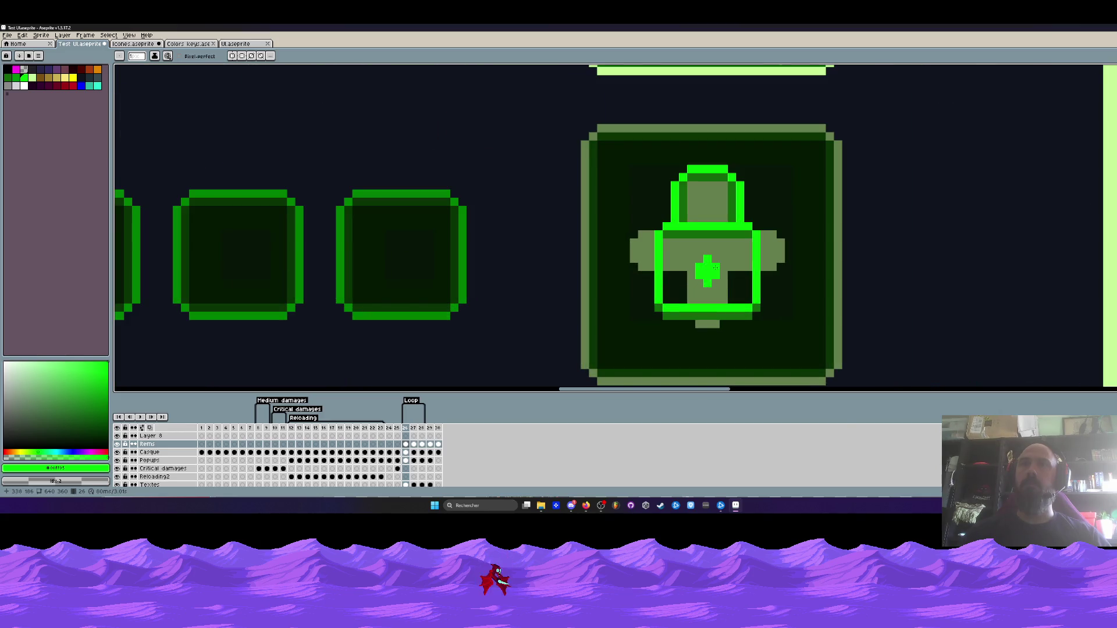
pyautogui.hotkey('ctrl', 'z')
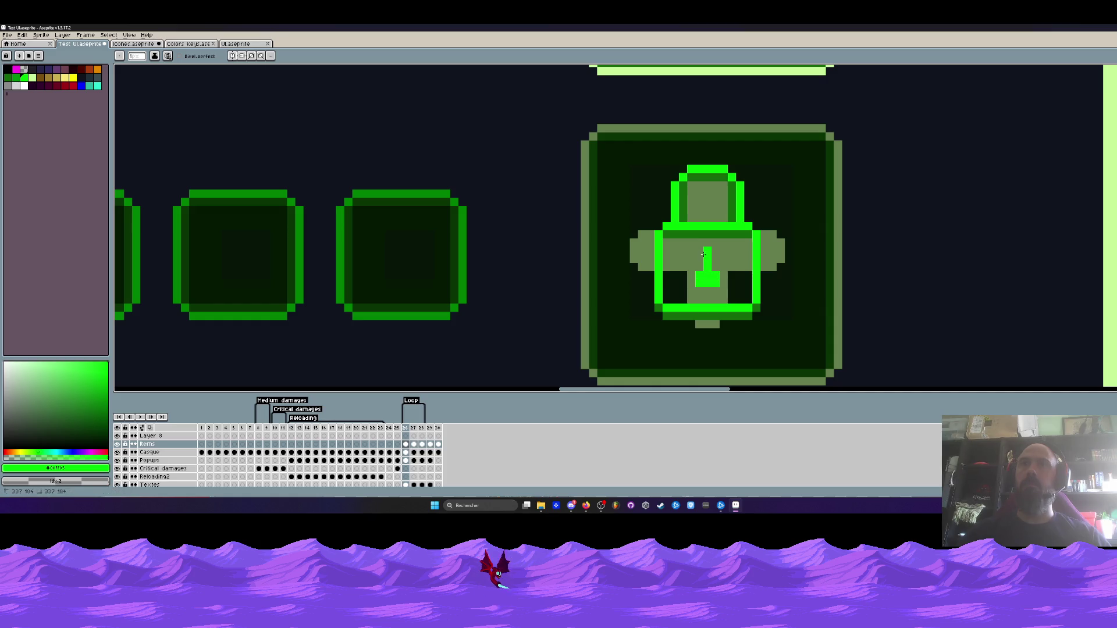
# - Nudge the I-shaped keyhole glyph down one pixel
pyautogui.scroll(-2, 707, 243)
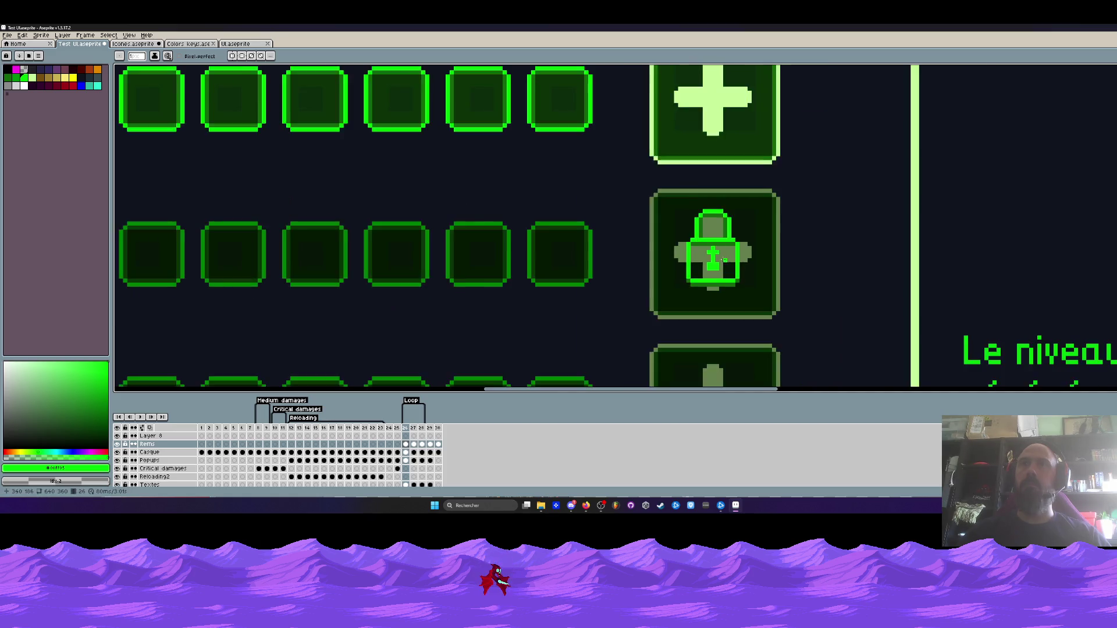
pyautogui.scroll(3, 696, 234)
pyautogui.scroll(-2, 720, 238)
pyautogui.scroll(2, 717, 248)
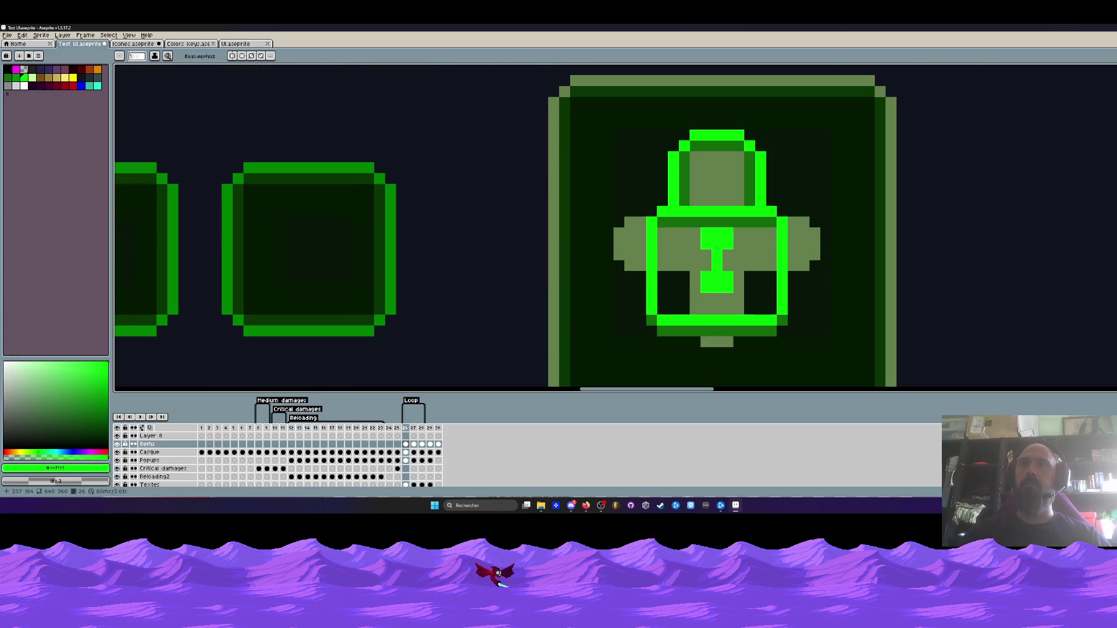
pyautogui.press('w')
pyautogui.click(717, 247)
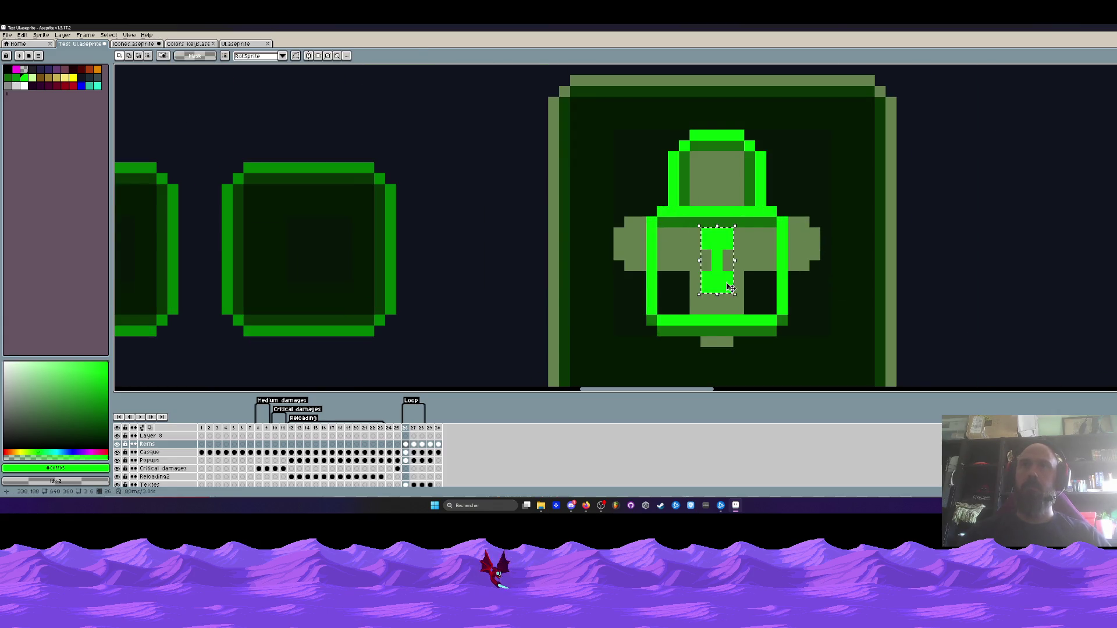
pyautogui.press('Down')
pyautogui.press('Return')
# - Add dark green pixels above the keyhole glyph and beside its top
pyautogui.press('b')
pyautogui.keyDown('alt'); pyautogui.click(721, 224); pyautogui.keyUp('alt')
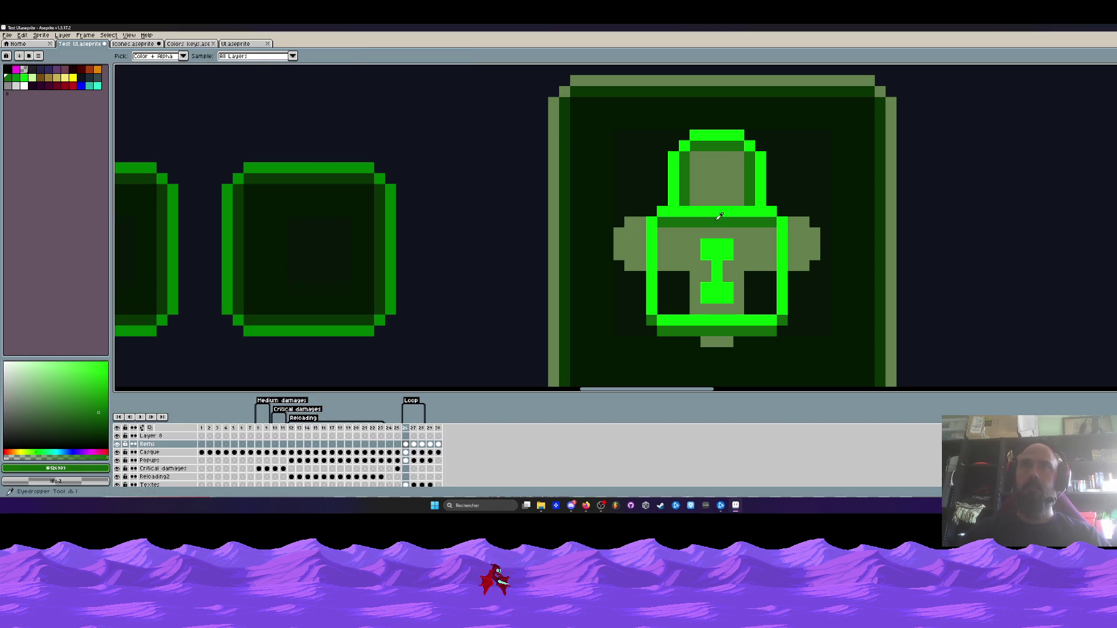
pyautogui.scroll(2, 723, 247)
pyautogui.click(723, 247)
pyautogui.click(693, 285)
pyautogui.click(737, 286)
pyautogui.scroll(-2, 738, 286)
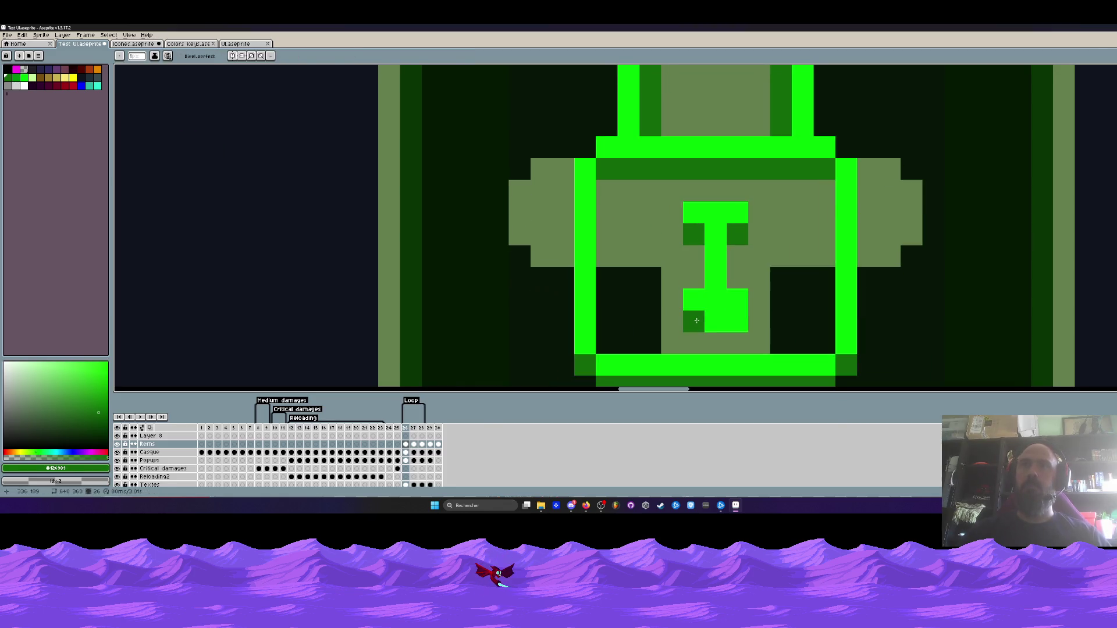
pyautogui.scroll(-6, 766, 275)
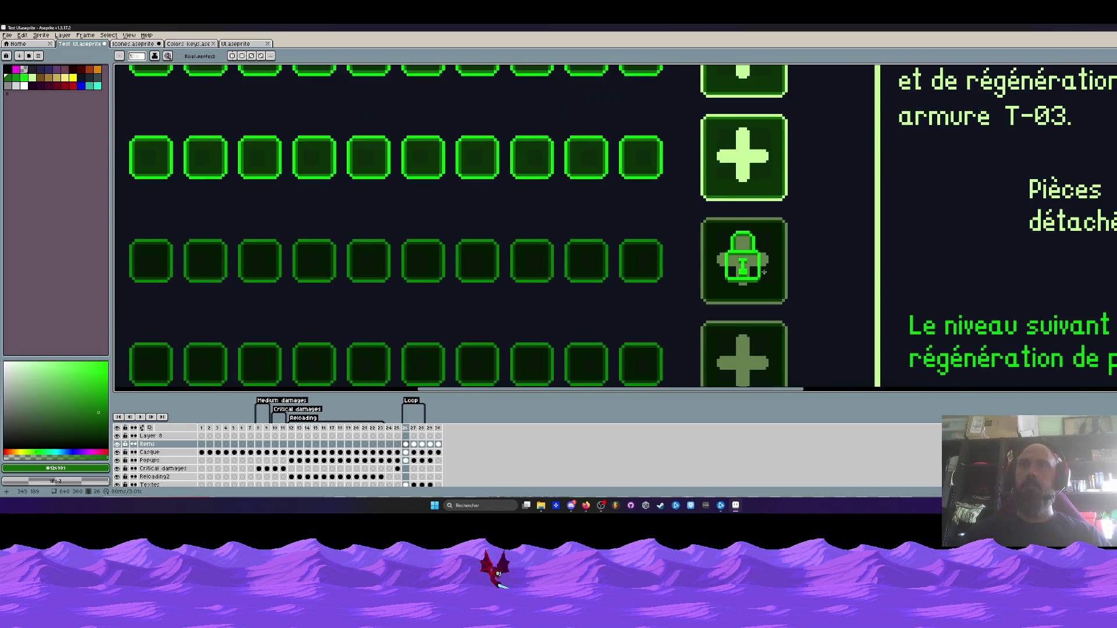
# - Undo the unwanted dark pixels, leaving a thin stem over a wider block
pyautogui.press('v')
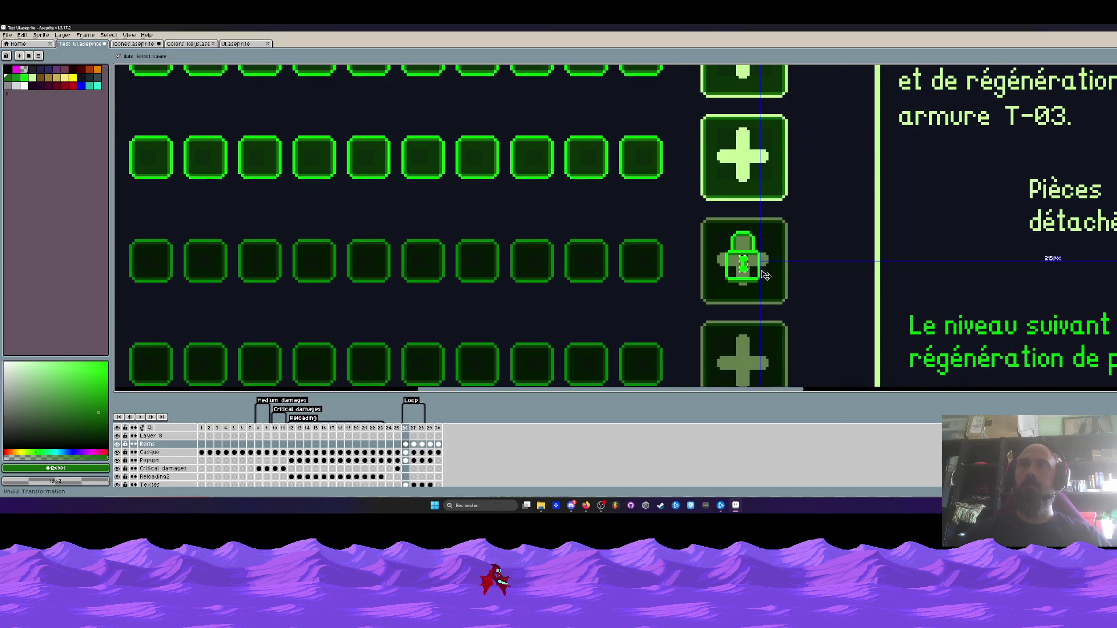
pyautogui.scroll(5, 765, 275)
pyautogui.hotkey('ctrl', 'z')
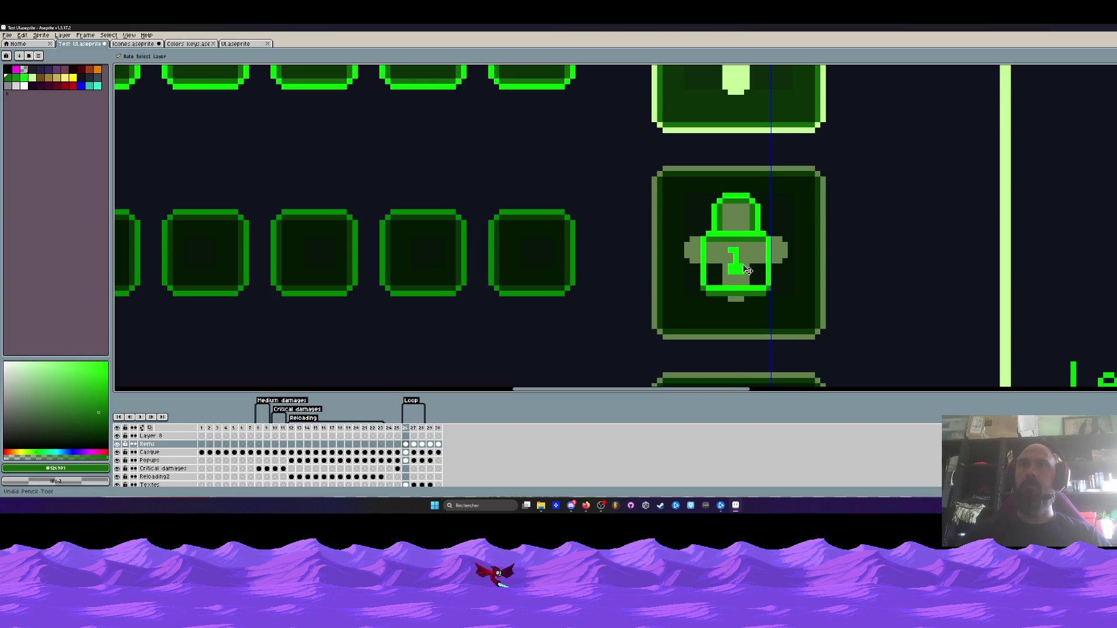
pyautogui.press('b')
pyautogui.scroll(1, 732, 265)
pyautogui.hotkey('ctrl', 'y')
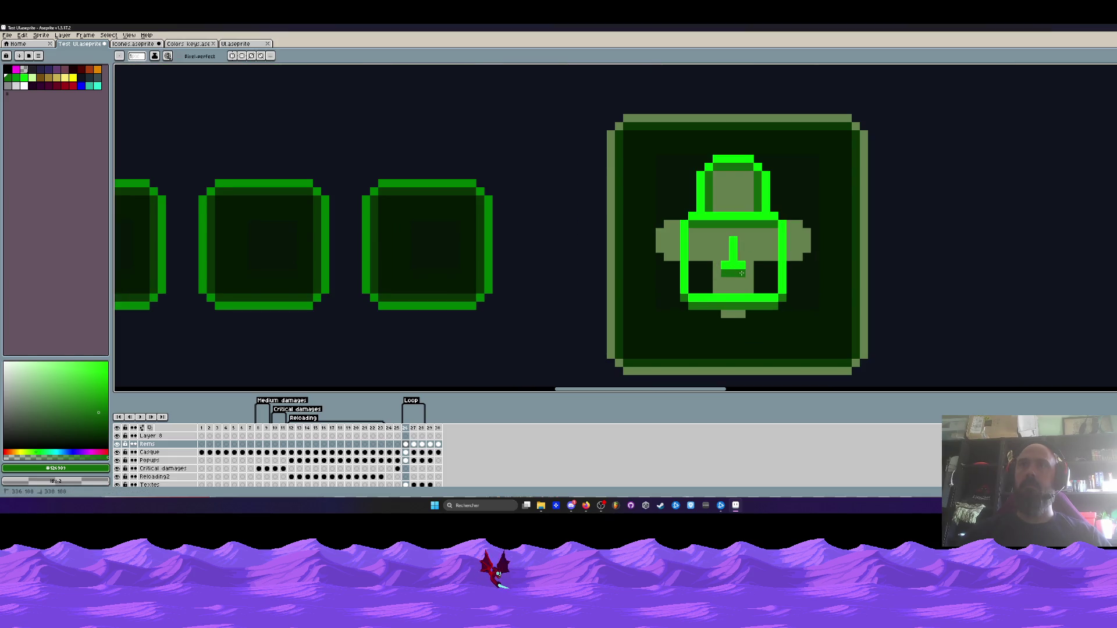
pyautogui.scroll(-3, 742, 272)
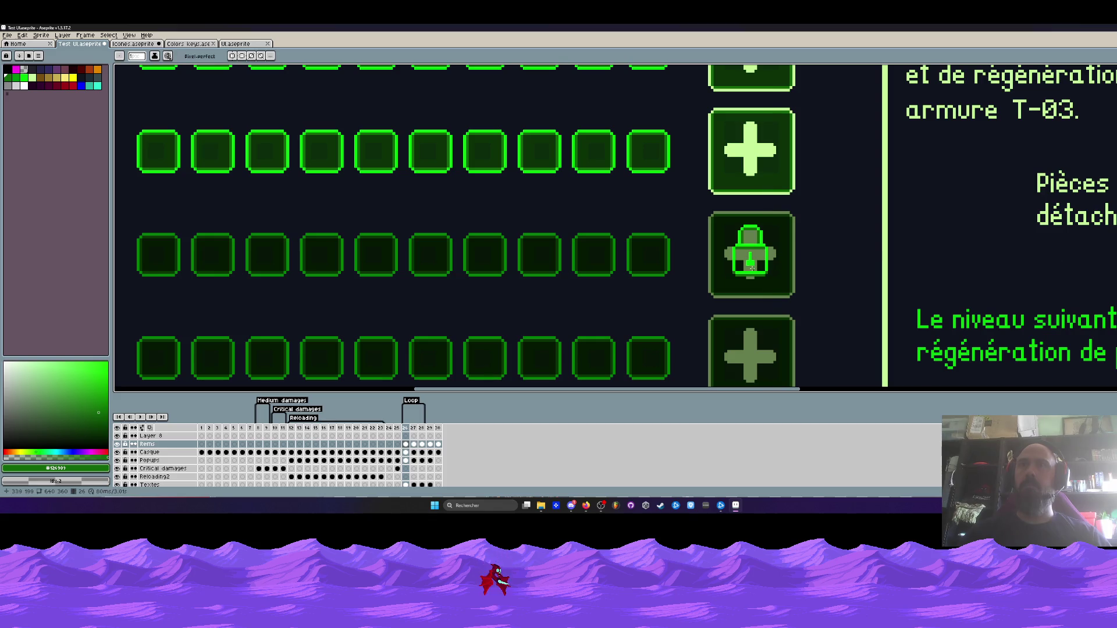
pyautogui.scroll(3, 751, 268)
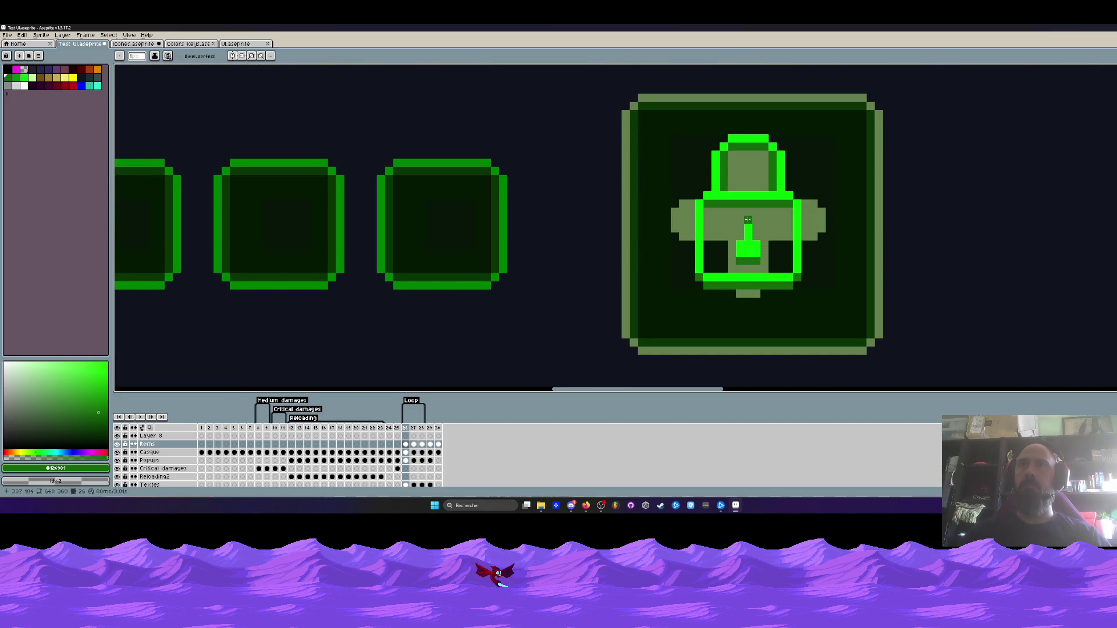
pyautogui.scroll(-4, 749, 220)
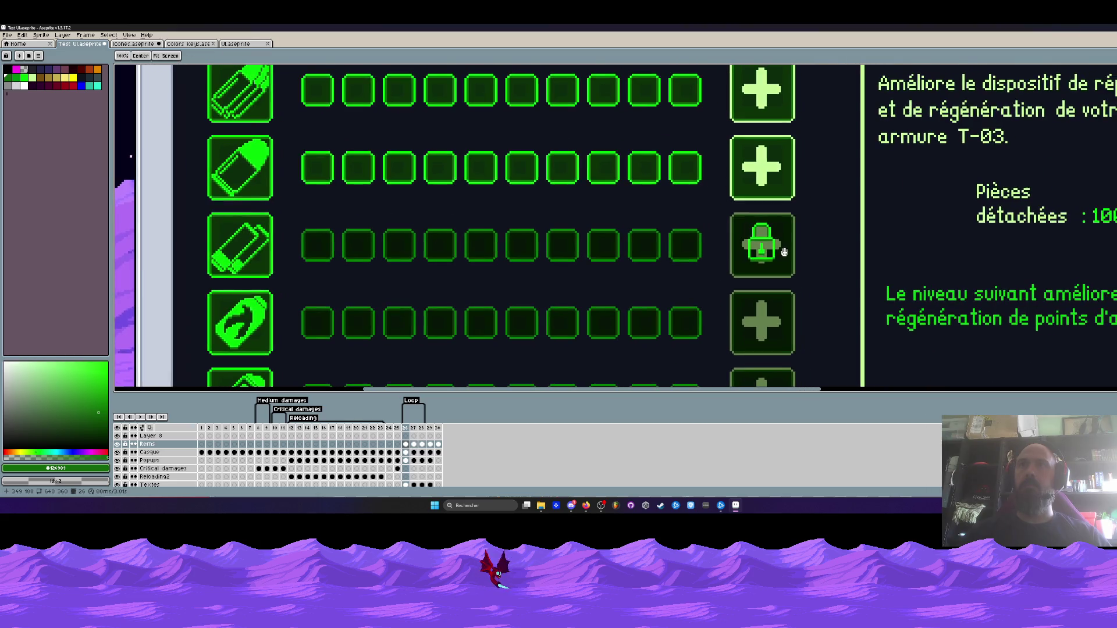
pyautogui.press('b')
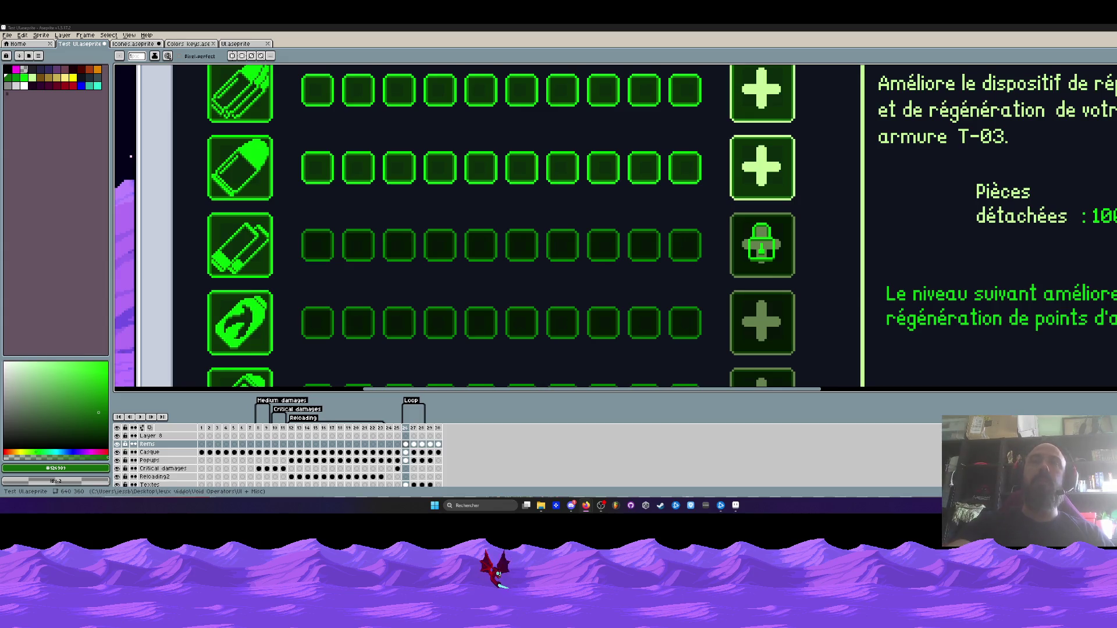
pyautogui.scroll(3, 747, 137)
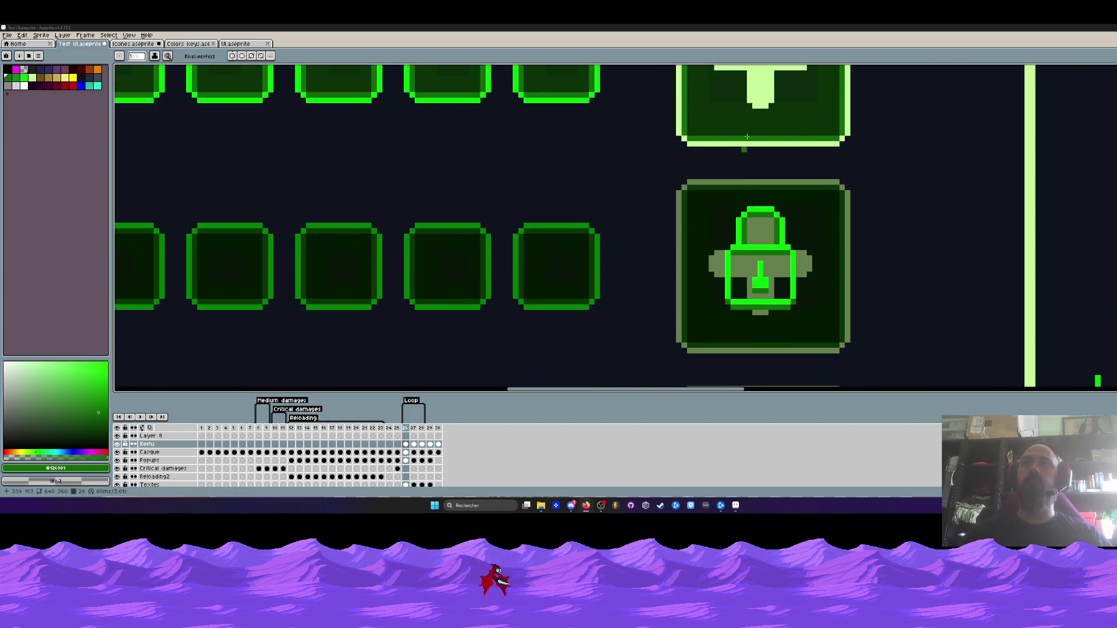
pyautogui.scroll(1, 771, 250)
pyautogui.press('i')
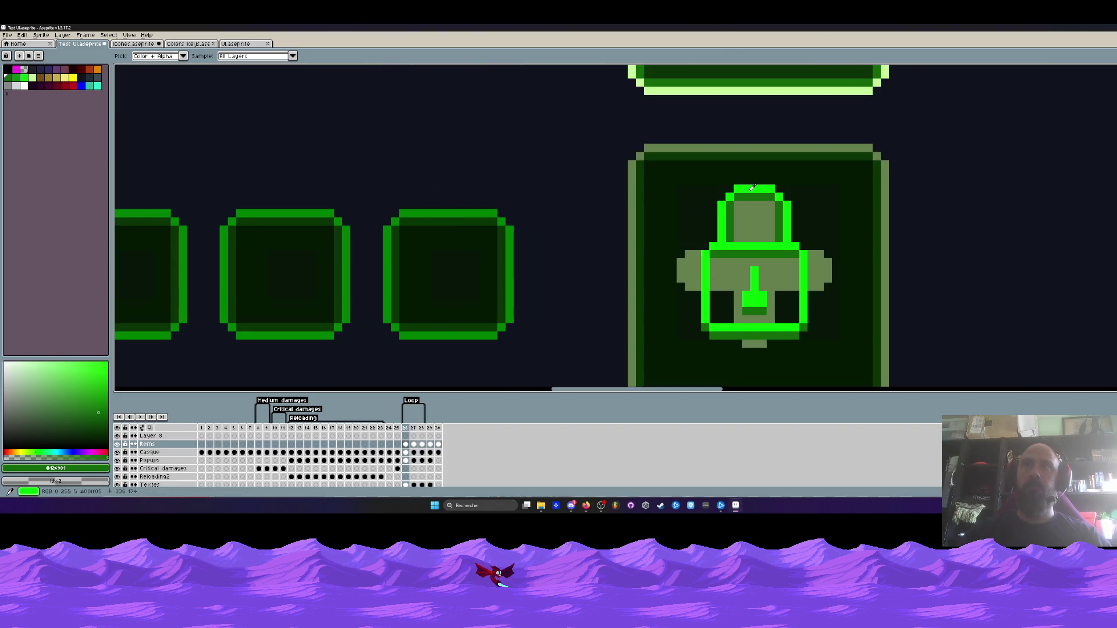
# - Sample the lock's bright green and pick a pale green swatch as the drawing colour
pyautogui.click(752, 187)
pyautogui.scroll(-2, 753, 187)
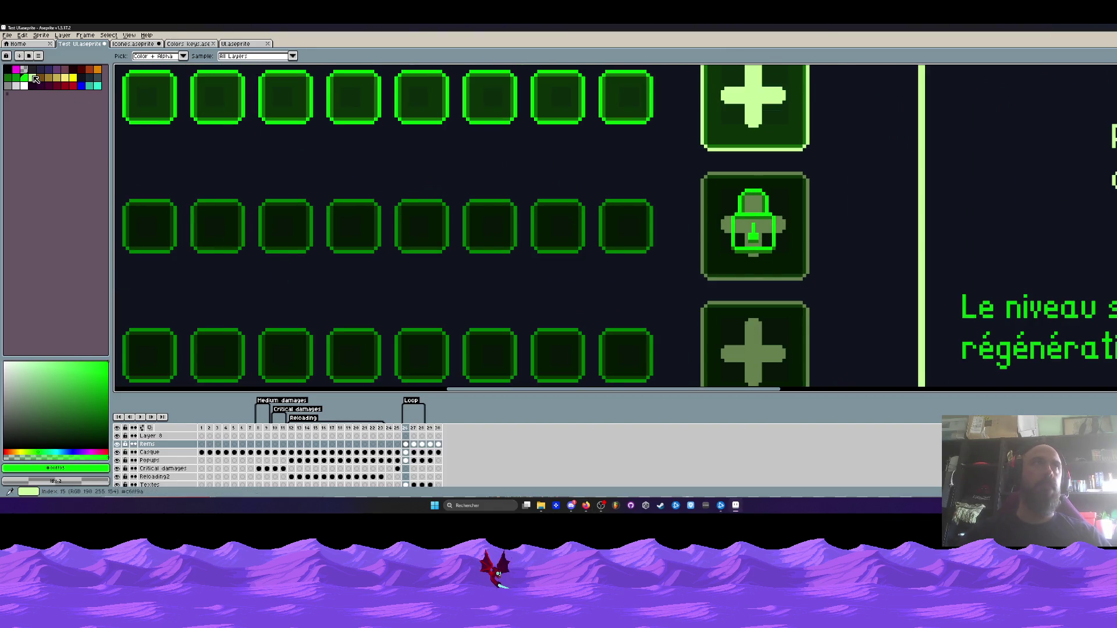
pyautogui.click(703, 146)
pyautogui.scroll(1, 693, 204)
# - Fill the shackle and the lock's left body outline with pale green
pyautogui.press('g')
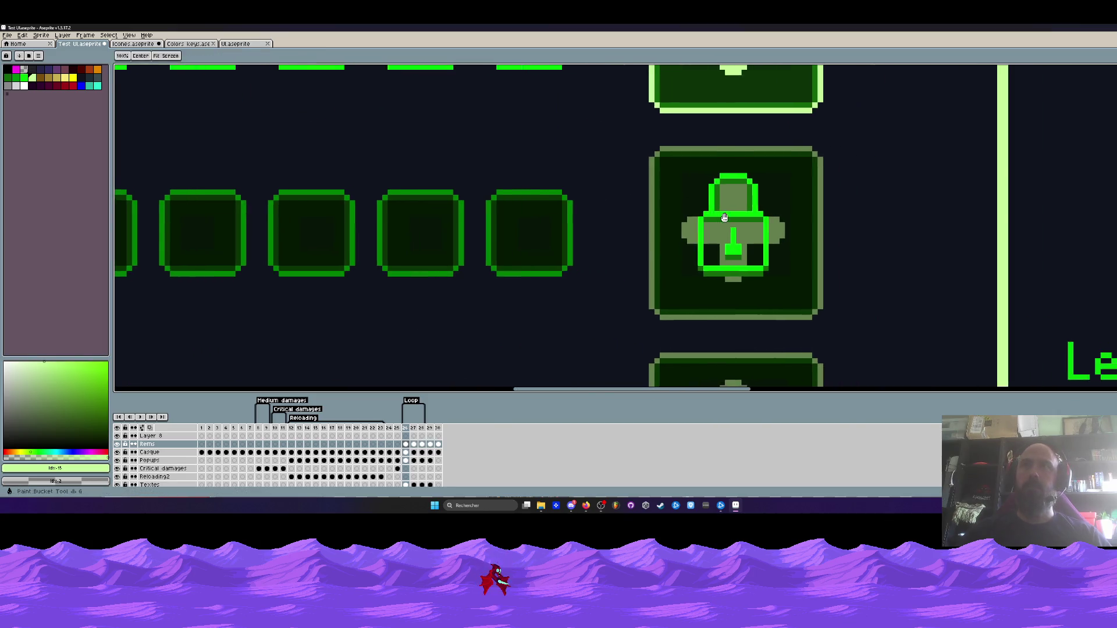
pyautogui.scroll(1, 736, 233)
pyautogui.click(704, 187)
pyautogui.click(689, 229)
pyautogui.hotkey('ctrl', 'z')
pyautogui.click(688, 228)
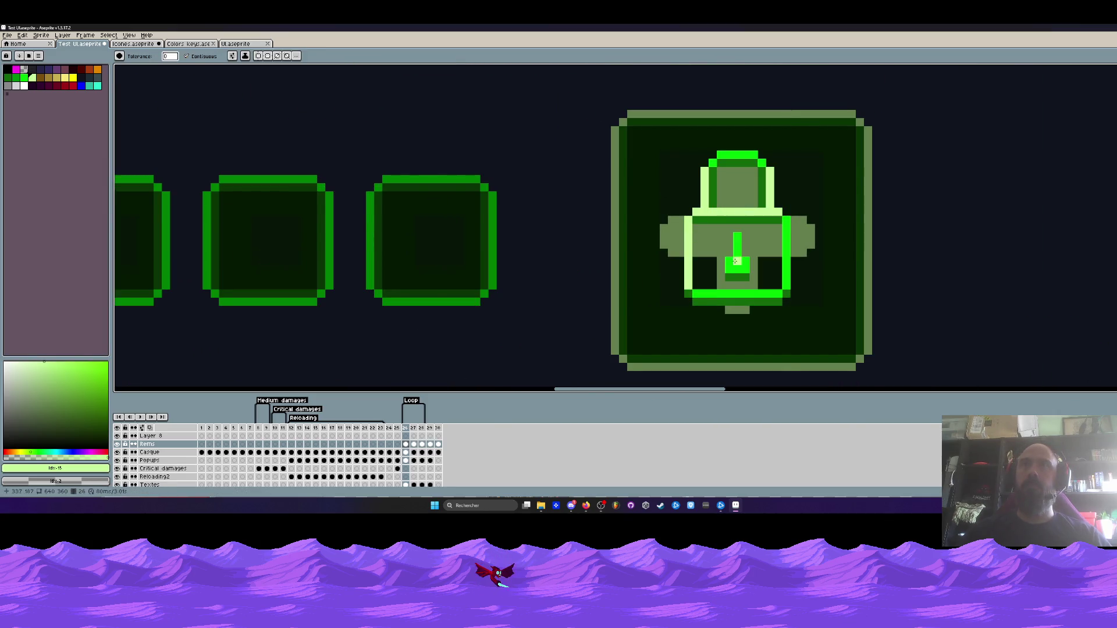
# - Recolour the key, shackle top, and right and bottom outlines pale green
pyautogui.click(738, 262)
pyautogui.click(736, 155)
pyautogui.click(786, 226)
pyautogui.click(756, 294)
pyautogui.scroll(-2, 742, 268)
pyautogui.scroll(1, 743, 269)
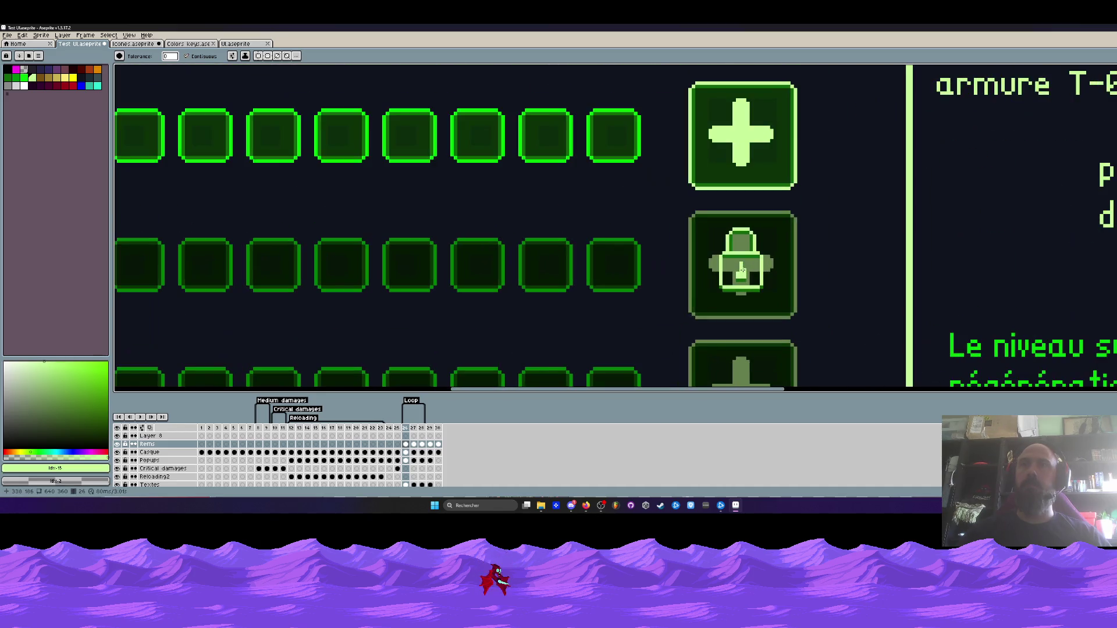
pyautogui.press('i')
pyautogui.scroll(1, 742, 270)
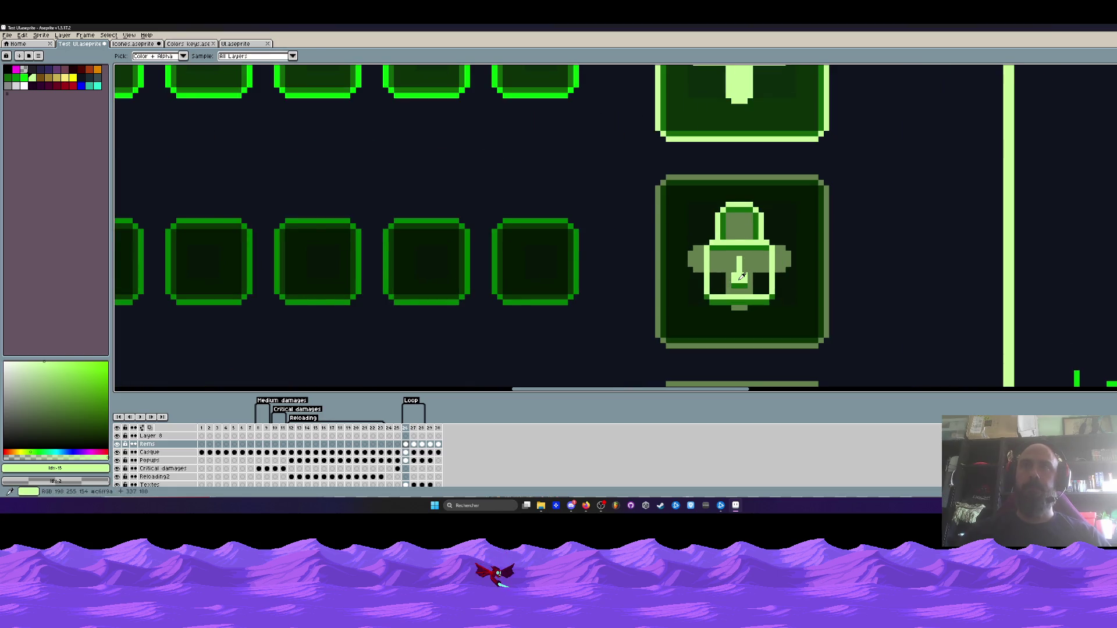
# - Raise the lock's shackle and push the body's left half outward to widen it
pyautogui.press('m')
pyautogui.scroll(1, 742, 276)
pyautogui.moveTo(700, 182)
pyautogui.mouseDown()
pyautogui.moveTo(802, 241)
pyautogui.moveTo(777, 199)
pyautogui.mouseUp()
pyautogui.moveTo(684, 166); pyautogui.dragTo(753, 348)
pyautogui.moveTo(733, 322); pyautogui.dragTo(699, 322)
pyautogui.moveTo(652, 158)
pyautogui.mouseDown()
pyautogui.moveTo(744, 237)
pyautogui.moveTo(832, 370)
pyautogui.mouseUp()
pyautogui.moveTo(795, 310); pyautogui.dragTo(782, 242)
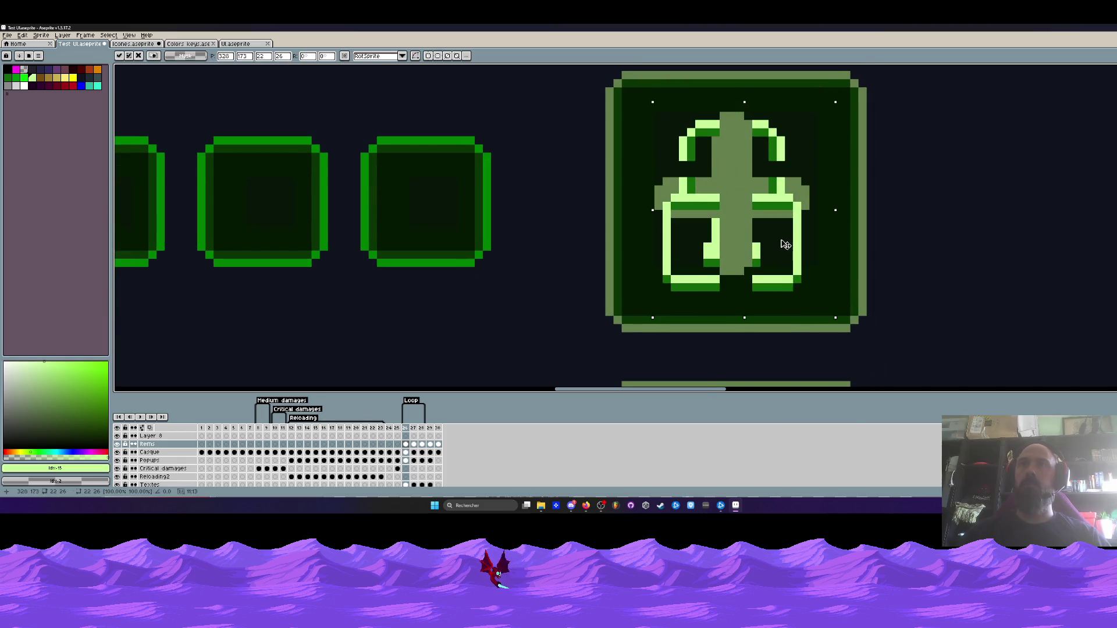
pyautogui.hotkey('ctrl', 'd')
# - Close the gaps in the lock's arcs and middle and bottom bars in pale green #c6ff9a
pyautogui.press('i')
pyautogui.click(701, 192)
pyautogui.scroll(1, 703, 194)
pyautogui.press('b')
pyautogui.moveTo(677, 154); pyautogui.dragTo(677, 165)
pyautogui.moveTo(808, 154); pyautogui.dragTo(808, 165)
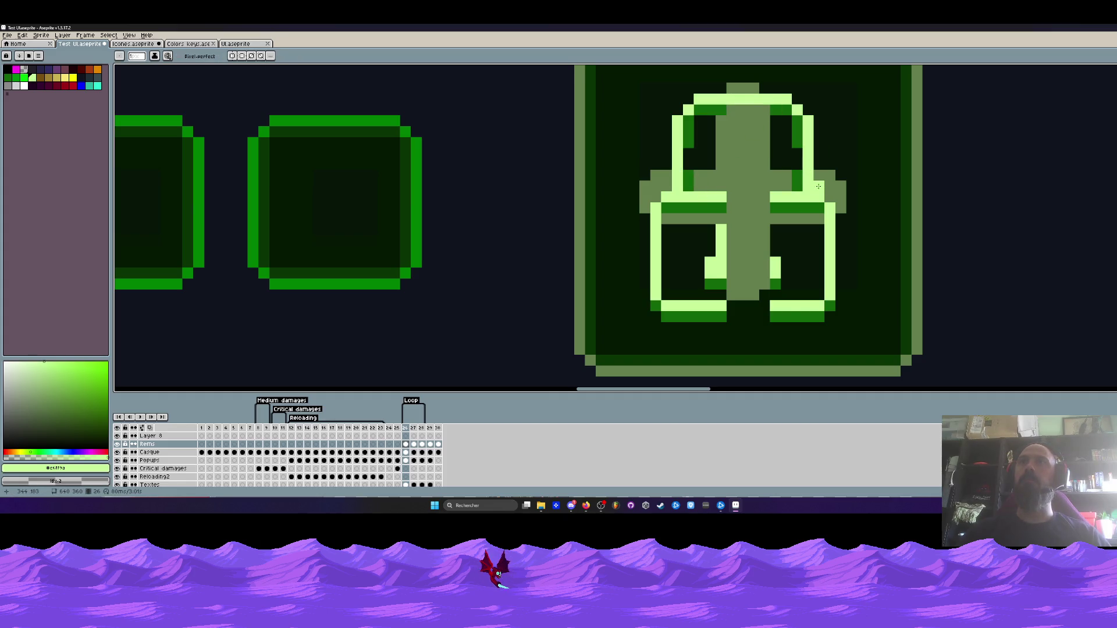
pyautogui.moveTo(732, 197); pyautogui.dragTo(765, 197)
pyautogui.moveTo(732, 306); pyautogui.dragTo(764, 306)
pyautogui.moveTo(721, 229)
pyautogui.mouseDown()
pyautogui.moveTo(722, 284)
pyautogui.moveTo(775, 285)
pyautogui.mouseUp()
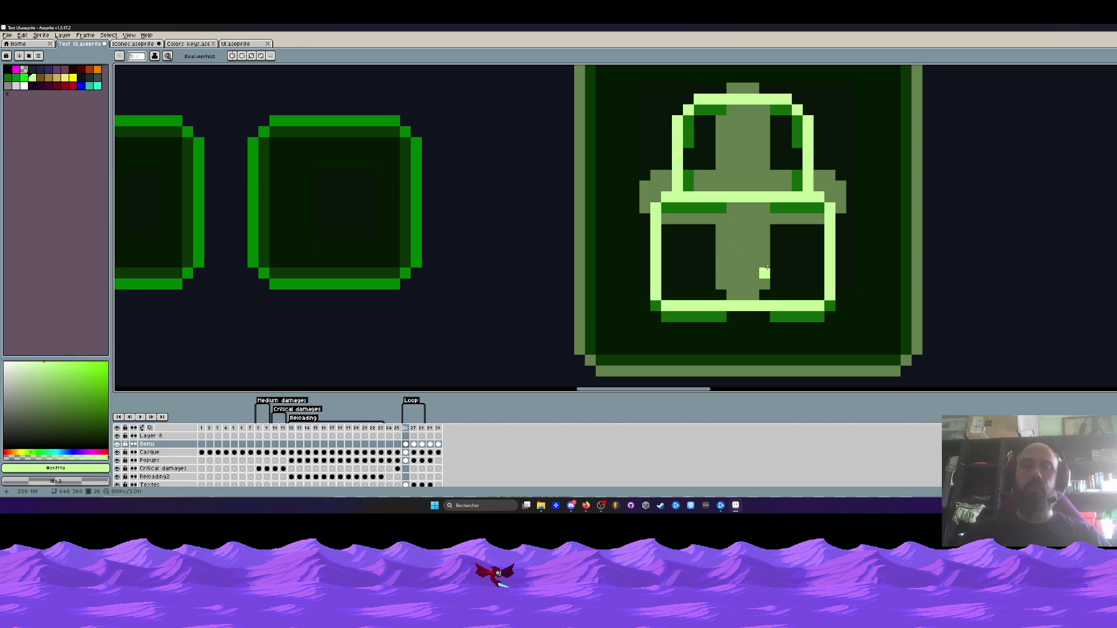
# - Fill the remaining gaps in the lock's top and bottom rows with the lock's dark green
pyautogui.press('i')
pyautogui.click(710, 312)
pyautogui.scroll(1, 706, 315)
pyautogui.press('b')
pyautogui.moveTo(738, 317); pyautogui.dragTo(786, 317)
pyautogui.moveTo(739, 154); pyautogui.dragTo(802, 155)
pyautogui.scroll(-1, 827, 158)
pyautogui.scroll(1, 809, 186)
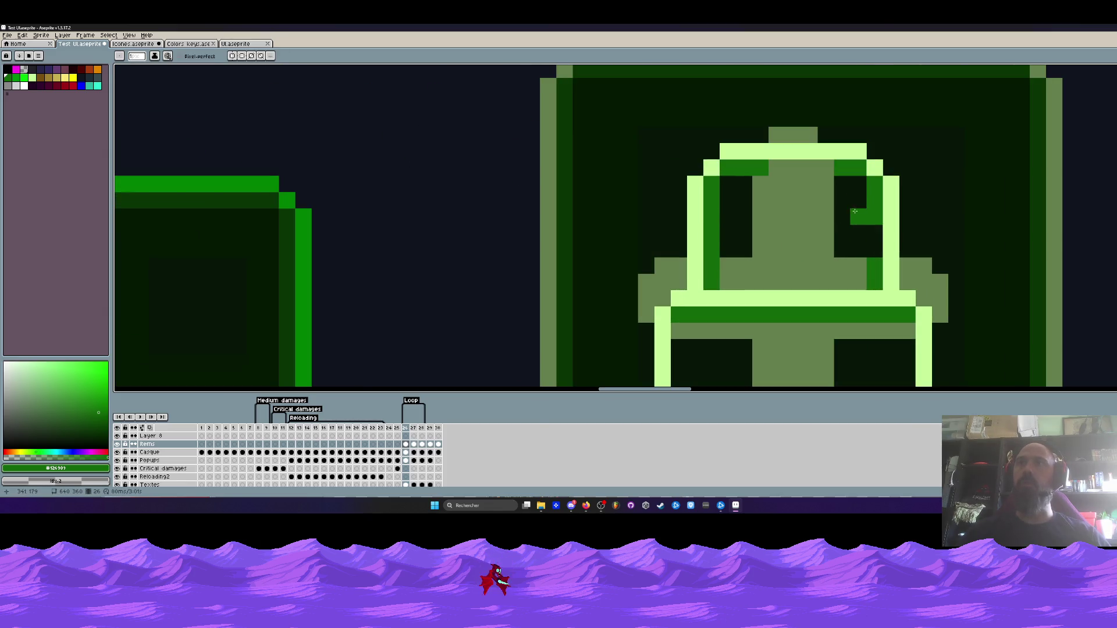
pyautogui.scroll(-2, 808, 189)
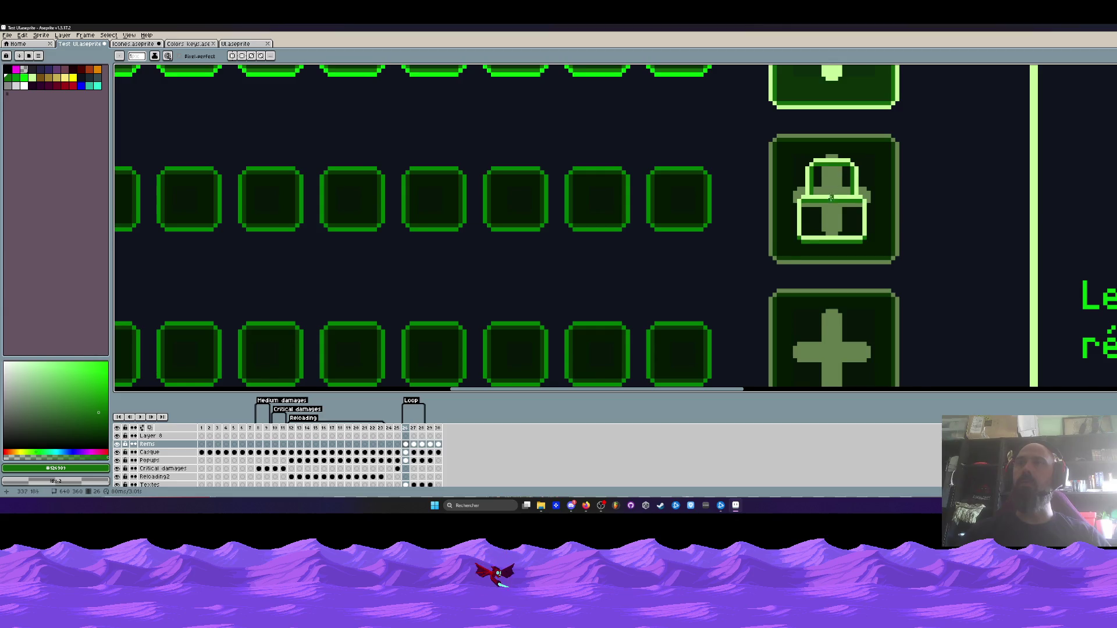
pyautogui.scroll(1, 831, 198)
pyautogui.scroll(2, 820, 175)
# - Try raising the lock's top arch two pixels, undo it, and clear the selection
pyautogui.press('m')
pyautogui.moveTo(751, 160); pyautogui.dragTo(907, 203)
pyautogui.moveTo(832, 186); pyautogui.dragTo(832, 164)
pyautogui.hotkey('ctrl', 'z')
pyautogui.hotkey('ctrl', 'z')
pyautogui.scroll(-2, 845, 197)
pyautogui.moveTo(844, 195)
pyautogui.mouseDown()
pyautogui.moveTo(920, 279)
pyautogui.moveTo(894, 256)
pyautogui.mouseUp()
pyautogui.hotkey('ctrl', 'd')
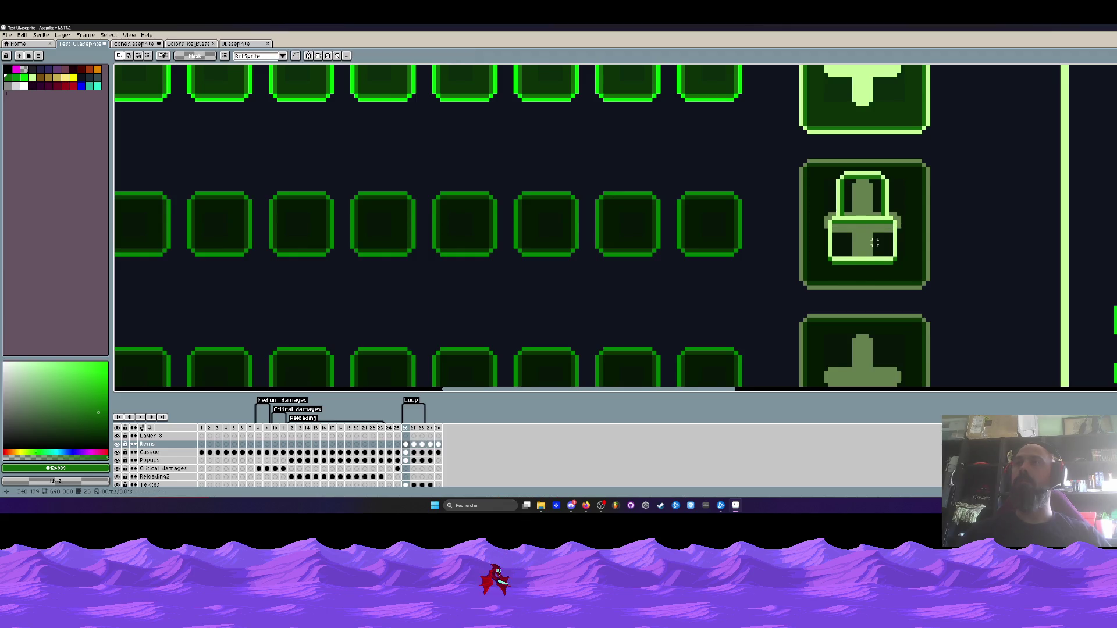
pyautogui.scroll(1, 853, 187)
# - Retrace the shackle's top row, left arm and the body's bottom row in pale green #c6ff9a
pyautogui.press('i')
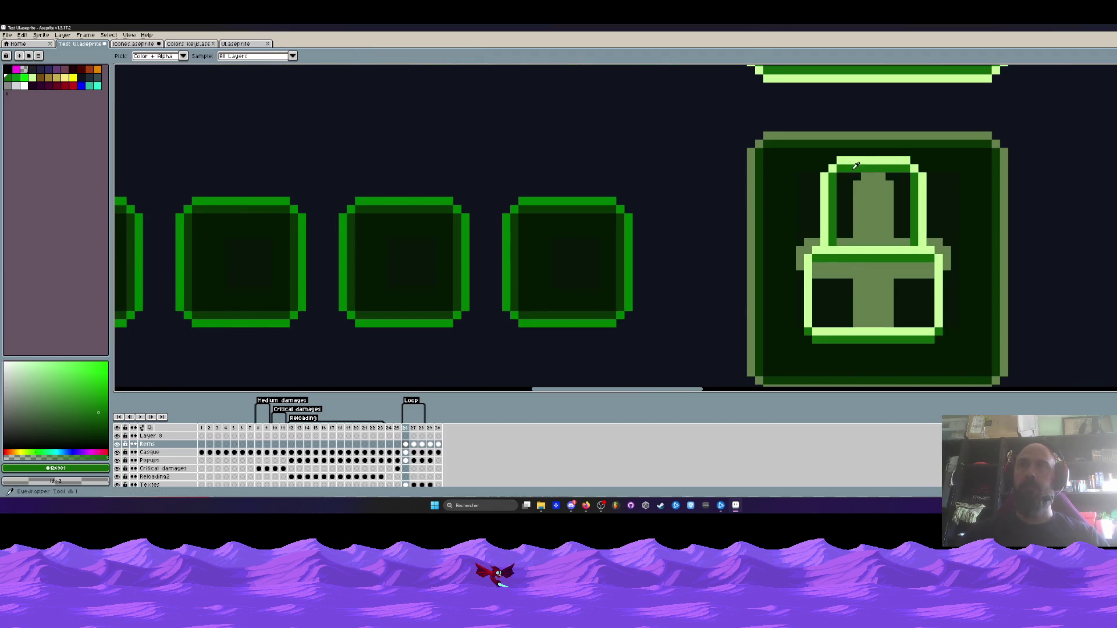
pyautogui.click(852, 172)
pyautogui.press('b')
pyautogui.moveTo(841, 168)
pyautogui.mouseDown()
pyautogui.moveTo(903, 166)
pyautogui.moveTo(915, 195)
pyautogui.mouseUp()
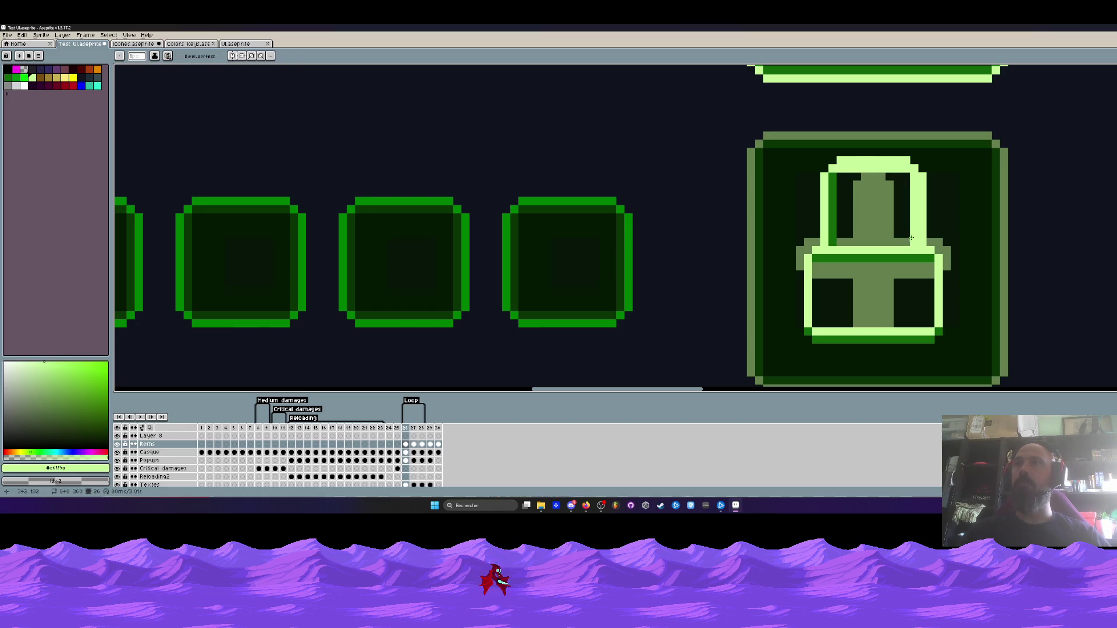
pyautogui.moveTo(832, 175)
pyautogui.mouseDown()
pyautogui.moveTo(835, 240)
pyautogui.moveTo(861, 258)
pyautogui.moveTo(931, 258)
pyautogui.moveTo(930, 300)
pyautogui.mouseUp()
pyautogui.moveTo(821, 339); pyautogui.dragTo(937, 333)
# - Place a pale green square in the lock's centre, then undo back to a small keyhole
pyautogui.scroll(-3, 822, 338)
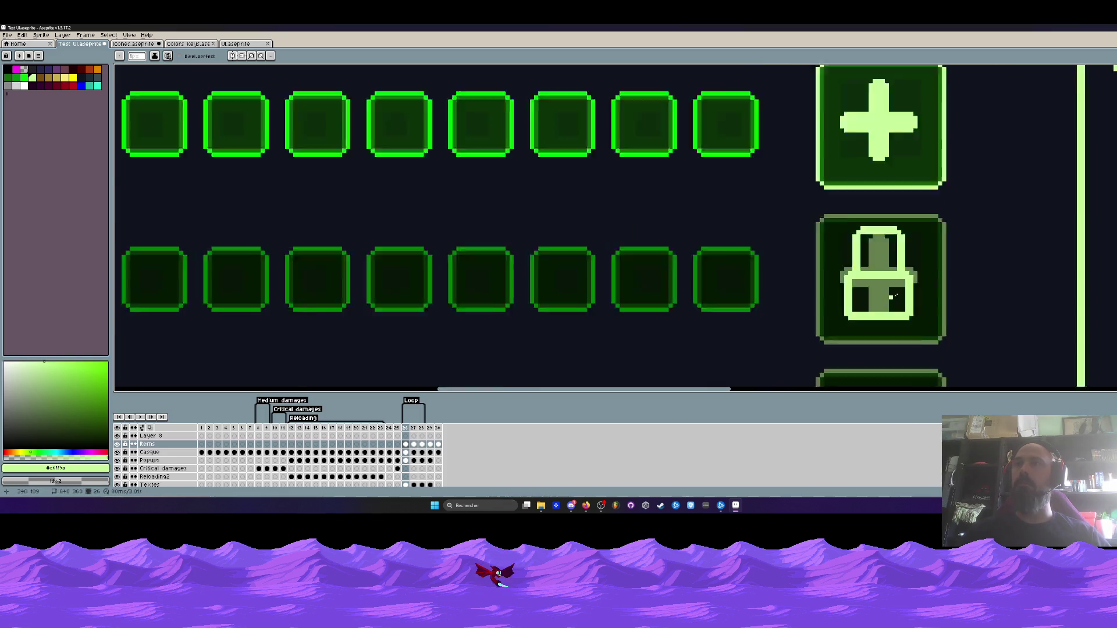
pyautogui.scroll(2, 872, 279)
pyautogui.scroll(1, 843, 270)
pyautogui.scroll(3, 843, 270)
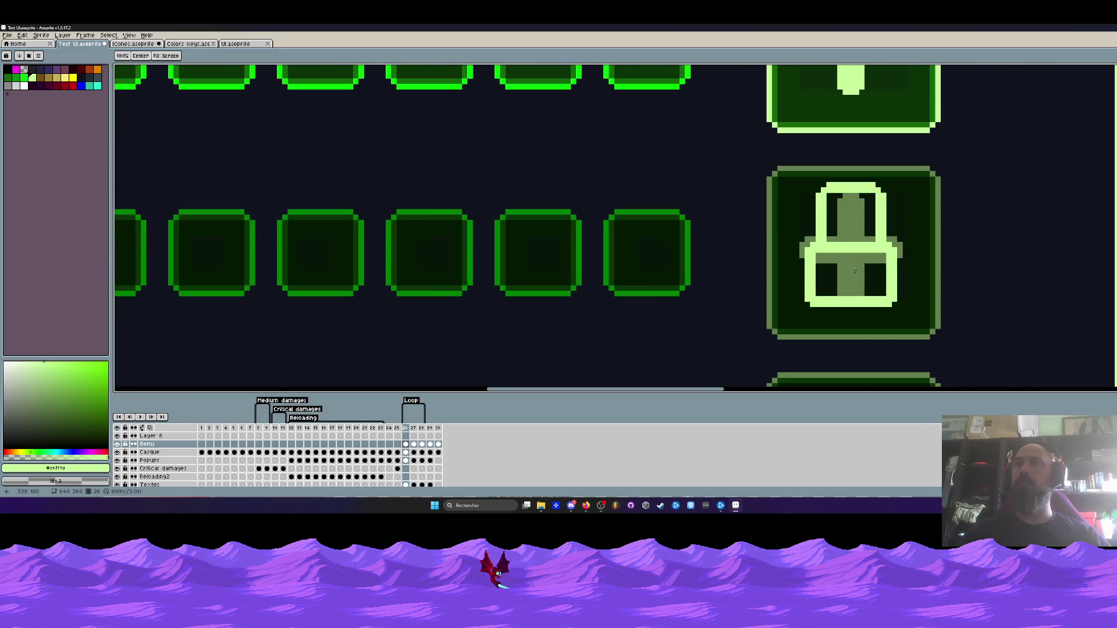
pyautogui.click(853, 272)
pyautogui.hotkey('ctrl', 'z')
pyautogui.hotkey('ctrl', 'z')
pyautogui.hotkey('ctrl', 'z')
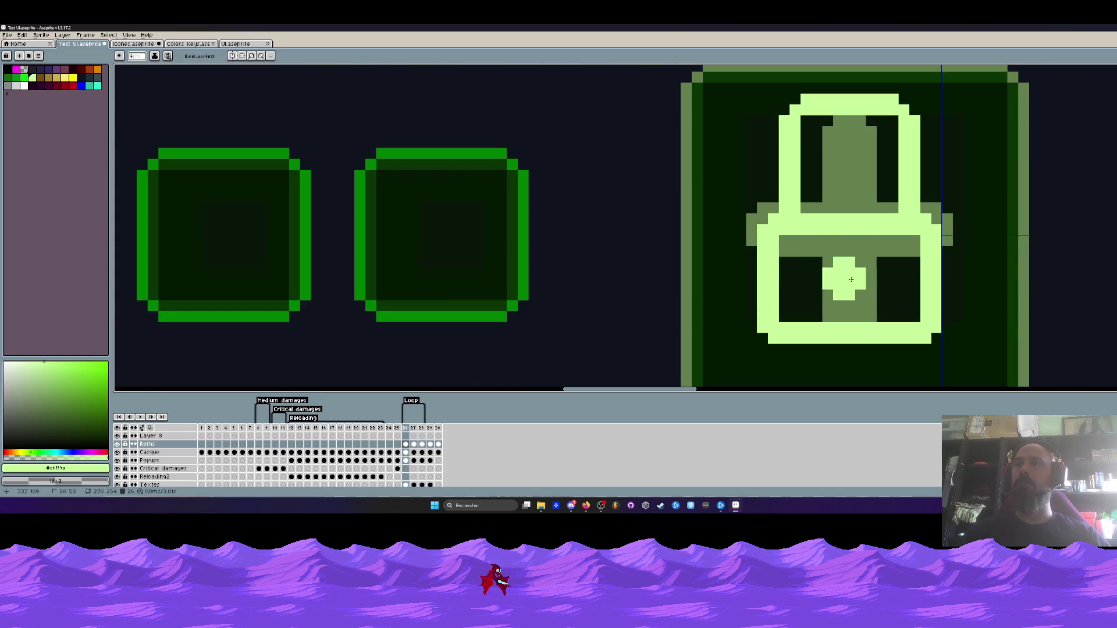
pyautogui.scroll(-2, 873, 273)
pyautogui.scroll(-1, 890, 276)
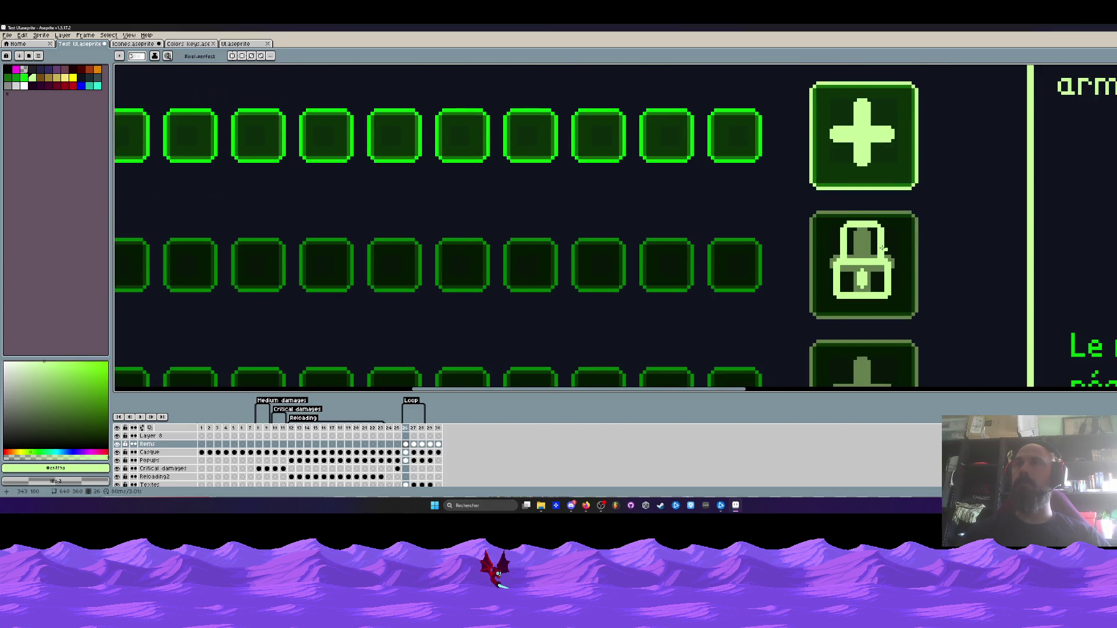
pyautogui.scroll(-2, 905, 259)
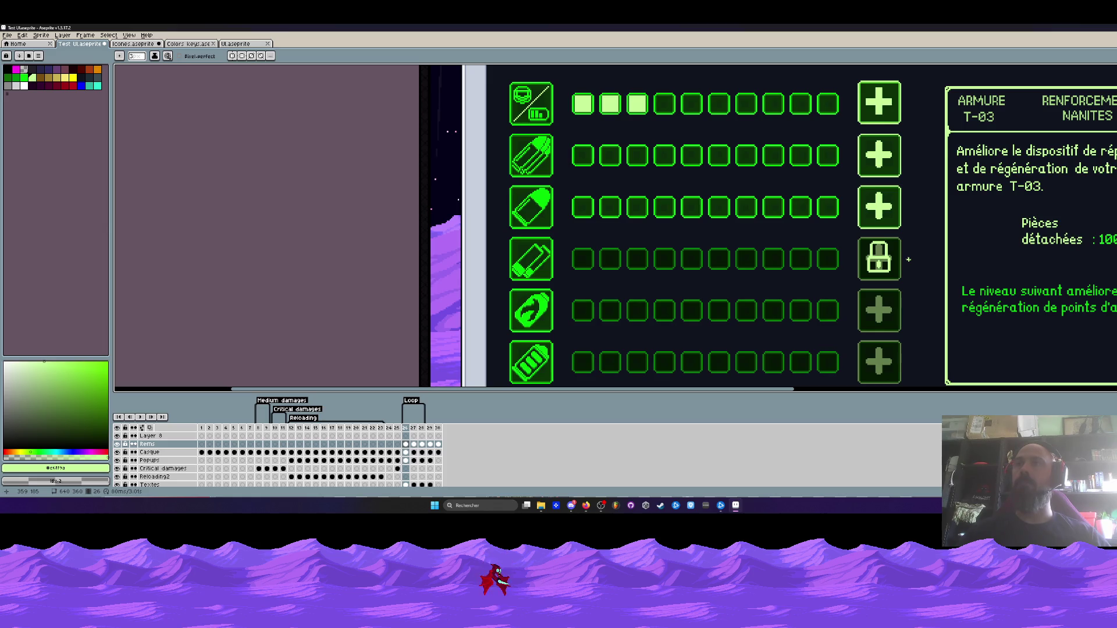
# - Zoom and pan around the mockup to inspect the locked button and item icons
pyautogui.scroll(3, 872, 251)
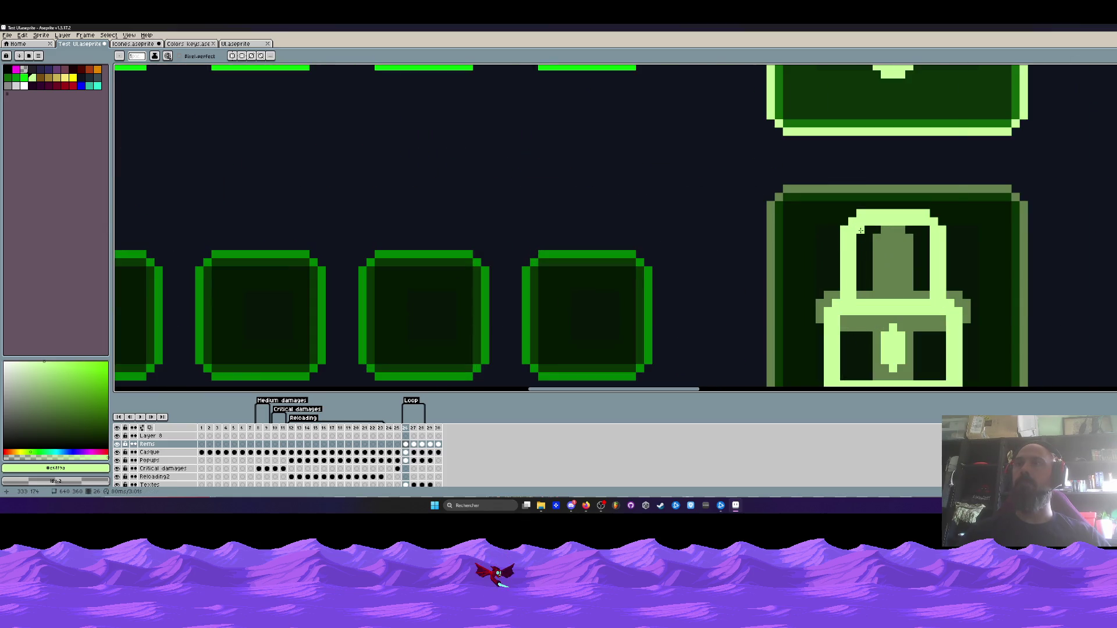
pyautogui.scroll(-3, 914, 229)
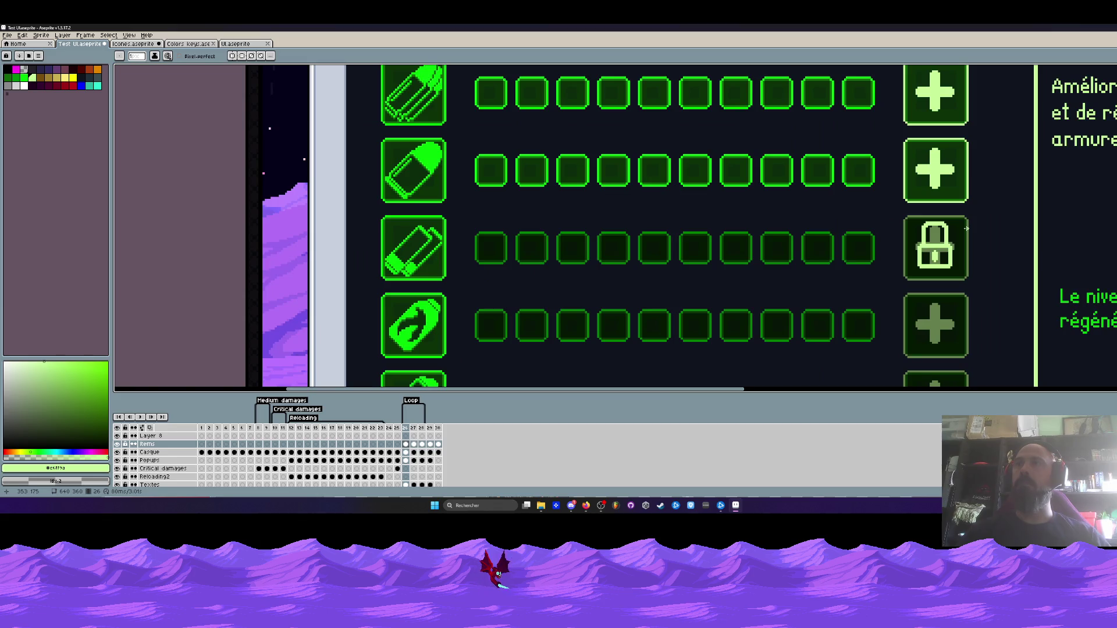
pyautogui.scroll(2, 922, 251)
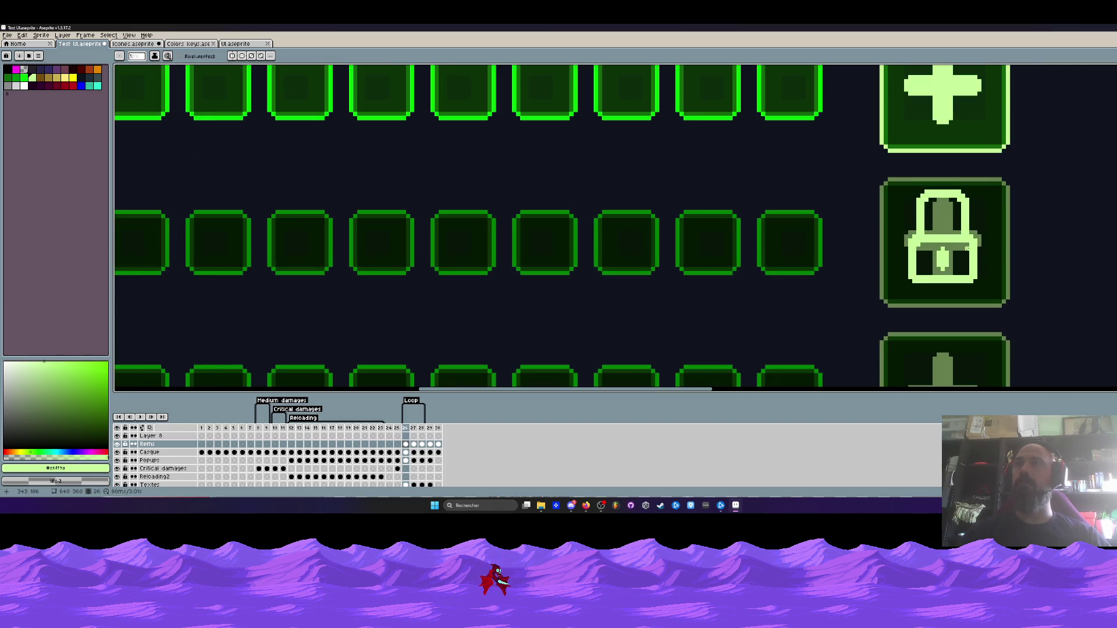
pyautogui.scroll(-3, 931, 233)
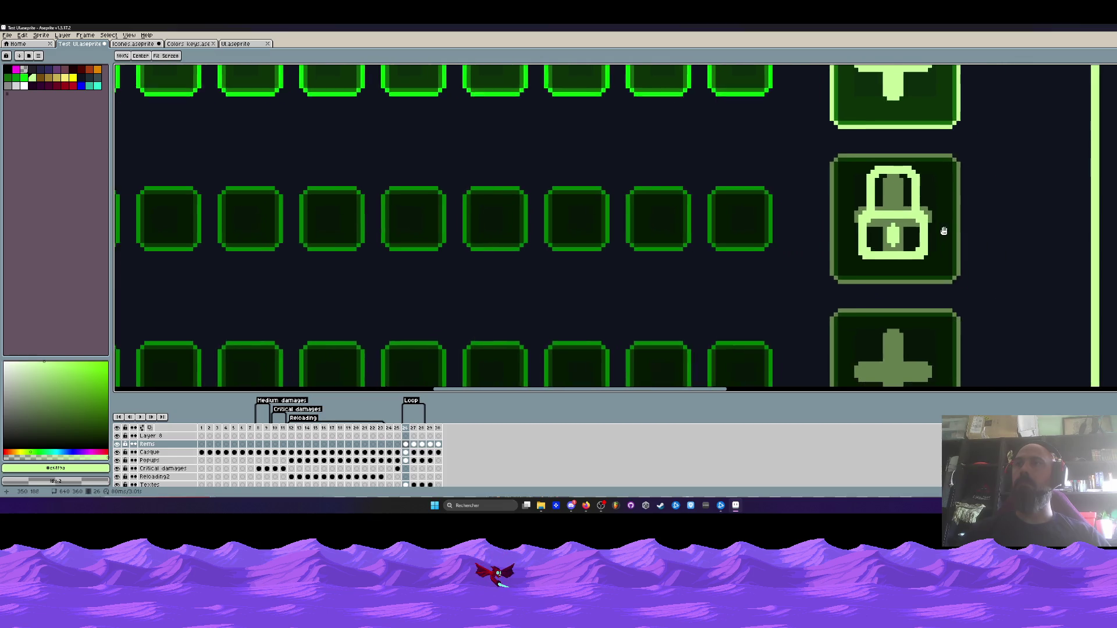
pyautogui.moveTo(928, 228); pyautogui.dragTo(850, 242)
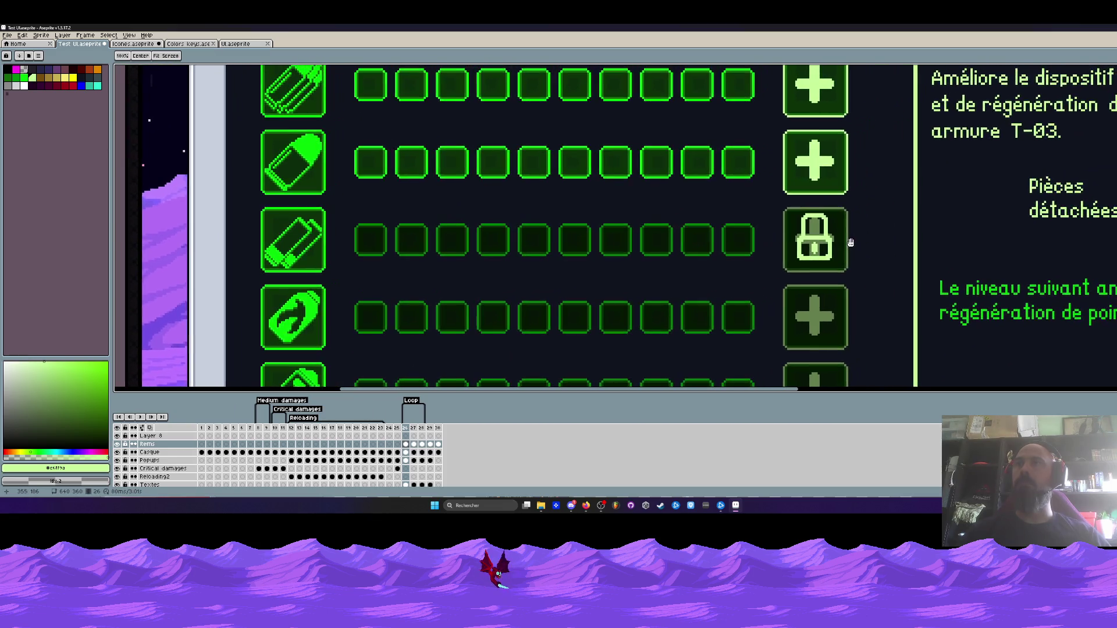
pyautogui.scroll(1, 817, 237)
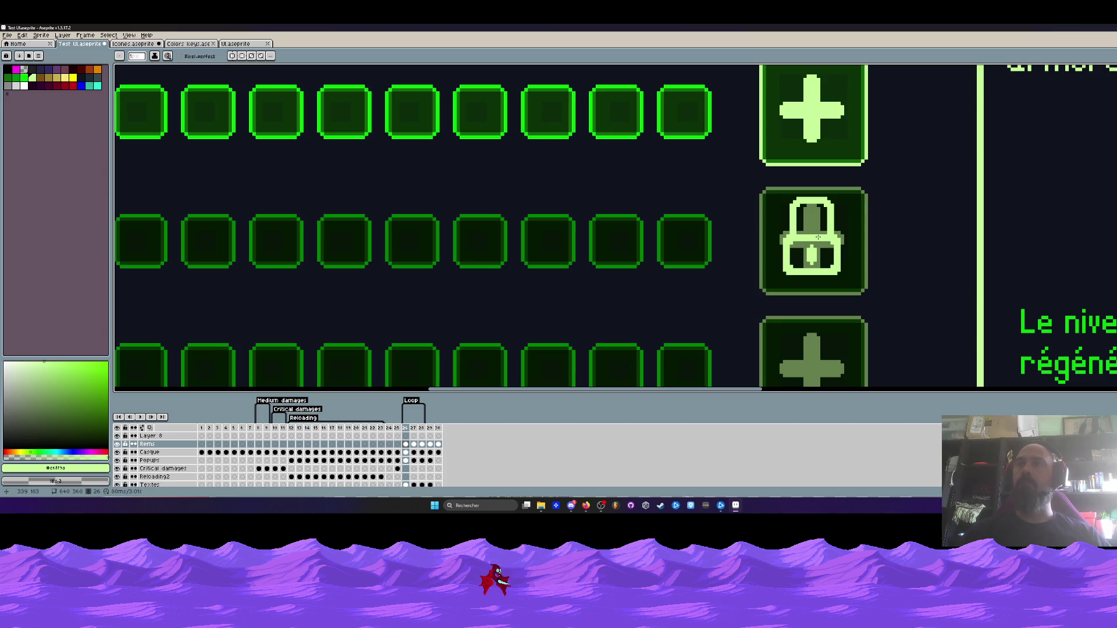
pyautogui.scroll(-1, 818, 238)
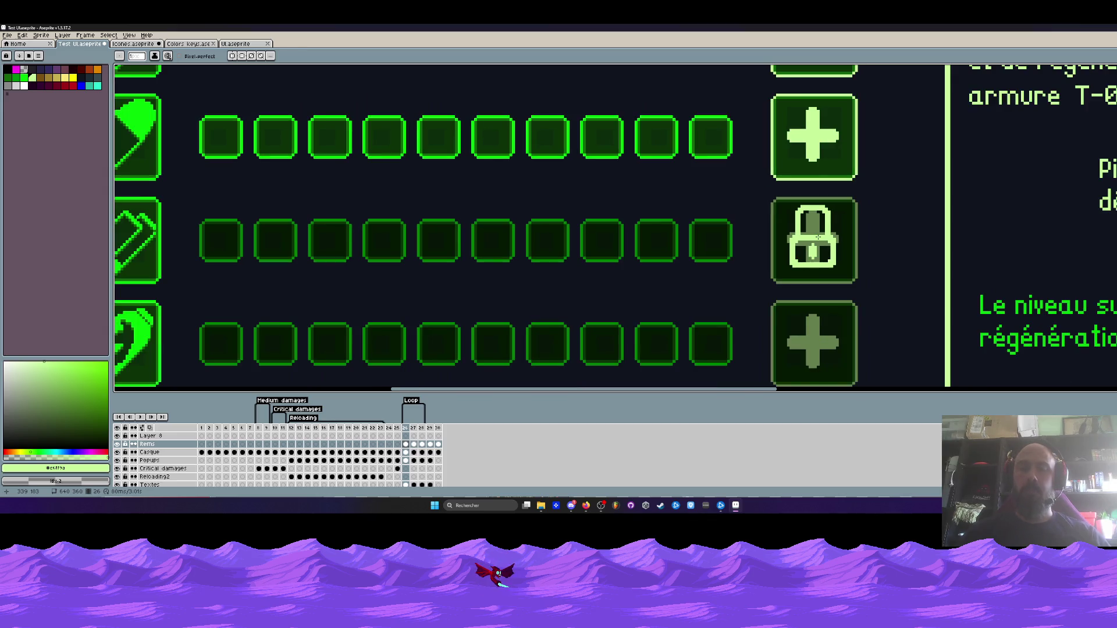
# - Select the lock icon's box and restore the Aseprite window from maximised
pyautogui.press('w')
pyautogui.click(836, 272)
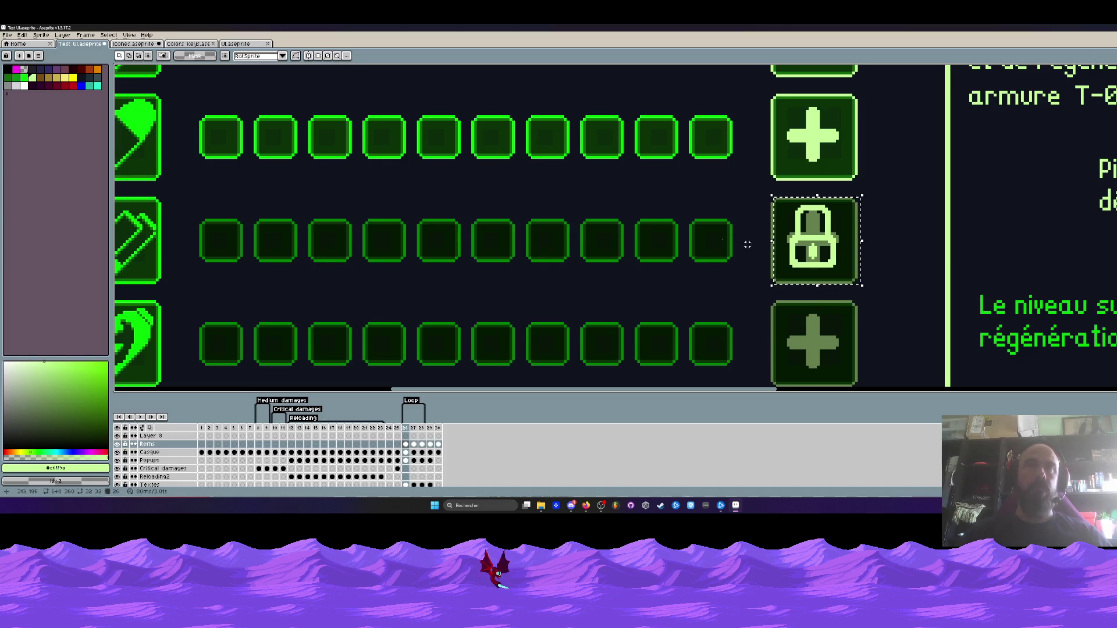
pyautogui.doubleClick(524, 27)
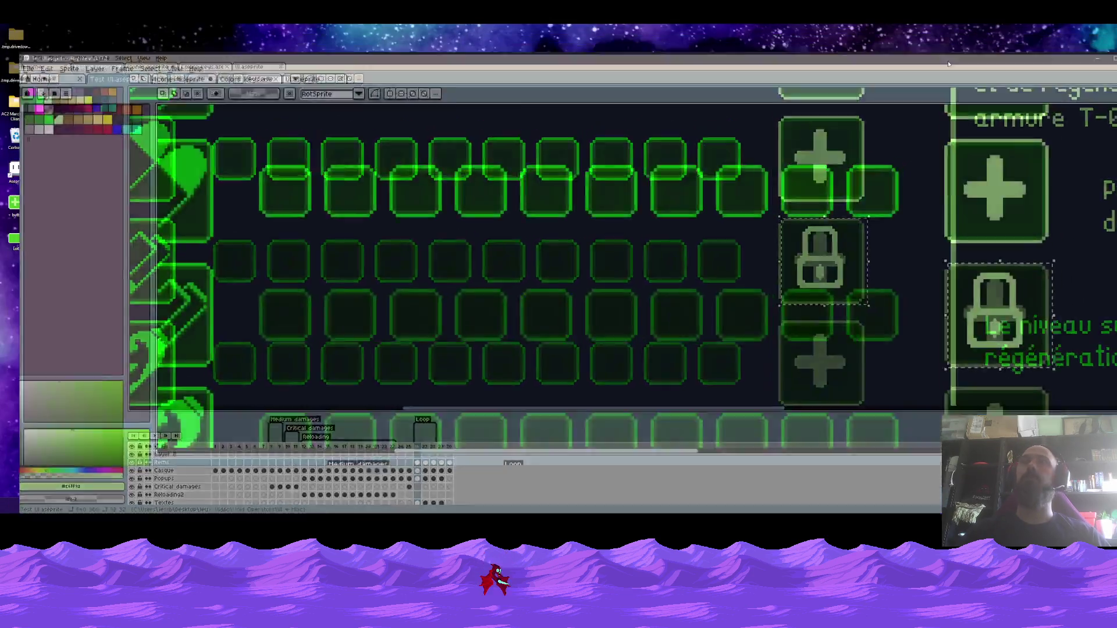
# - Move the Aseprite window aside and paste a desktop copy of the + button image
pyautogui.moveTo(335, 174); pyautogui.dragTo(520, 106)
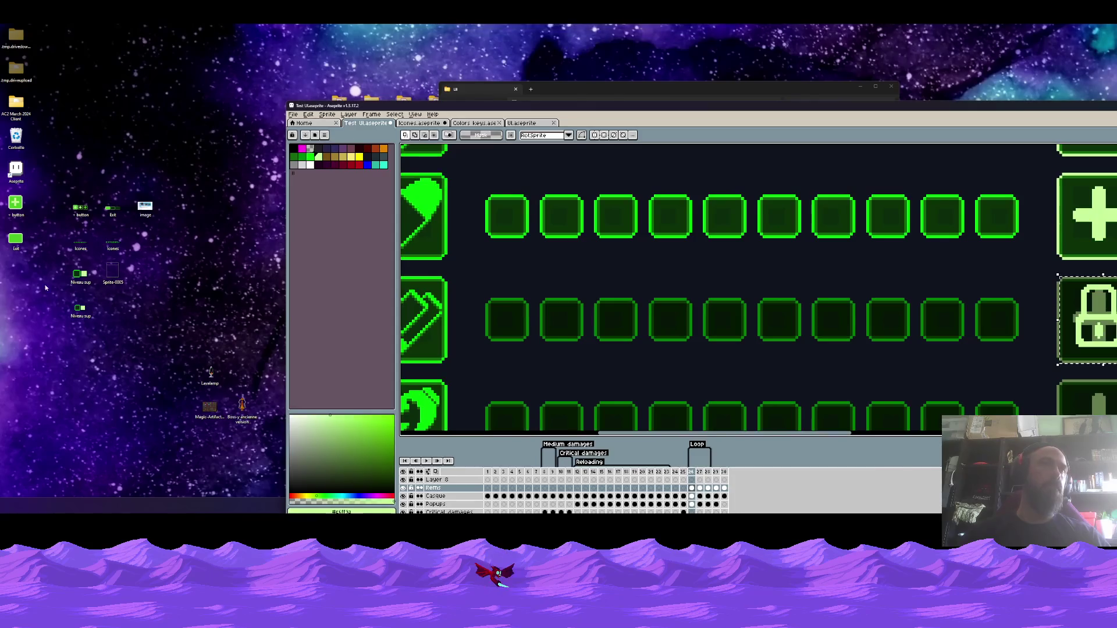
pyautogui.rightClick(85, 214)
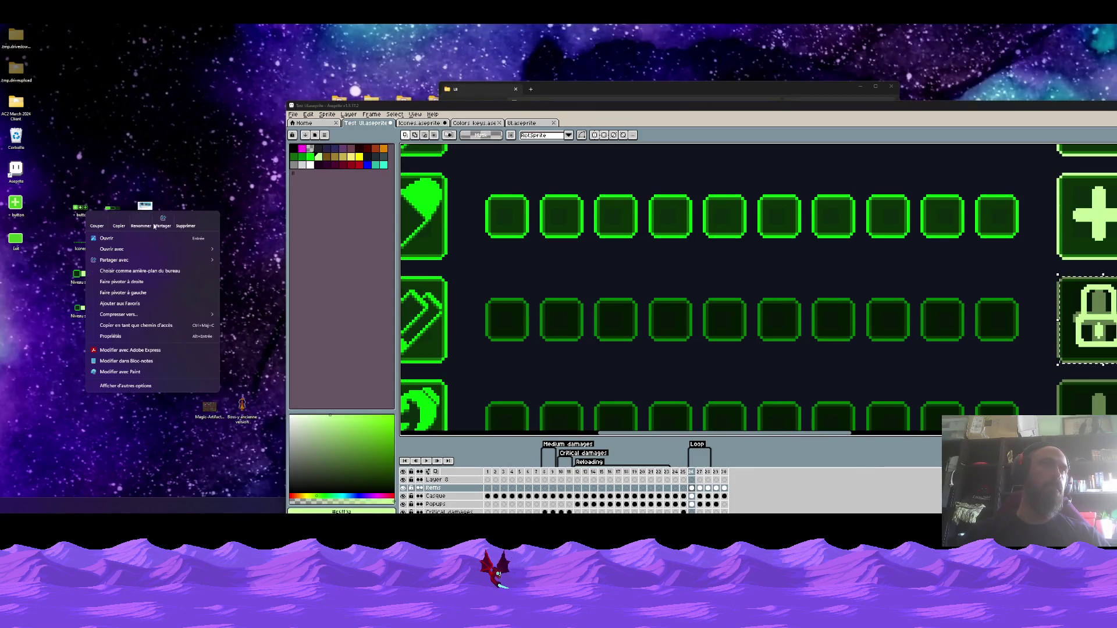
pyautogui.click(119, 194)
pyautogui.rightClick(103, 152)
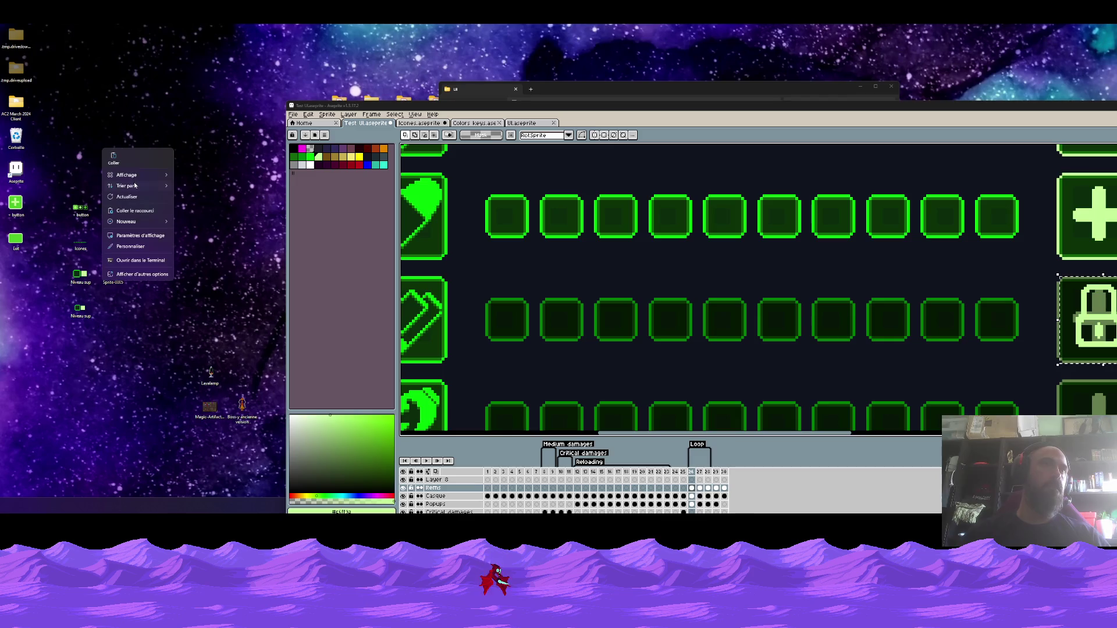
pyautogui.click(125, 186)
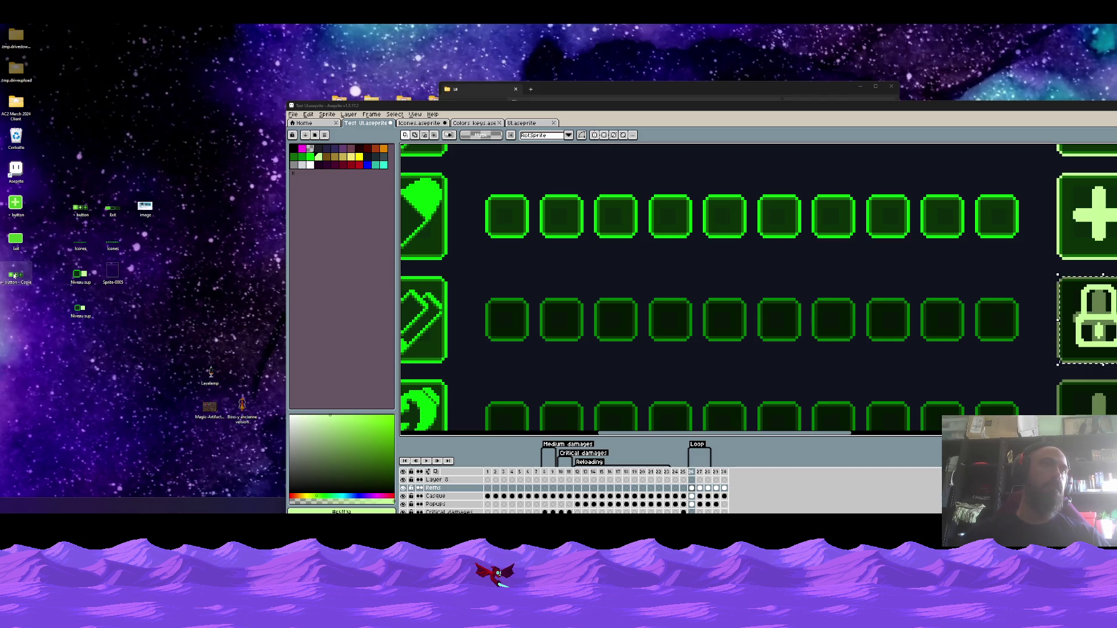
# - Preview and delete the copy, then raise the original + button icon and open it in Aseprite
pyautogui.doubleClick(15, 276)
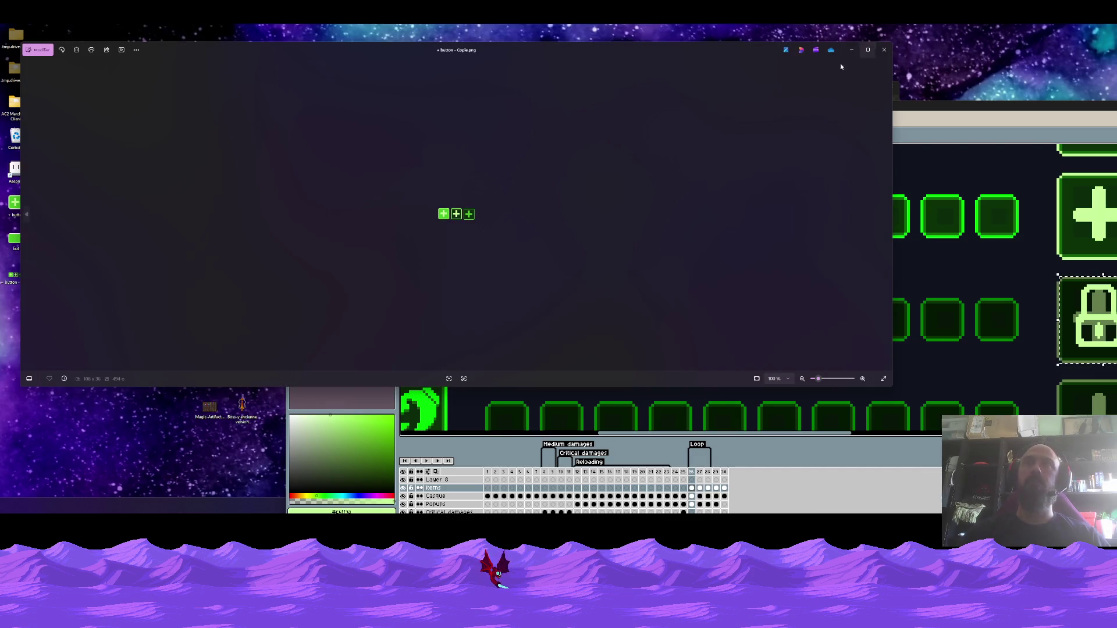
pyautogui.click(883, 50)
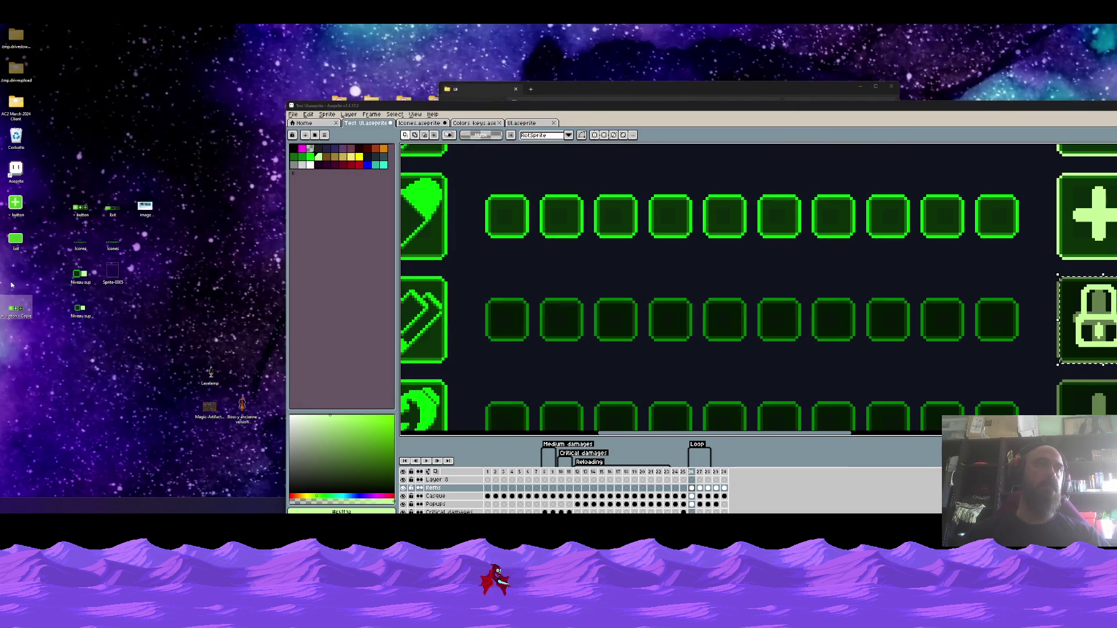
pyautogui.press('Delete')
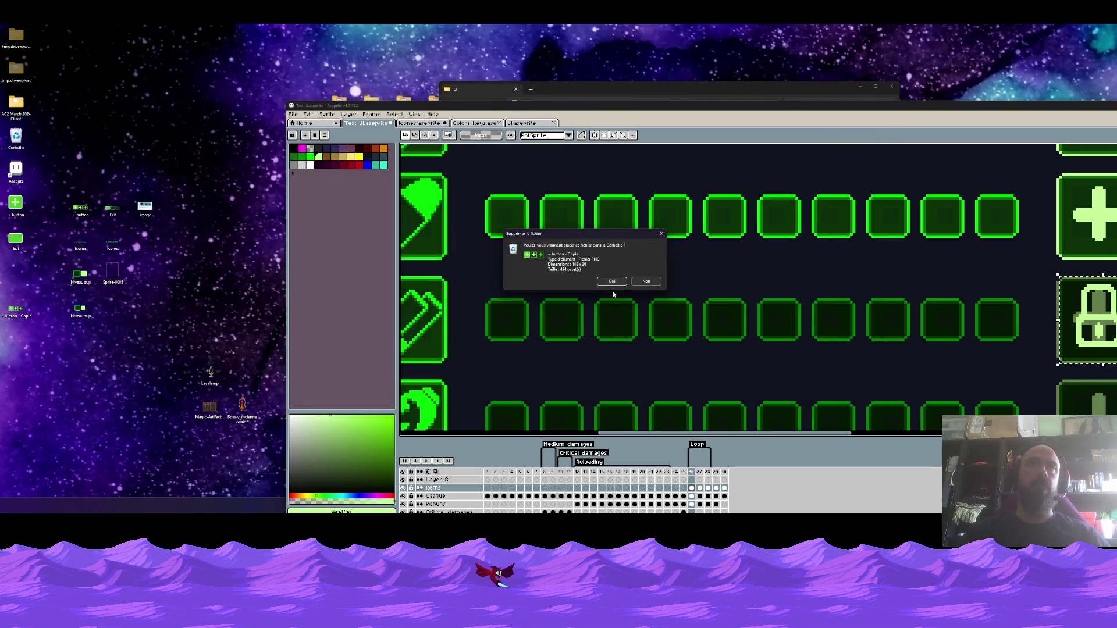
pyautogui.press('Return')
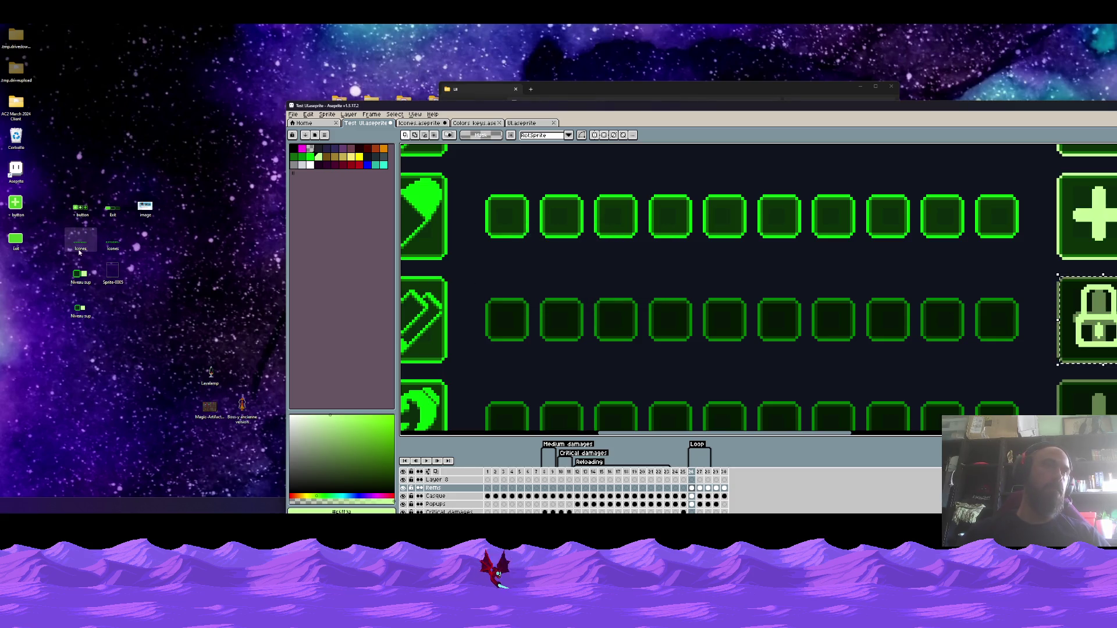
pyautogui.moveTo(80, 208); pyautogui.dragTo(80, 171)
pyautogui.doubleClick(15, 205)
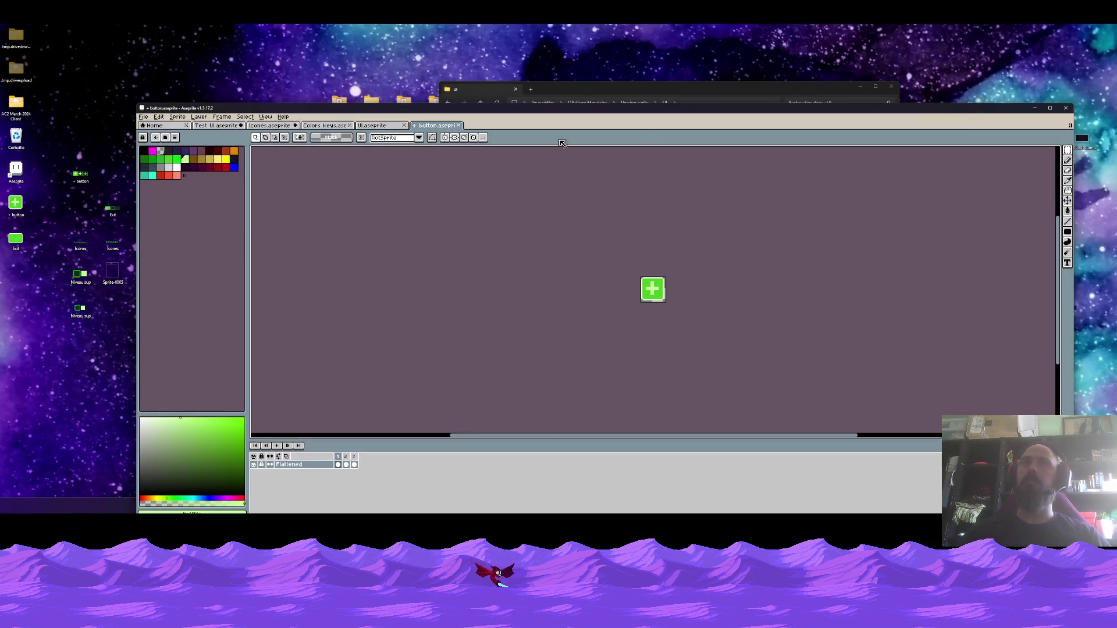
# - Close the + button sprite and paste a fresh copy of its file on the desktop
pyautogui.click(460, 127)
pyautogui.rightClick(22, 204)
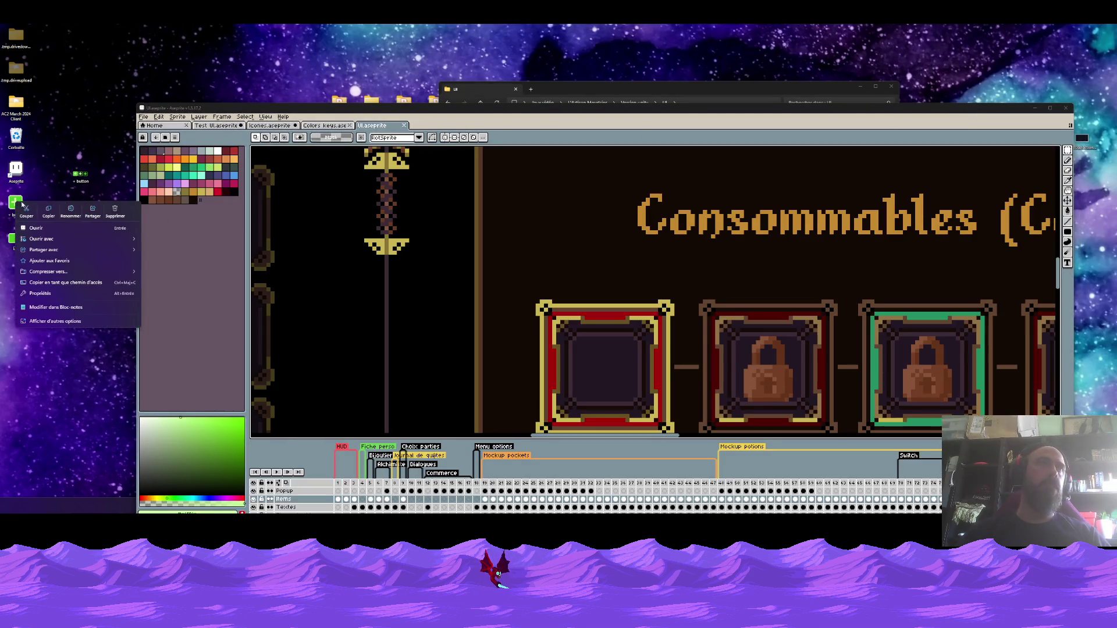
pyautogui.click(49, 212)
pyautogui.rightClick(14, 288)
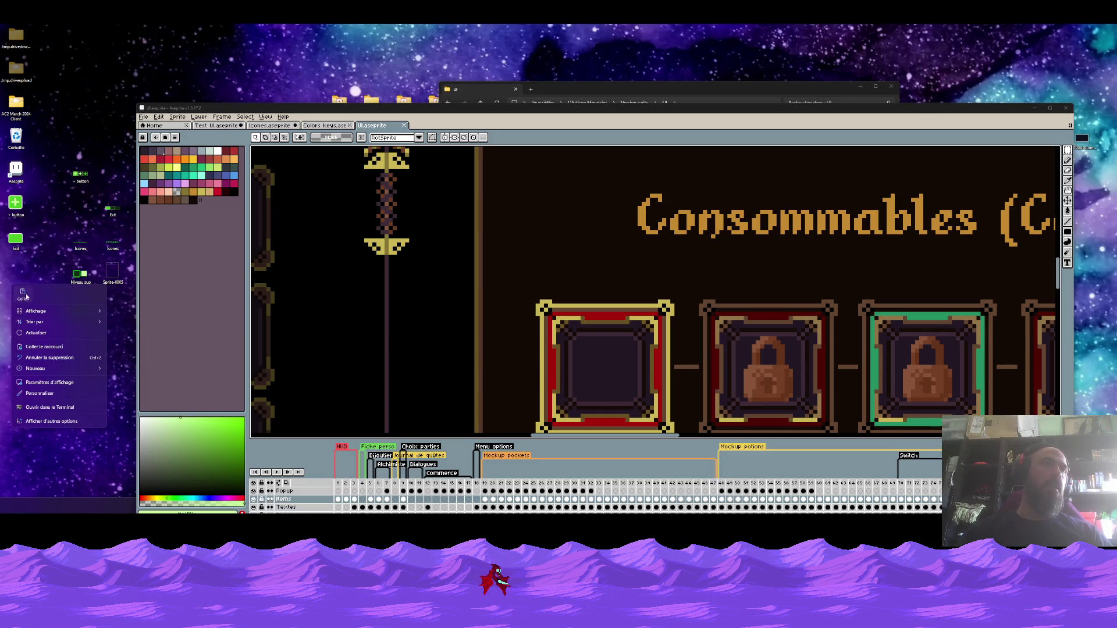
pyautogui.click(23, 294)
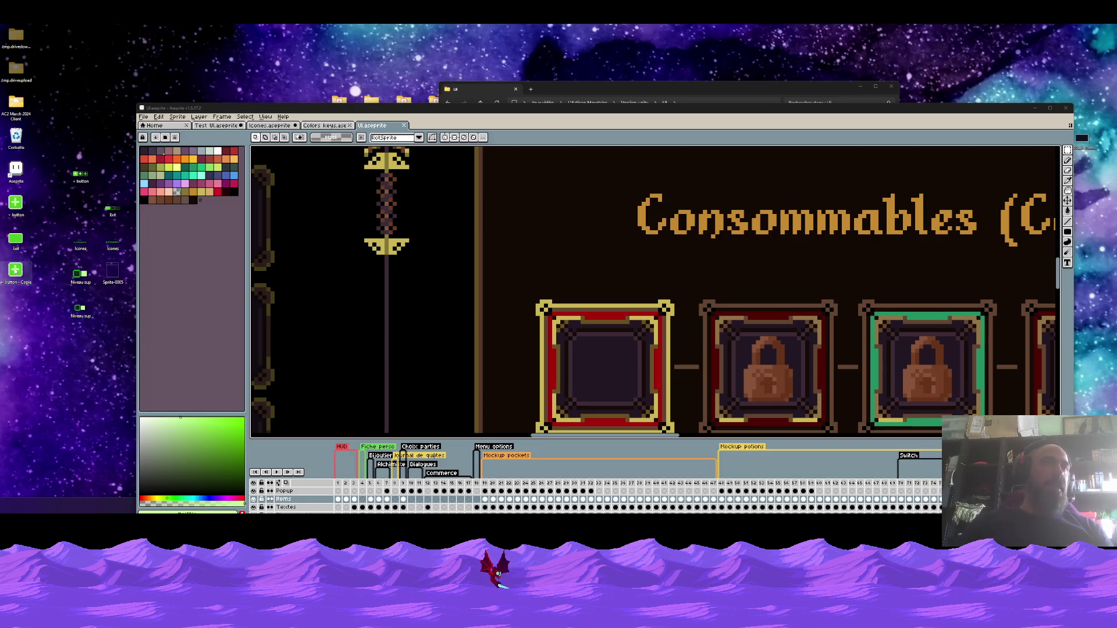
# - Open the copied + button file in Aseprite, maximise the window and show frame 2
pyautogui.rightClick(16, 268)
pyautogui.click(35, 278)
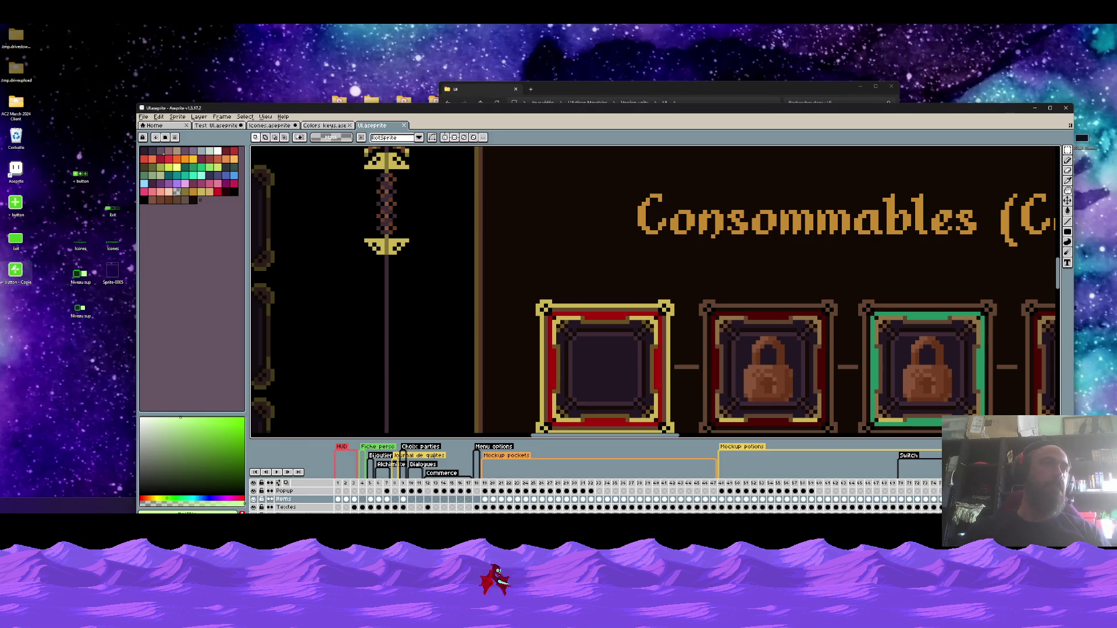
pyautogui.click(1052, 109)
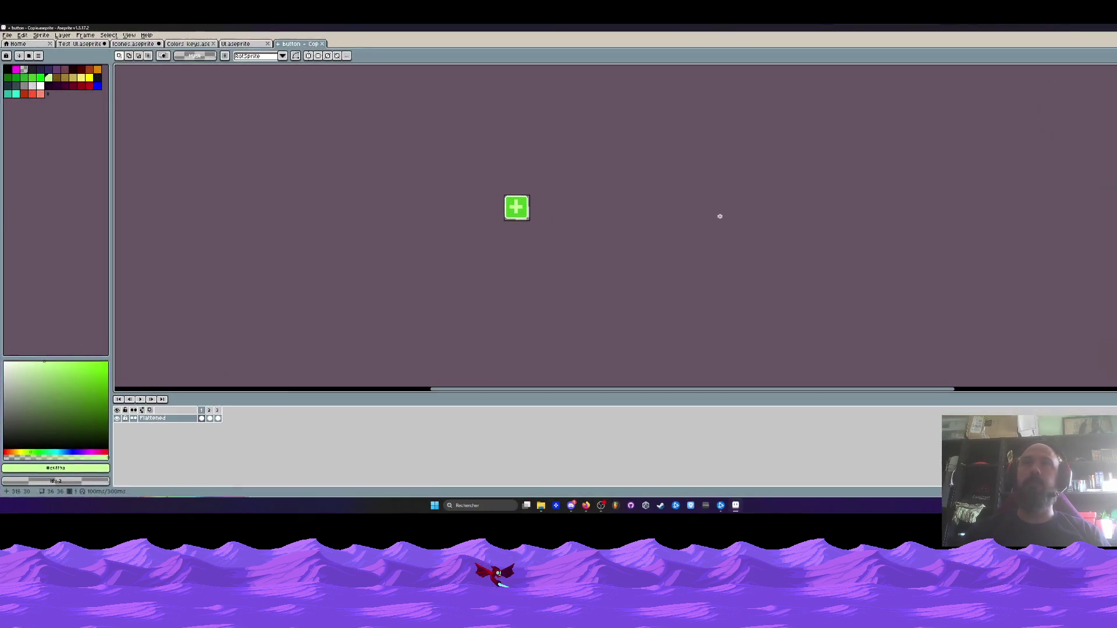
pyautogui.click(210, 418)
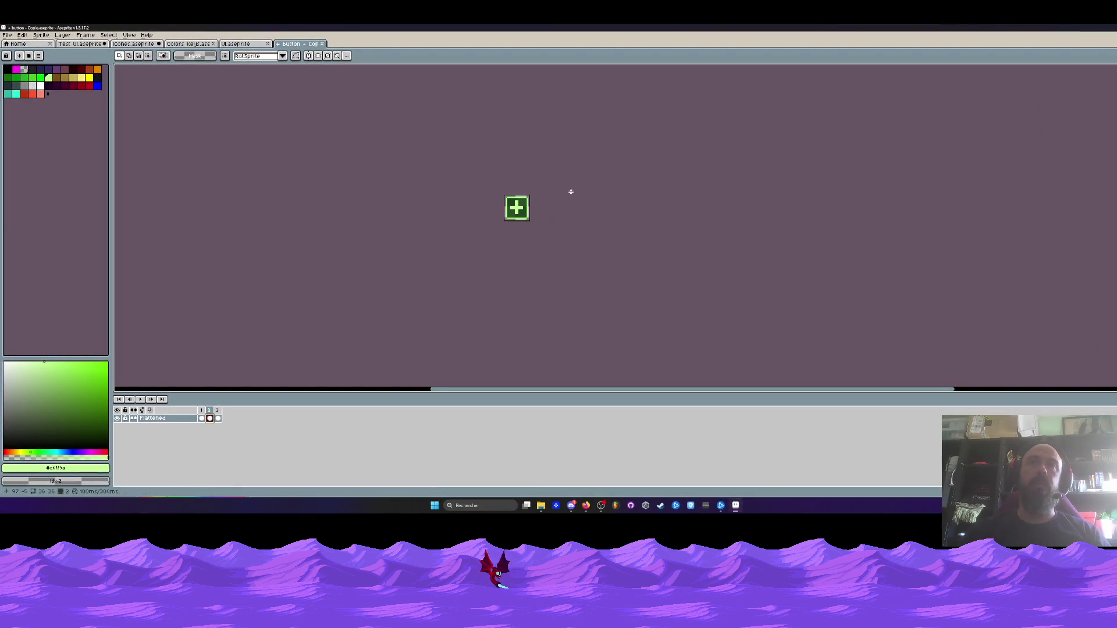
pyautogui.scroll(4, 521, 202)
pyautogui.scroll(1, 477, 260)
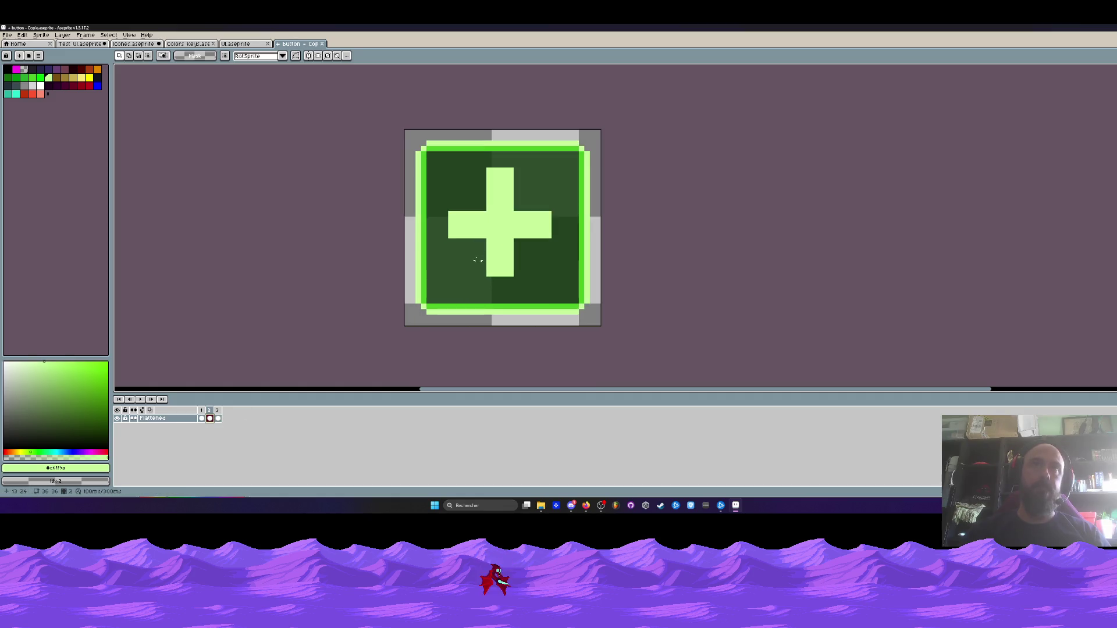
# - Go to frame 1 and bucket-fill the plus sign out of the bright green button
pyautogui.press('x')
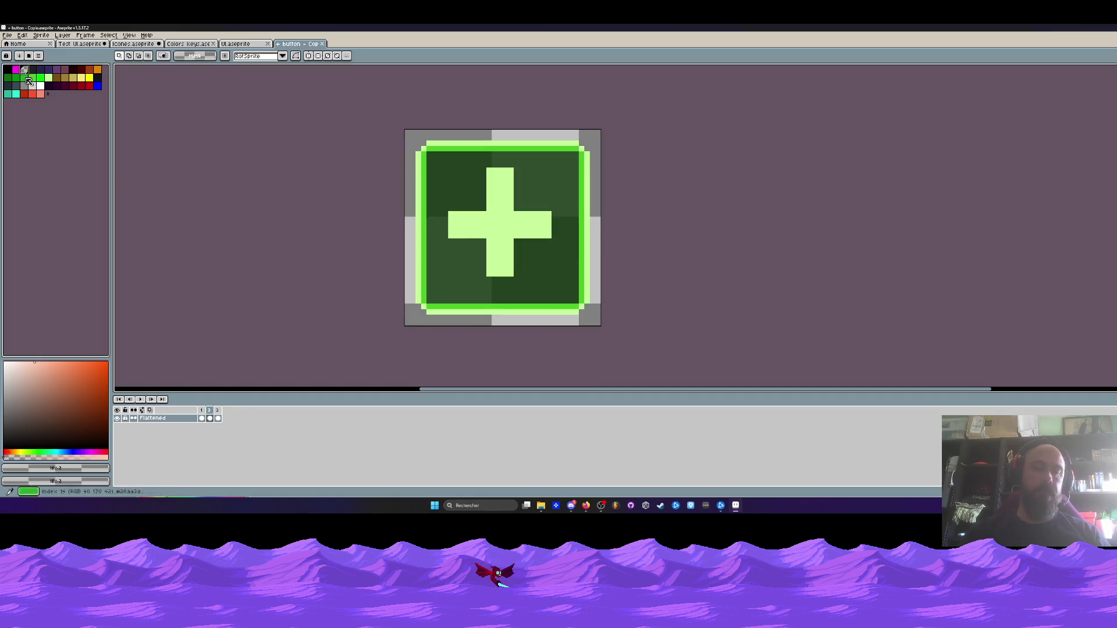
pyautogui.press('g')
pyautogui.hotkey('ctrl', 'z')
pyautogui.click(218, 418)
pyautogui.click(210, 418)
pyautogui.click(201, 419)
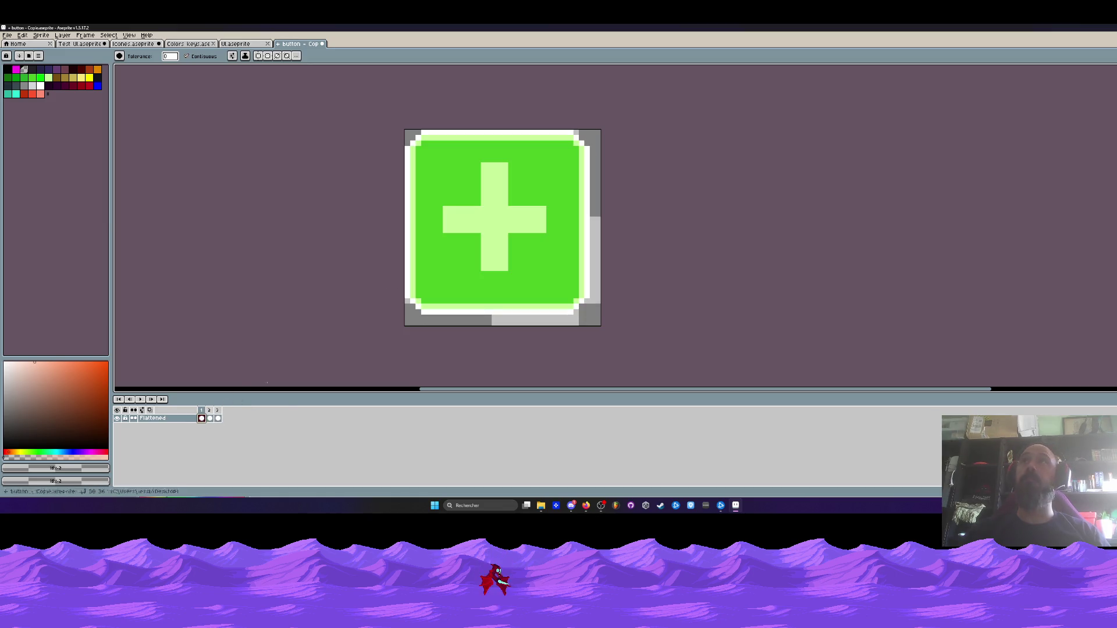
pyautogui.click(495, 225)
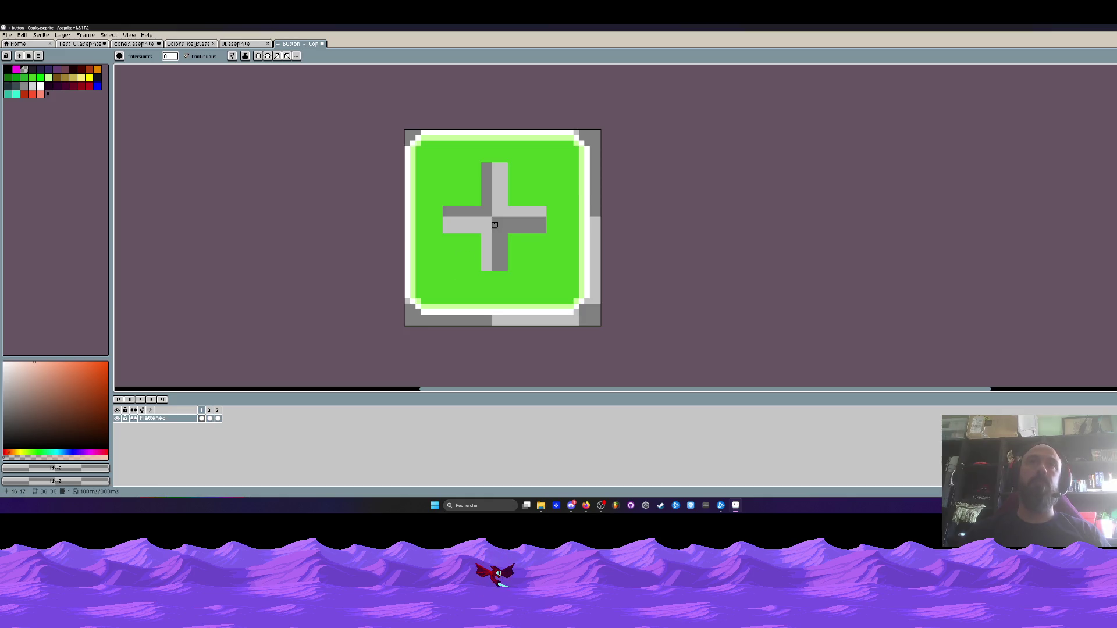
# - Paste the lock image and position it over the button's centre
pyautogui.hotkey('ctrl', 'v')
pyautogui.moveTo(636, 220)
pyautogui.mouseDown()
pyautogui.moveTo(481, 220)
pyautogui.moveTo(473, 209)
pyautogui.mouseUp()
pyautogui.press('Return')
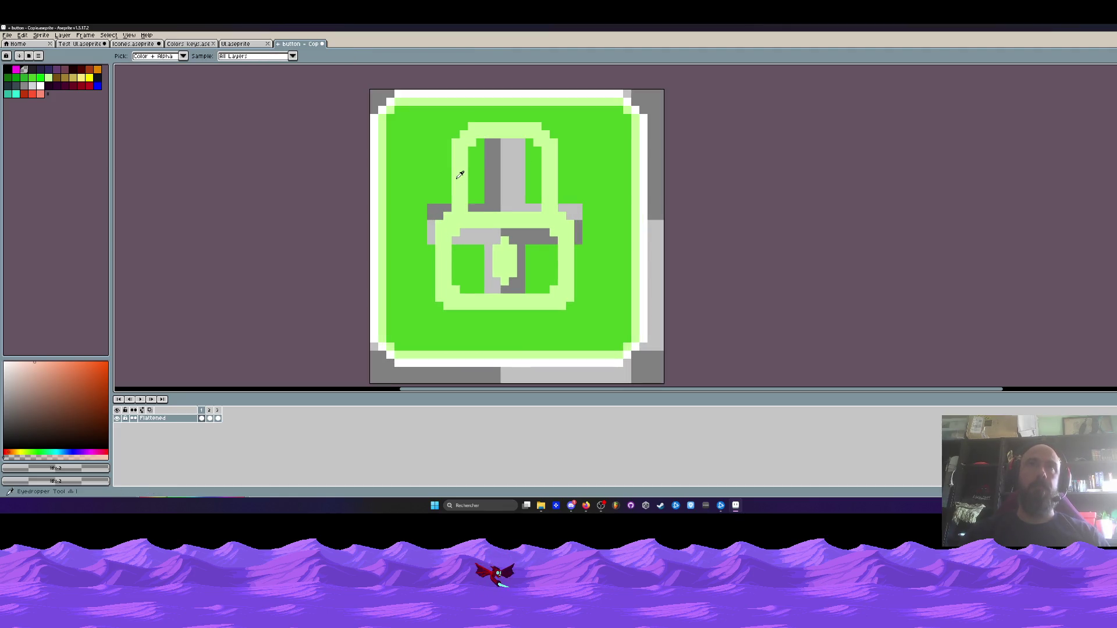
pyautogui.keyDown('alt'); pyautogui.click(444, 169); pyautogui.keyUp('alt')
pyautogui.scroll(3, 444, 177)
# - Bucket-fill the grey inside the lock's shackle and body with the button's green
pyautogui.press('g')
pyautogui.click(529, 175)
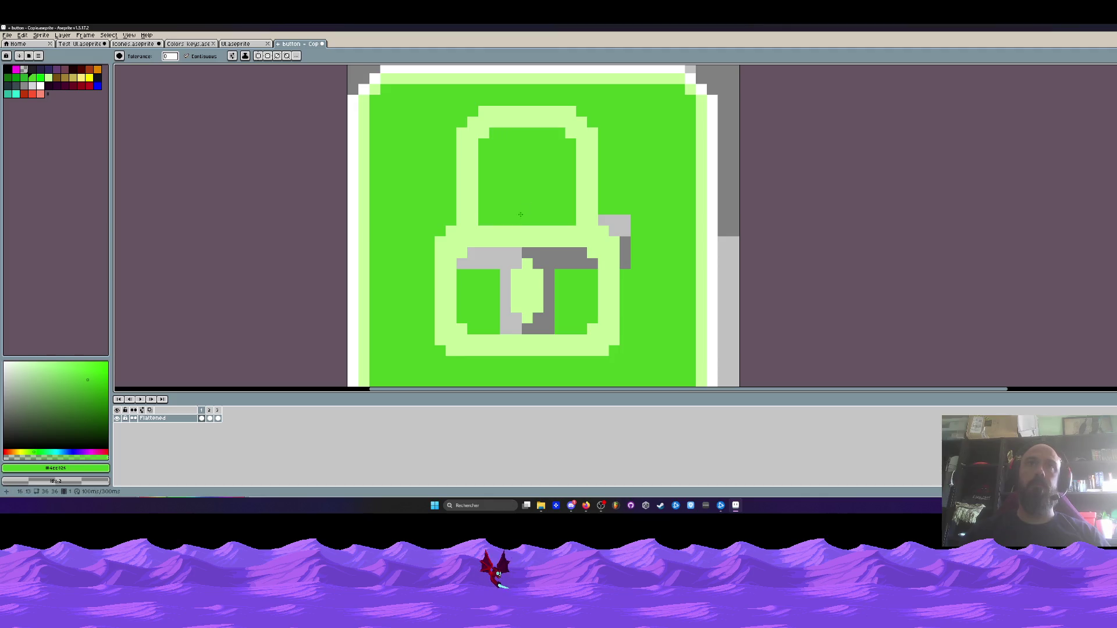
pyautogui.click(524, 290)
pyautogui.click(625, 233)
pyautogui.scroll(-3, 634, 225)
pyautogui.scroll(-2, 634, 225)
pyautogui.scroll(4, 605, 233)
# - Shift the lock slightly down and right, then fill the leftover grey lines green
pyautogui.press('m')
pyautogui.moveTo(566, 183)
pyautogui.mouseDown()
pyautogui.moveTo(647, 284)
pyautogui.moveTo(631, 263)
pyautogui.moveTo(641, 270)
pyautogui.mouseUp()
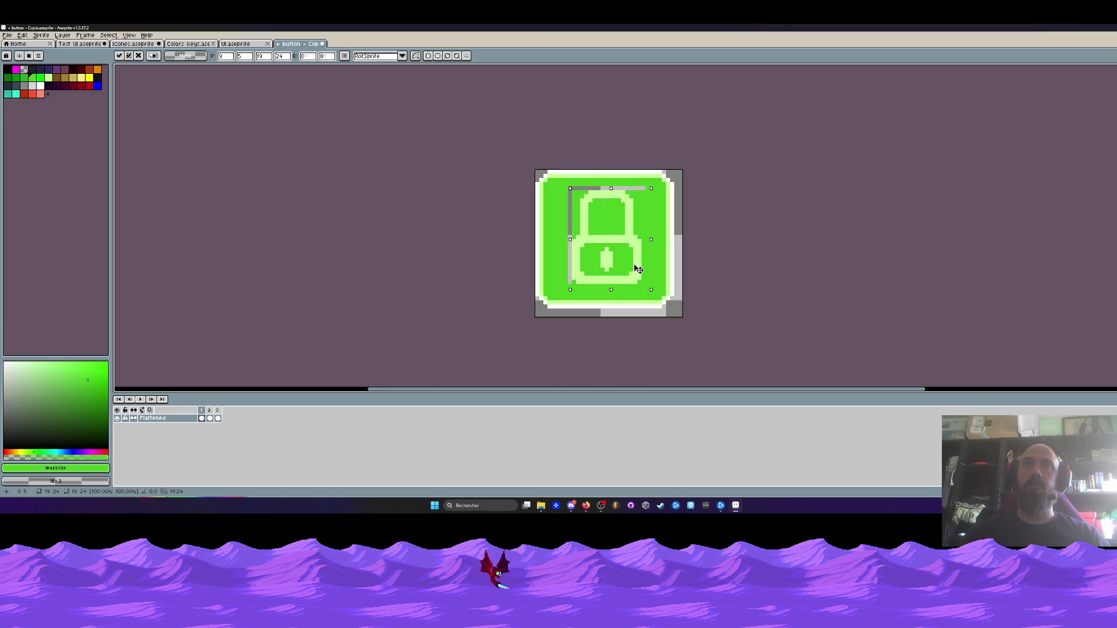
pyautogui.press('i')
pyautogui.press('g')
pyautogui.click(569, 216)
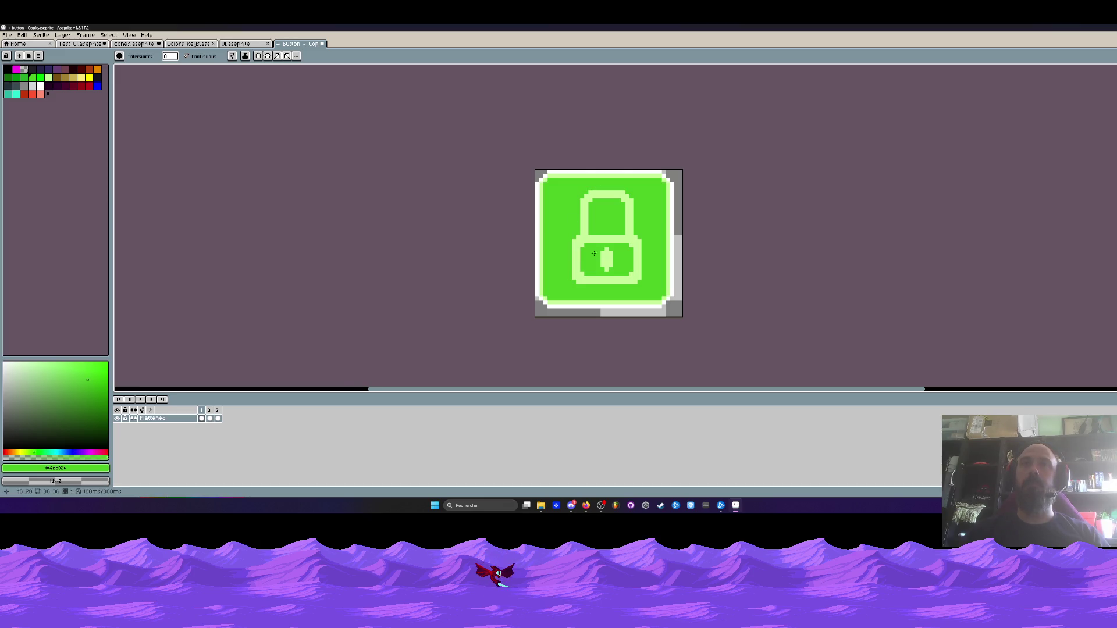
pyautogui.scroll(2, 593, 253)
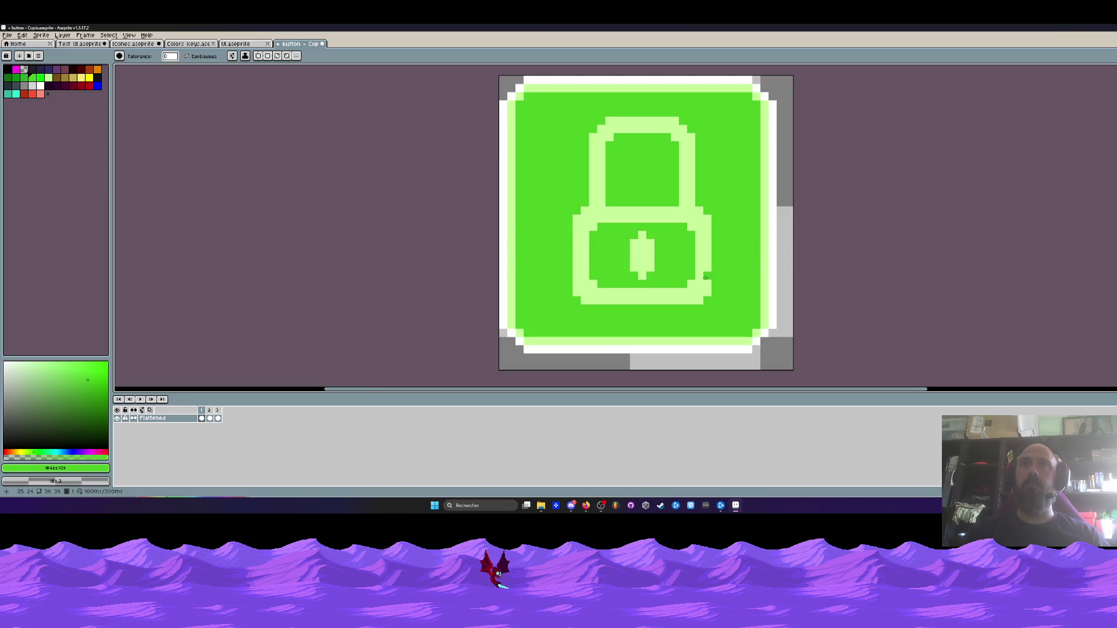
# - Paint a yellow dot beside the lock
pyautogui.click(89, 77)
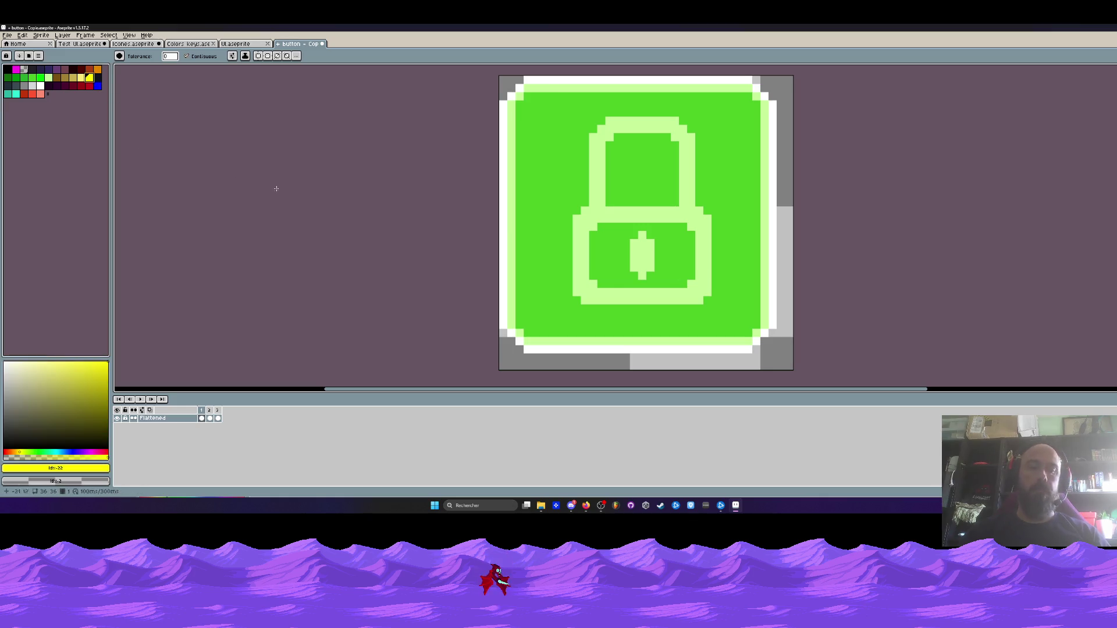
pyautogui.press('b')
pyautogui.click(534, 257)
pyautogui.scroll(2, 547, 259)
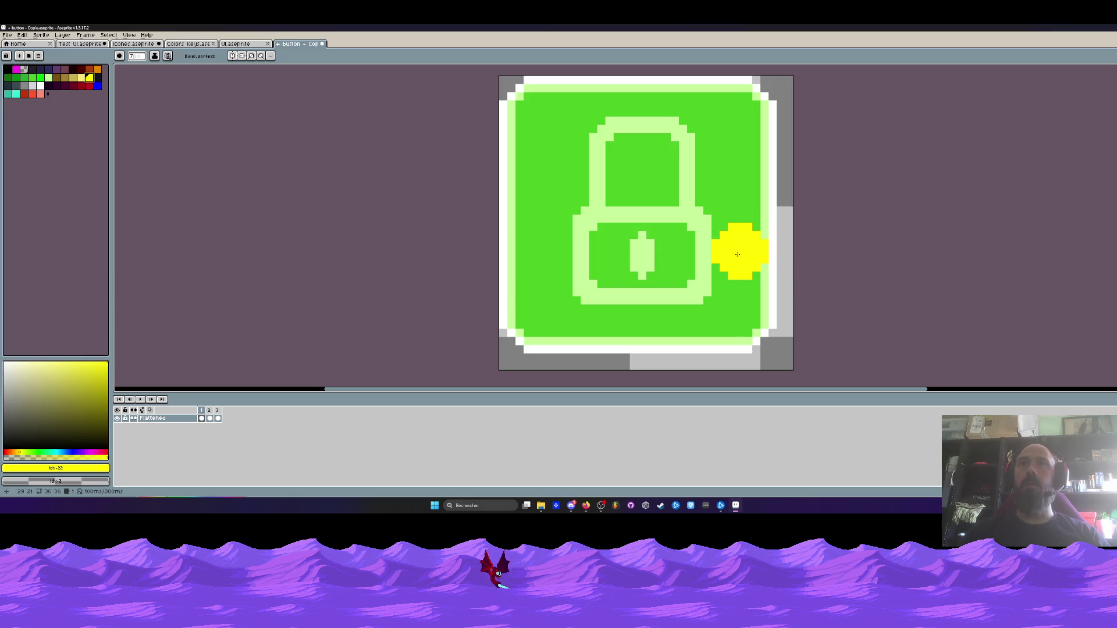
pyautogui.press('v')
pyautogui.press('b')
pyautogui.scroll(-1, 662, 220)
pyautogui.press('m')
pyautogui.scroll(1, 662, 220)
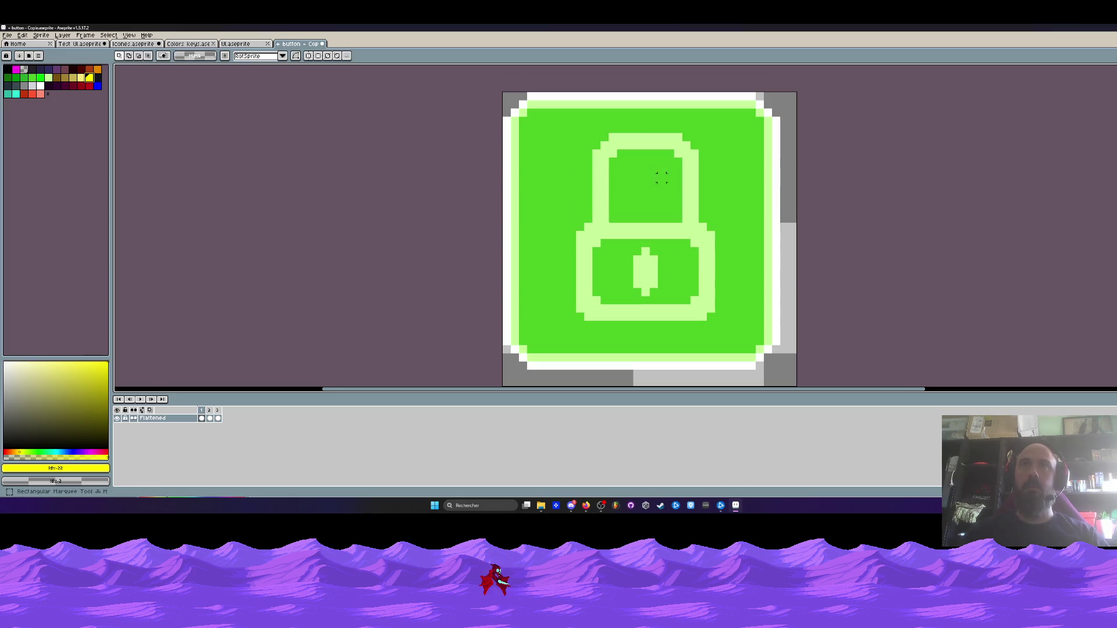
# - Shift the left part of the lock one pixel to the left
pyautogui.moveTo(579, 129); pyautogui.dragTo(650, 338)
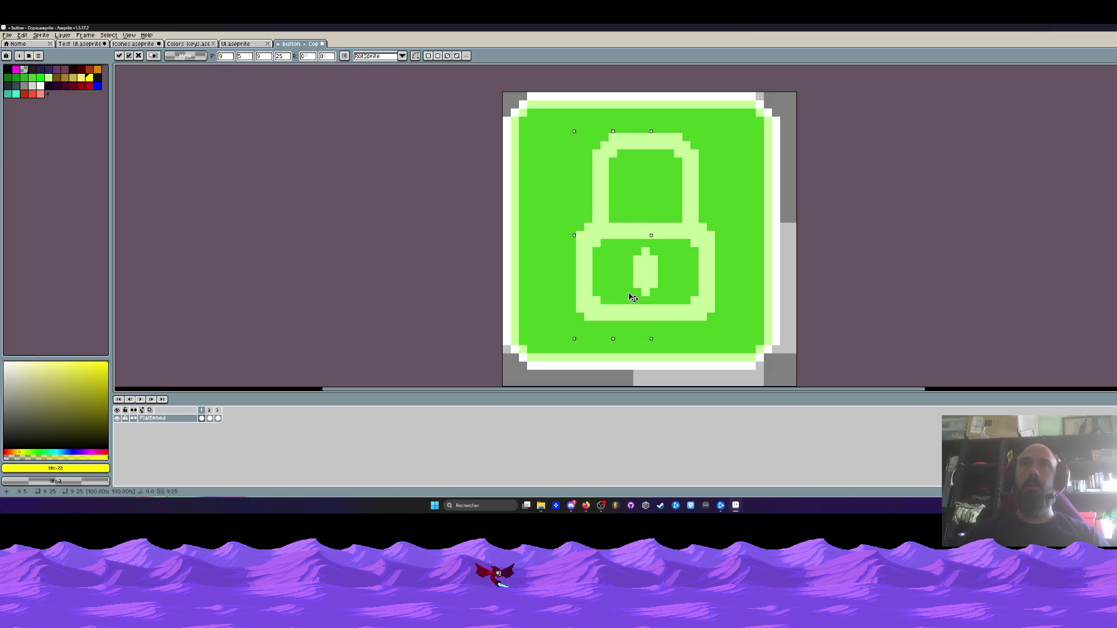
pyautogui.moveTo(635, 297); pyautogui.dragTo(627, 297)
pyautogui.hotkey('ctrl', 'd')
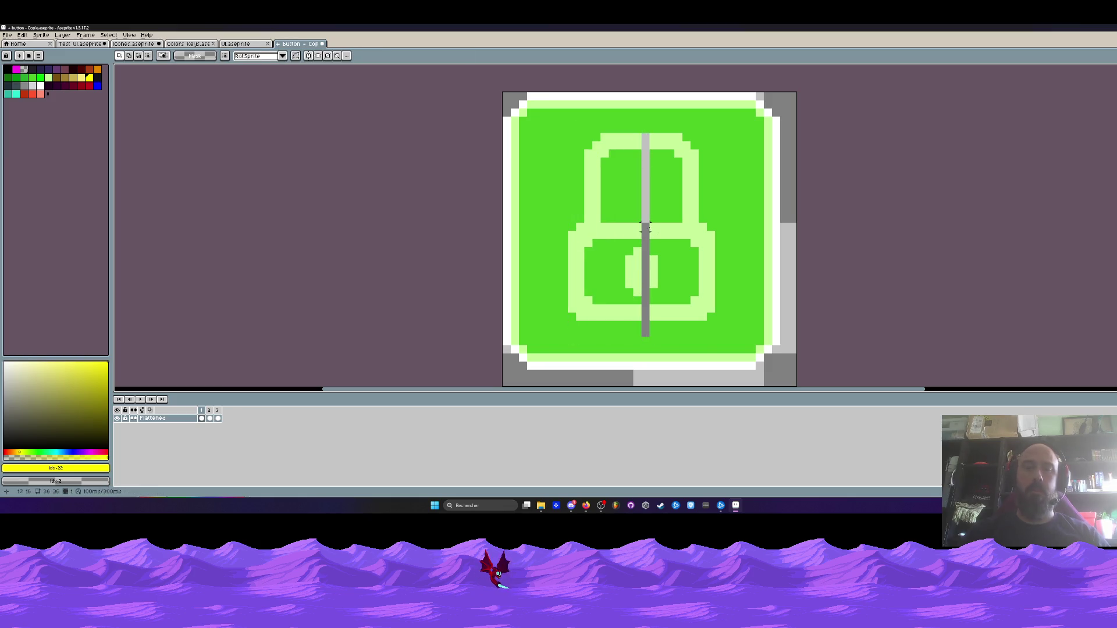
# - Repaint the grey strips at the shackle top and through the lock body light green
pyautogui.press('i')
pyautogui.click(662, 139)
pyautogui.scroll(1, 663, 139)
pyautogui.press('b')
pyautogui.moveTo(634, 133); pyautogui.dragTo(634, 150)
pyautogui.click(625, 307)
pyautogui.scroll(-3, 626, 298)
pyautogui.moveTo(633, 263); pyautogui.dragTo(633, 331)
pyautogui.click(635, 269)
pyautogui.click(633, 346)
# - Paint the remaining grey shackle line and body pixel in the icon's fill green
pyautogui.scroll(-2, 634, 347)
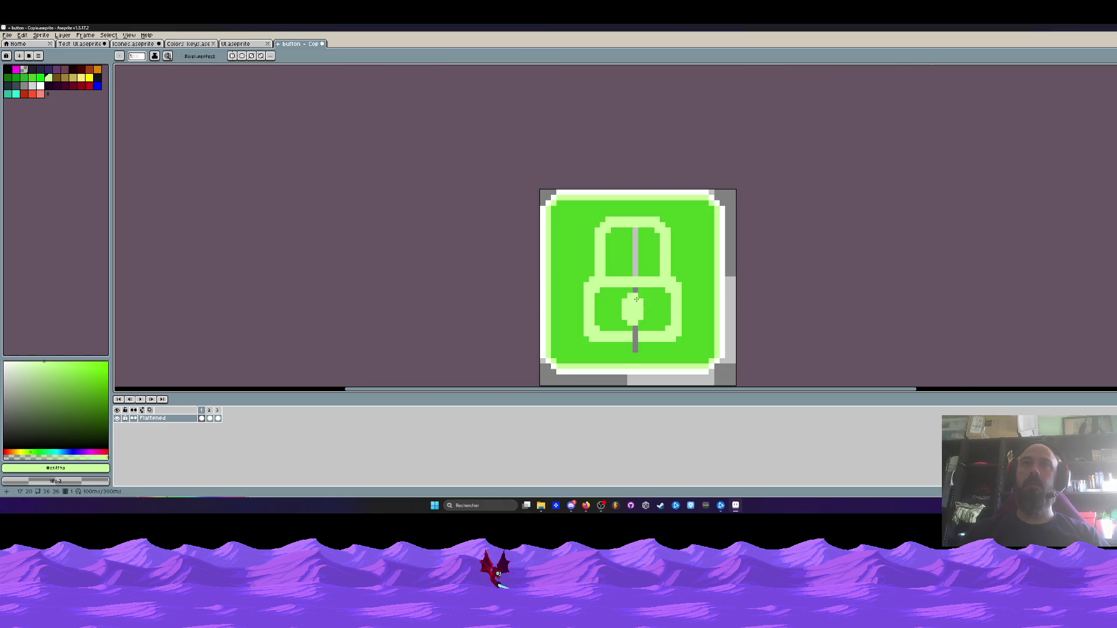
pyautogui.scroll(1, 637, 349)
pyautogui.keyDown('alt'); pyautogui.click(638, 347); pyautogui.keyUp('alt')
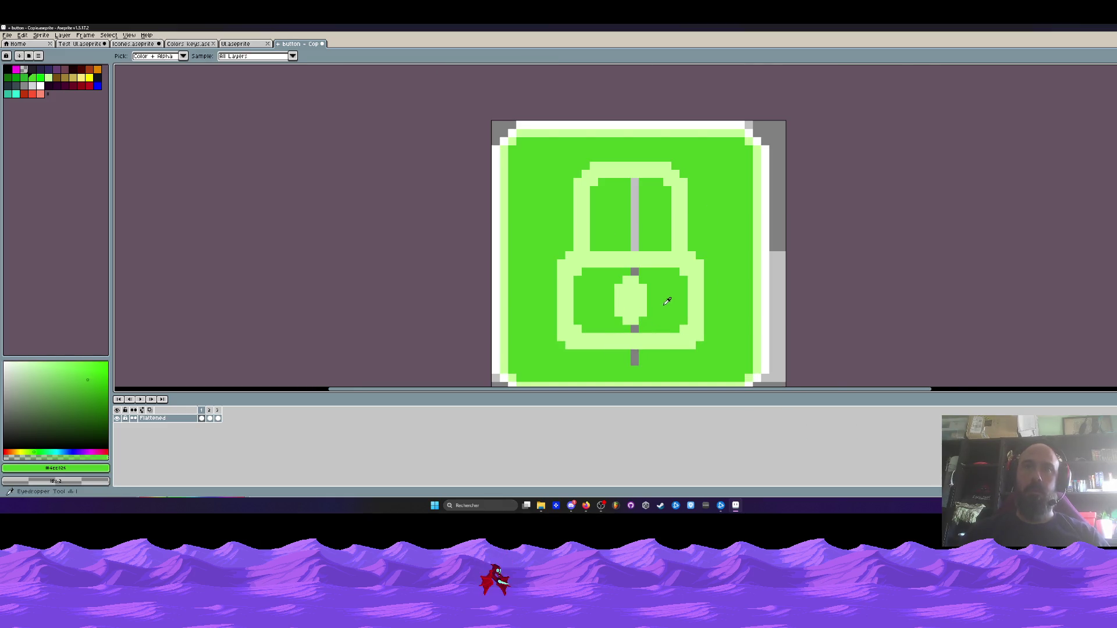
pyautogui.scroll(1, 658, 291)
pyautogui.click(627, 260)
pyautogui.moveTo(627, 140); pyautogui.dragTo(628, 224)
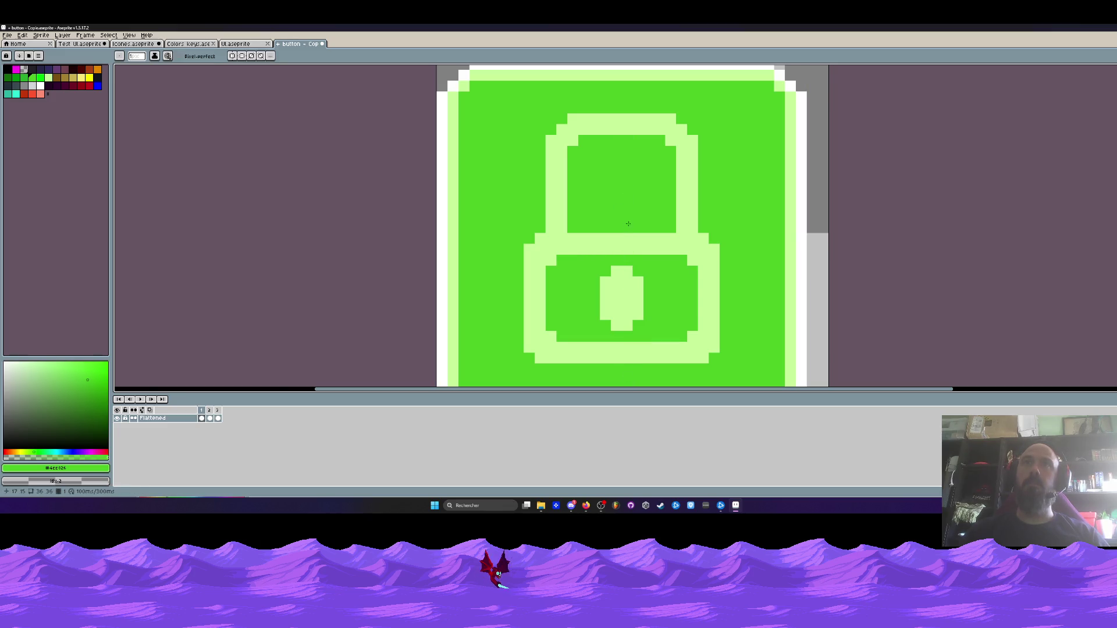
# - Choose yellow as the drawing colour and enlarge the brush to size 6
pyautogui.click(89, 78)
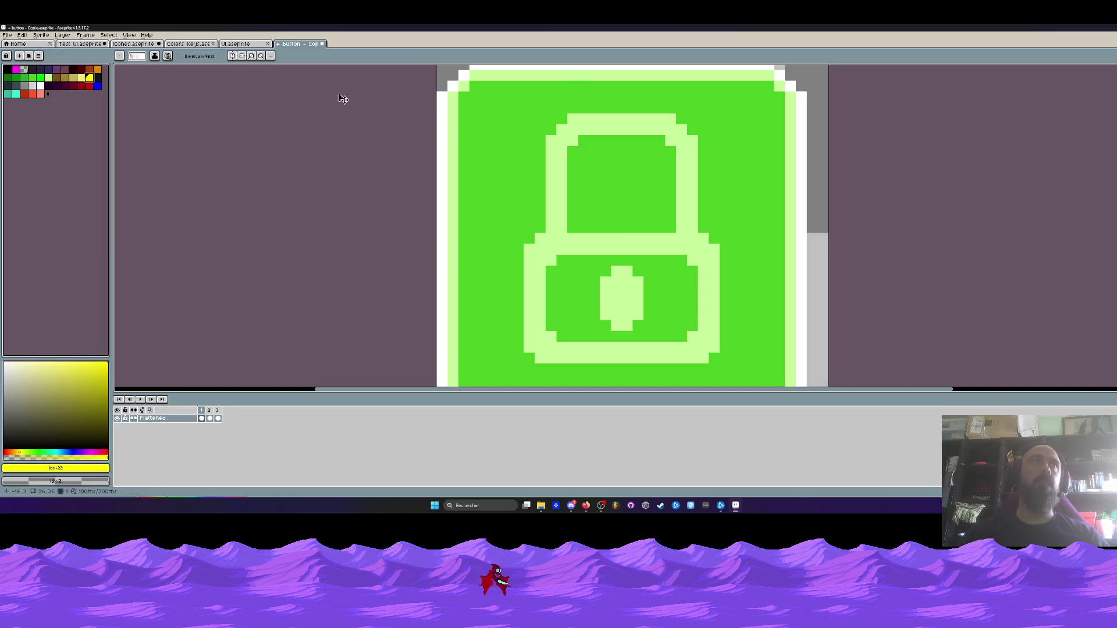
pyautogui.scroll(-1, 615, 95)
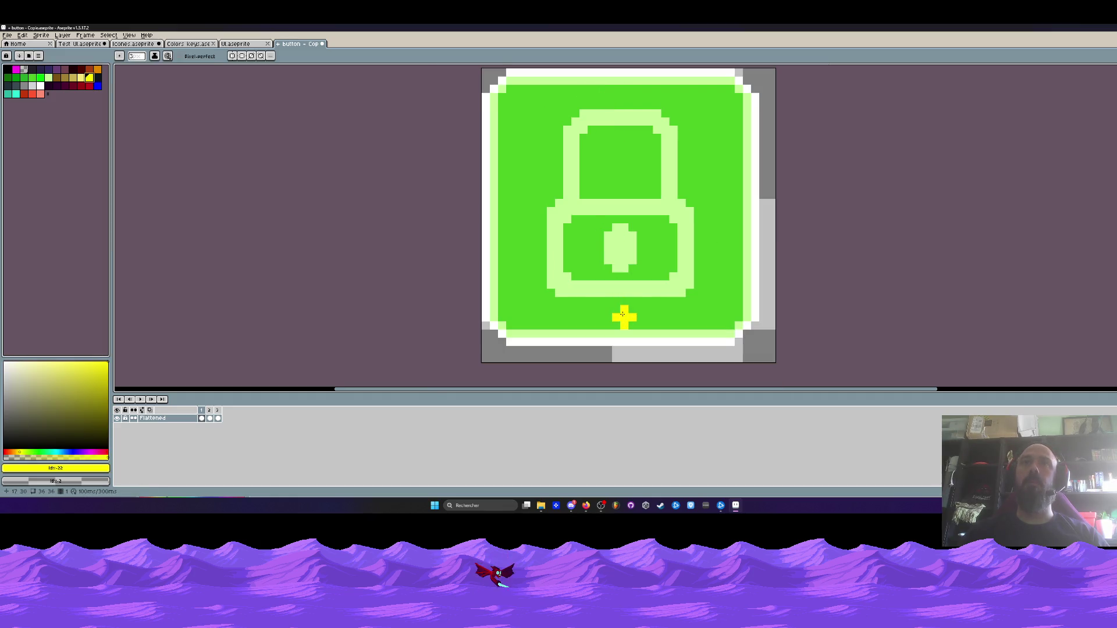
pyautogui.press('+')
pyautogui.press('+')
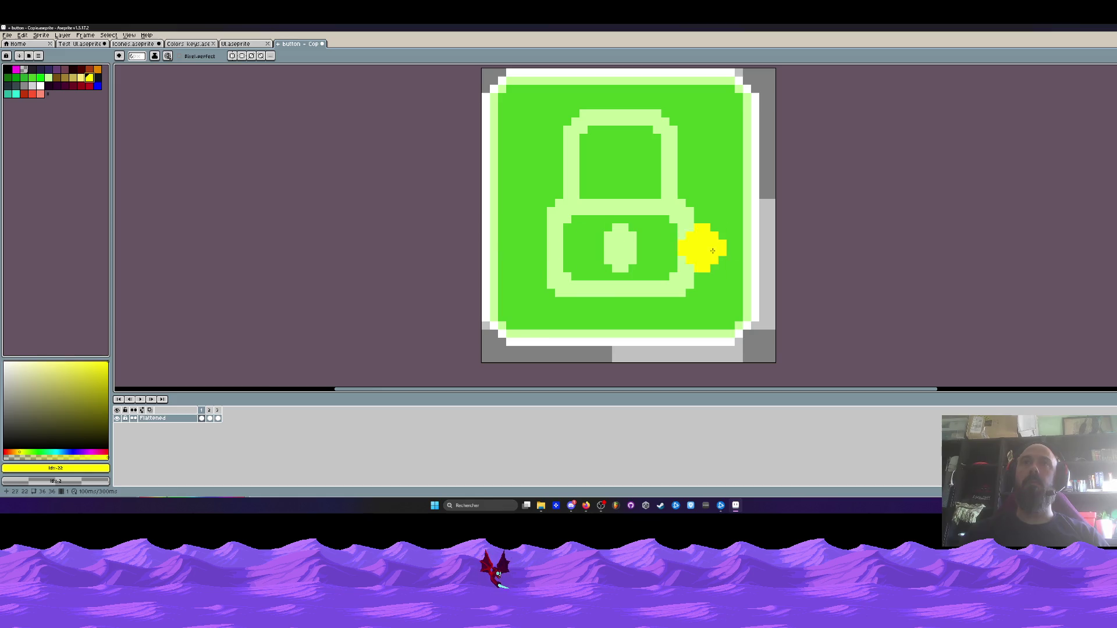
pyautogui.scroll(-3, 724, 248)
# - Copy a rectangular selection of the lock and show frame 2 with the plus icon
pyautogui.press('m')
pyautogui.scroll(1, 669, 222)
pyautogui.moveTo(642, 185); pyautogui.dragTo(714, 271)
pyautogui.click(719, 279)
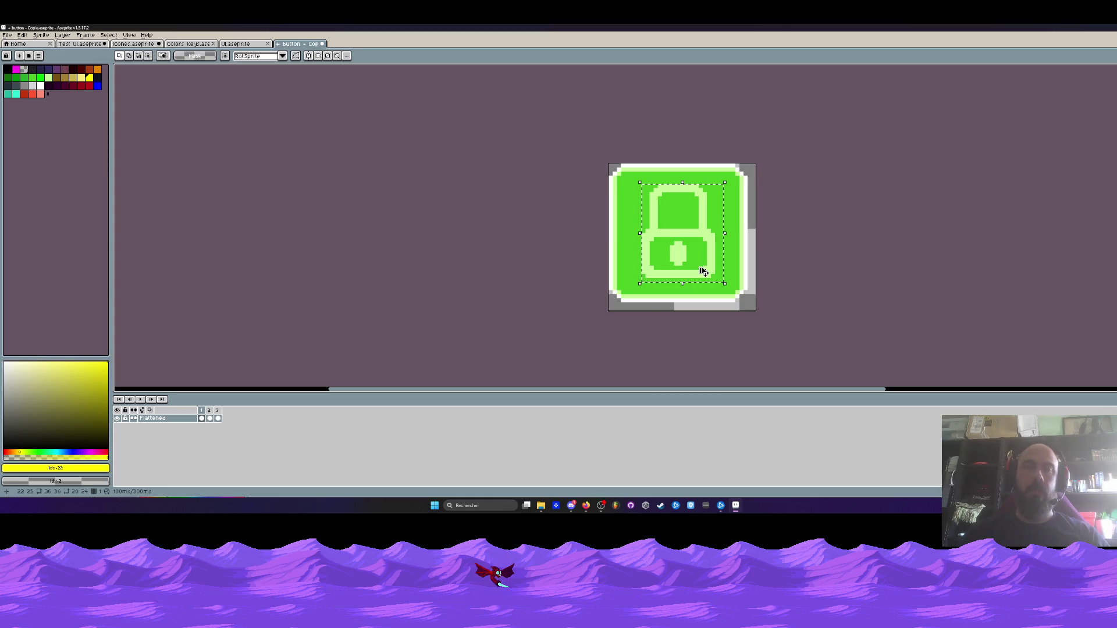
pyautogui.click(210, 418)
pyautogui.scroll(1, 686, 226)
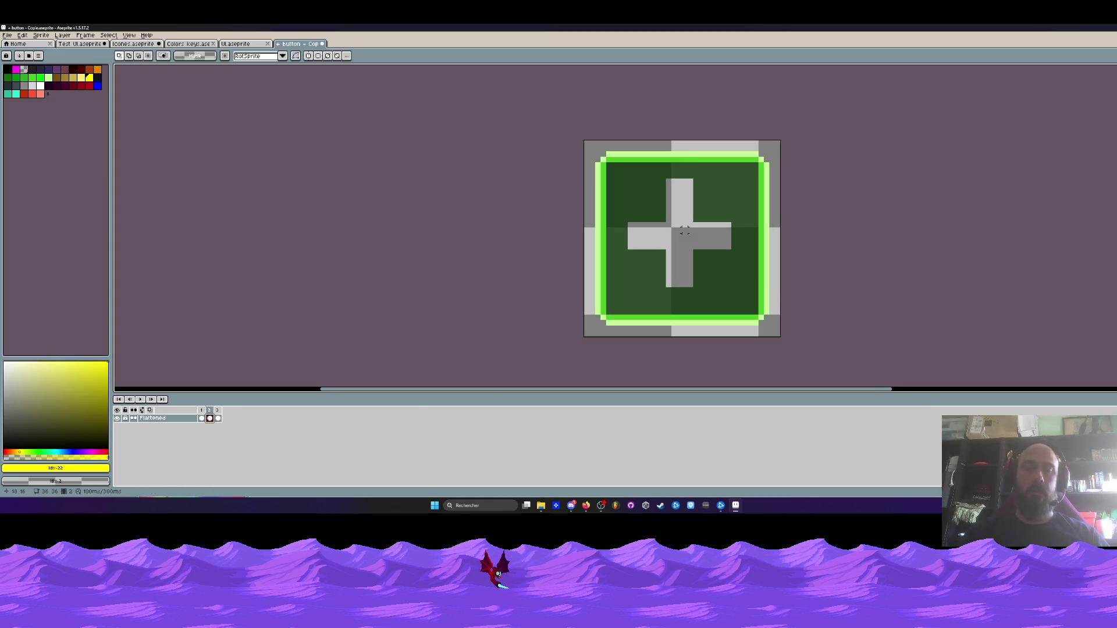
# - Paste the lock into frame 2 one pixel lower, try clearing fills, then undo and redo
pyautogui.hotkey('ctrl', 'v')
pyautogui.moveTo(686, 225); pyautogui.dragTo(695, 234)
pyautogui.press('Return')
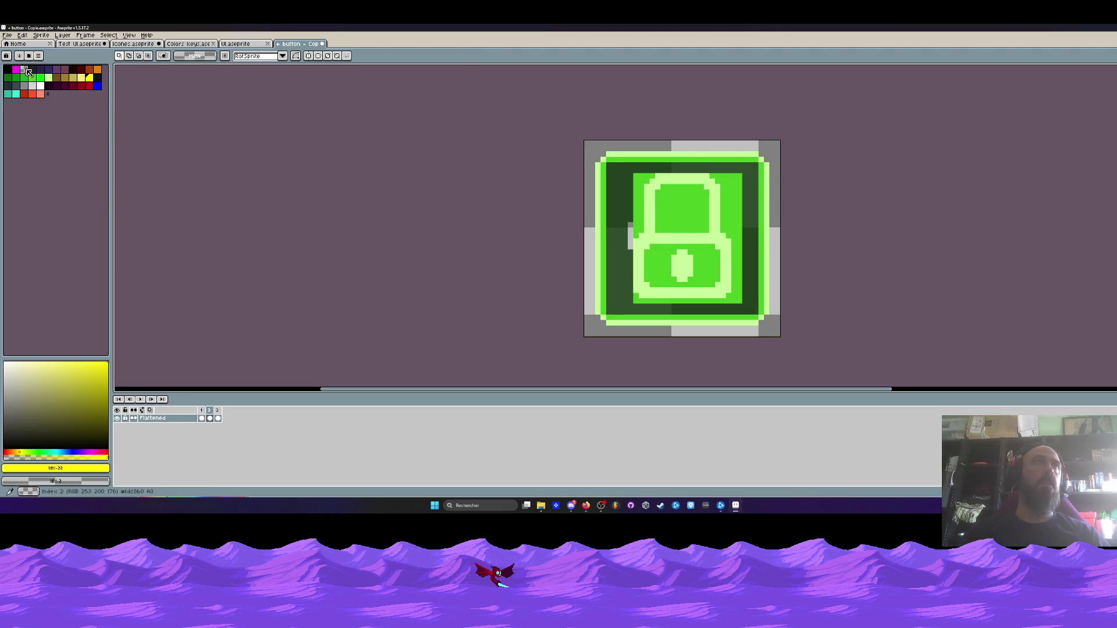
pyautogui.press('g')
pyautogui.click(680, 207)
pyautogui.click(657, 256)
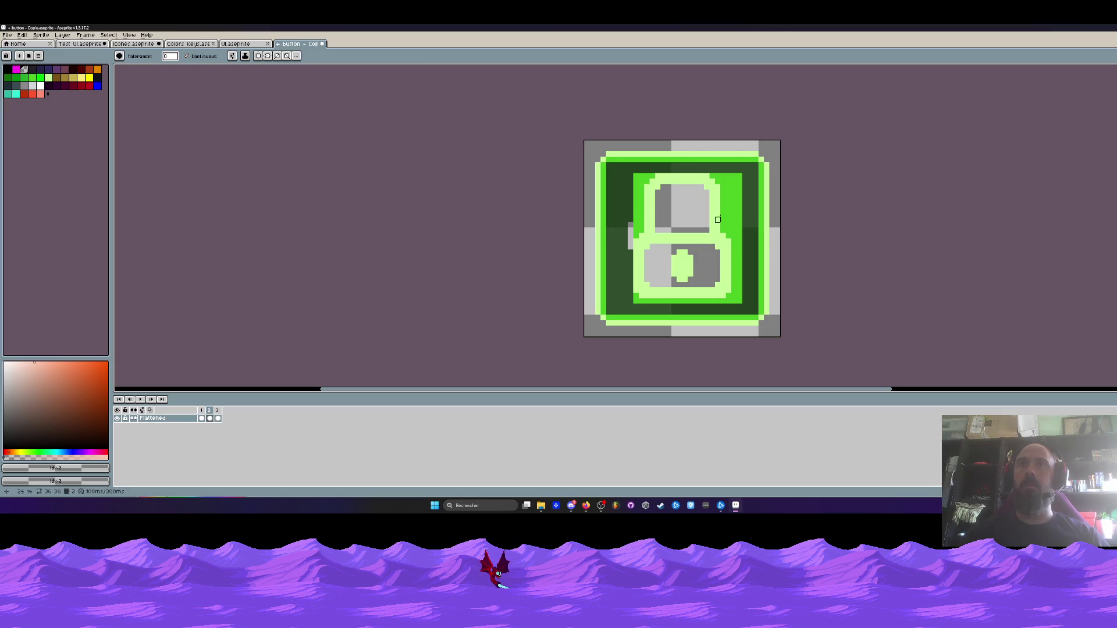
pyautogui.click(730, 233)
pyautogui.click(640, 197)
pyautogui.hotkey('ctrl', 'z')
pyautogui.hotkey('ctrl', 'z')
pyautogui.hotkey('ctrl', 'z')
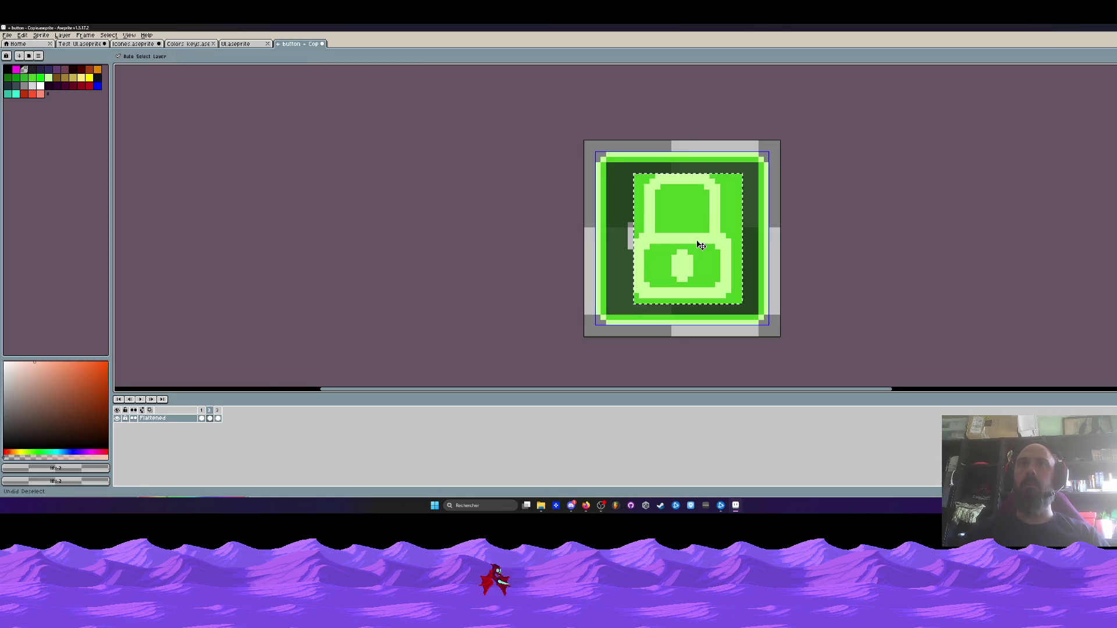
pyautogui.hotkey('ctrl', 'y')
pyautogui.hotkey('ctrl', 'y')
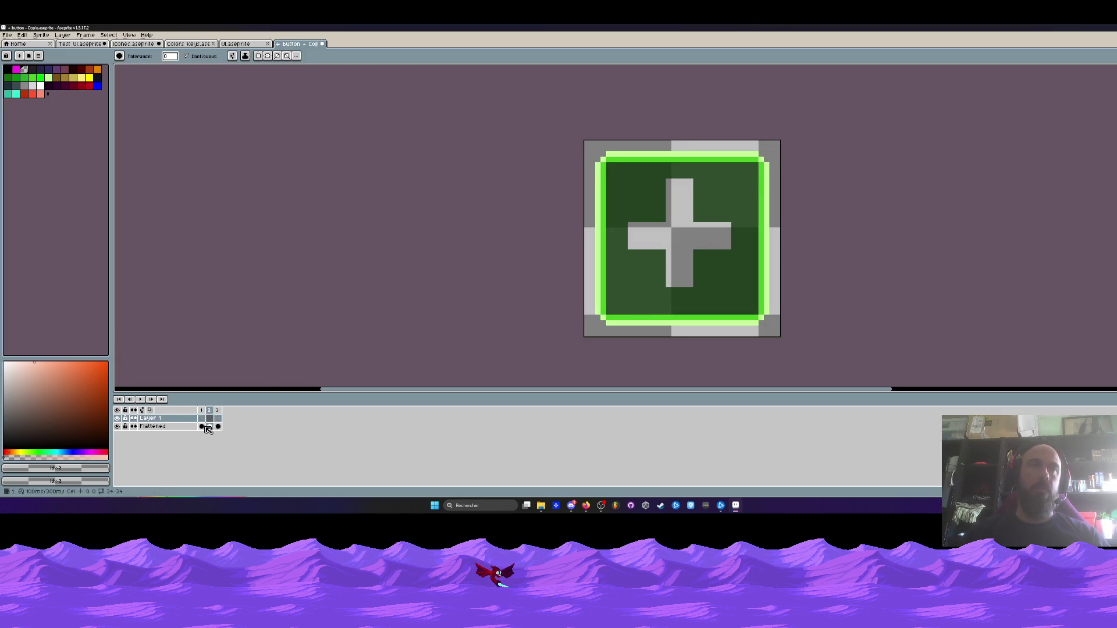
# - Make Layer 1 active and paste the lock outline into its frame 2
pyautogui.press('w')
pyautogui.click(644, 307)
pyautogui.hotkey('ctrl', 'd')
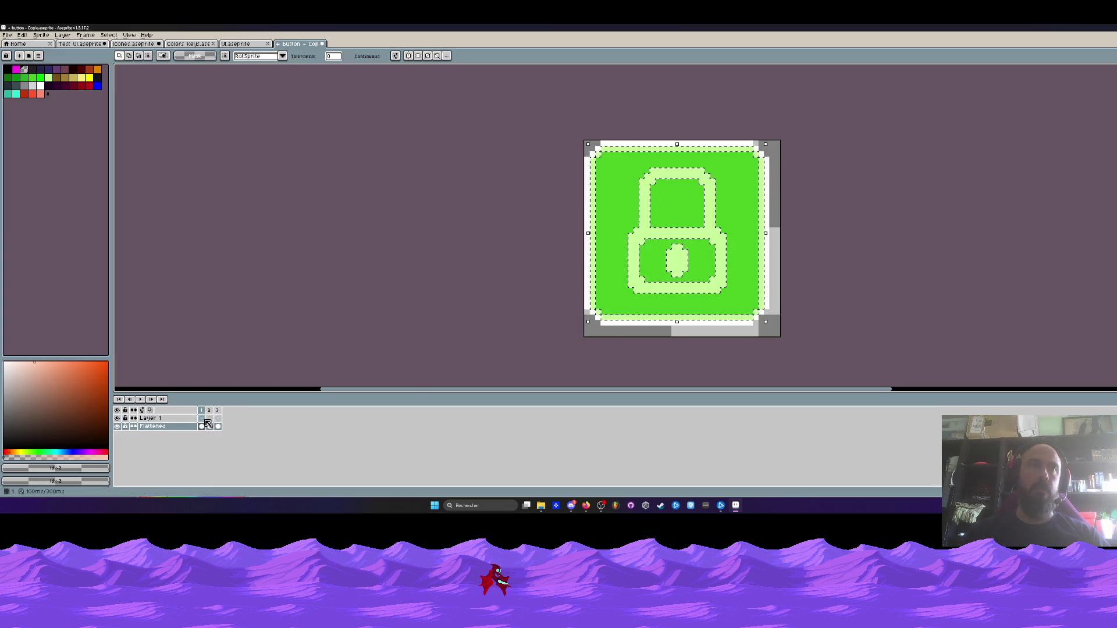
pyautogui.click(202, 418)
pyautogui.click(729, 268)
pyautogui.hotkey('ctrl', 'd')
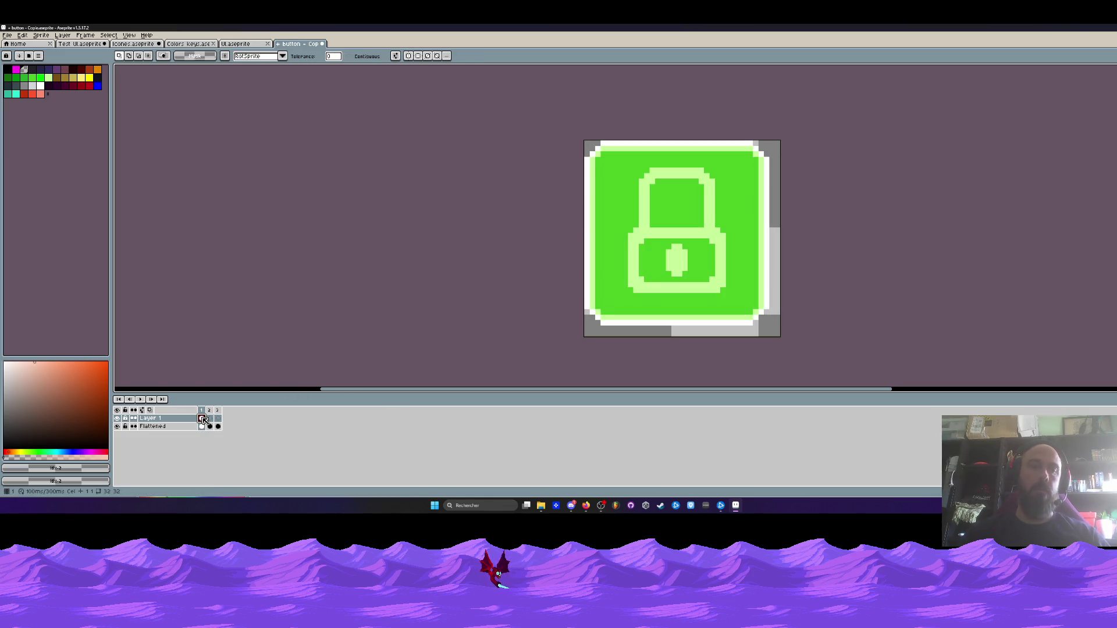
pyautogui.click(209, 418)
pyautogui.hotkey('ctrl', 'v')
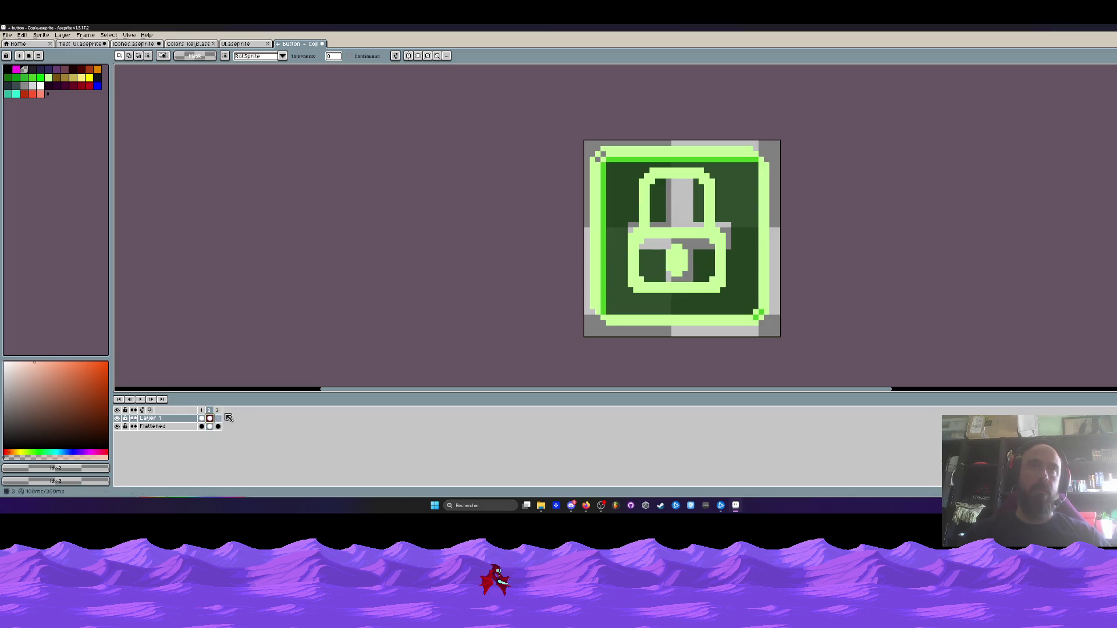
# - Erase the sprite's left-edge pixels and shift the lock one pixel down and right
pyautogui.press('e')
pyautogui.moveTo(585, 163)
pyautogui.mouseDown()
pyautogui.moveTo(595, 339)
pyautogui.moveTo(758, 342)
pyautogui.moveTo(780, 222)
pyautogui.moveTo(731, 131)
pyautogui.moveTo(684, 131)
pyautogui.mouseUp()
pyautogui.scroll(-2, 702, 141)
pyautogui.press('Right')
pyautogui.press('Left')
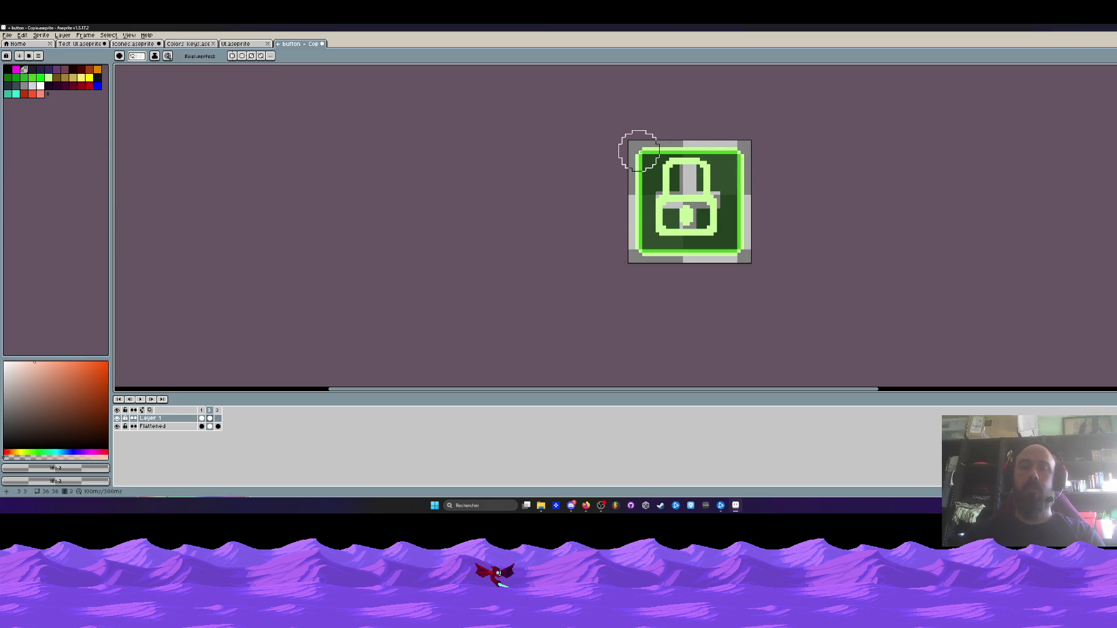
pyautogui.hotkey('ctrl', 'a')
pyautogui.press('m')
pyautogui.scroll(1, 684, 242)
pyautogui.moveTo(711, 213); pyautogui.dragTo(716, 219)
pyautogui.hotkey('ctrl', 'd')
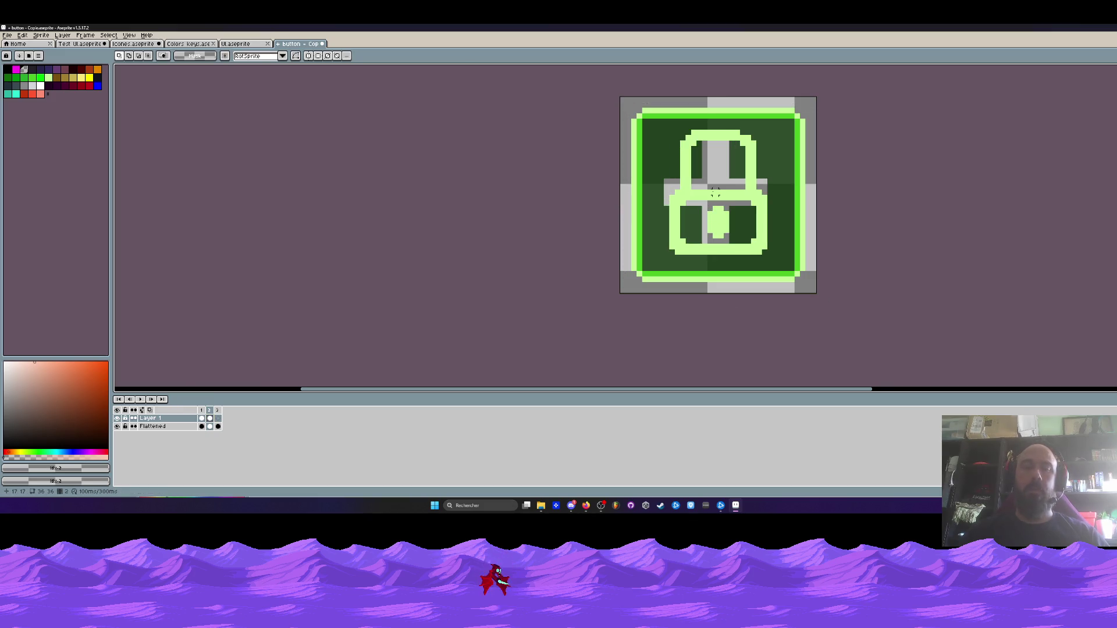
# - Sample the dark green #0b3207 and fill the lock interior with it
pyautogui.press('i')
pyautogui.click(210, 427)
pyautogui.click(663, 142)
pyautogui.scroll(1, 665, 140)
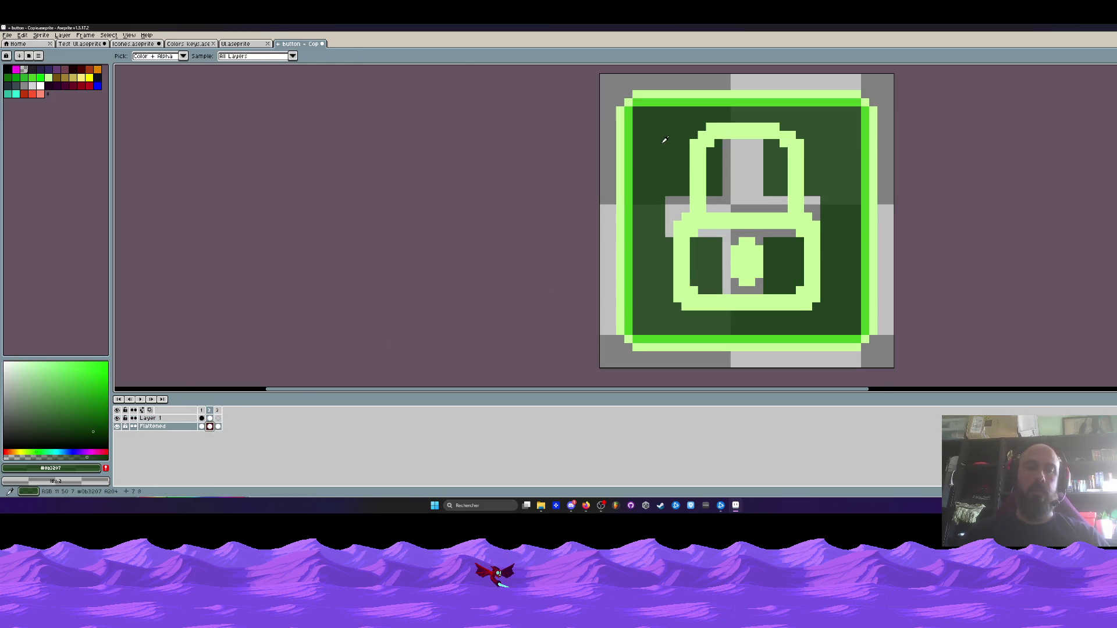
pyautogui.press('g')
pyautogui.click(748, 174)
pyautogui.scroll(-4, 750, 174)
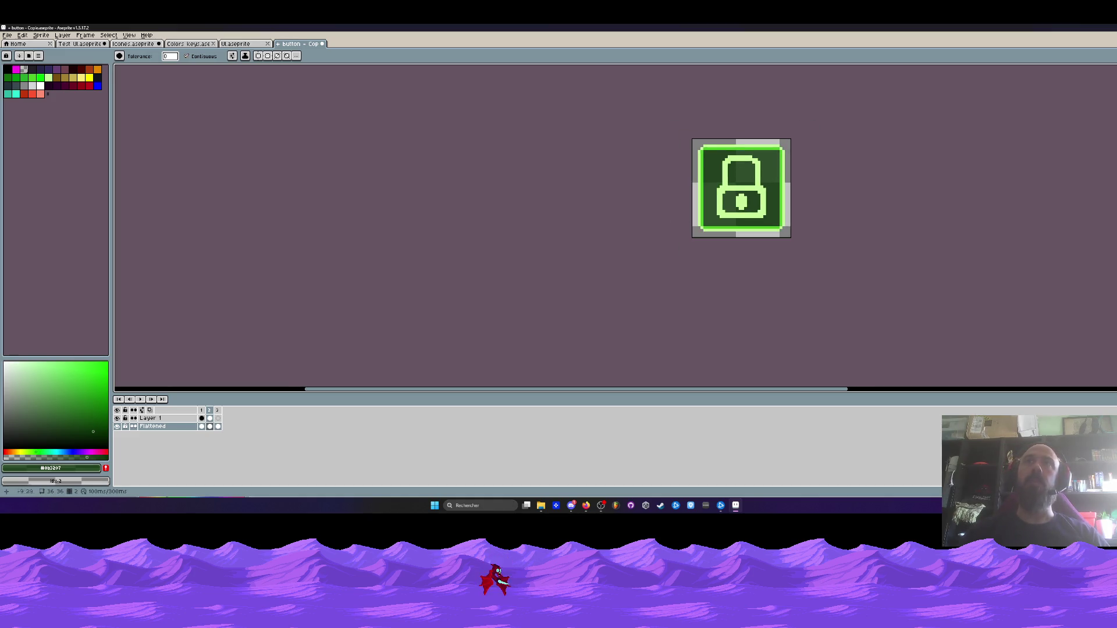
# - Check Layer 1's frame 1 and 2 cels and pick the light green #c6ff9a
pyautogui.scroll(1, 733, 143)
pyautogui.click(210, 417)
pyautogui.scroll(1, 771, 148)
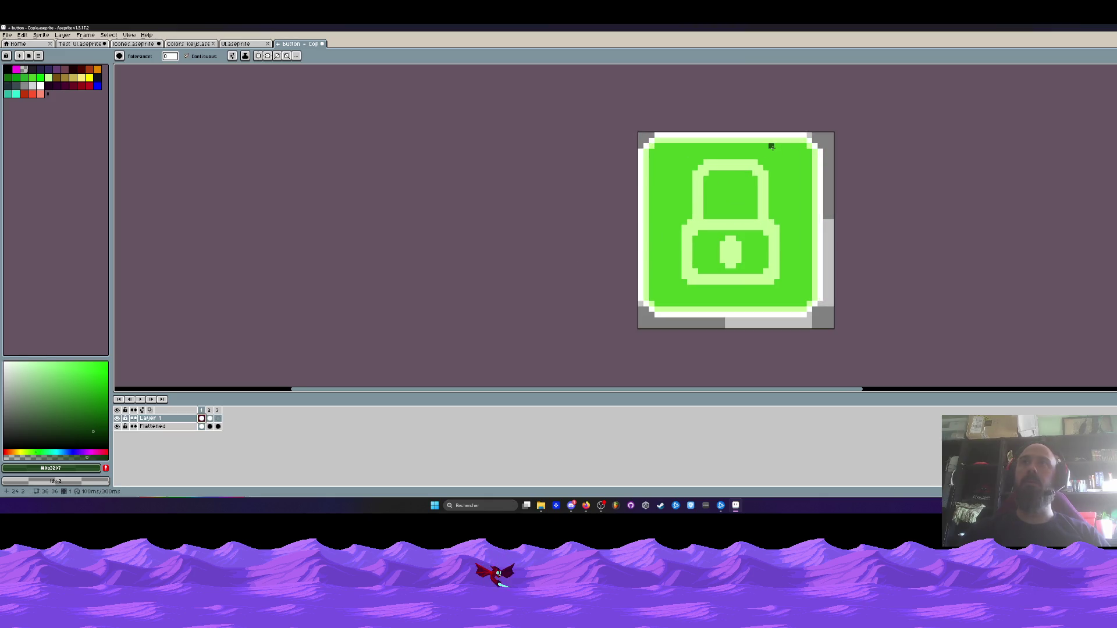
pyautogui.click(210, 418)
pyautogui.scroll(2, 734, 167)
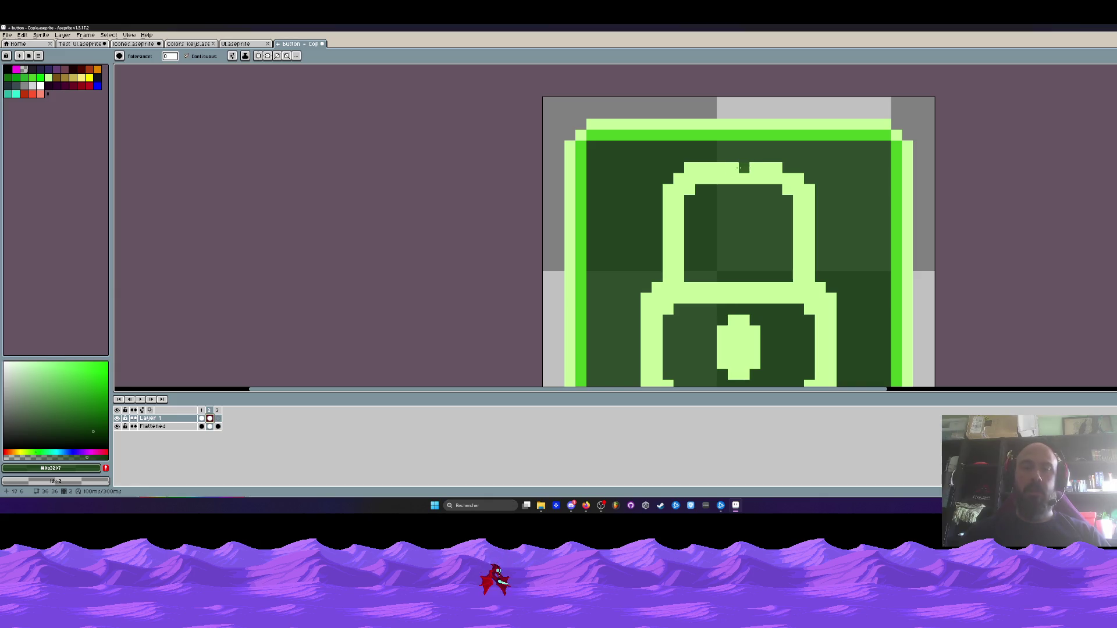
pyautogui.keyDown('alt'); pyautogui.click(739, 167); pyautogui.keyUp('alt')
pyautogui.scroll(5, 751, 166)
pyautogui.scroll(-5, 779, 166)
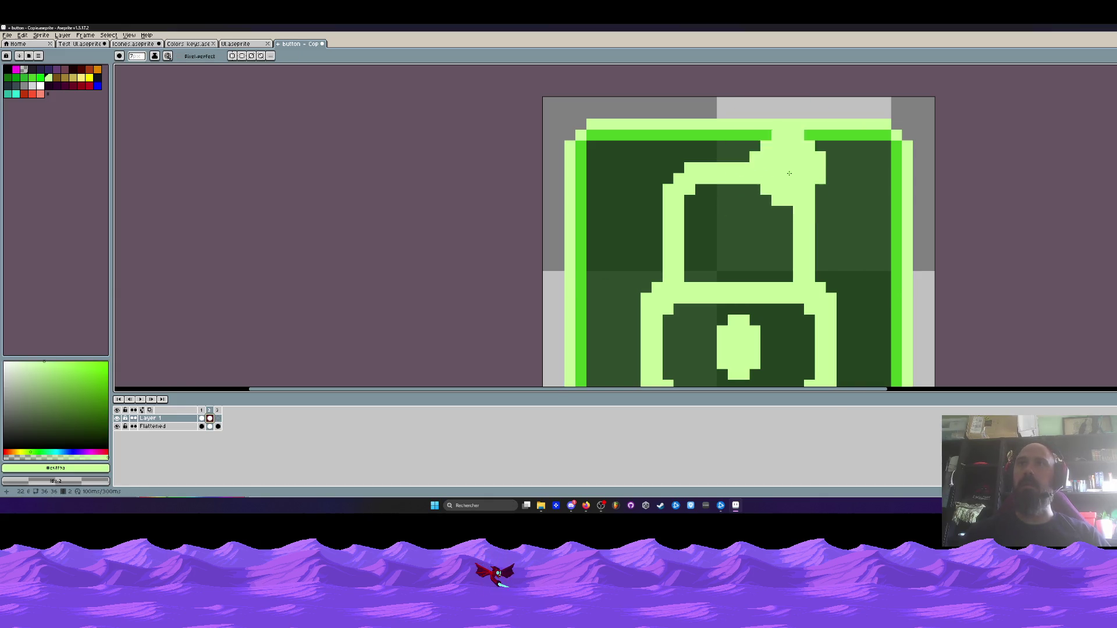
pyautogui.scroll(-5, 787, 167)
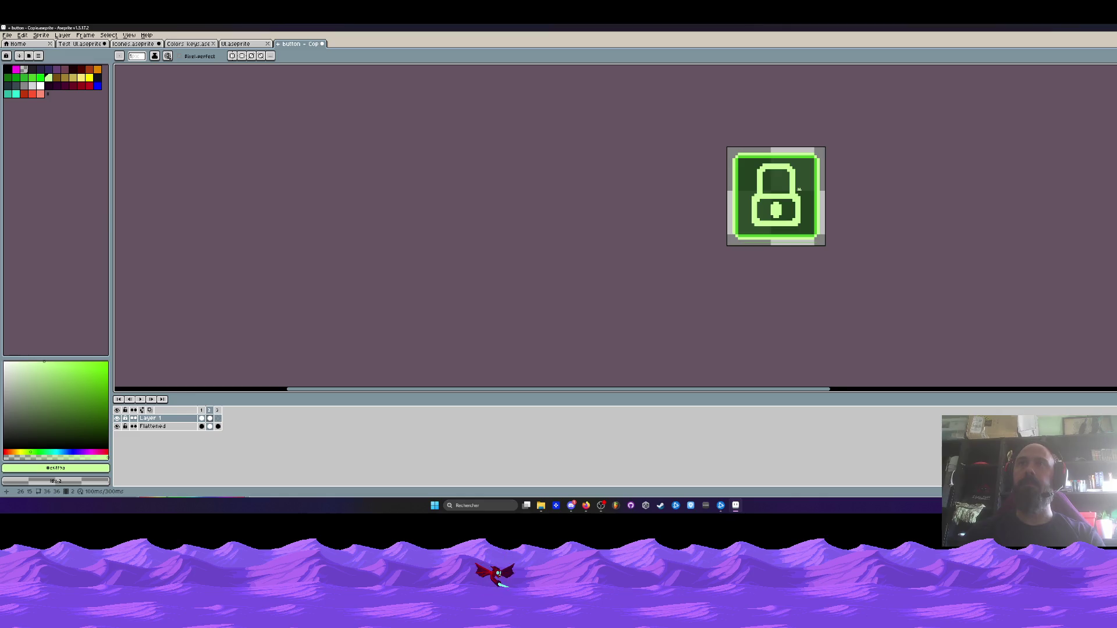
pyautogui.scroll(1, 794, 193)
pyautogui.press('v')
pyautogui.press('b')
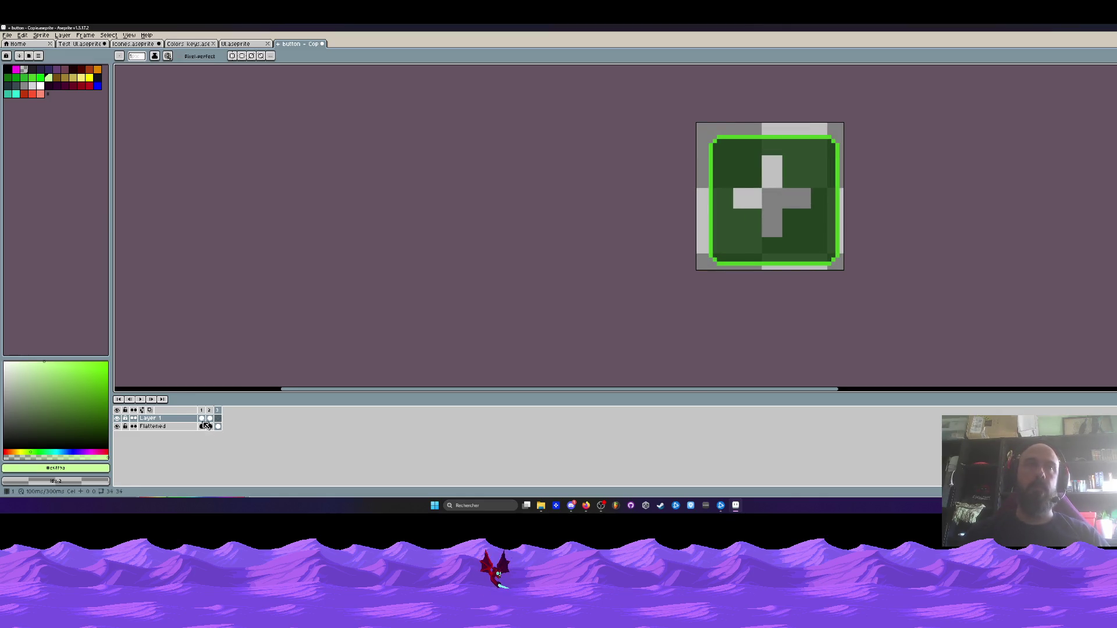
pyautogui.click(210, 419)
# - Paste the lock into frame 3 on Layer 1, nudged one pixel down-right
pyautogui.click(218, 418)
pyautogui.hotkey('ctrl', 'v')
pyautogui.hotkey('ctrl', 'v')
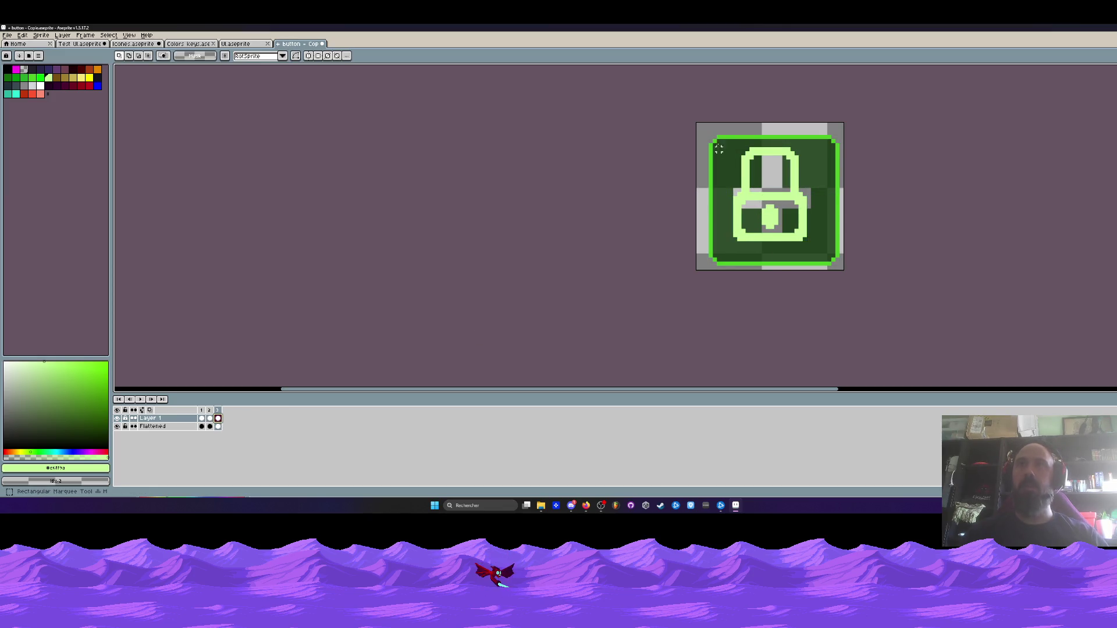
pyautogui.moveTo(814, 219); pyautogui.dragTo(816, 222)
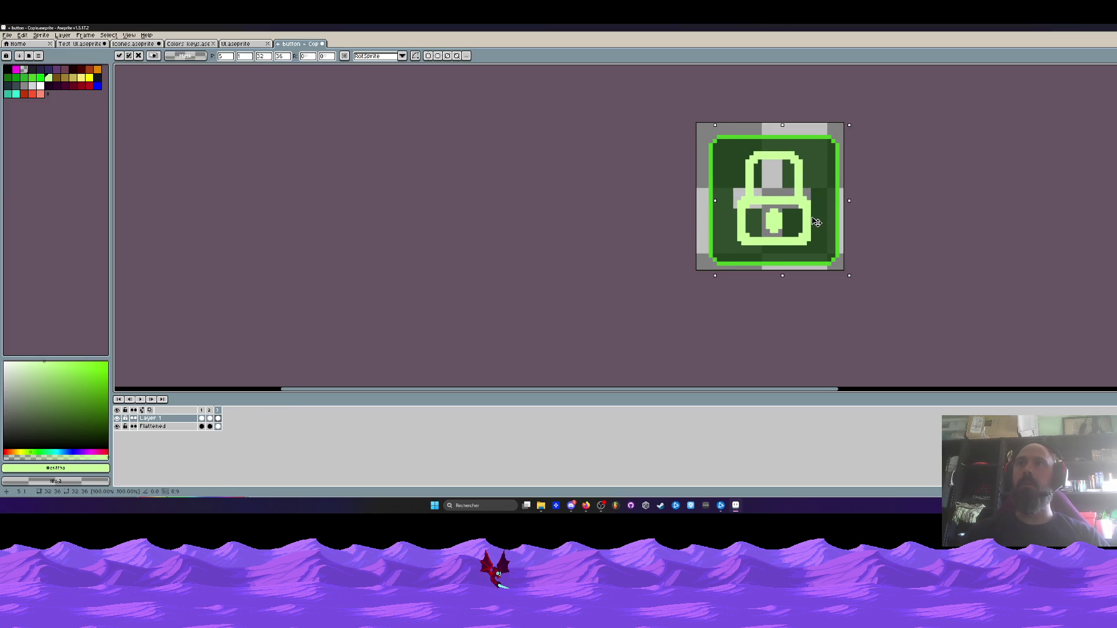
pyautogui.press('Return')
pyautogui.press('Left')
pyautogui.press('Right')
pyautogui.press('Right')
pyautogui.press('Right')
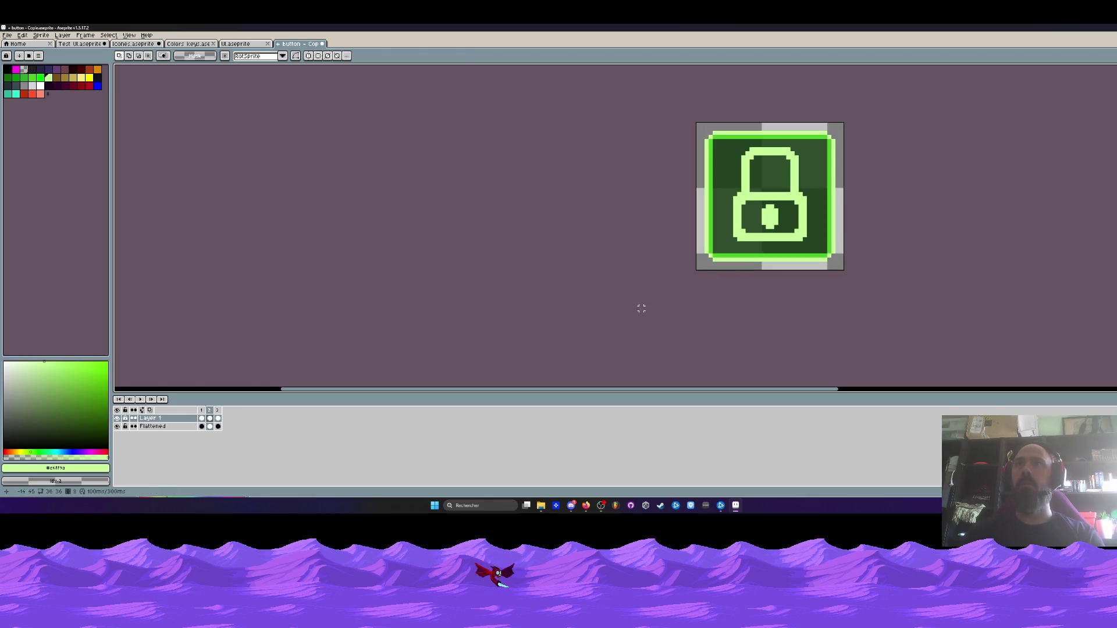
pyautogui.hotkey('ctrl', 'v')
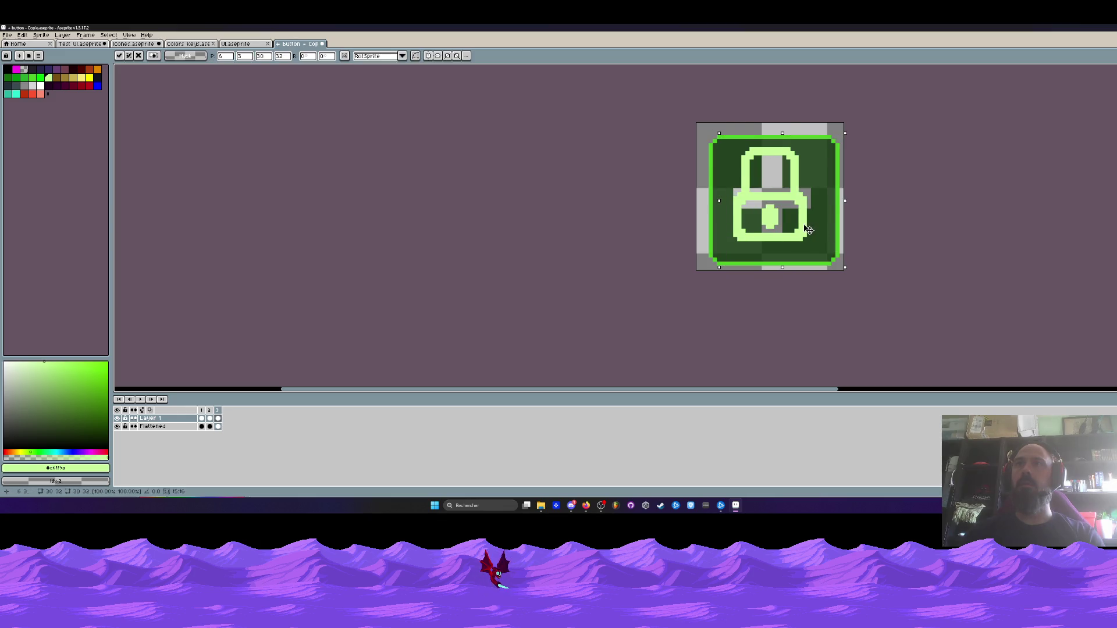
pyautogui.moveTo(811, 231); pyautogui.dragTo(815, 235)
pyautogui.press('Return')
pyautogui.press('Return')
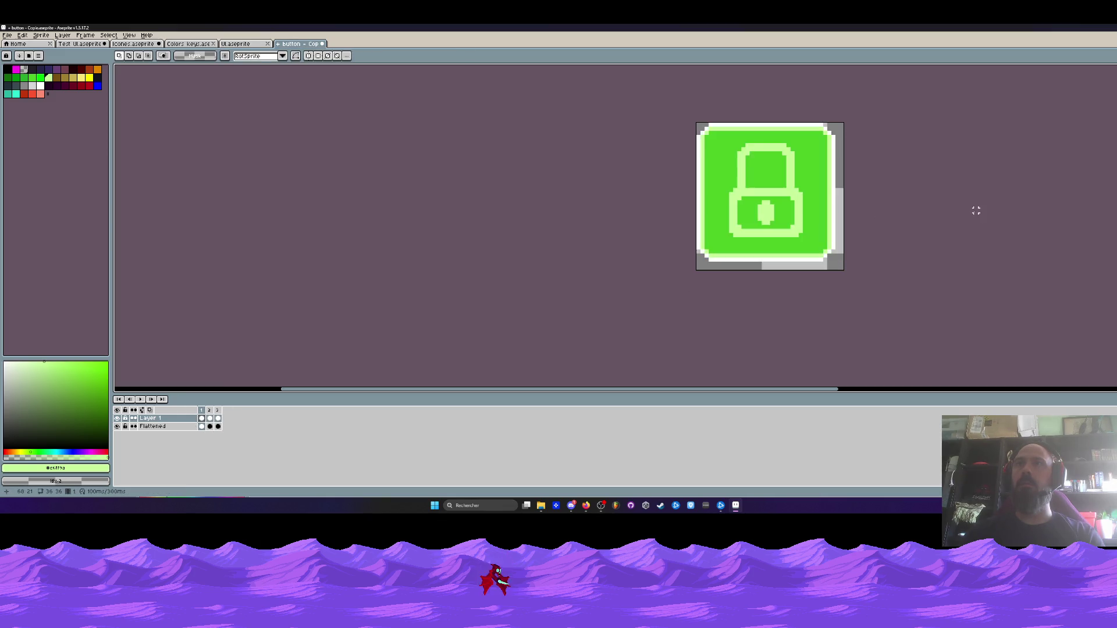
pyautogui.scroll(1, 769, 175)
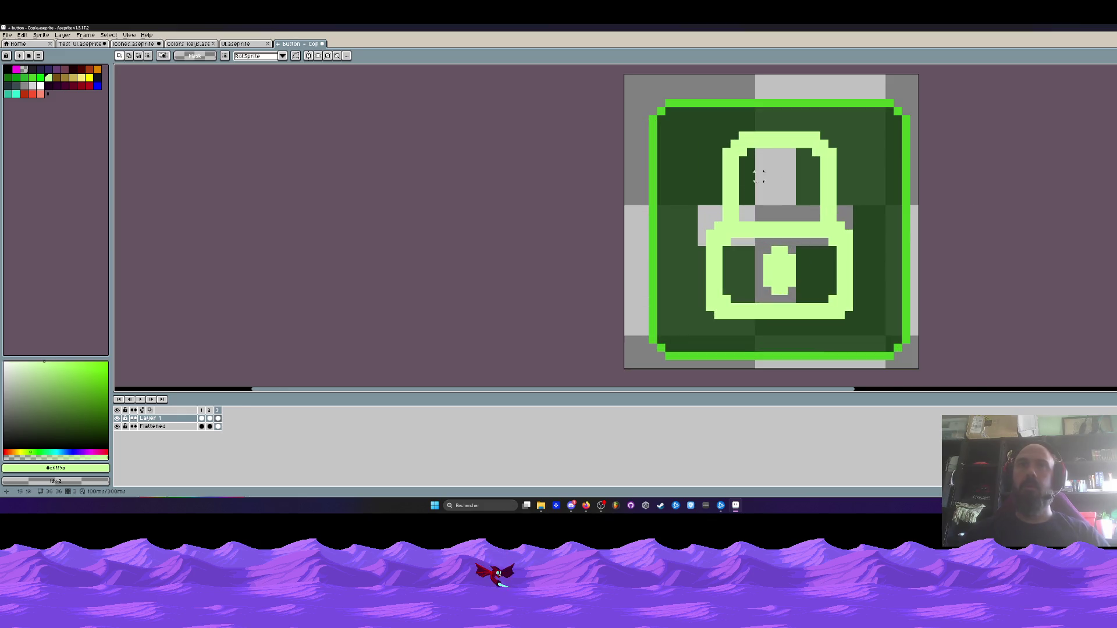
# - Sample the button's dark green and fill the lock's empty interior with it
pyautogui.press('i')
pyautogui.click(218, 426)
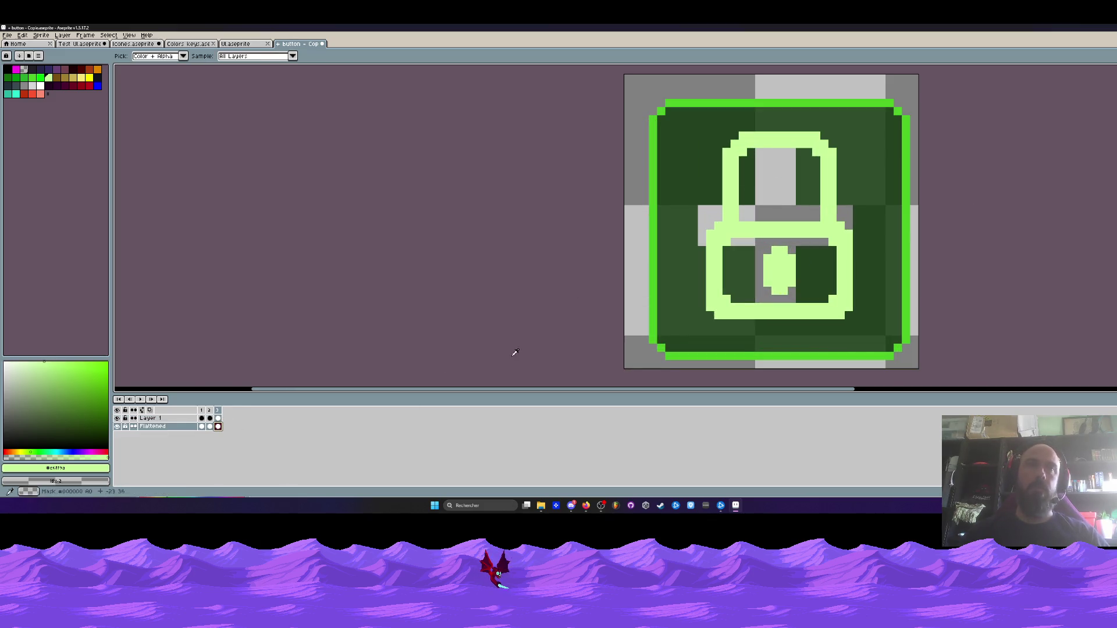
pyautogui.click(701, 317)
pyautogui.press('g')
pyautogui.click(773, 242)
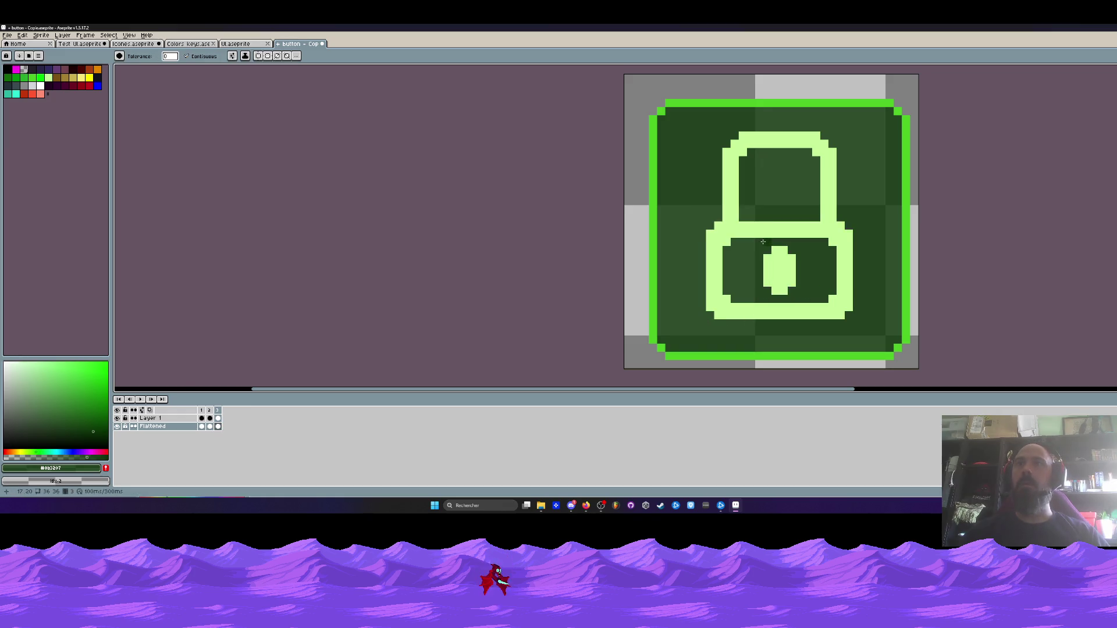
pyautogui.scroll(-2, 769, 242)
pyautogui.scroll(3, 767, 258)
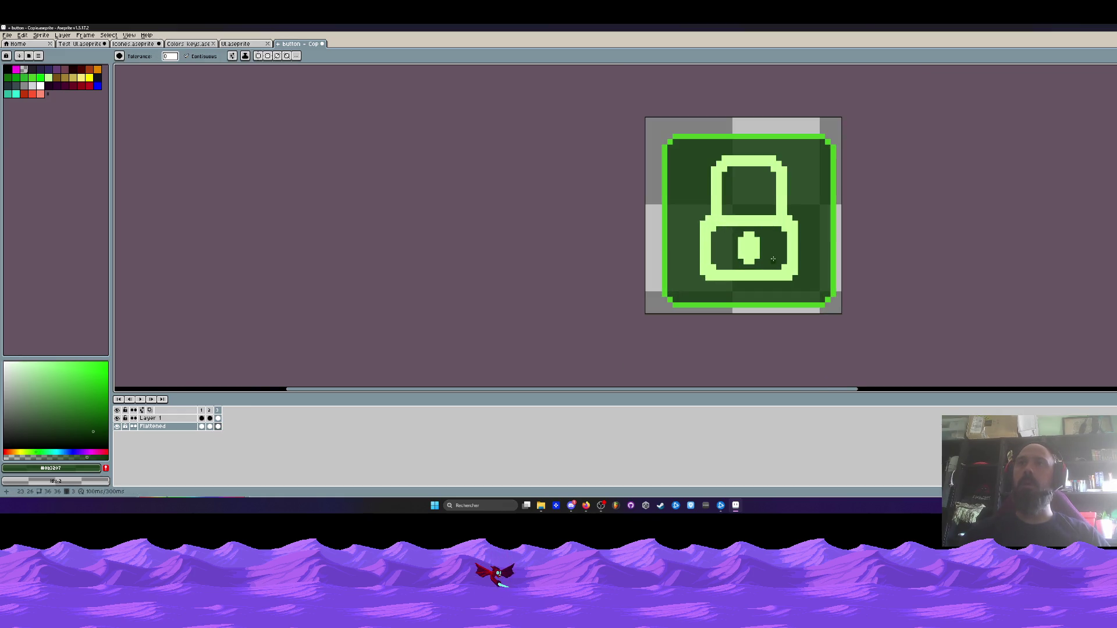
pyautogui.click(204, 411)
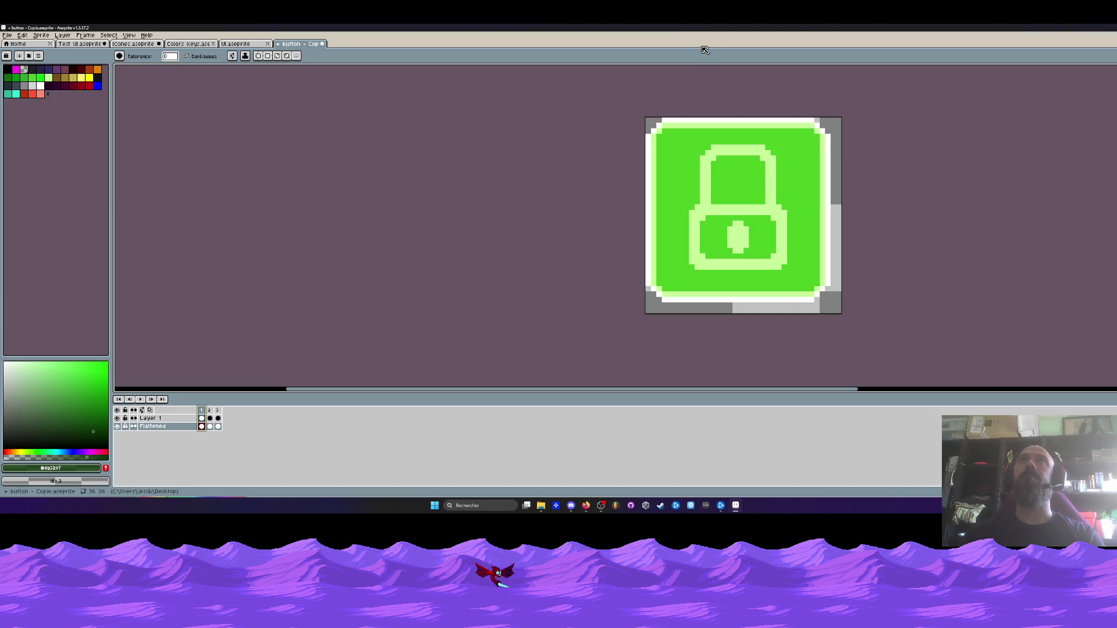
pyautogui.moveTo(201, 410); pyautogui.dragTo(211, 416)
pyautogui.press('Return')
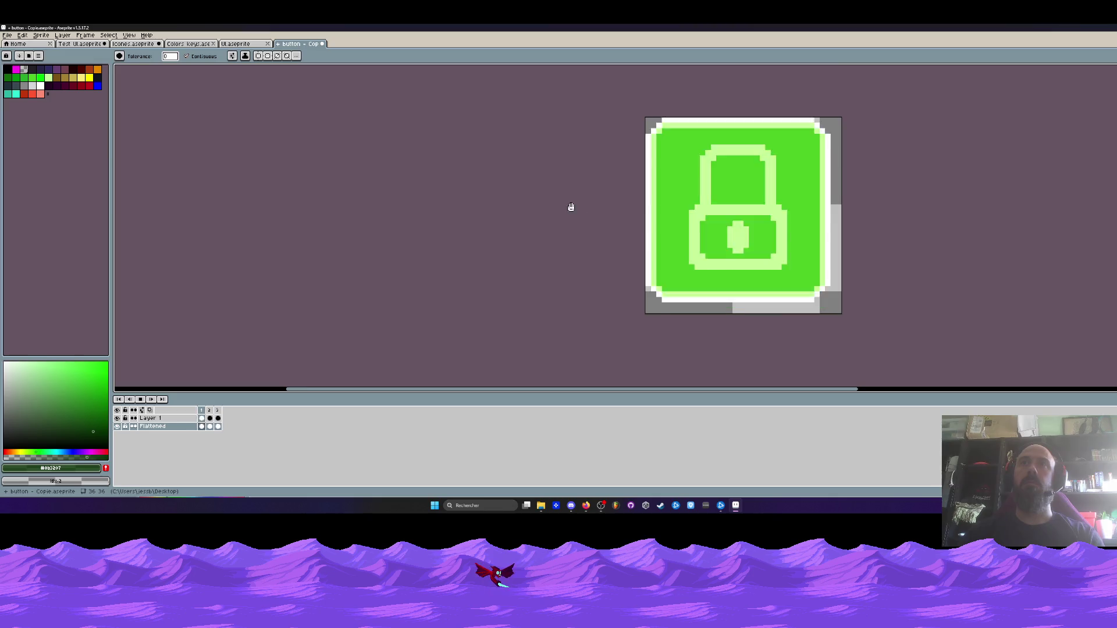
pyautogui.scroll(-1, 645, 205)
pyautogui.scroll(-1, 839, 189)
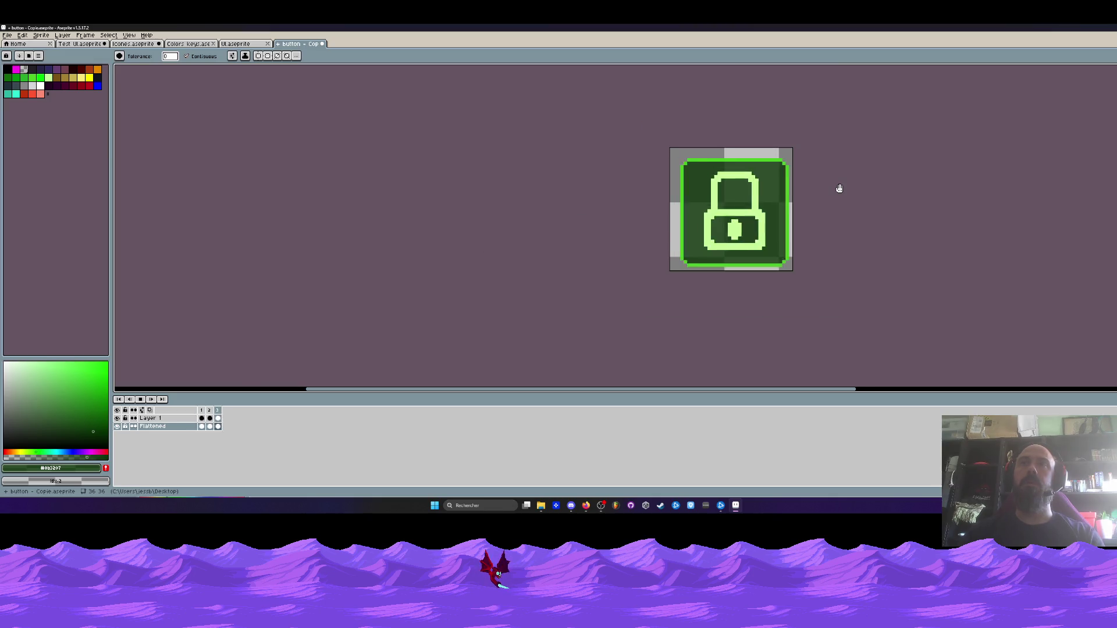
pyautogui.press('Return')
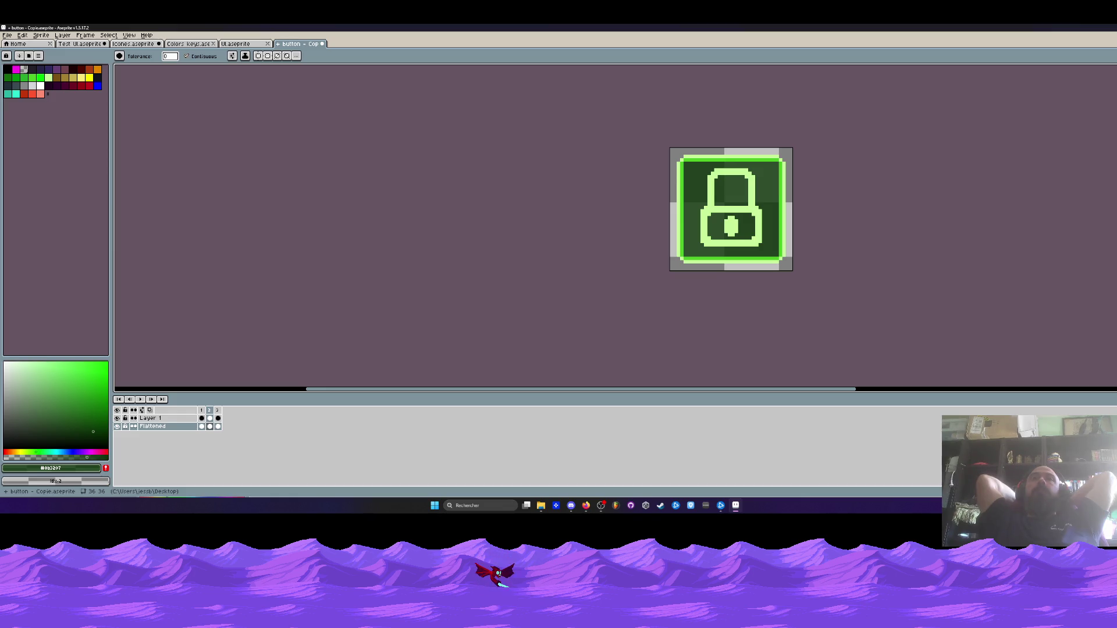
# - Delete Layer 1 and export the sprite as a three-frame PNG strip
pyautogui.rightClick(149, 419)
pyautogui.click(175, 483)
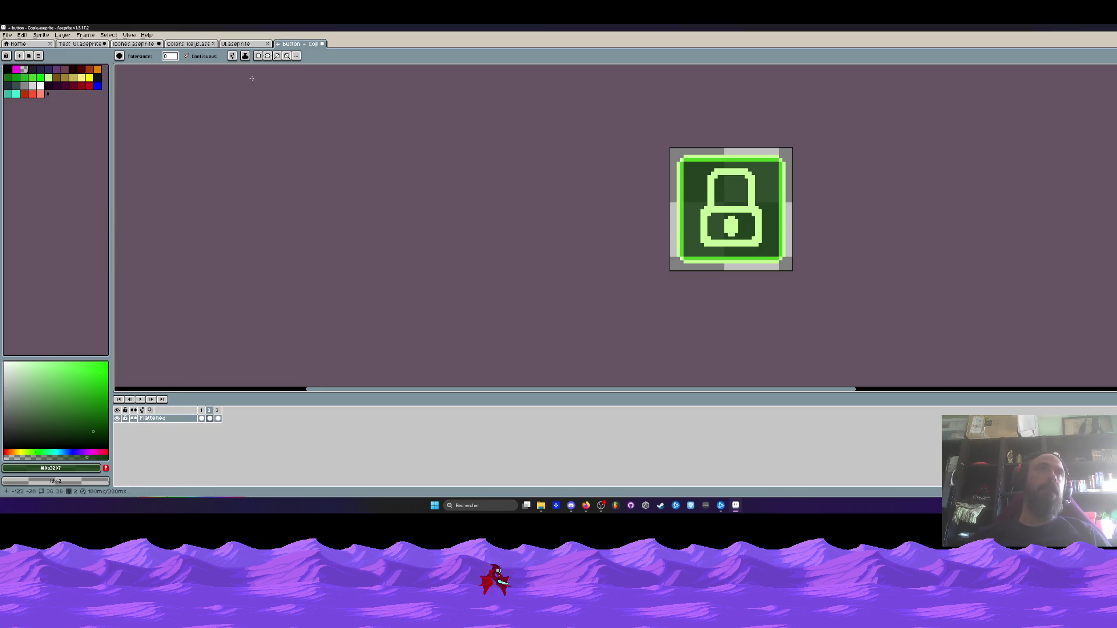
pyautogui.click(7, 35)
pyautogui.moveTo(65, 104)
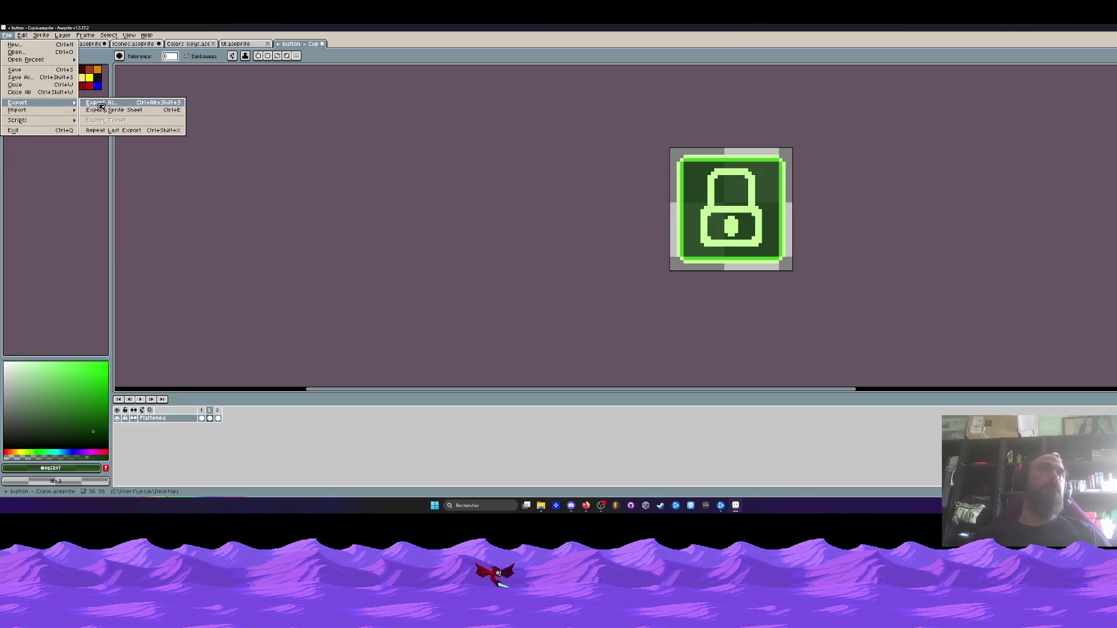
pyautogui.click(102, 103)
pyautogui.click(165, 335)
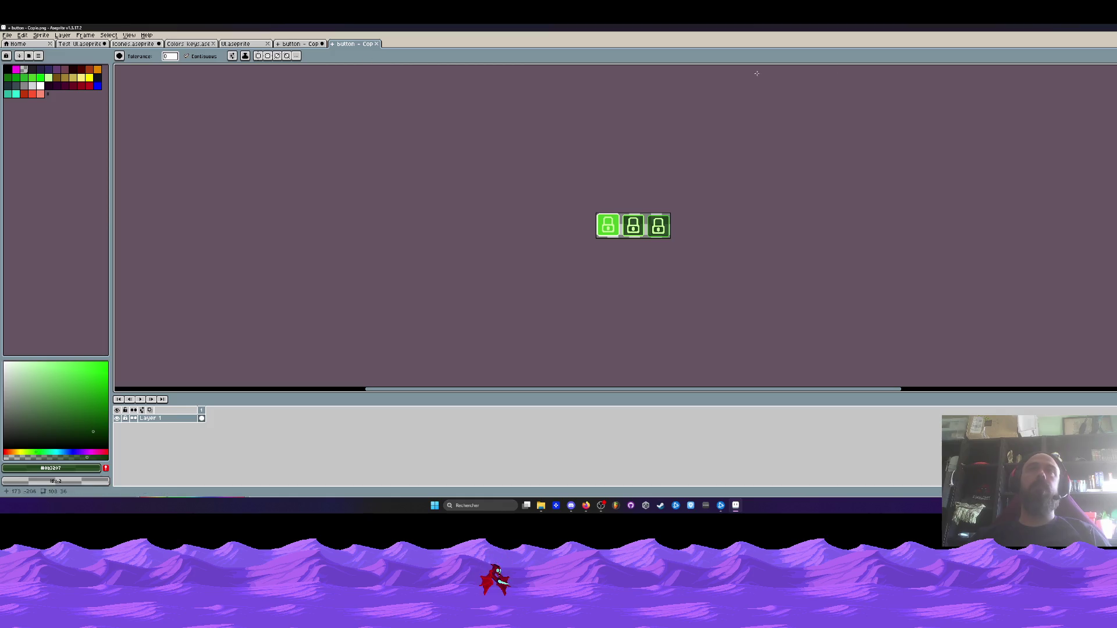
# - Rename the exported PNG on the desktop to 'Locked' and quit Aseprite
pyautogui.press('super+Down')
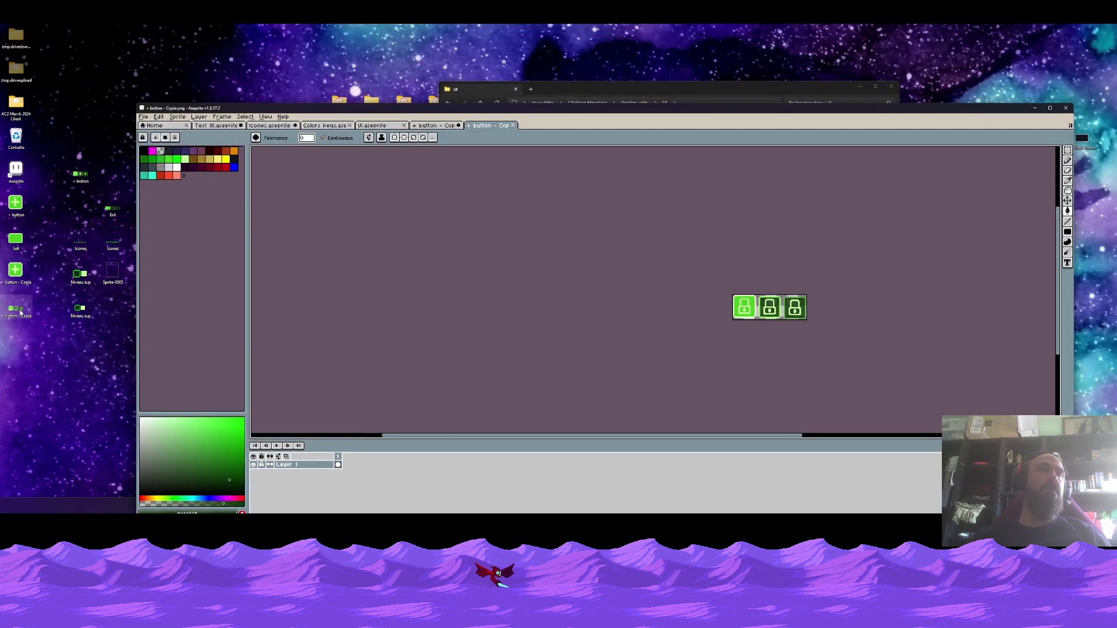
pyautogui.click(21, 314)
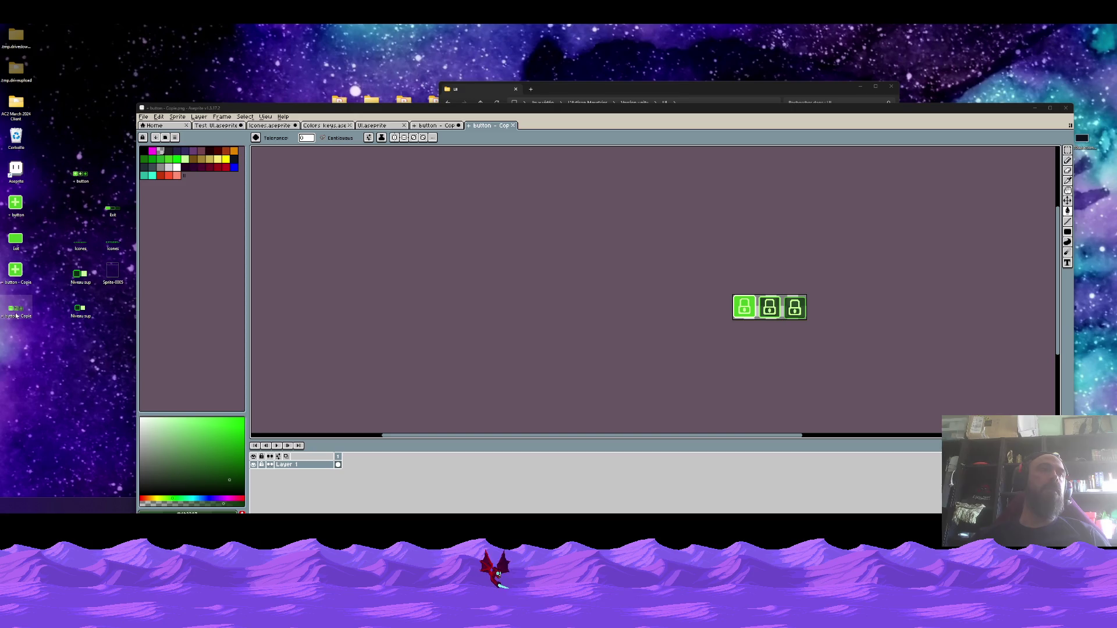
pyautogui.rightClick(17, 315)
pyautogui.click(11, 324)
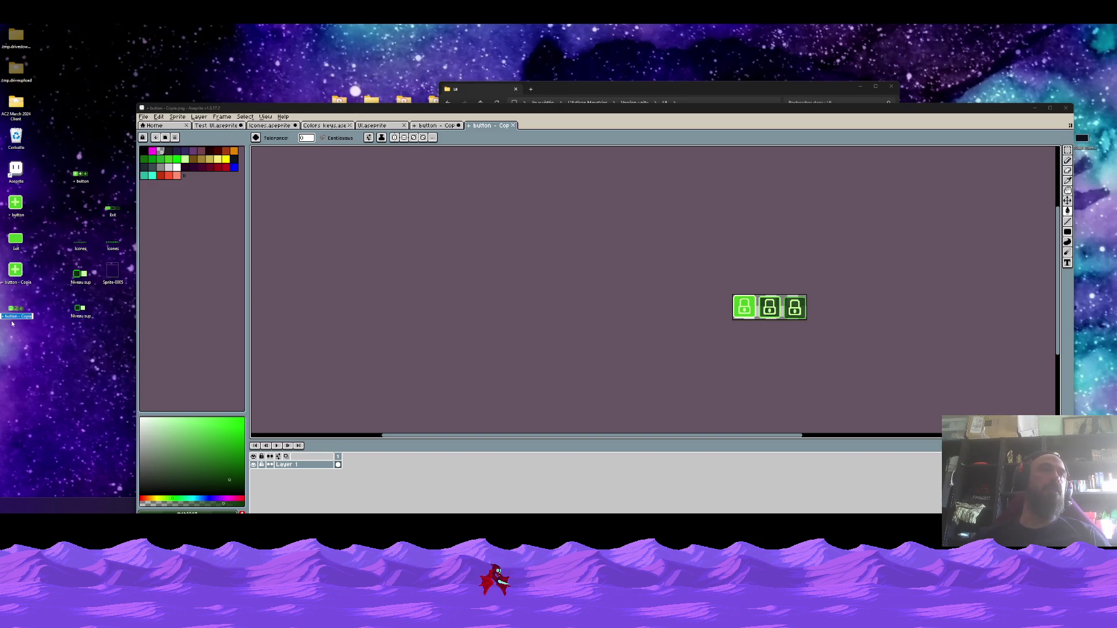
pyautogui.press('Escape')
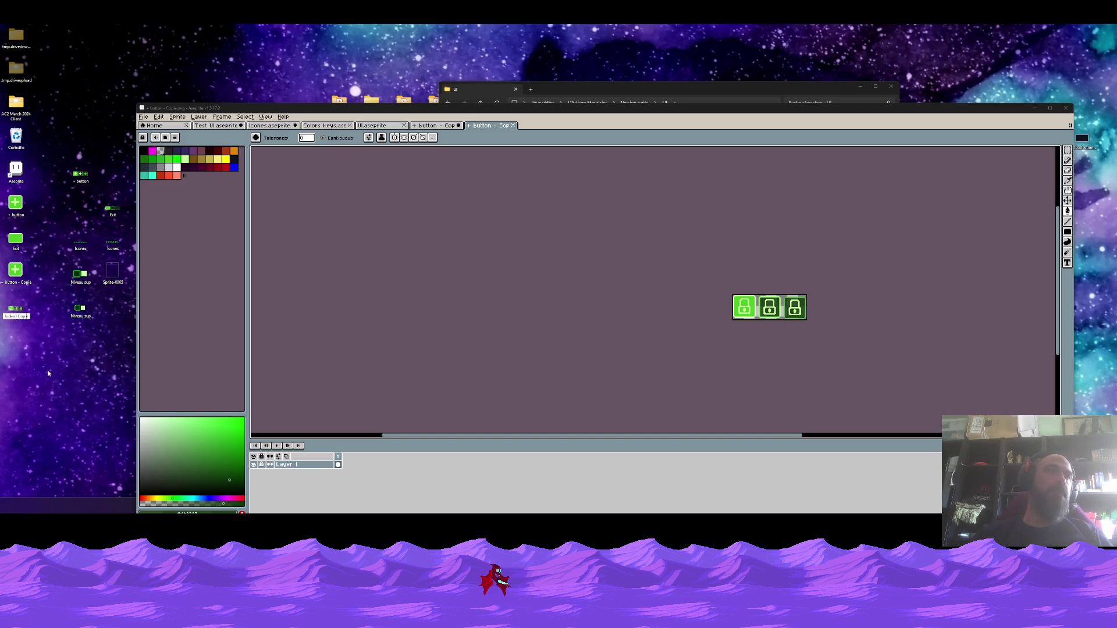
pyautogui.press('BackSpace')
pyautogui.press('BackSpace')
pyautogui.press('BackSpace')
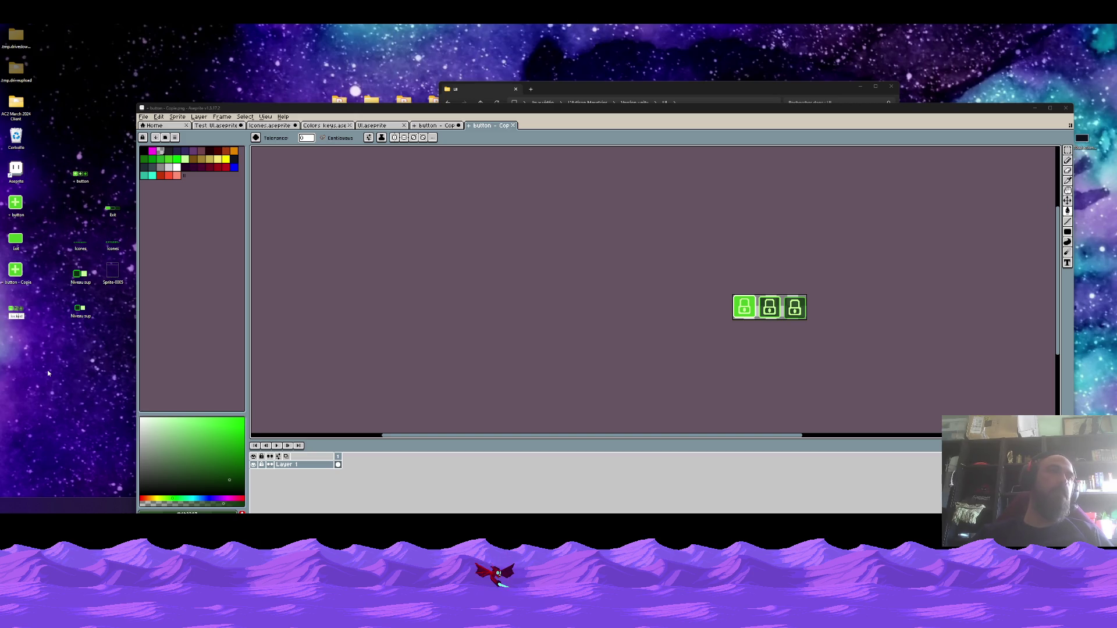
pyautogui.write('Locked')
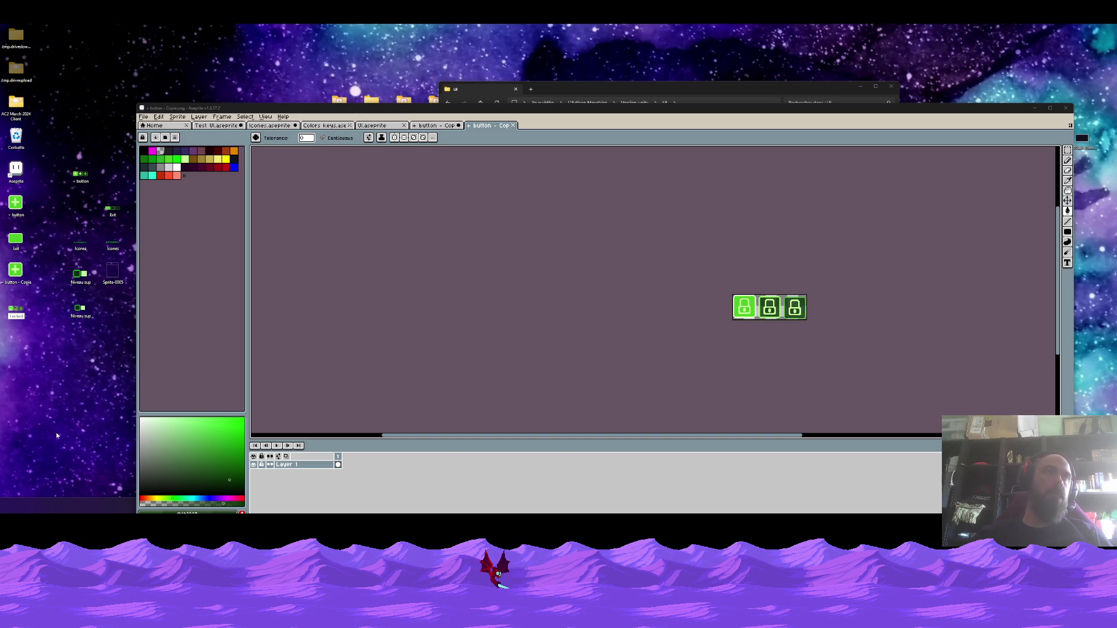
pyautogui.press('Return')
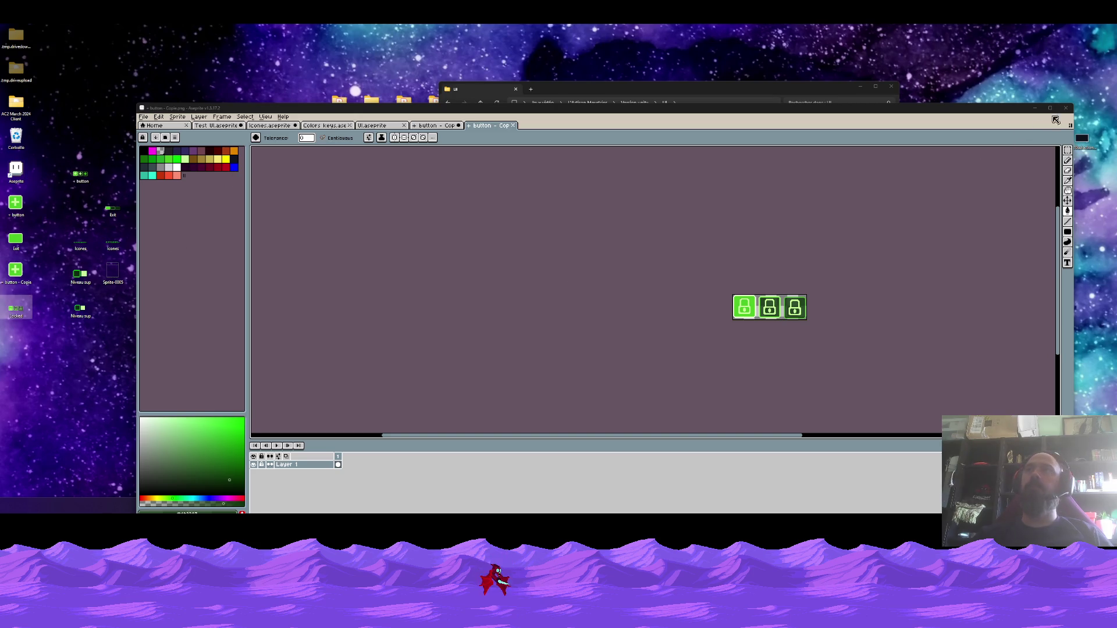
pyautogui.click(1066, 108)
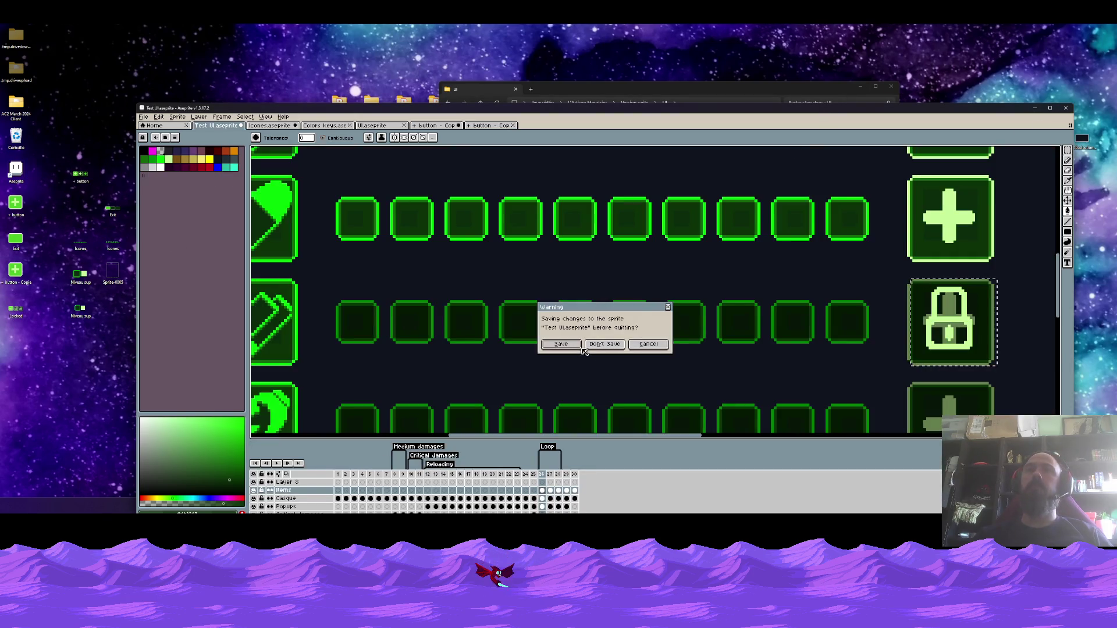
# - Cancel the quit warning and move the Aseprite window higher on screen
pyautogui.click(656, 346)
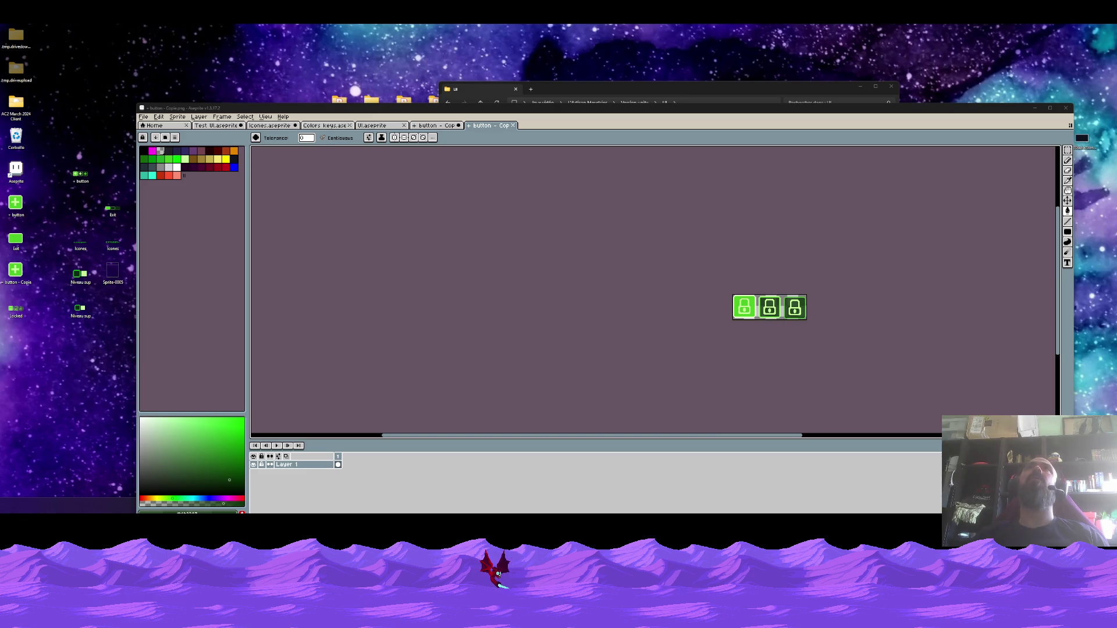
pyautogui.moveTo(612, 109); pyautogui.dragTo(623, 67)
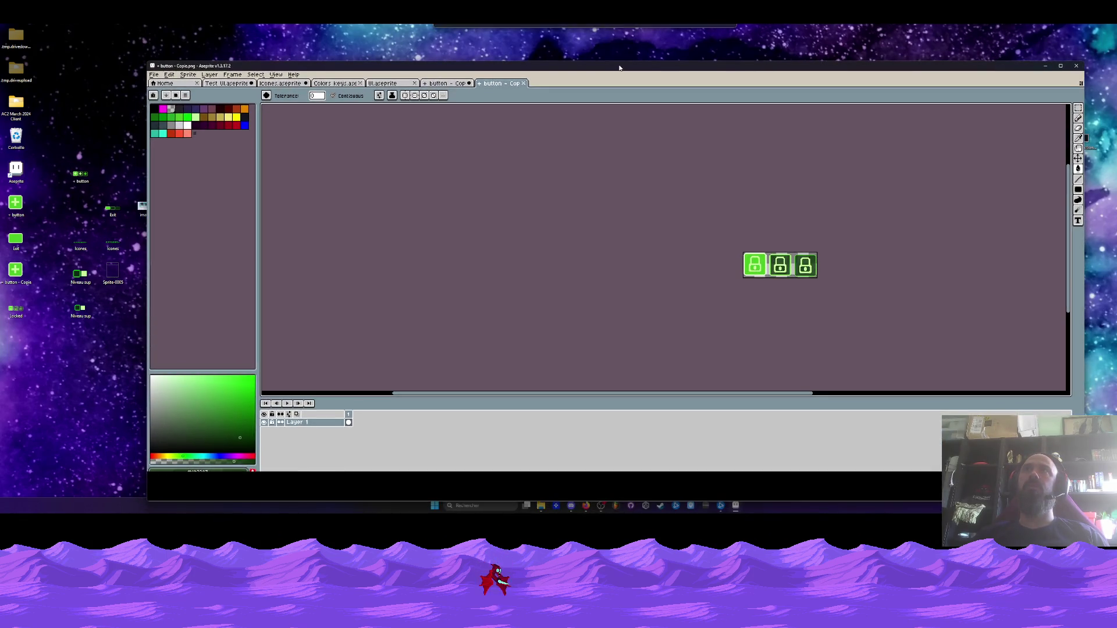
# - Close the button - Copie.png tab, then save and close button - Copie.aseprite
pyautogui.click(522, 83)
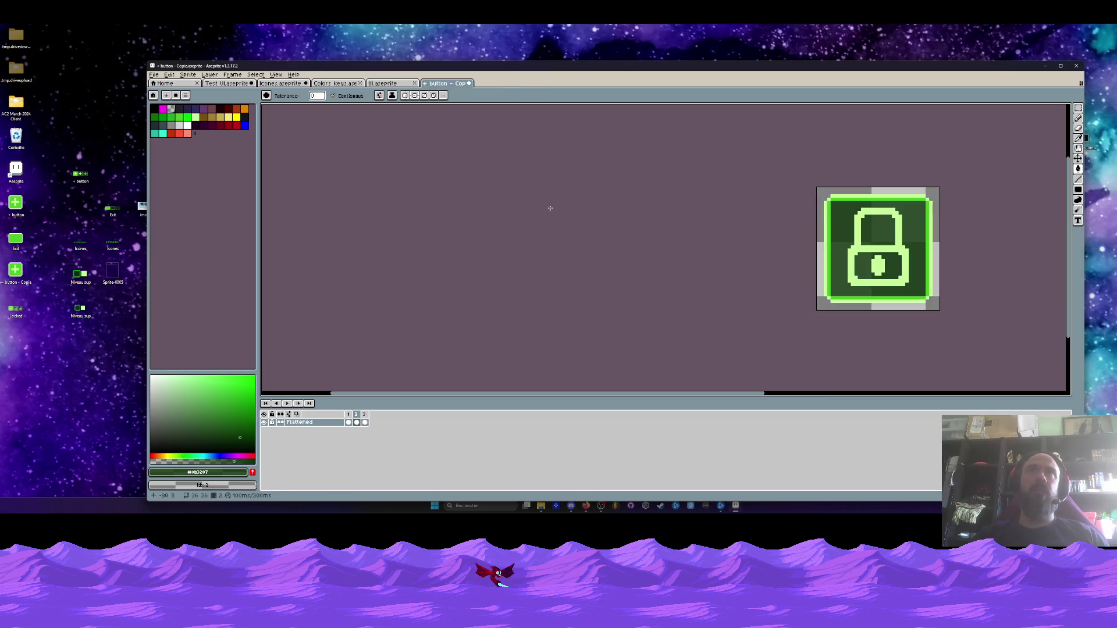
pyautogui.click(468, 84)
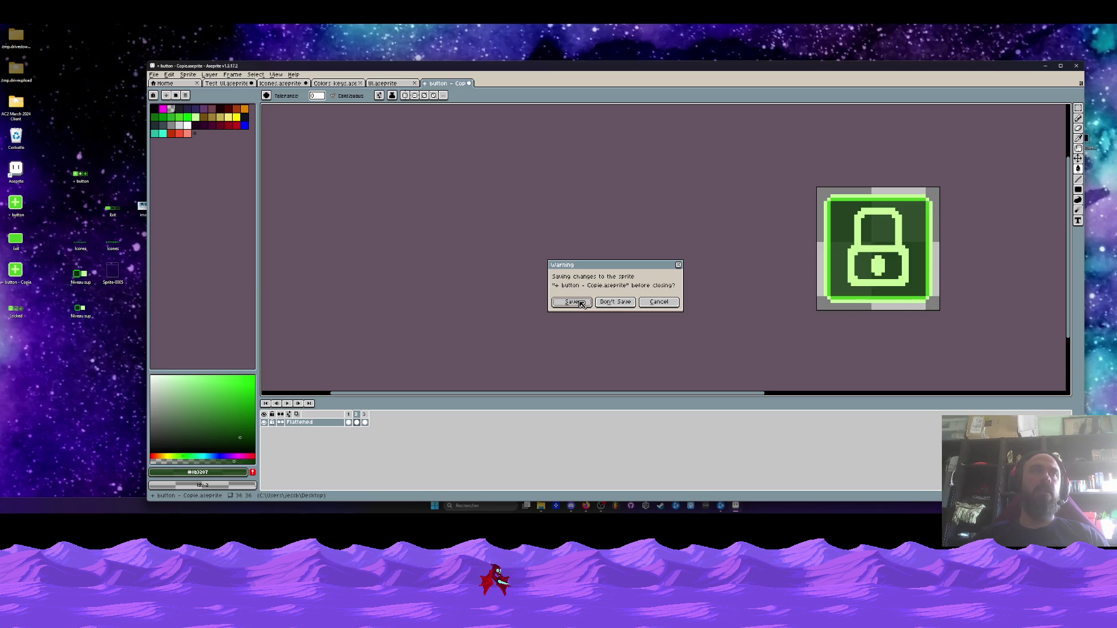
pyautogui.click(573, 302)
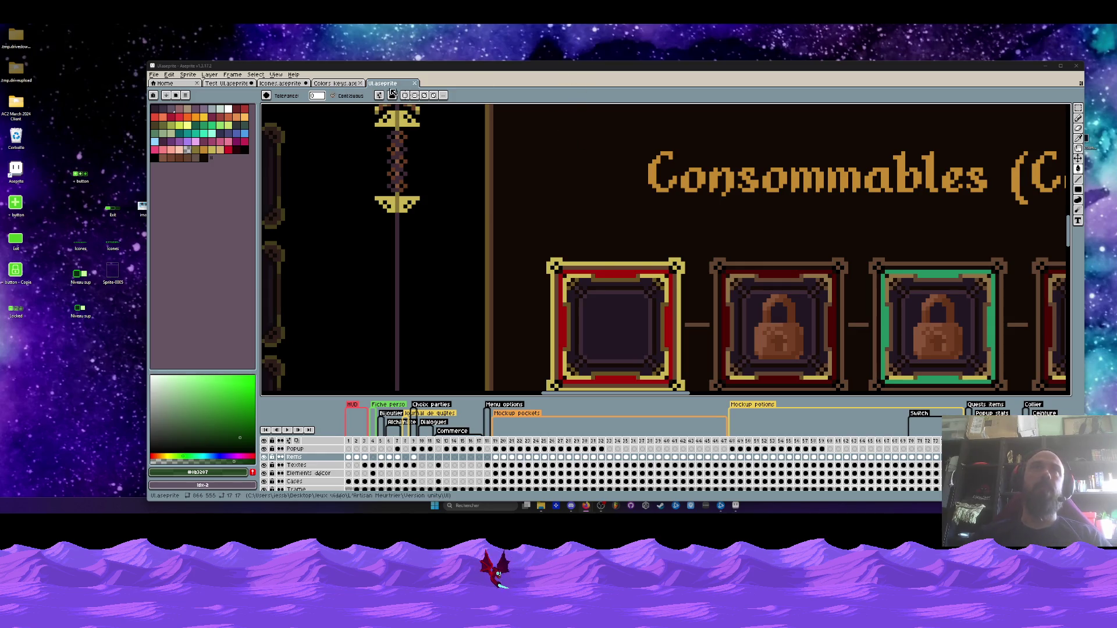
# - Close UI.aseprite, save and close Icones.aseprite, then show the Test UI.aseprite mockup
pyautogui.click(414, 83)
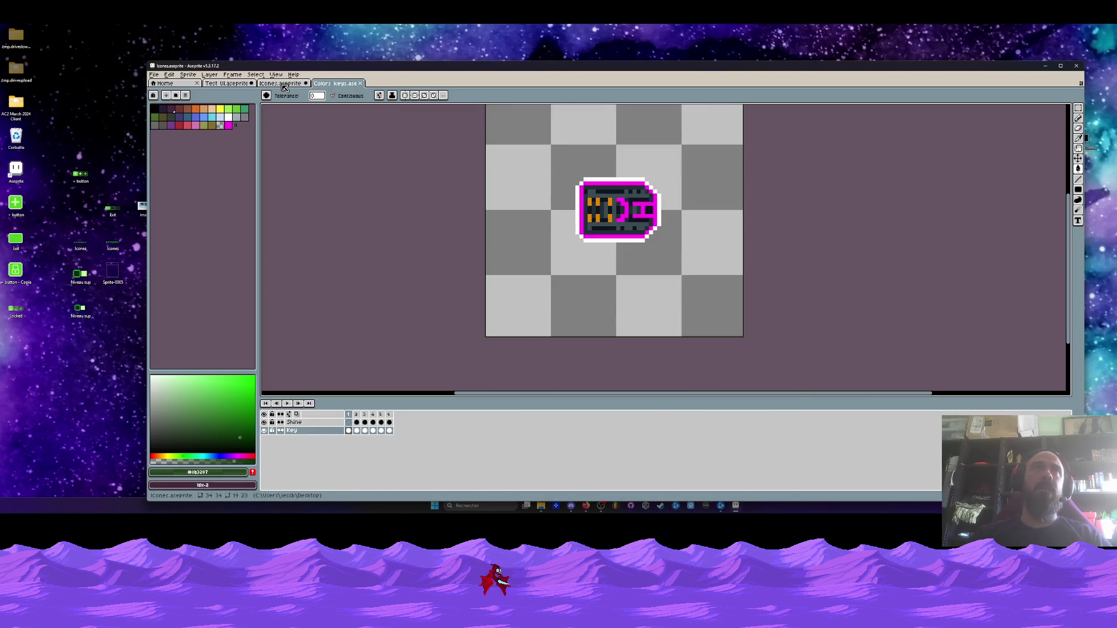
pyautogui.click(284, 84)
pyautogui.moveTo(446, 62); pyautogui.dragTo(435, 29)
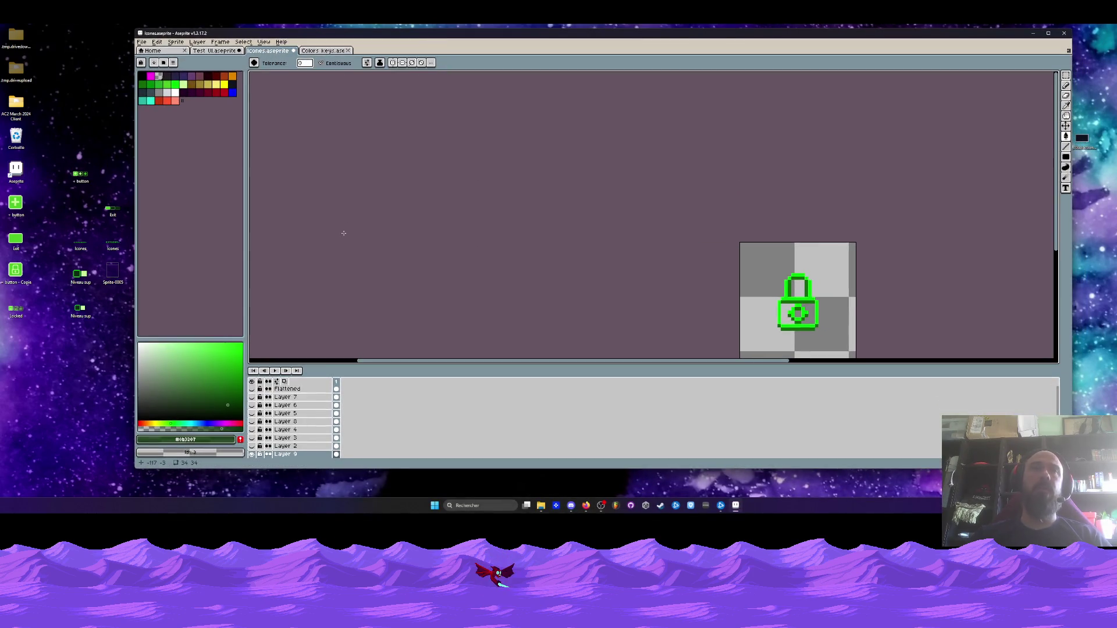
pyautogui.click(294, 51)
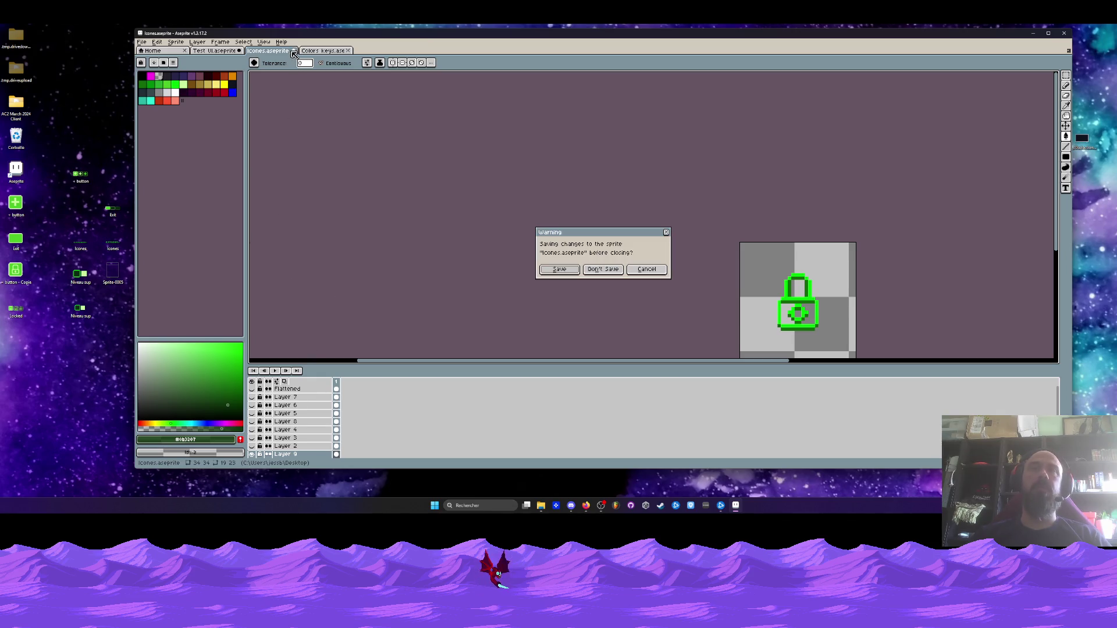
pyautogui.click(559, 270)
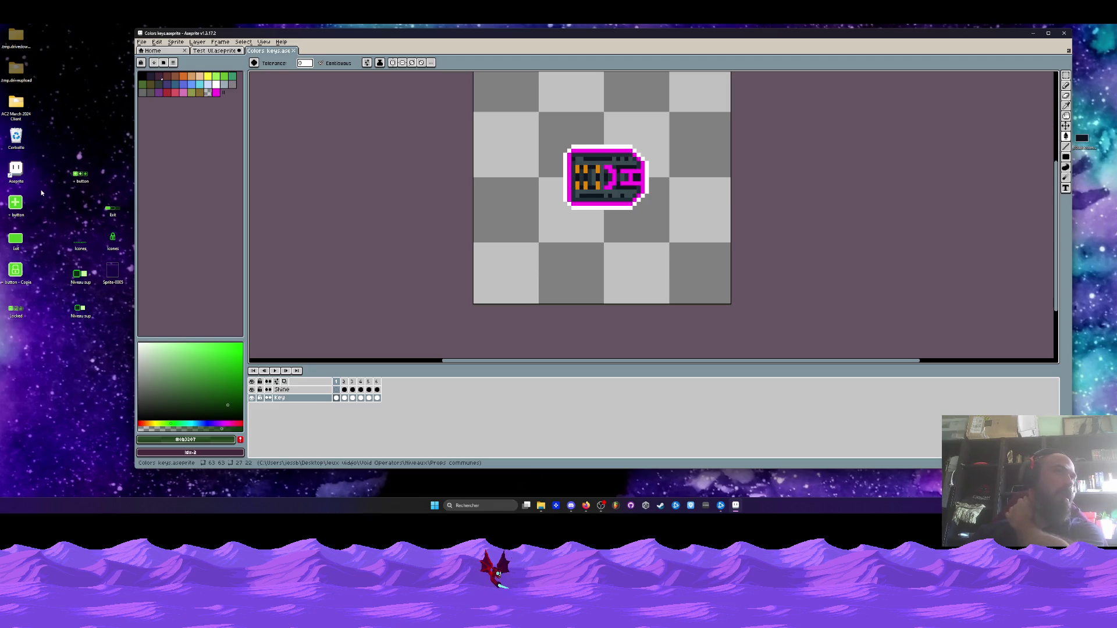
pyautogui.click(213, 51)
pyautogui.scroll(-3, 554, 203)
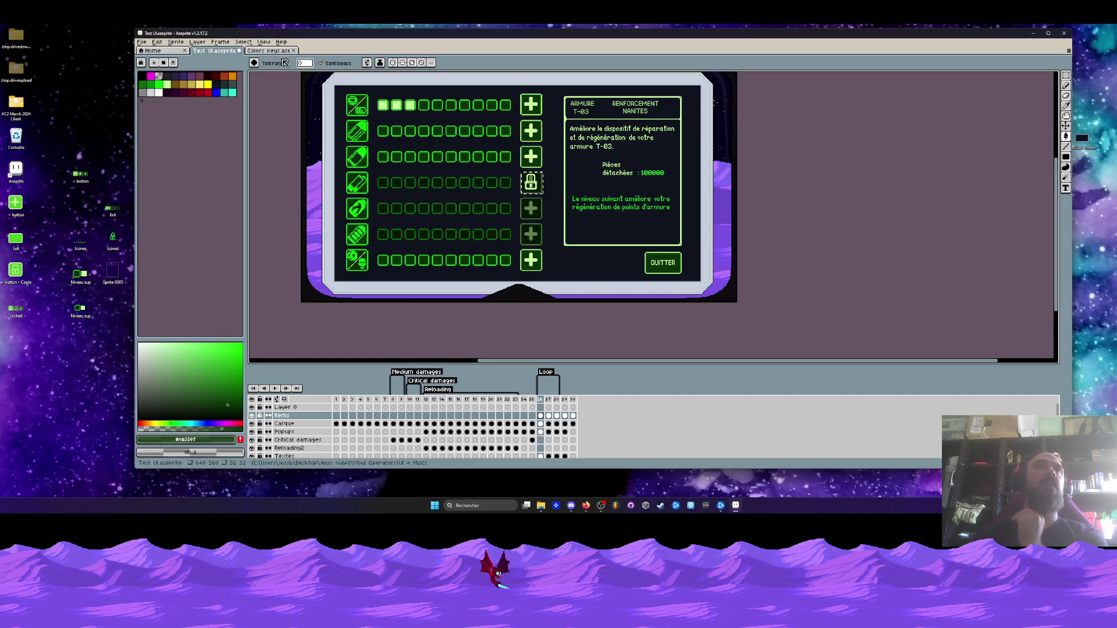
# - Go to frame 30 and pick yellow with the Pencil tool
pyautogui.click(564, 399)
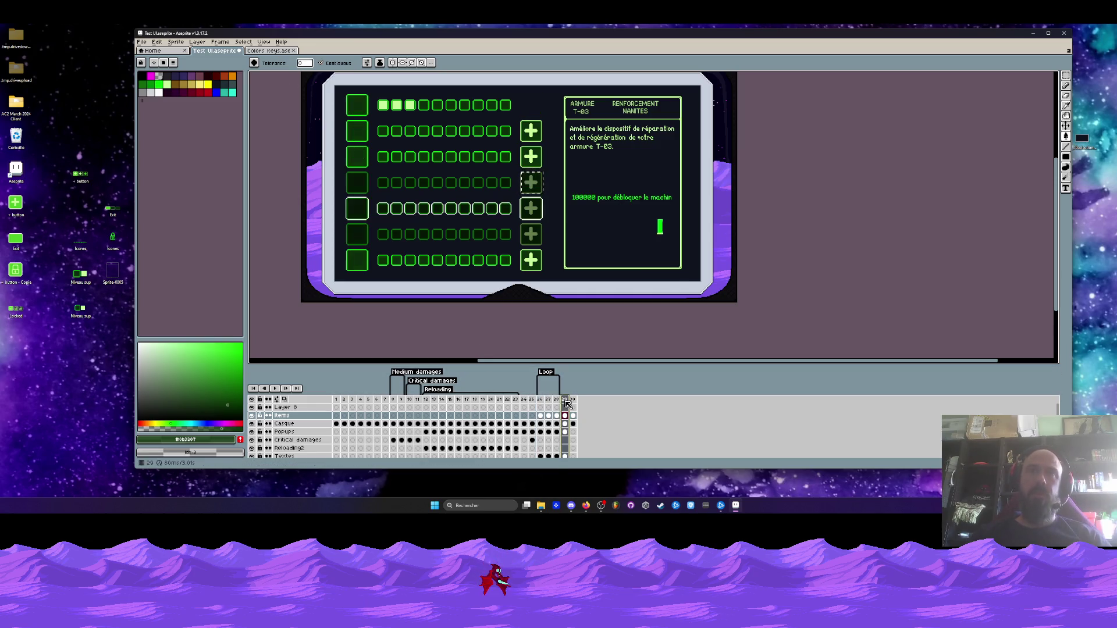
pyautogui.click(573, 400)
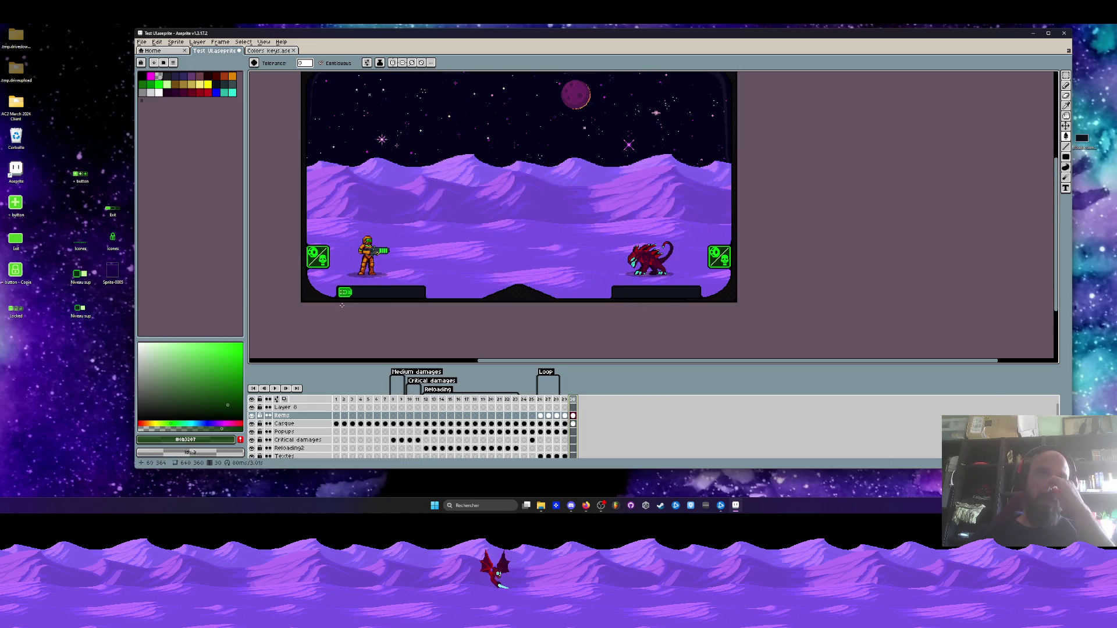
pyautogui.scroll(5, 350, 291)
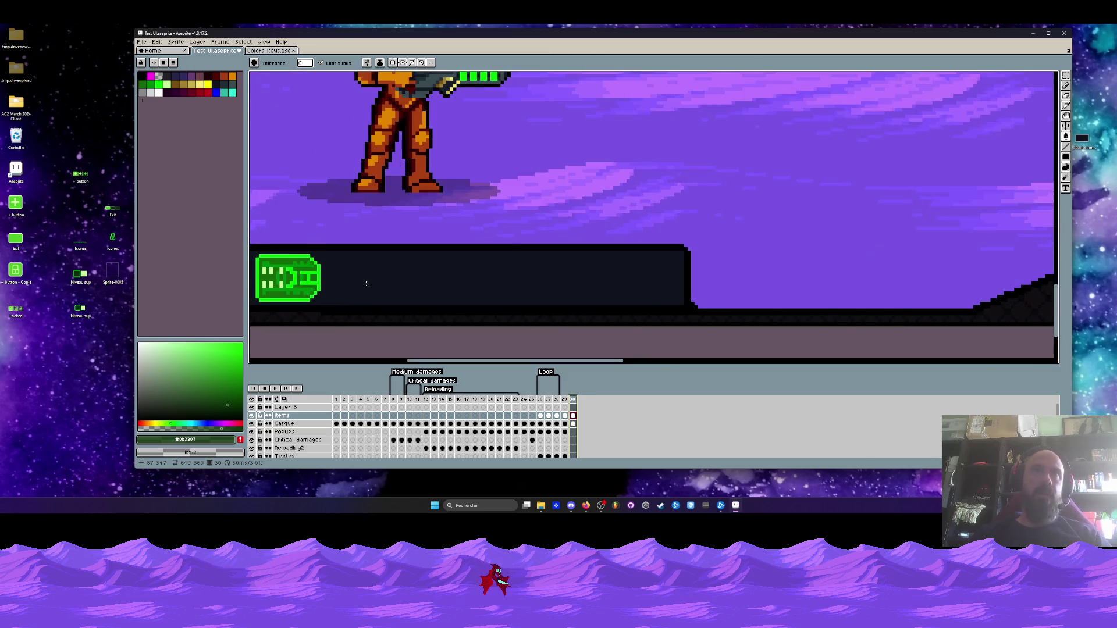
pyautogui.click(208, 84)
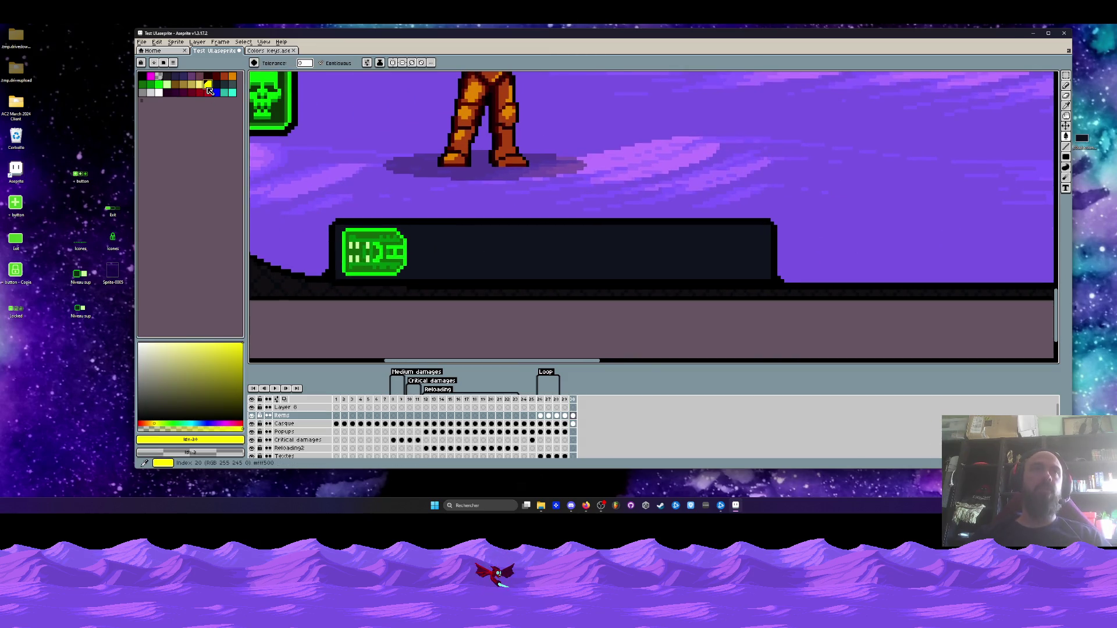
pyautogui.press('b')
pyautogui.scroll(5, 466, 249)
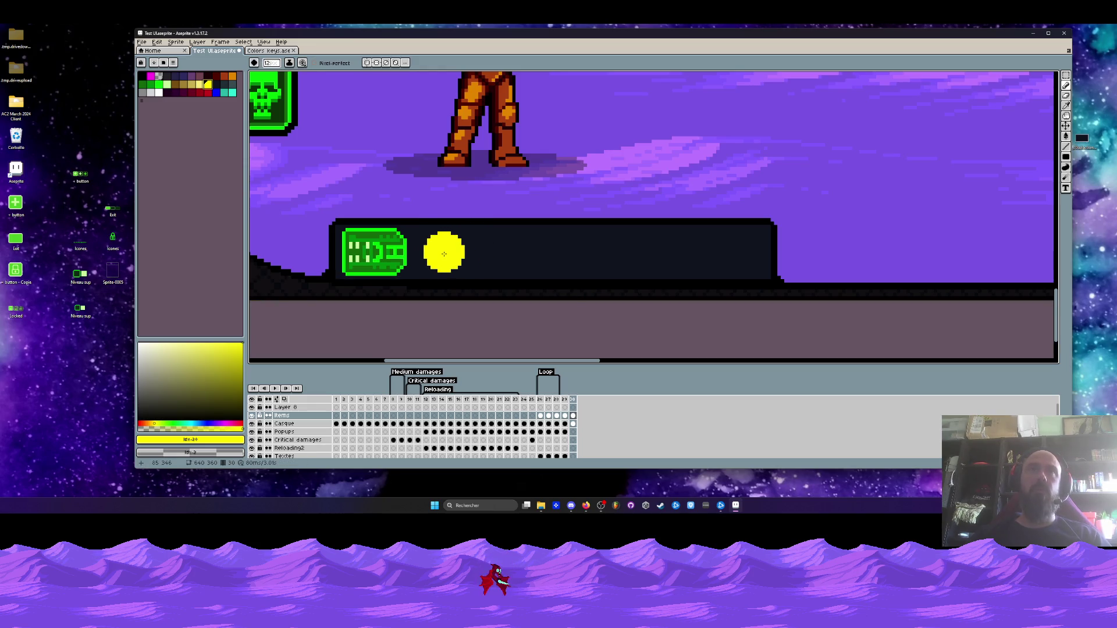
pyautogui.scroll(3, 444, 255)
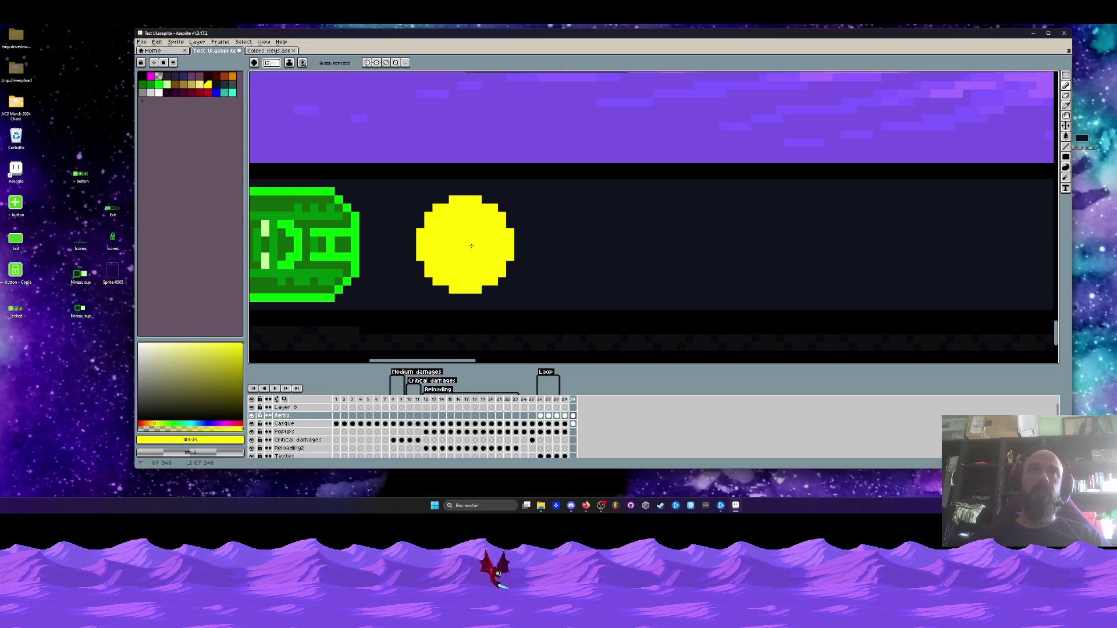
# - Stamp five yellow dots along the HUD bar beside the green key icon
pyautogui.click(472, 246)
pyautogui.click(622, 248)
pyautogui.click(756, 244)
pyautogui.moveTo(757, 243); pyautogui.dragTo(566, 251)
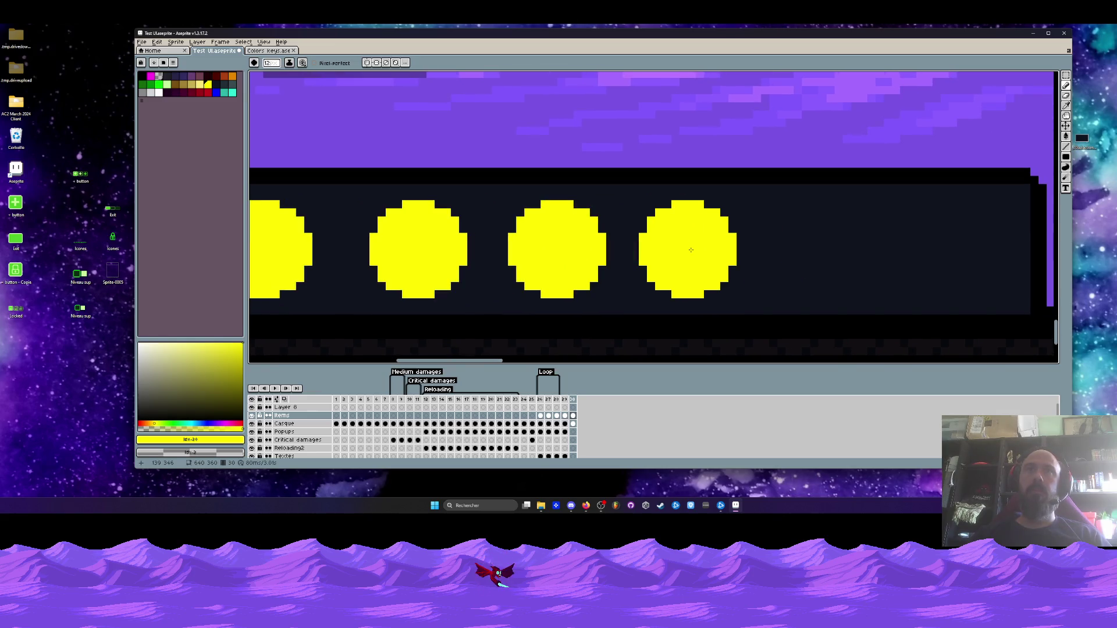
pyautogui.click(696, 250)
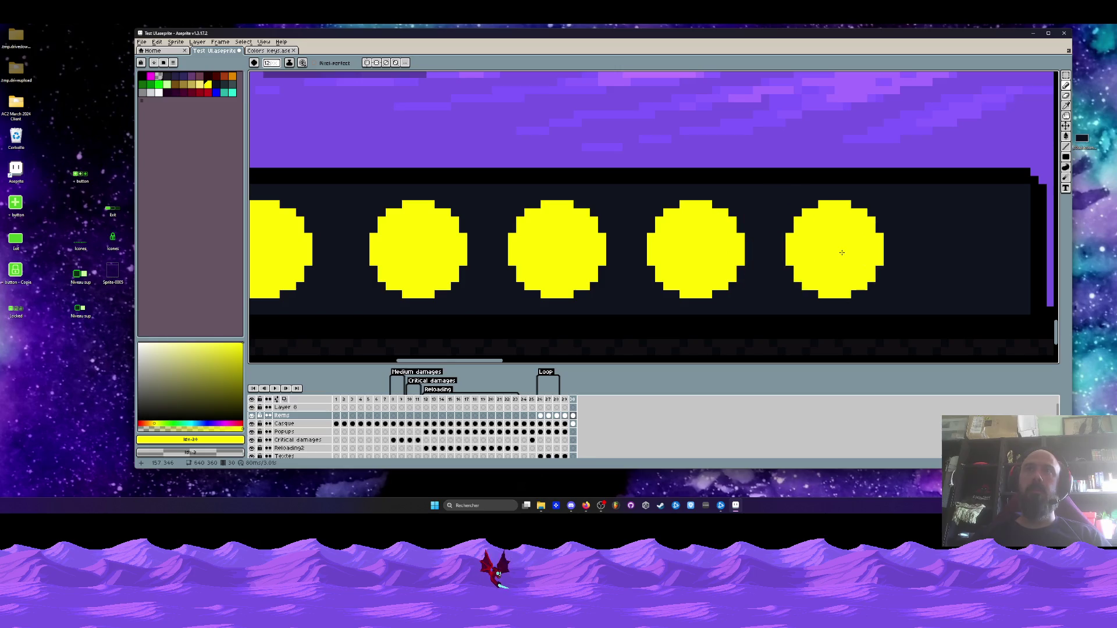
pyautogui.click(835, 250)
pyautogui.scroll(-4, 835, 250)
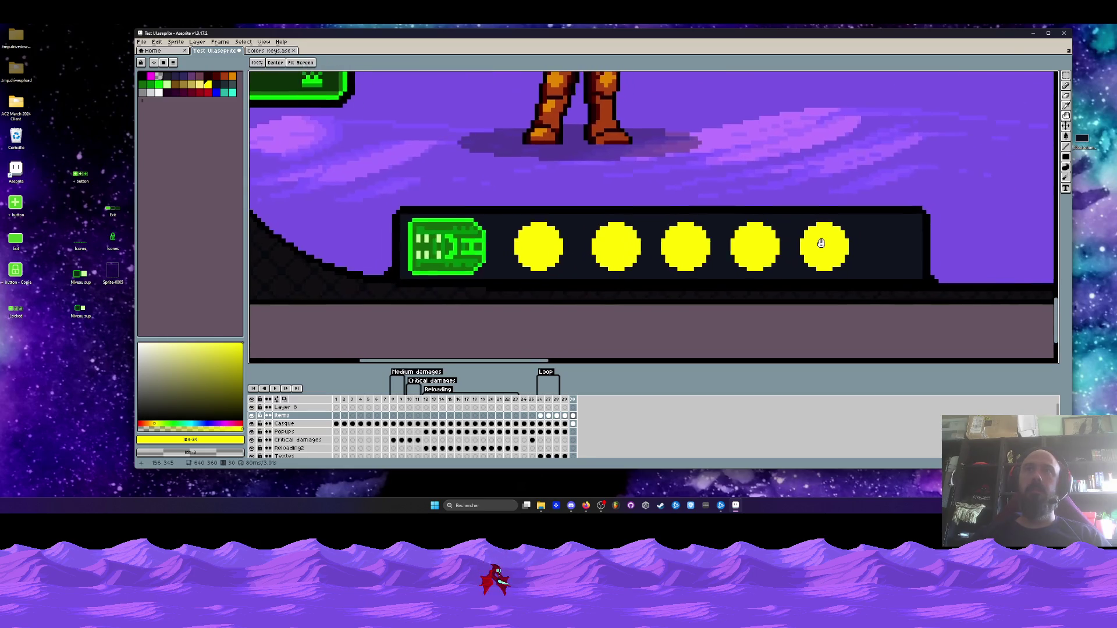
# - Marquee-shift the yellow dots right and delete the fifth, extra dot
pyautogui.press('m')
pyautogui.scroll(1, 646, 246)
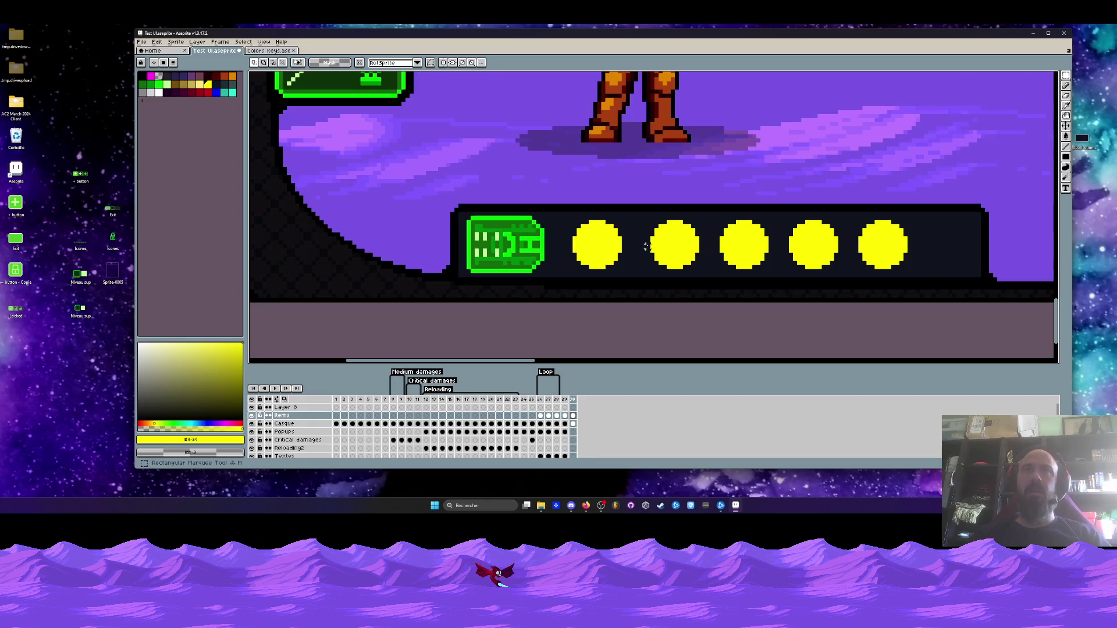
pyautogui.moveTo(562, 214)
pyautogui.mouseDown()
pyautogui.moveTo(914, 273)
pyautogui.moveTo(989, 260)
pyautogui.moveTo(899, 264)
pyautogui.moveTo(957, 263)
pyautogui.moveTo(910, 266)
pyautogui.mouseUp()
pyautogui.press('Return')
pyautogui.moveTo(857, 203); pyautogui.dragTo(941, 286)
pyautogui.press('Delete')
# - Reselect the four dots and nudge them into place within the bar
pyautogui.scroll(-3, 931, 273)
pyautogui.scroll(-1, 709, 235)
pyautogui.scroll(1, 708, 236)
pyautogui.scroll(2, 709, 236)
pyautogui.moveTo(572, 228); pyautogui.dragTo(983, 325)
pyautogui.moveTo(921, 295)
pyautogui.mouseDown()
pyautogui.moveTo(950, 295)
pyautogui.moveTo(935, 295)
pyautogui.mouseUp()
pyautogui.moveTo(701, 241)
pyautogui.mouseDown()
pyautogui.moveTo(956, 313)
pyautogui.moveTo(994, 290)
pyautogui.moveTo(979, 289)
pyautogui.mouseUp()
pyautogui.scroll(-3, 867, 245)
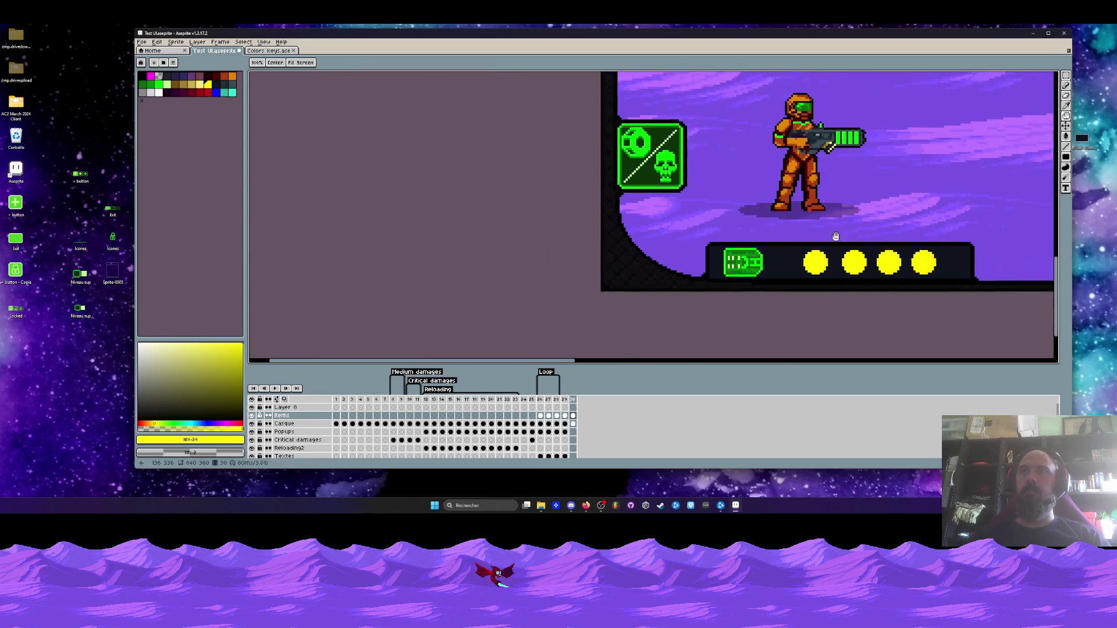
pyautogui.scroll(3, 698, 215)
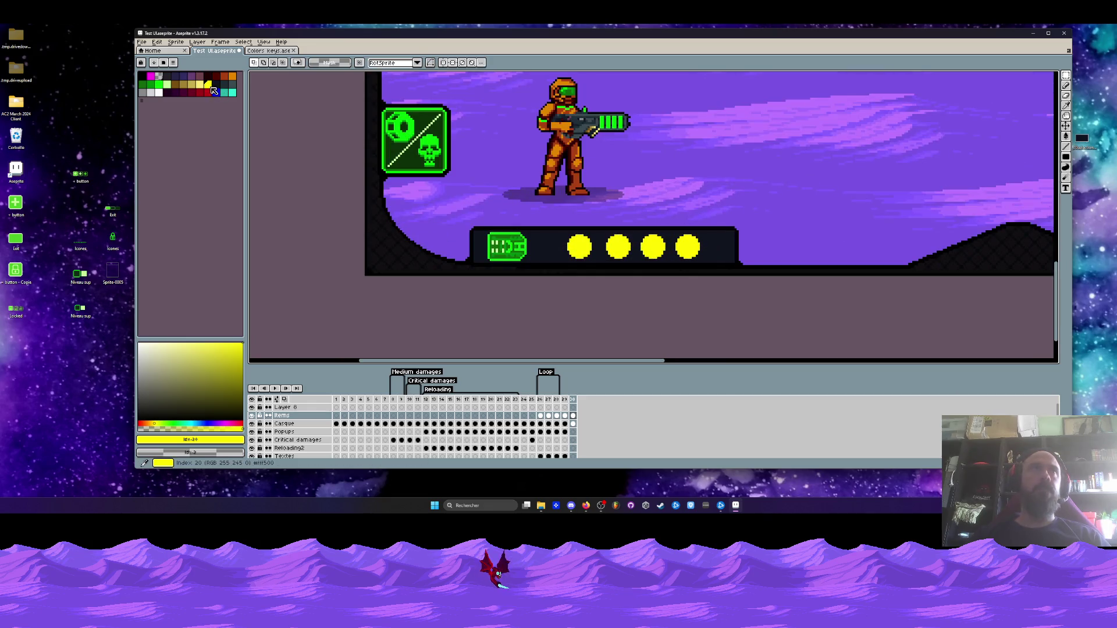
# - Paint Bucket the second, third and fourth dots blue, red and green
pyautogui.click(216, 93)
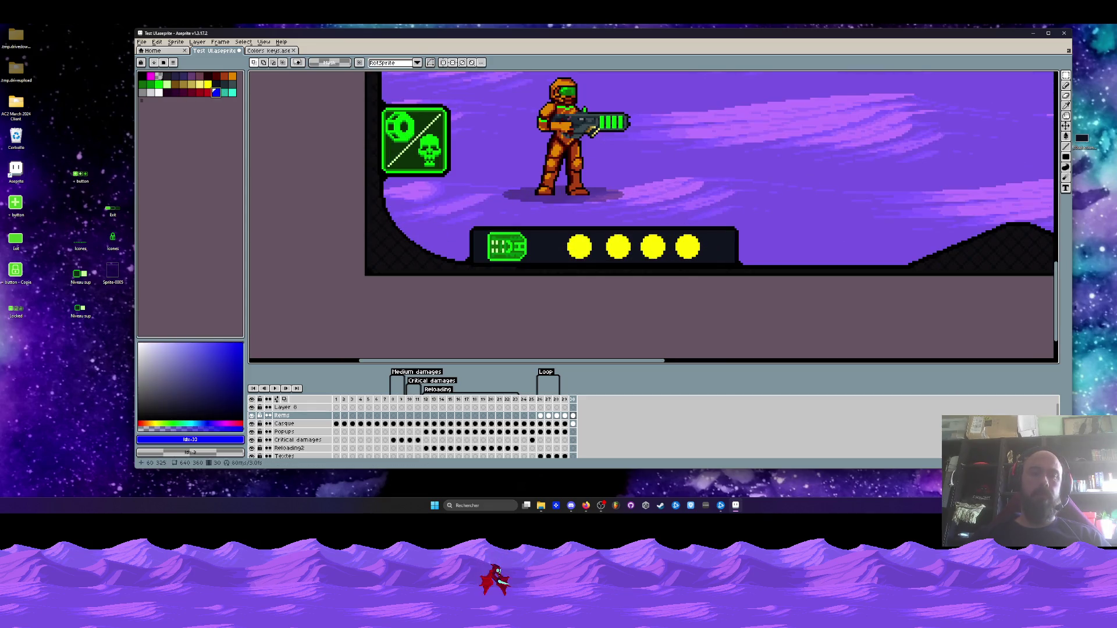
pyautogui.press('g')
pyautogui.click(618, 248)
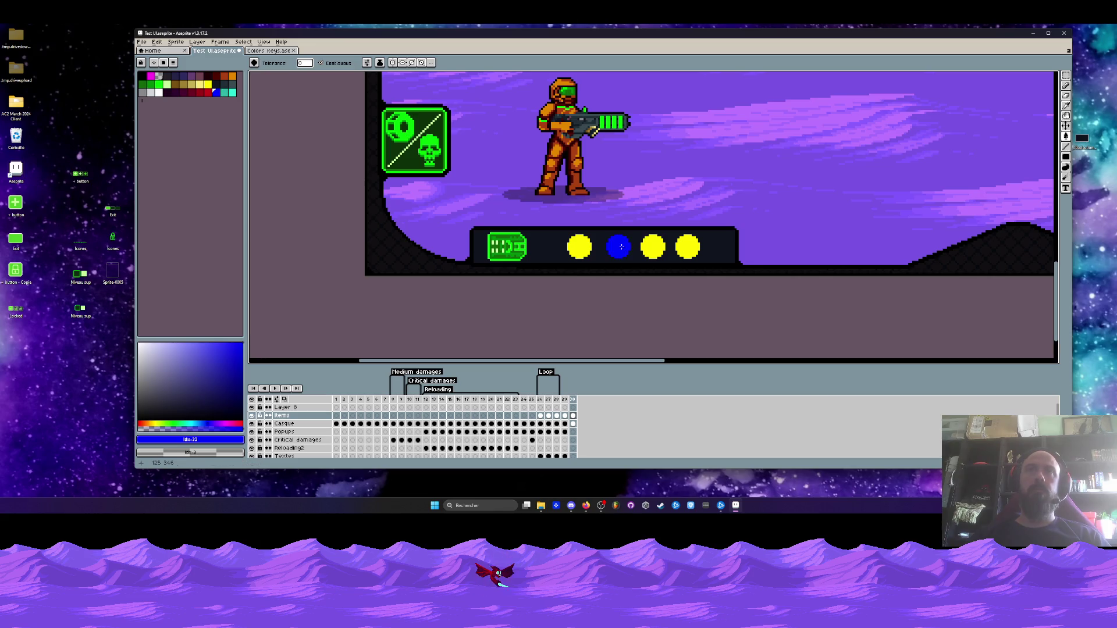
pyautogui.click(207, 92)
pyautogui.click(656, 248)
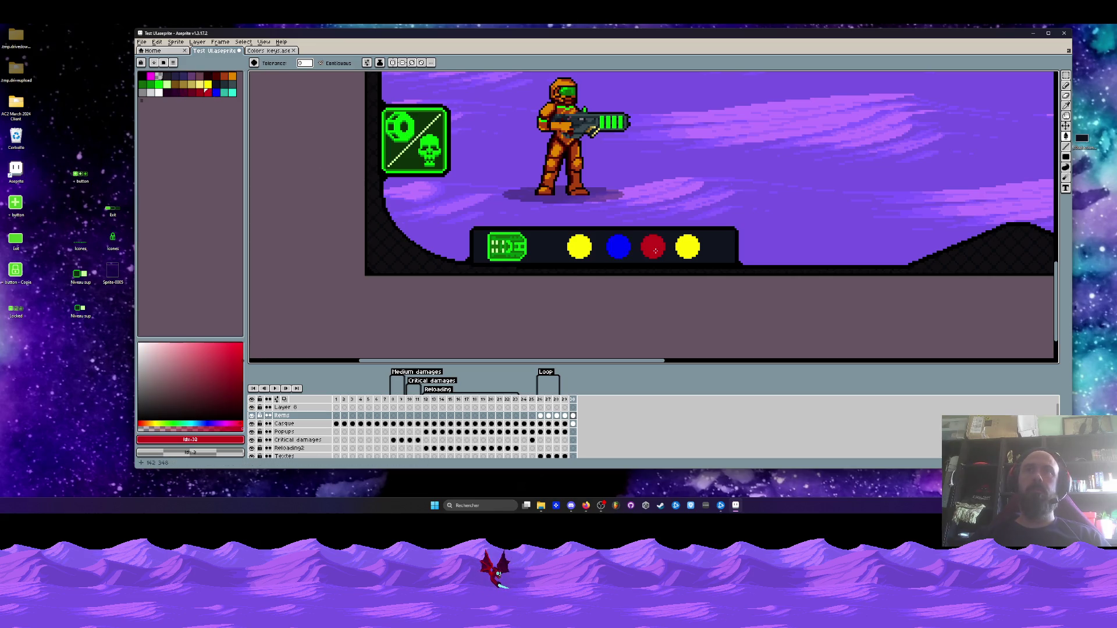
pyautogui.click(159, 84)
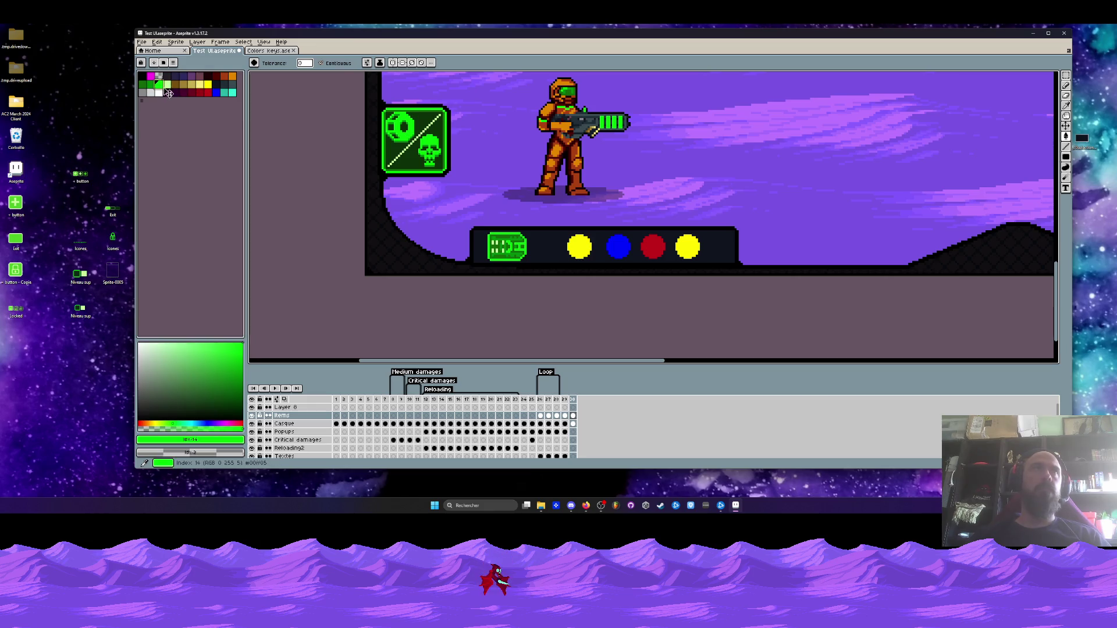
pyautogui.click(687, 249)
pyautogui.scroll(2, 652, 251)
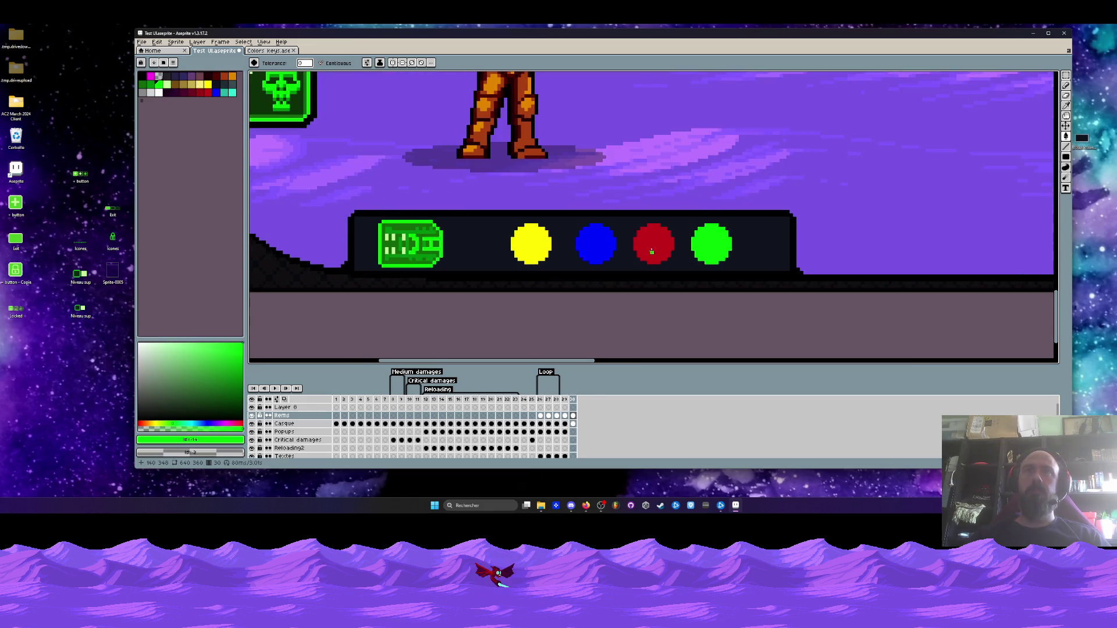
pyautogui.scroll(1, 652, 252)
# - Marquee-move the yellow, blue and red dots slightly left to even their spacing
pyautogui.press('m')
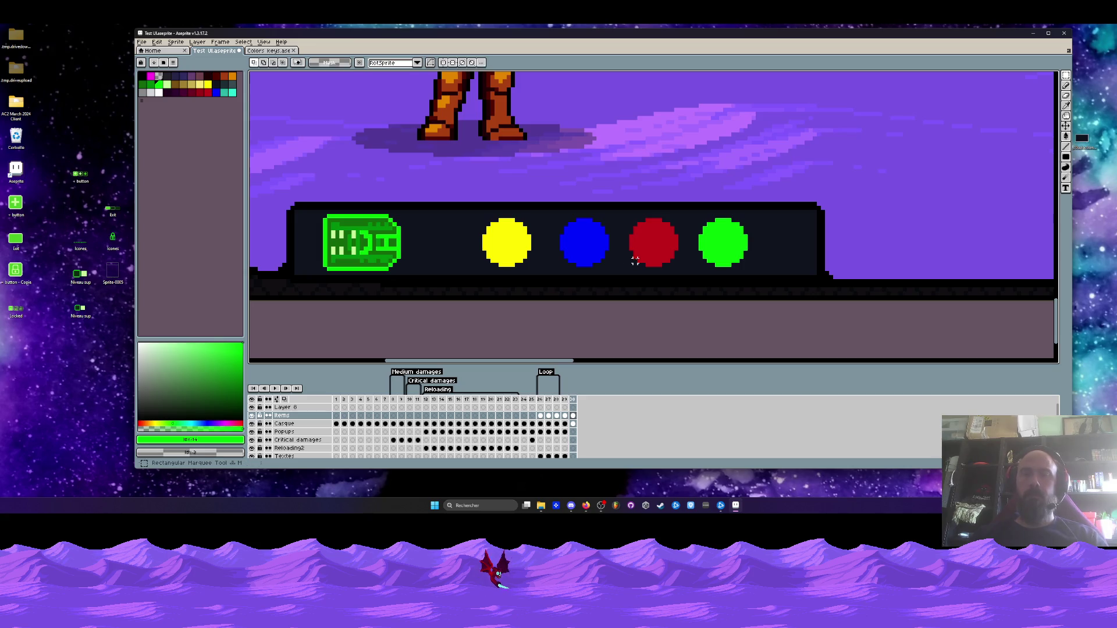
pyautogui.moveTo(450, 207); pyautogui.dragTo(555, 284)
pyautogui.moveTo(506, 242); pyautogui.dragTo(487, 243)
pyautogui.moveTo(547, 214)
pyautogui.mouseDown()
pyautogui.moveTo(615, 276)
pyautogui.moveTo(586, 251)
pyautogui.mouseUp()
pyautogui.moveTo(620, 203); pyautogui.dragTo(688, 288)
pyautogui.moveTo(670, 243); pyautogui.dragTo(657, 238)
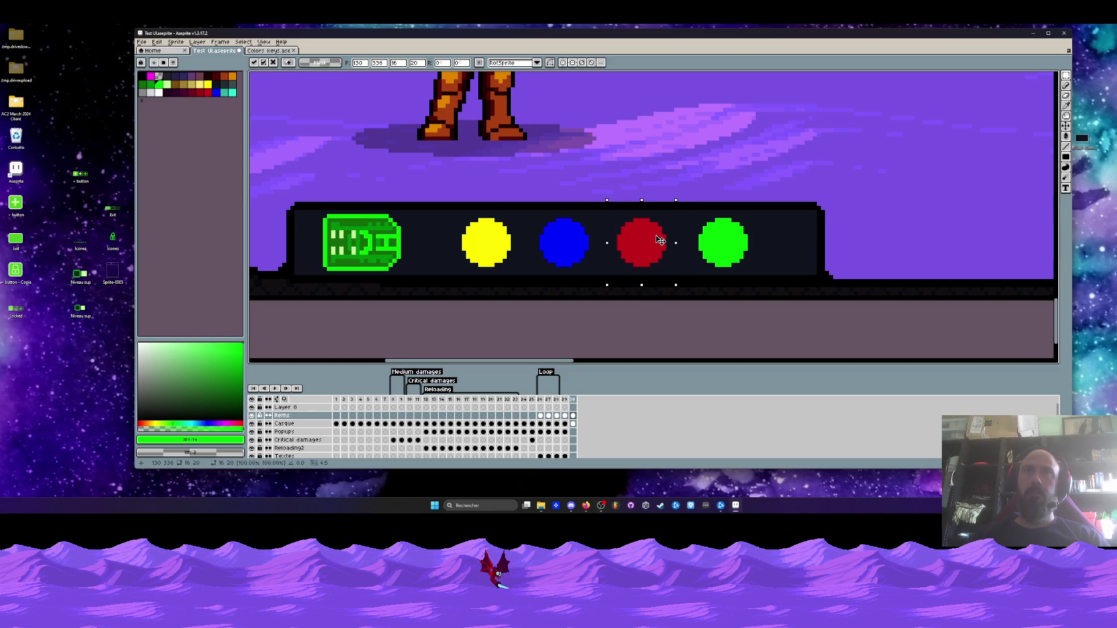
# - Undo a trial rightward shift of the yellow and blue dots and deselect
pyautogui.moveTo(448, 196); pyautogui.dragTo(598, 283)
pyautogui.moveTo(554, 248)
pyautogui.mouseDown()
pyautogui.moveTo(618, 259)
pyautogui.moveTo(559, 252)
pyautogui.moveTo(748, 242)
pyautogui.moveTo(723, 248)
pyautogui.mouseUp()
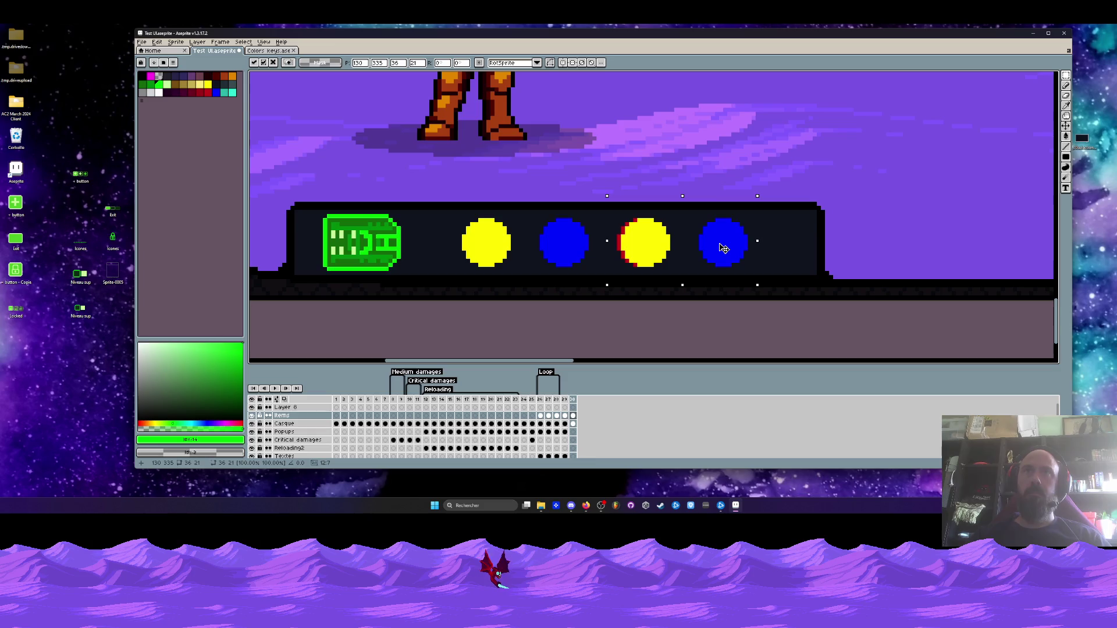
pyautogui.hotkey('ctrl', 'z')
pyautogui.hotkey('ctrl', 'z')
pyautogui.hotkey('ctrl', 'd')
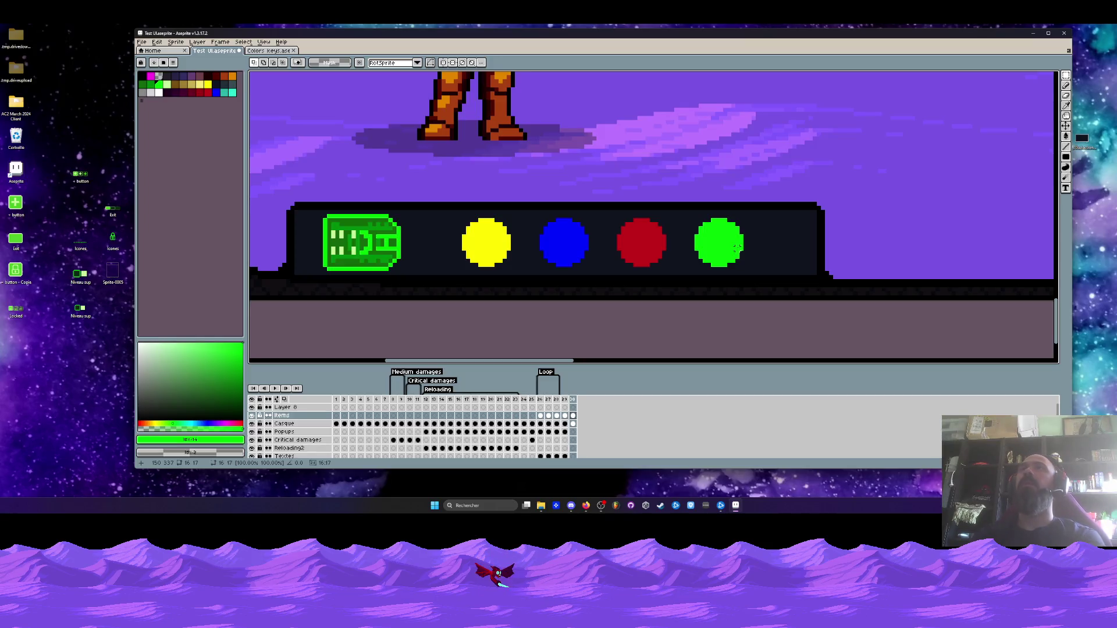
pyautogui.scroll(-1, 654, 304)
pyautogui.scroll(3, 524, 239)
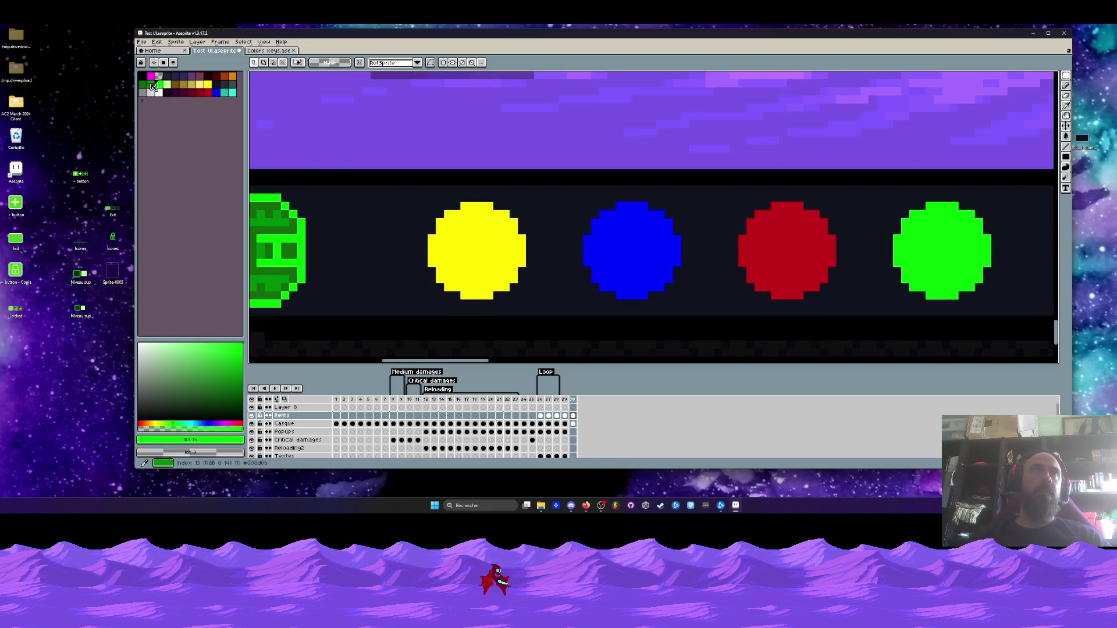
pyautogui.scroll(-2, 474, 220)
pyautogui.scroll(3, 474, 220)
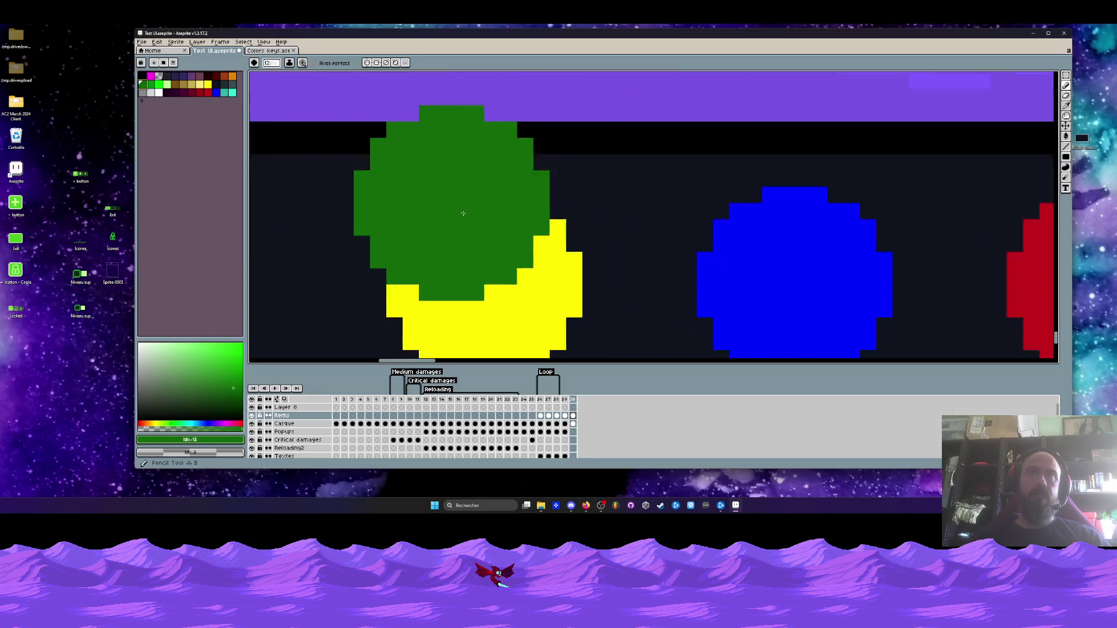
# - Undo a stray green pencil mark, then marquee-select all four coloured dots
pyautogui.press('b')
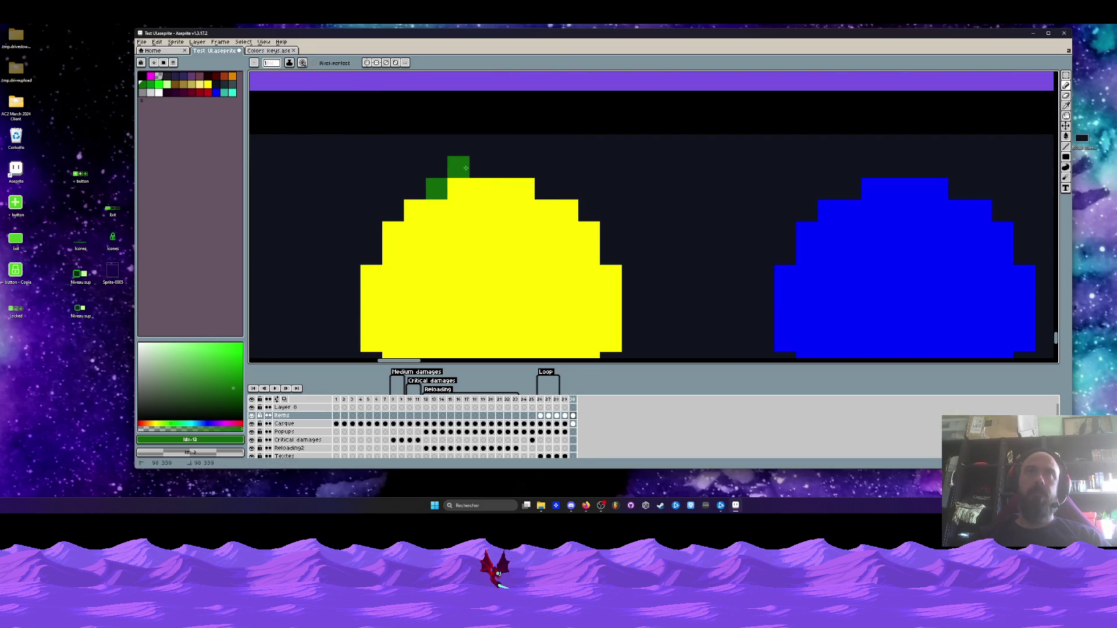
pyautogui.moveTo(466, 168); pyautogui.dragTo(545, 189)
pyautogui.scroll(-3, 609, 231)
pyautogui.hotkey('ctrl', 'z')
pyautogui.hotkey('ctrl', 'z')
pyautogui.press('m')
pyautogui.scroll(-1, 534, 198)
pyautogui.scroll(1, 534, 198)
pyautogui.moveTo(526, 192); pyautogui.dragTo(796, 252)
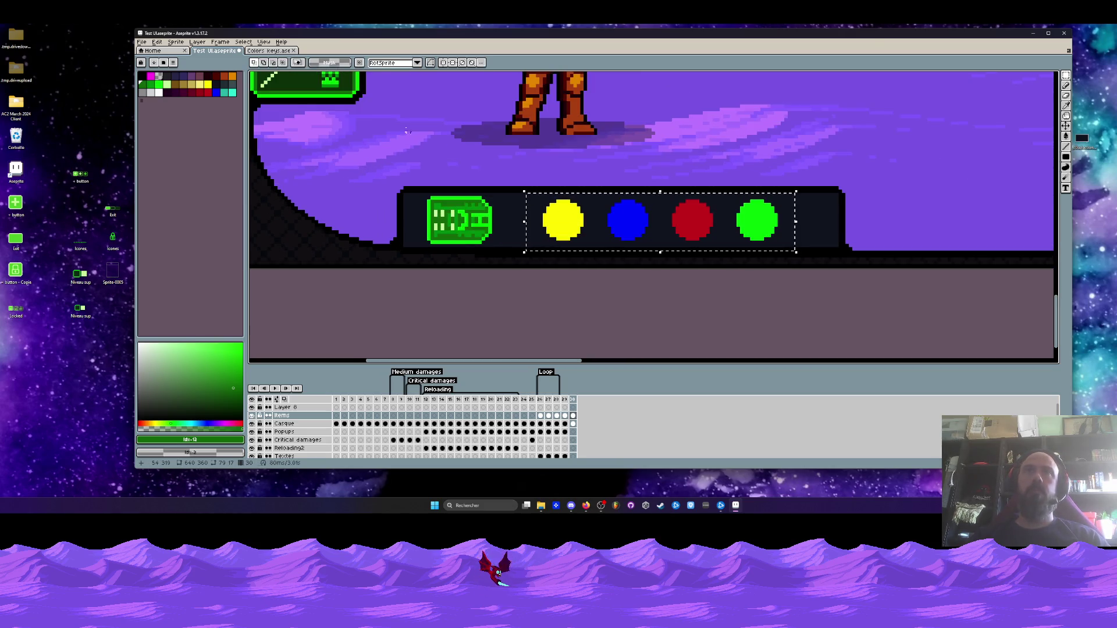
# - Darken the four selected dots with Brightness/Contrast at −85 brightness
pyautogui.click(164, 45)
pyautogui.moveTo(196, 218)
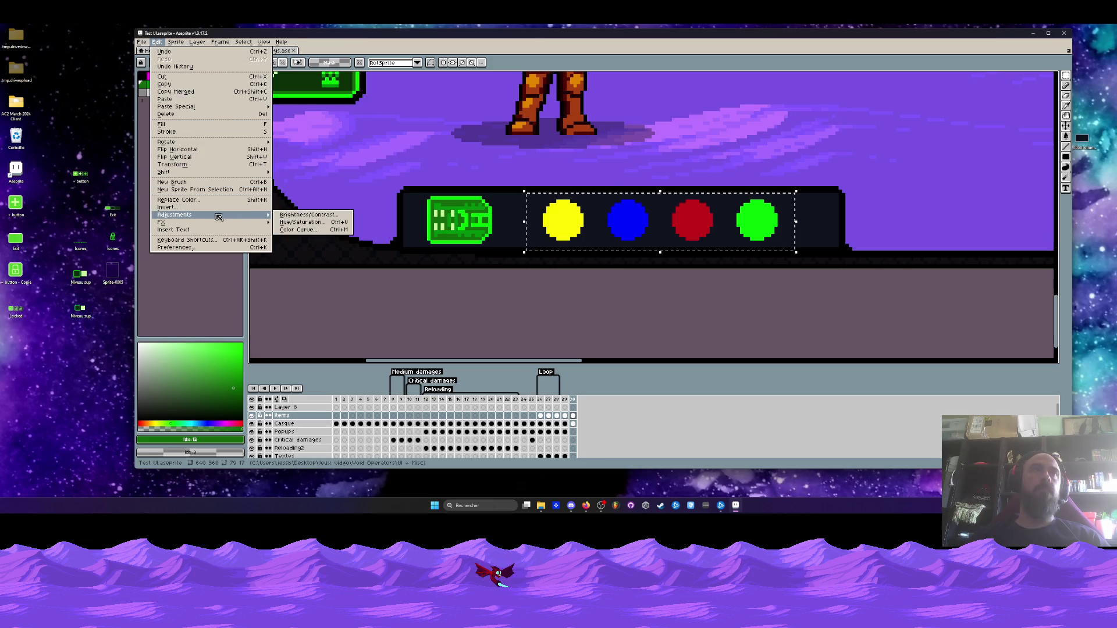
pyautogui.click(302, 215)
pyautogui.moveTo(242, 198); pyautogui.dragTo(211, 201)
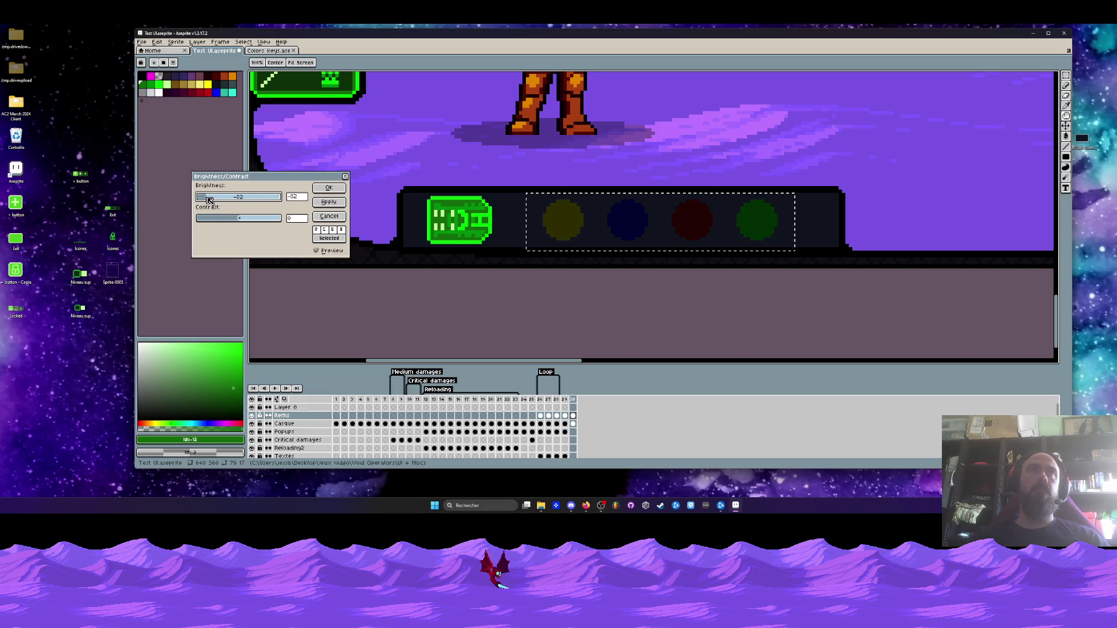
pyautogui.click(329, 187)
# - Zoom in on the dot bar and eyedrop the dim yellow of the first dot
pyautogui.scroll(-4, 520, 266)
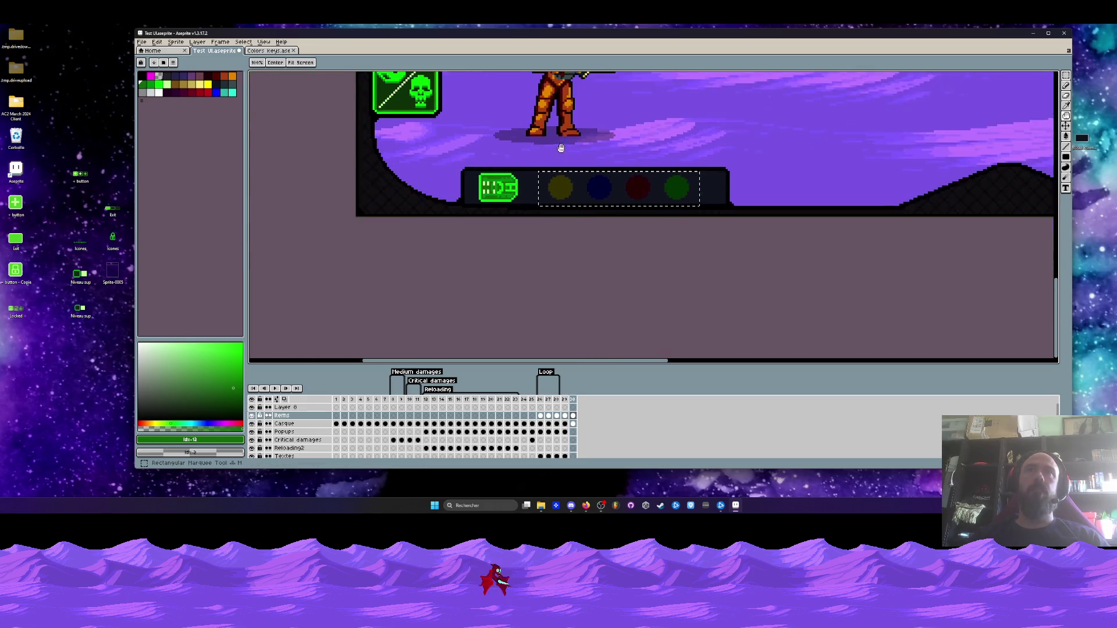
pyautogui.scroll(-2, 519, 266)
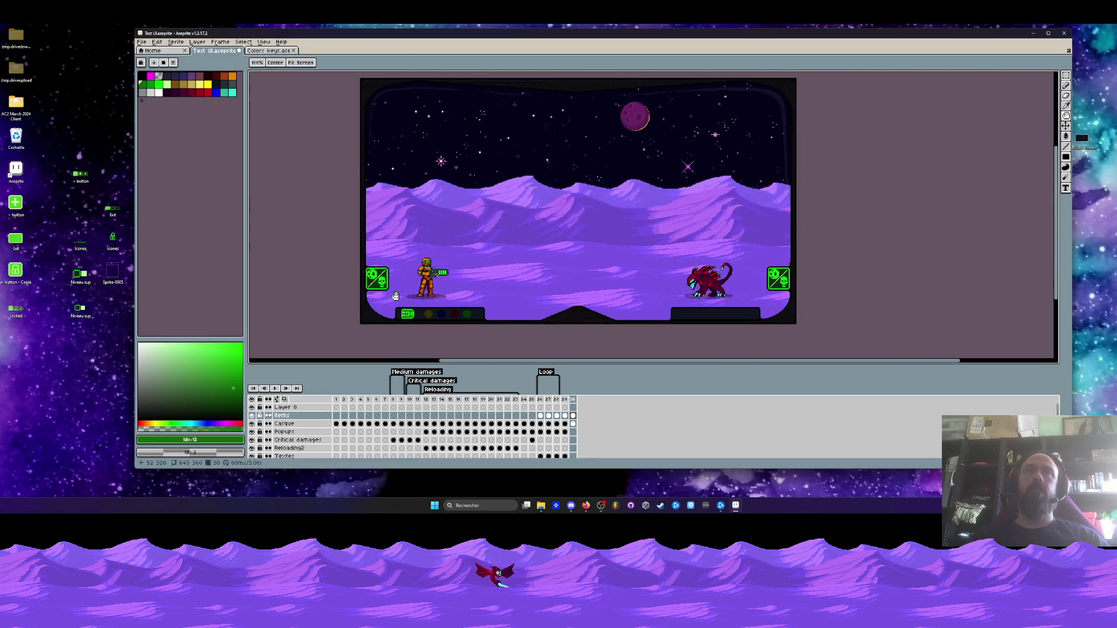
pyautogui.scroll(2, 367, 259)
pyautogui.moveTo(426, 271); pyautogui.dragTo(419, 246)
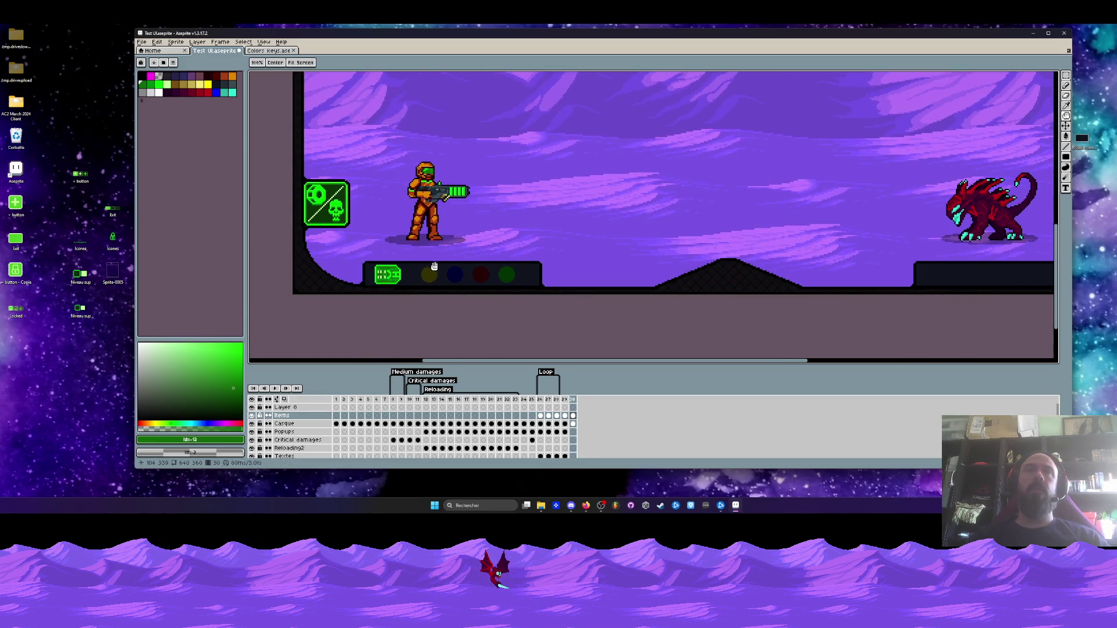
pyautogui.scroll(2, 433, 267)
pyautogui.scroll(-2, 425, 268)
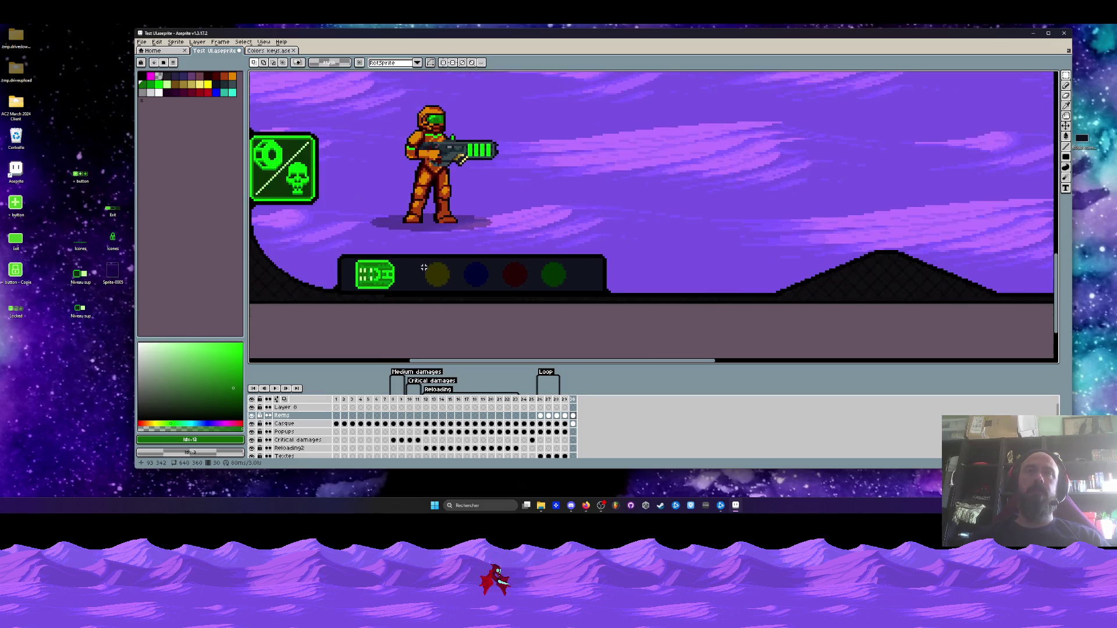
pyautogui.scroll(1, 434, 274)
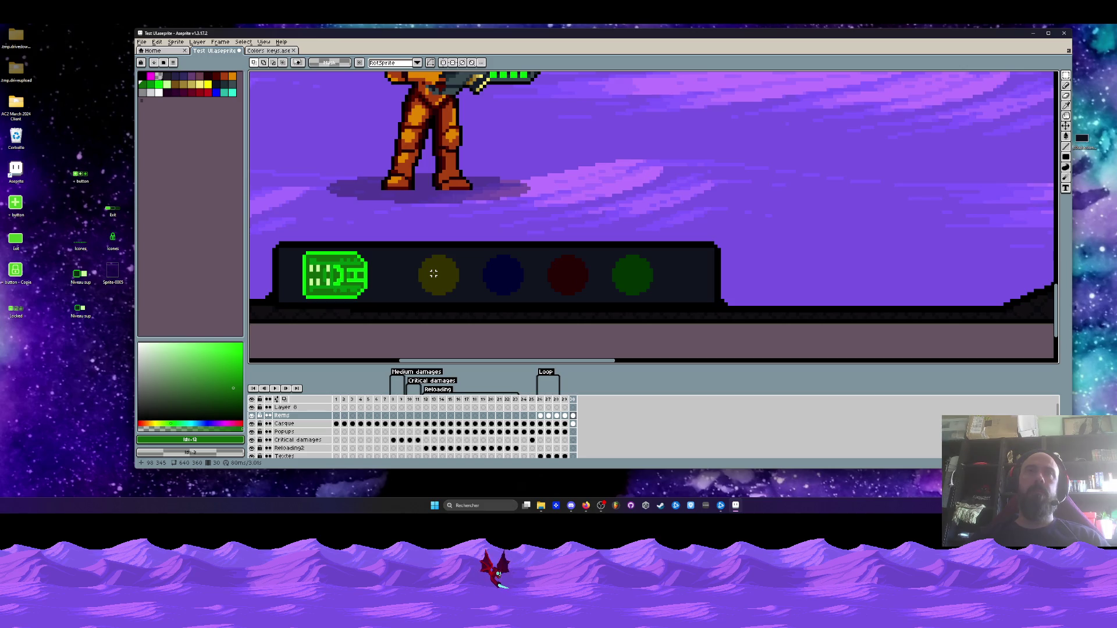
pyautogui.scroll(1, 433, 273)
pyautogui.scroll(3, 434, 271)
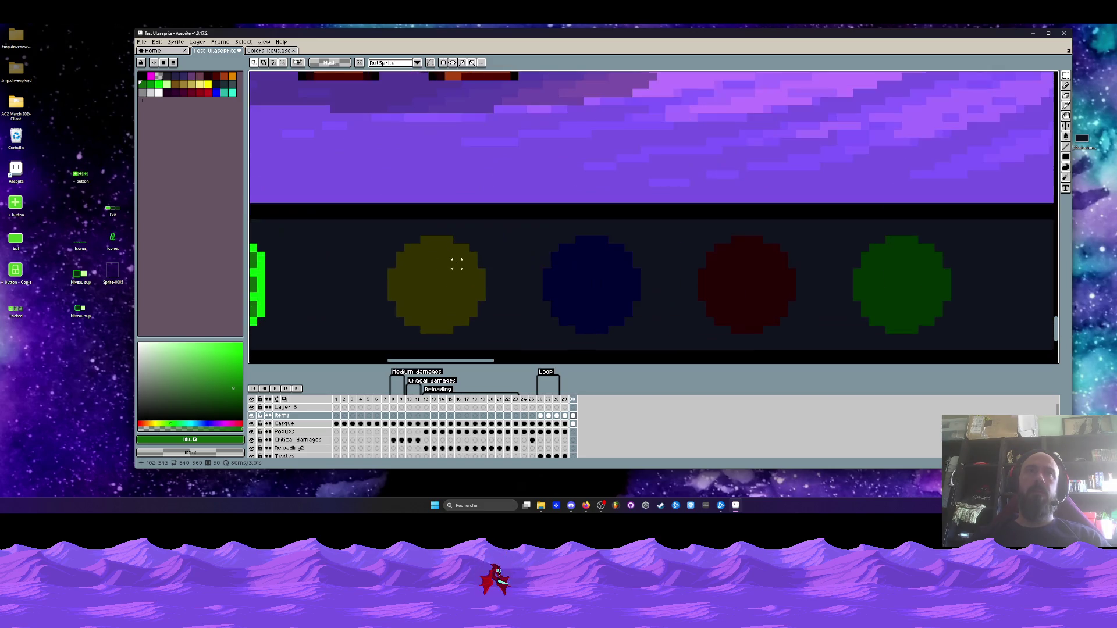
pyautogui.scroll(-2, 413, 273)
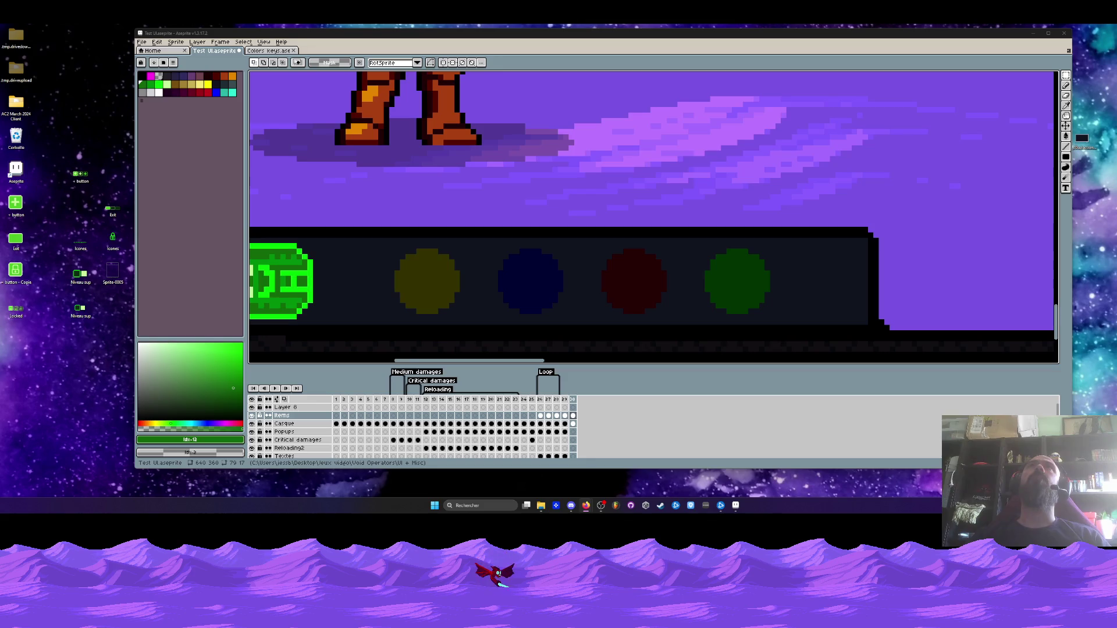
pyautogui.scroll(1, 419, 289)
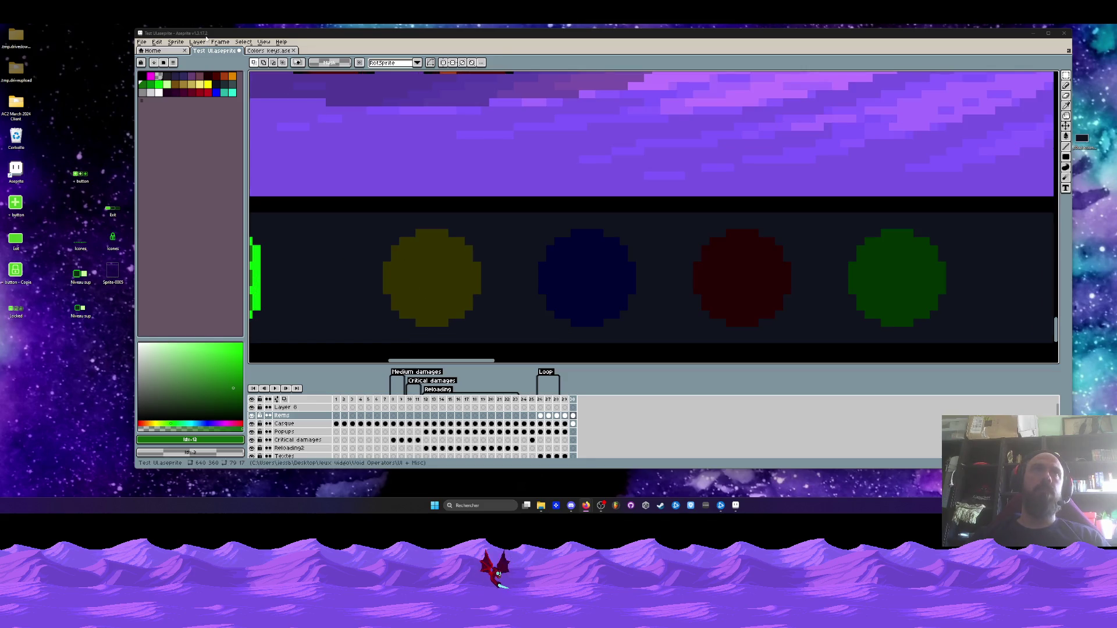
pyautogui.scroll(-2, 430, 249)
pyautogui.scroll(2, 439, 245)
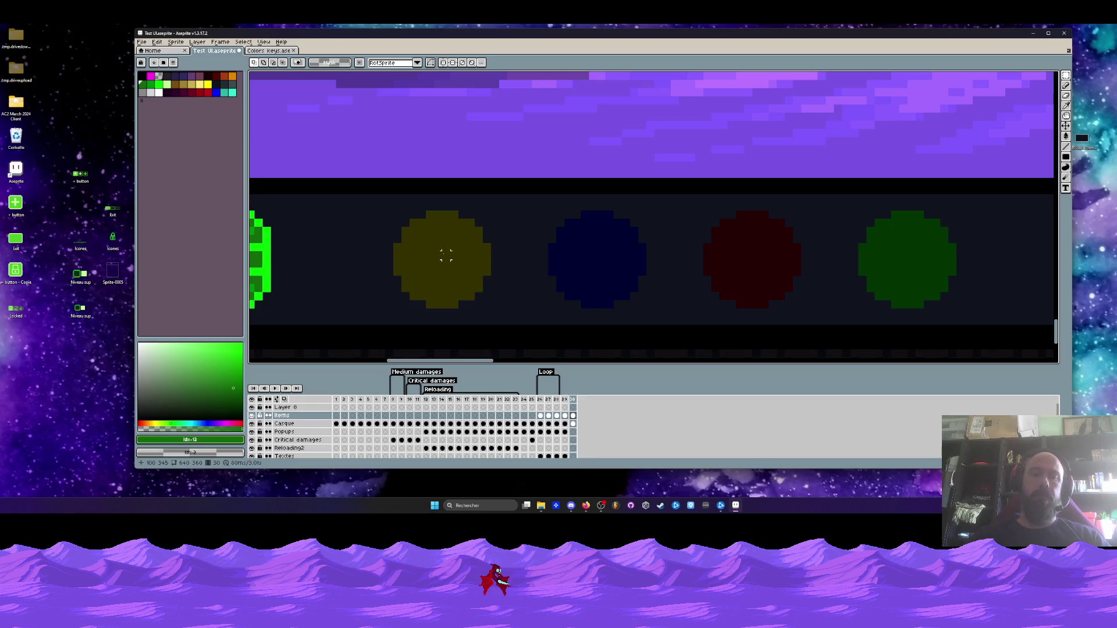
pyautogui.press('i')
pyautogui.click(439, 248)
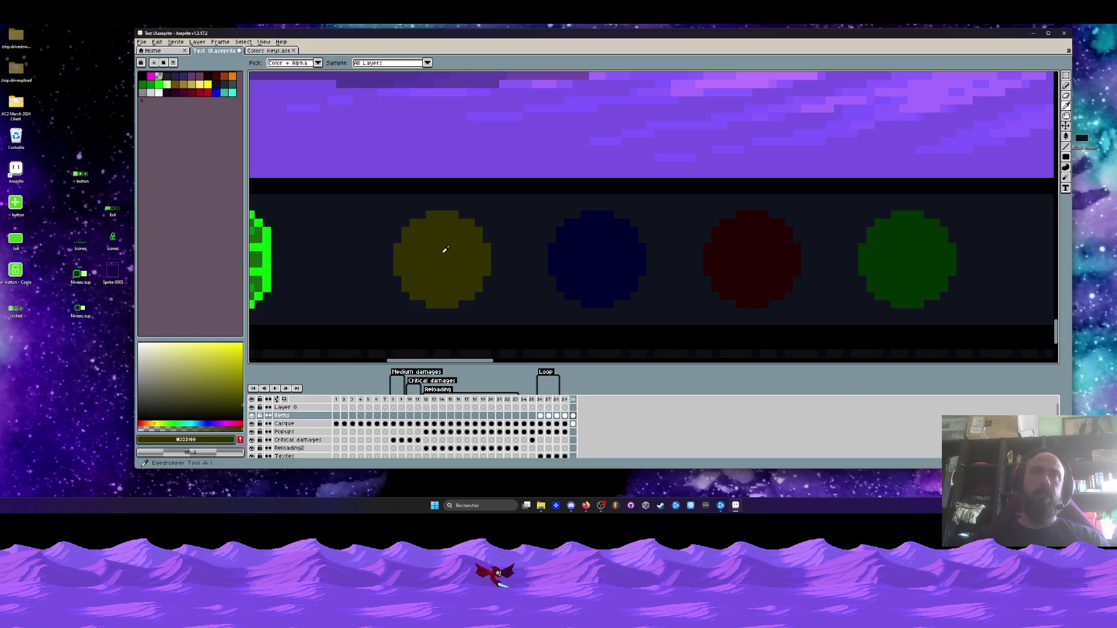
# - Pick a paler yellow and paint a pale glowing rim along the yellow dot's edge
pyautogui.moveTo(443, 249)
pyautogui.mouseDown()
pyautogui.moveTo(511, 256)
pyautogui.moveTo(477, 245)
pyautogui.moveTo(500, 264)
pyautogui.mouseUp()
pyautogui.press('b')
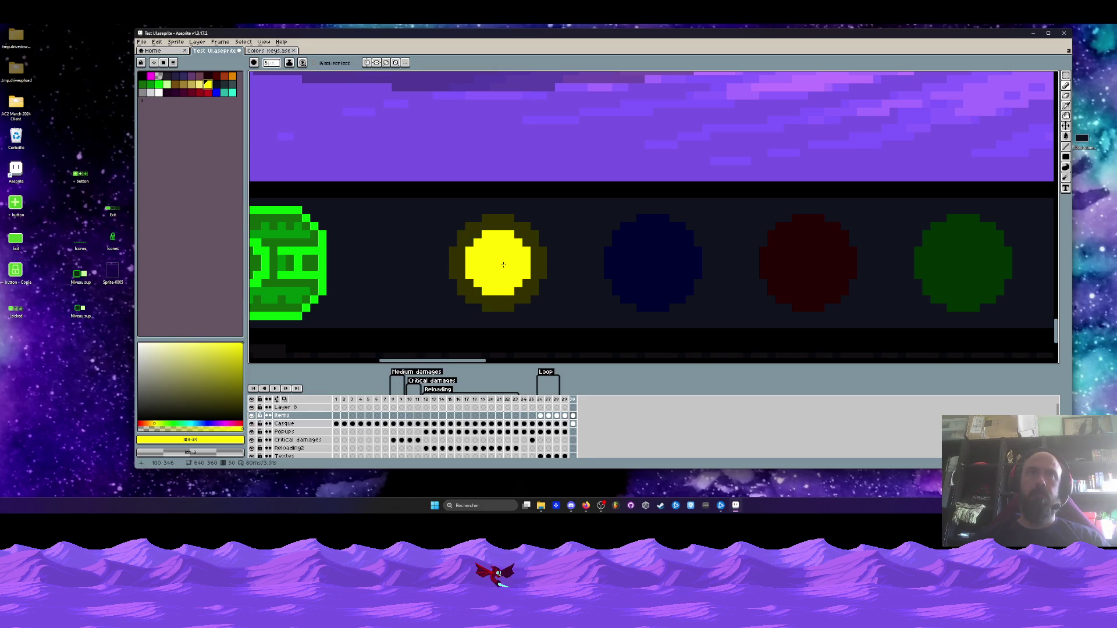
pyautogui.press('i')
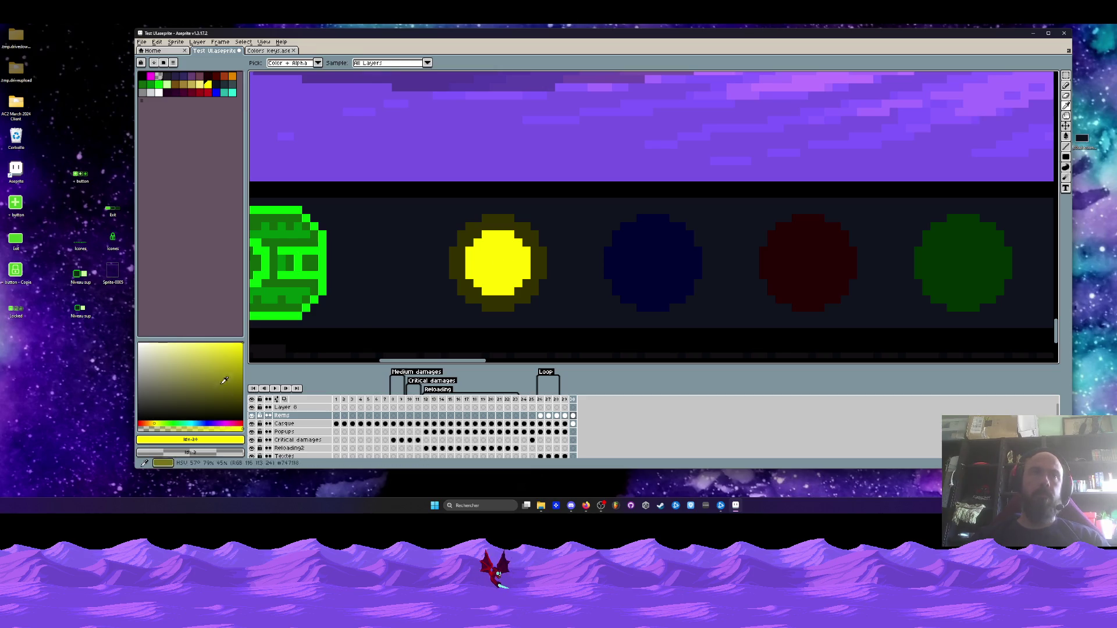
pyautogui.click(220, 360)
pyautogui.press('b')
pyautogui.scroll(3, 451, 271)
pyautogui.click(519, 199)
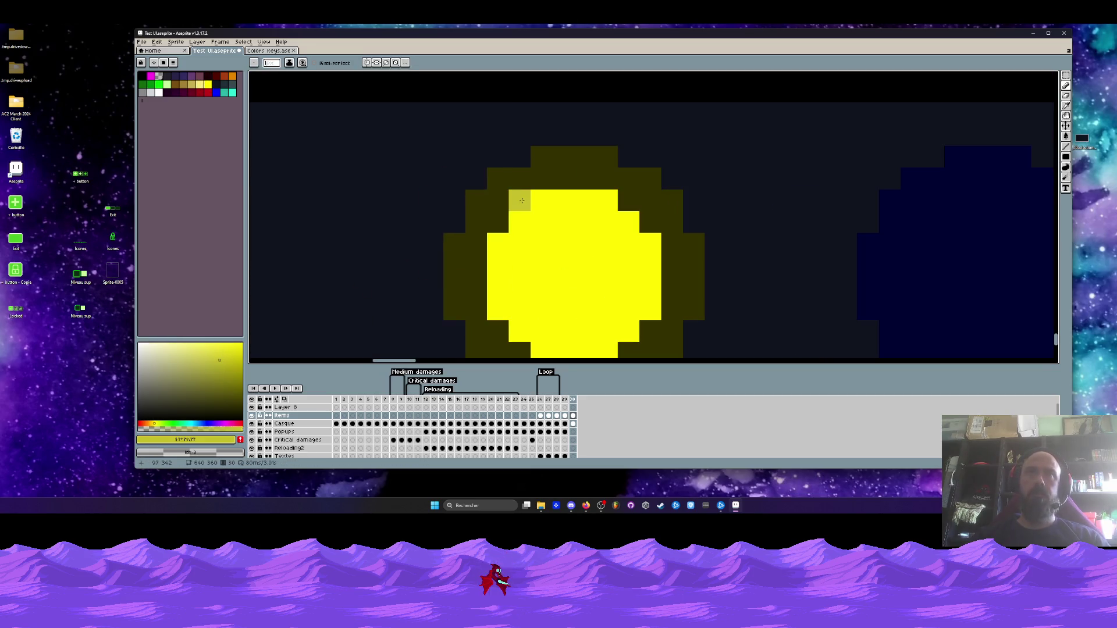
pyautogui.moveTo(547, 187)
pyautogui.mouseDown()
pyautogui.moveTo(628, 200)
pyautogui.moveTo(650, 222)
pyautogui.moveTo(672, 312)
pyautogui.moveTo(635, 251)
pyautogui.moveTo(549, 292)
pyautogui.moveTo(500, 265)
pyautogui.moveTo(460, 227)
pyautogui.moveTo(482, 139)
pyautogui.mouseUp()
# - Sample the dot's bright yellow, then make white the drawing colour
pyautogui.press('v')
pyautogui.press('b')
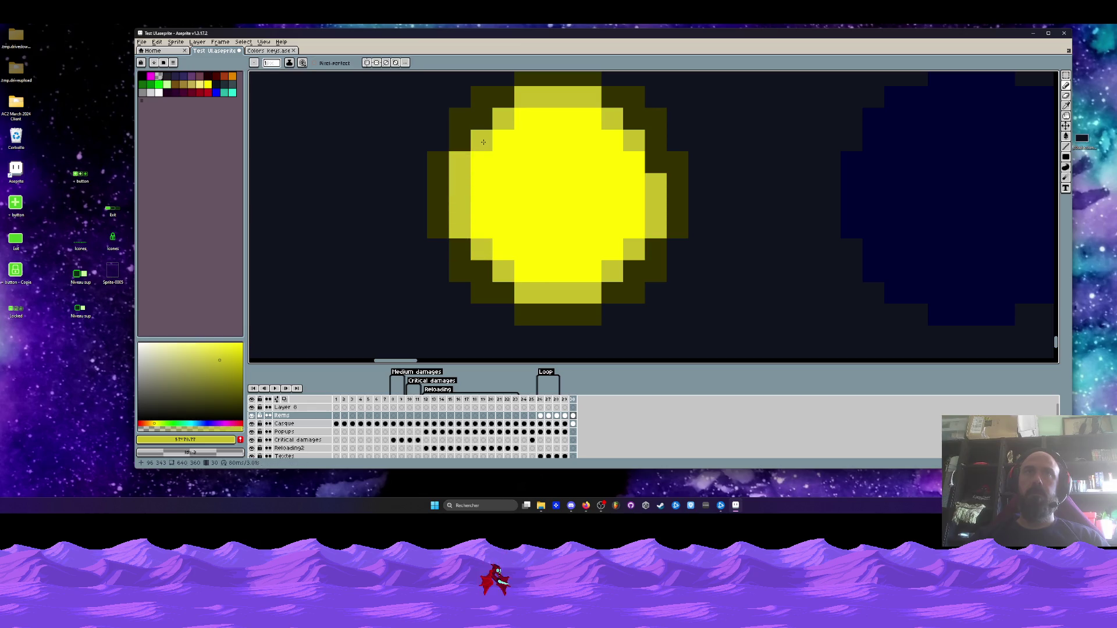
pyautogui.scroll(-5, 506, 177)
pyautogui.scroll(-3, 506, 177)
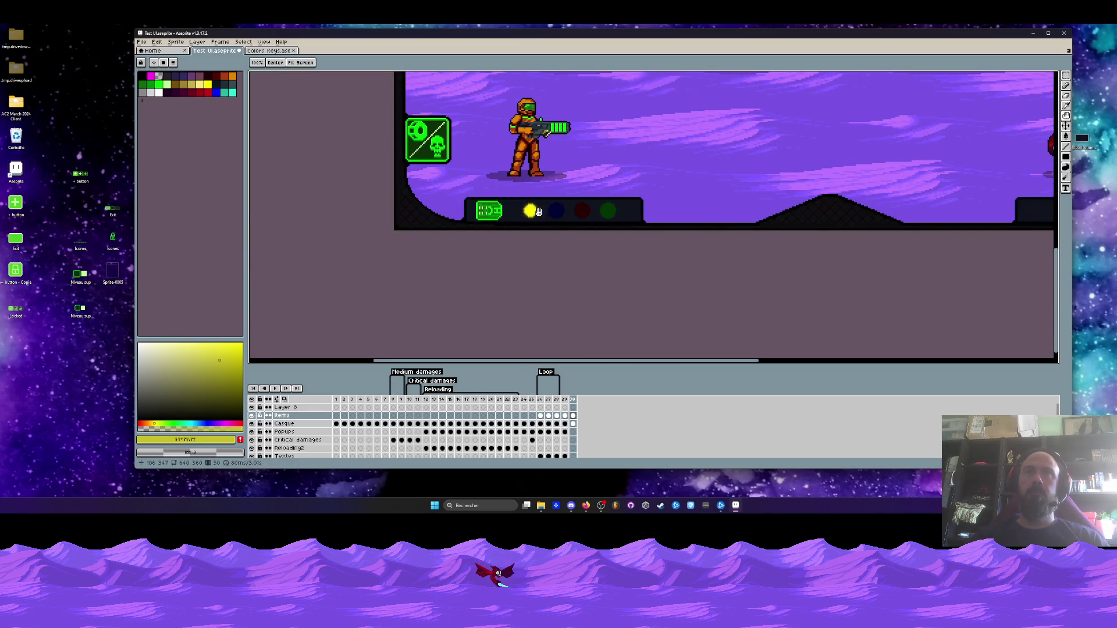
pyautogui.scroll(5, 538, 212)
pyautogui.press('i')
pyautogui.click(485, 214)
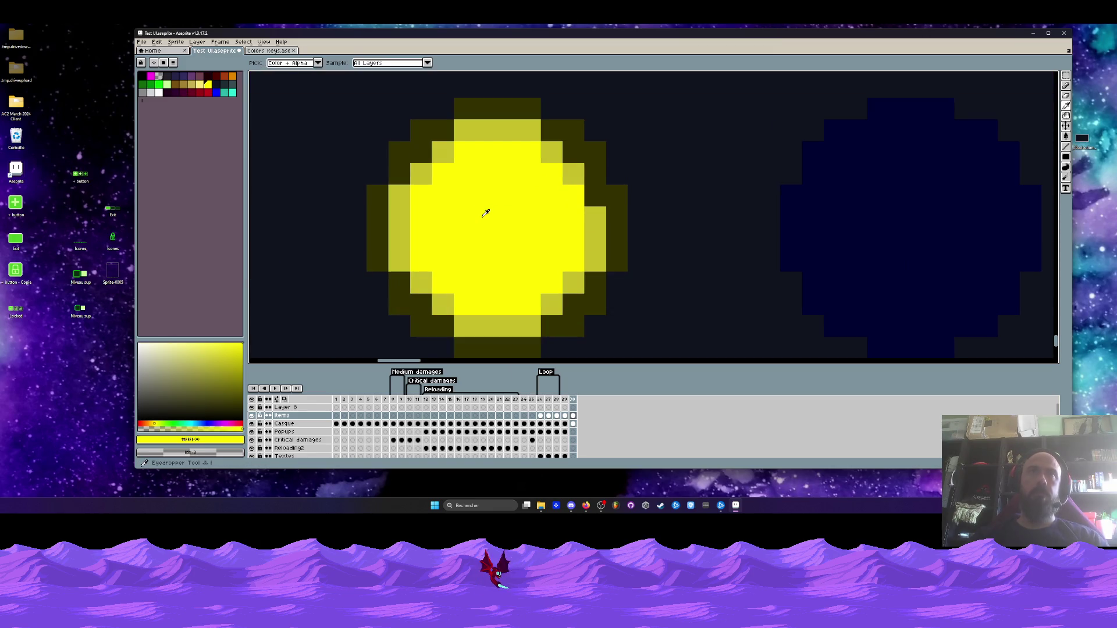
pyautogui.click(158, 92)
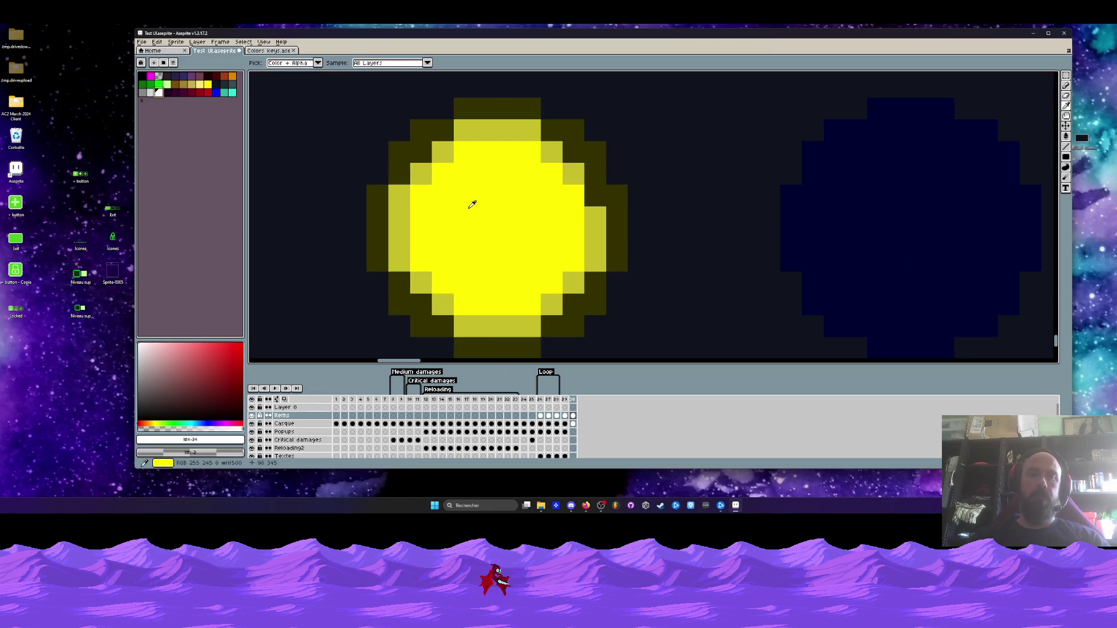
# - Paint a white highlight at the dot's upper left with a plus-shaped brush
pyautogui.press('b')
pyautogui.press('+')
pyautogui.press('+')
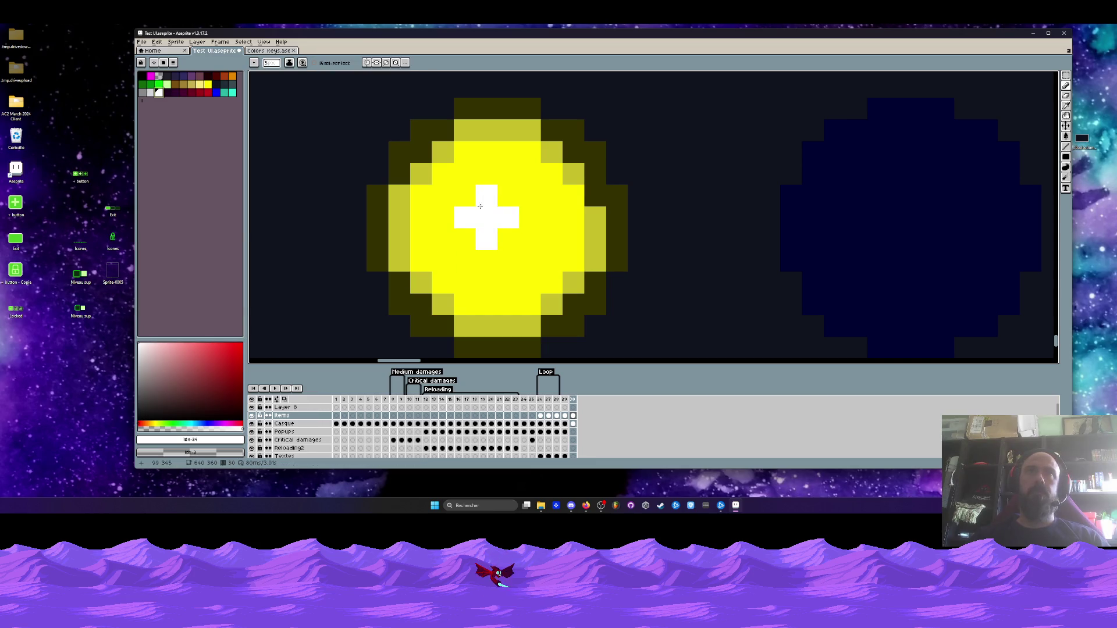
pyautogui.press('v')
pyautogui.press('b')
pyautogui.click(475, 185)
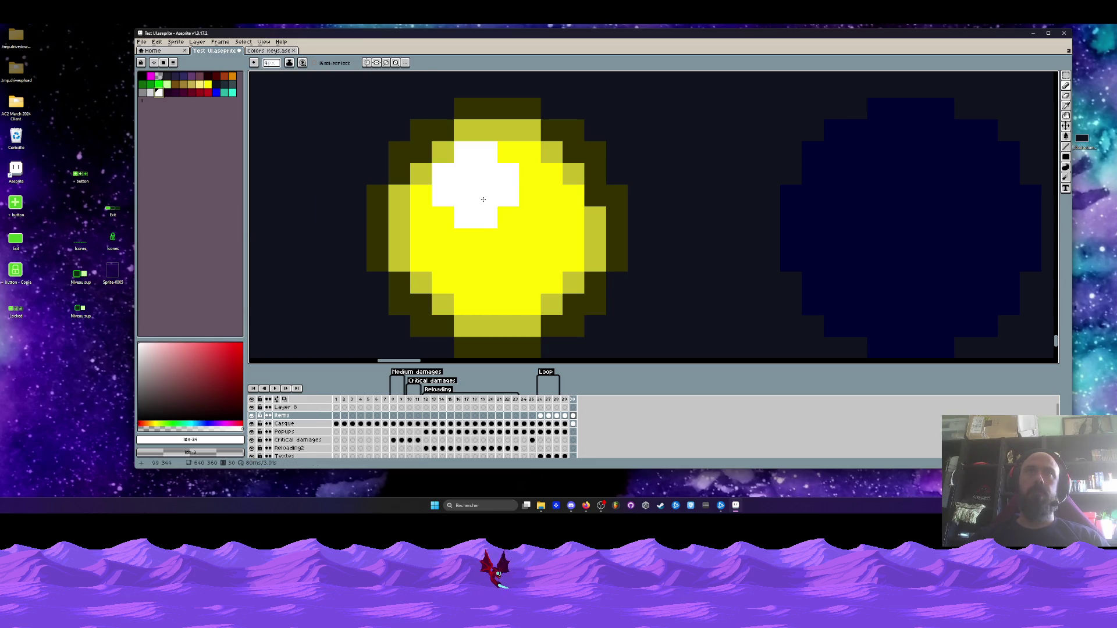
pyautogui.scroll(-5, 523, 212)
pyautogui.scroll(6, 457, 250)
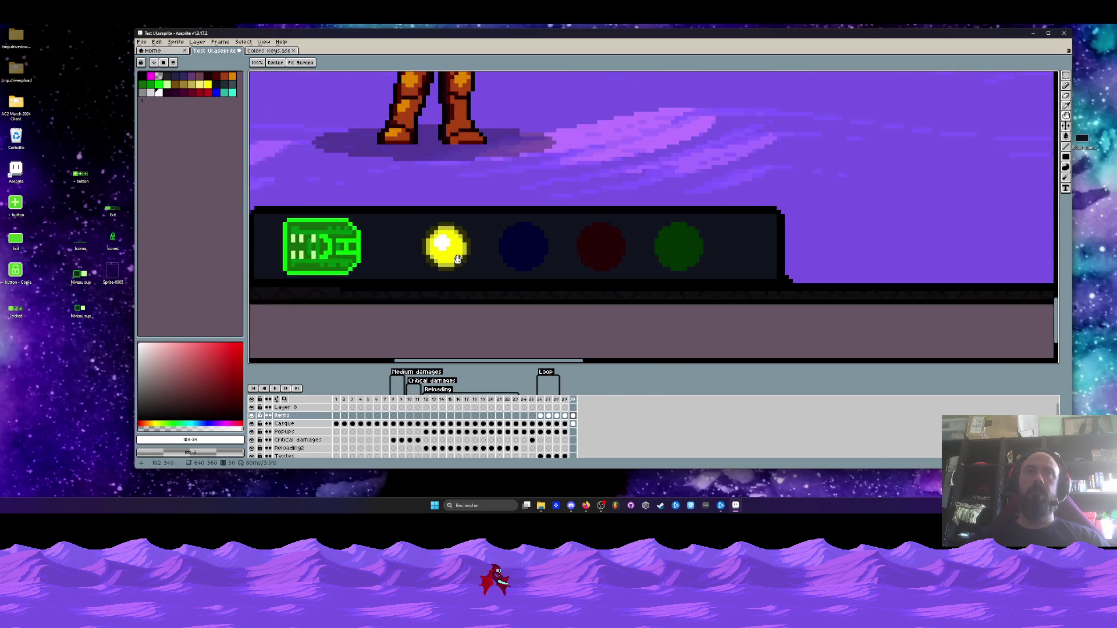
pyautogui.moveTo(394, 274)
pyautogui.mouseDown()
pyautogui.moveTo(349, 317)
pyautogui.moveTo(308, 317)
pyautogui.mouseUp()
pyautogui.scroll(-5, 507, 256)
pyautogui.scroll(-4, 507, 256)
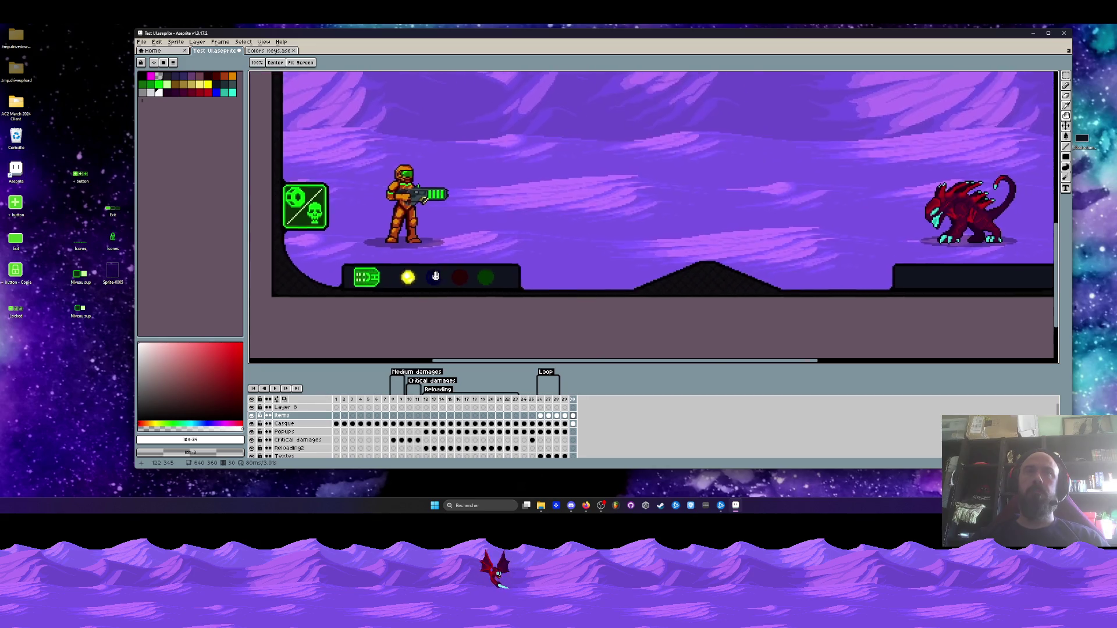
pyautogui.scroll(5, 400, 277)
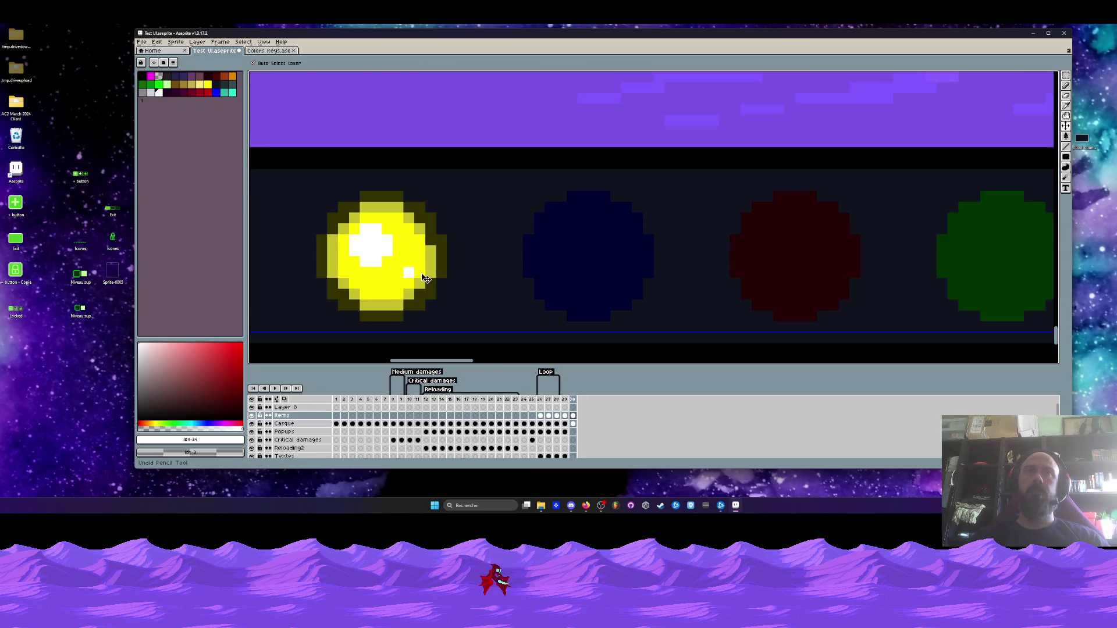
# - Resample bright yellow and Paint Bucket stray white highlight pixels back to yellow
pyautogui.press('i')
pyautogui.click(402, 245)
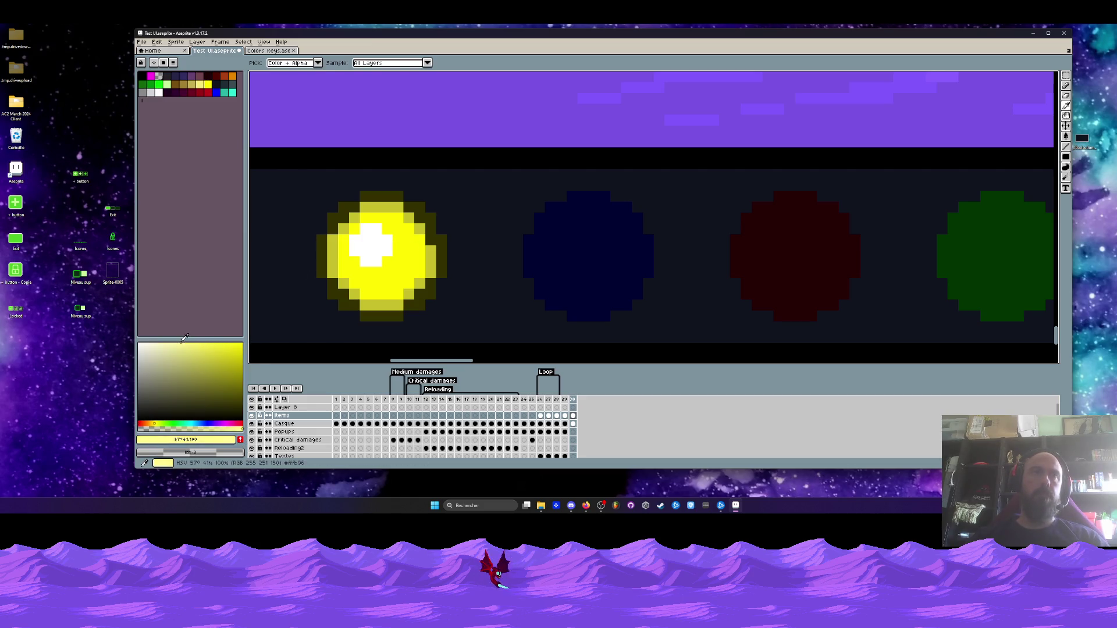
pyautogui.press('g')
pyautogui.click(370, 245)
pyautogui.scroll(-3, 450, 240)
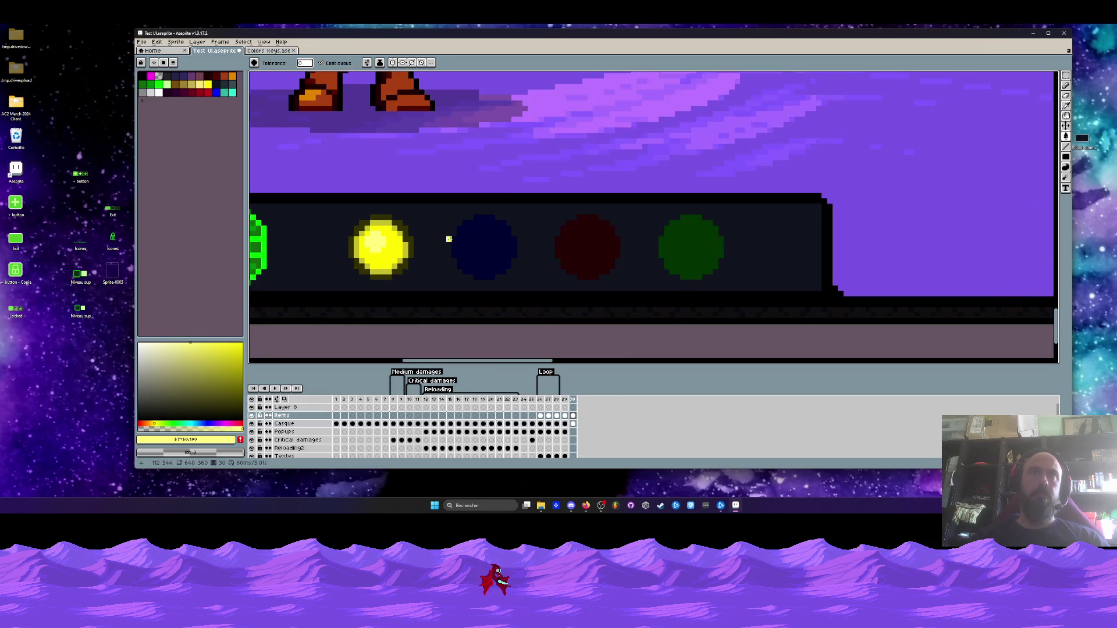
pyautogui.scroll(3, 450, 239)
pyautogui.scroll(-2, 445, 245)
# - Pan and zoom along the HUD bar to review the lit yellow dot
pyautogui.moveTo(444, 247); pyautogui.dragTo(429, 251)
pyautogui.scroll(-1, 469, 255)
pyautogui.scroll(-1, 519, 254)
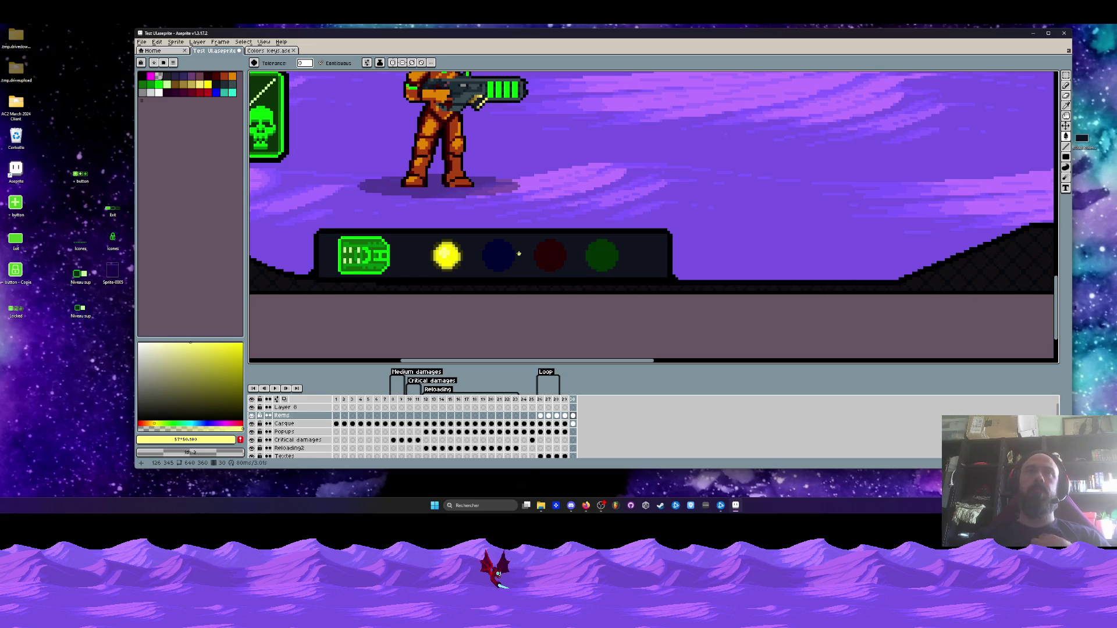
pyautogui.scroll(2, 456, 238)
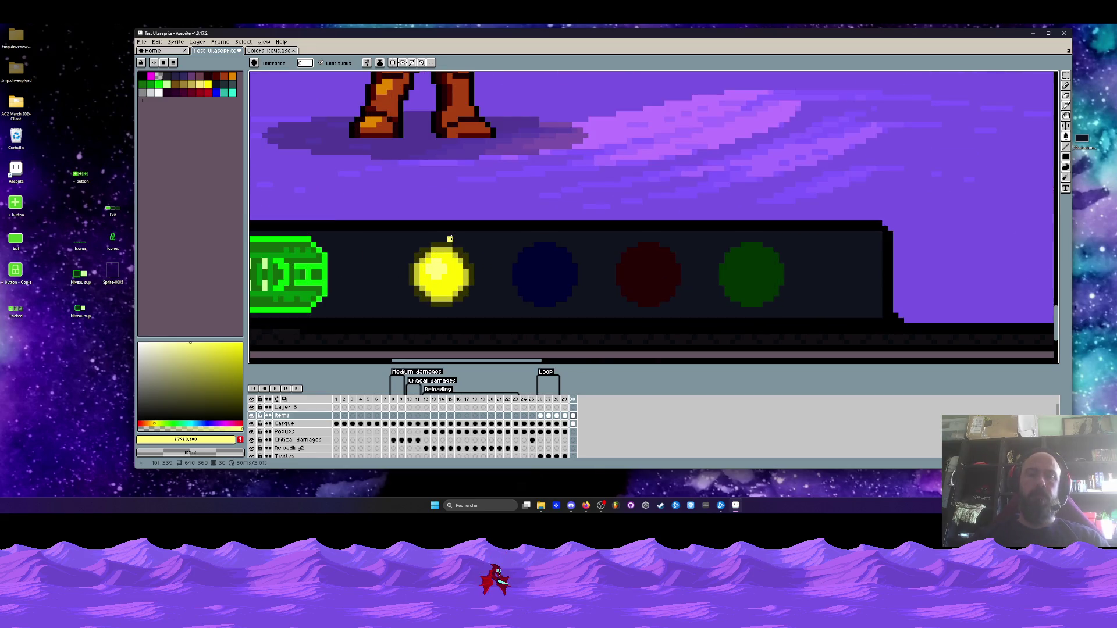
pyautogui.scroll(-2, 456, 239)
pyautogui.moveTo(483, 236); pyautogui.dragTo(507, 238)
pyautogui.scroll(-1, 507, 238)
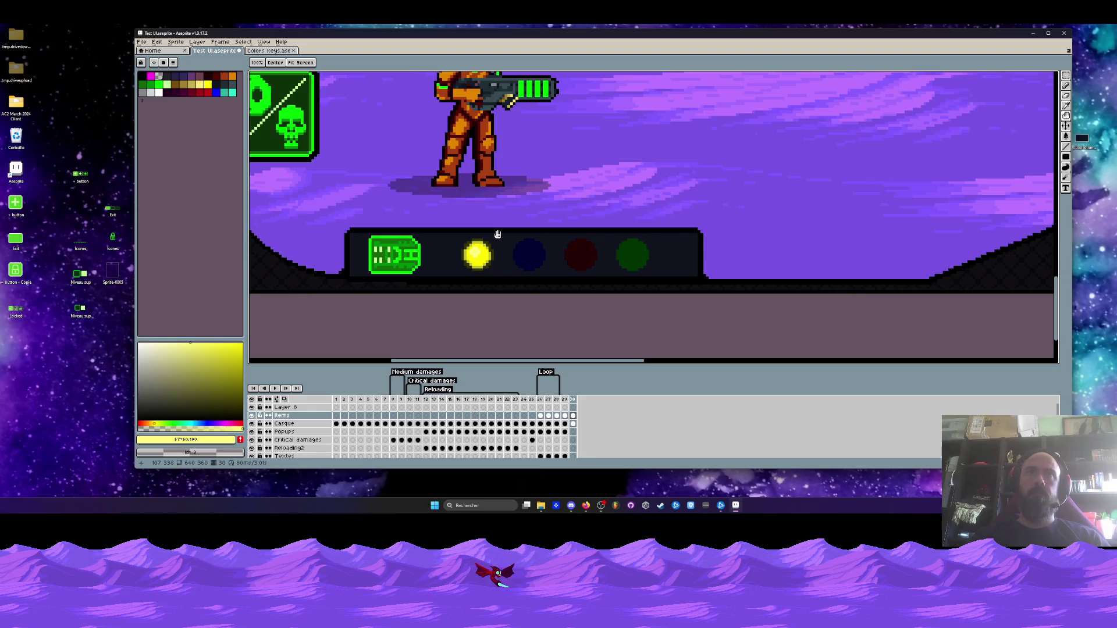
pyautogui.scroll(-4, 483, 239)
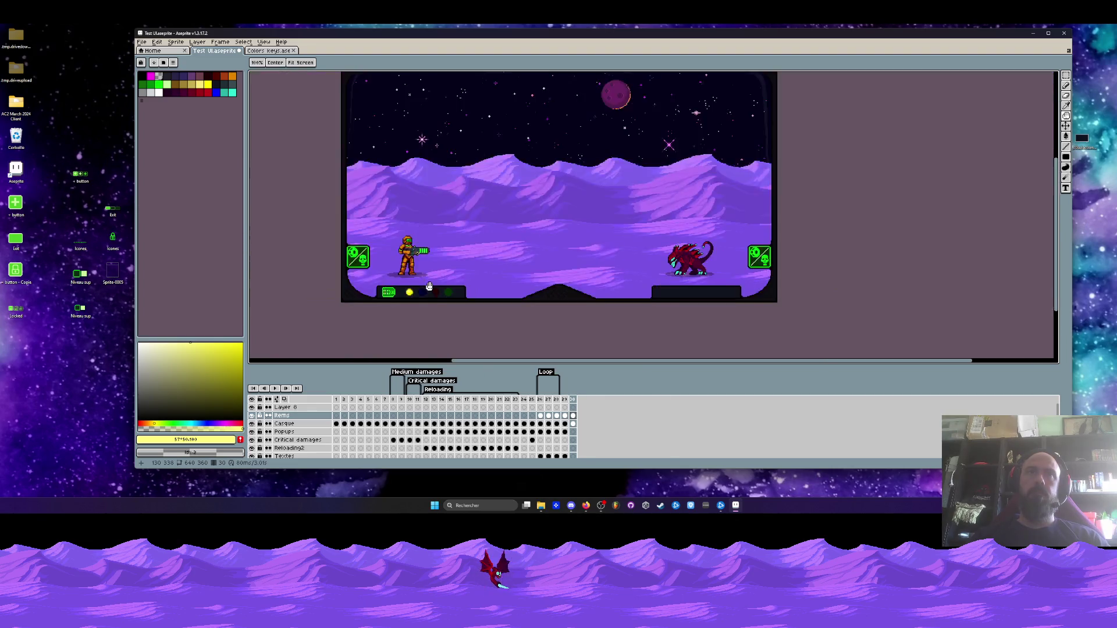
pyautogui.scroll(4, 429, 299)
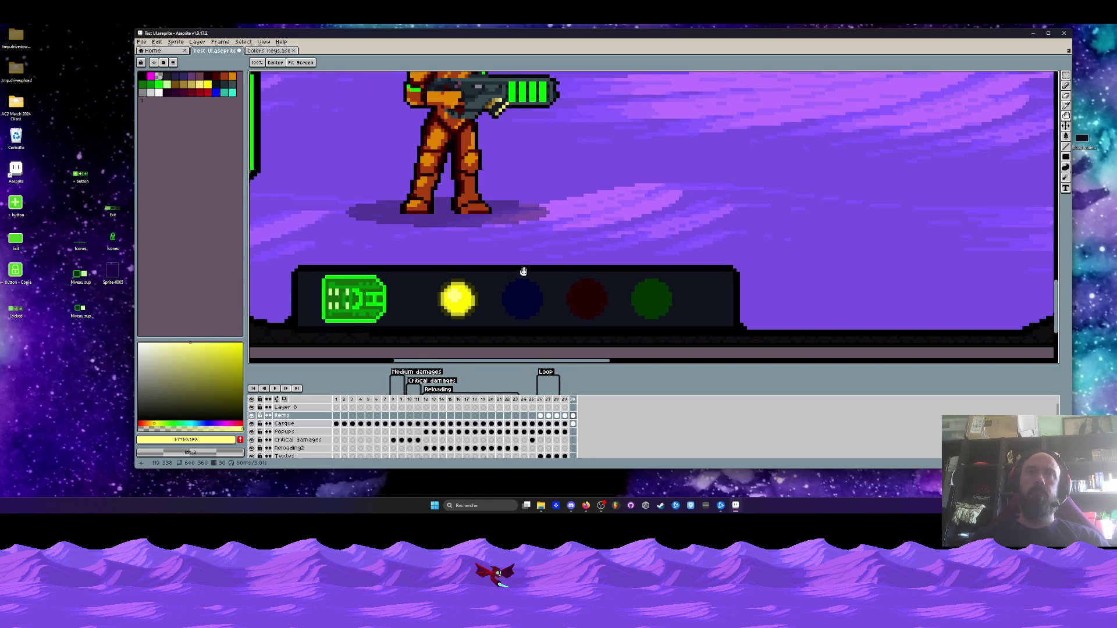
pyautogui.scroll(-4, 524, 271)
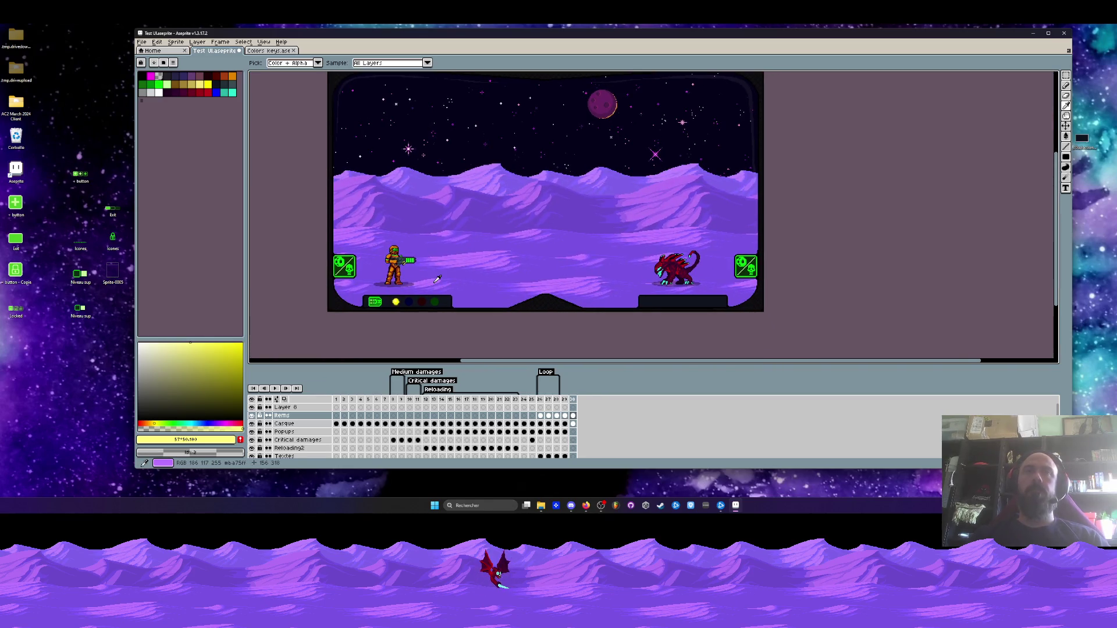
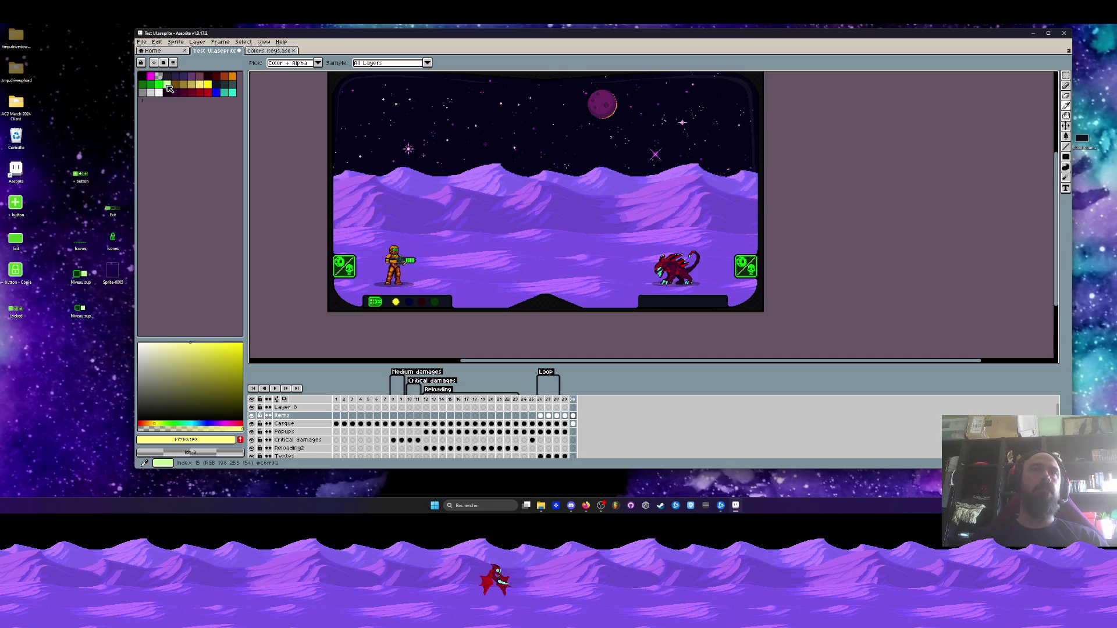
# - Bucket-fill the icon's top row, edges and inner D shape light green
pyautogui.click(168, 85)
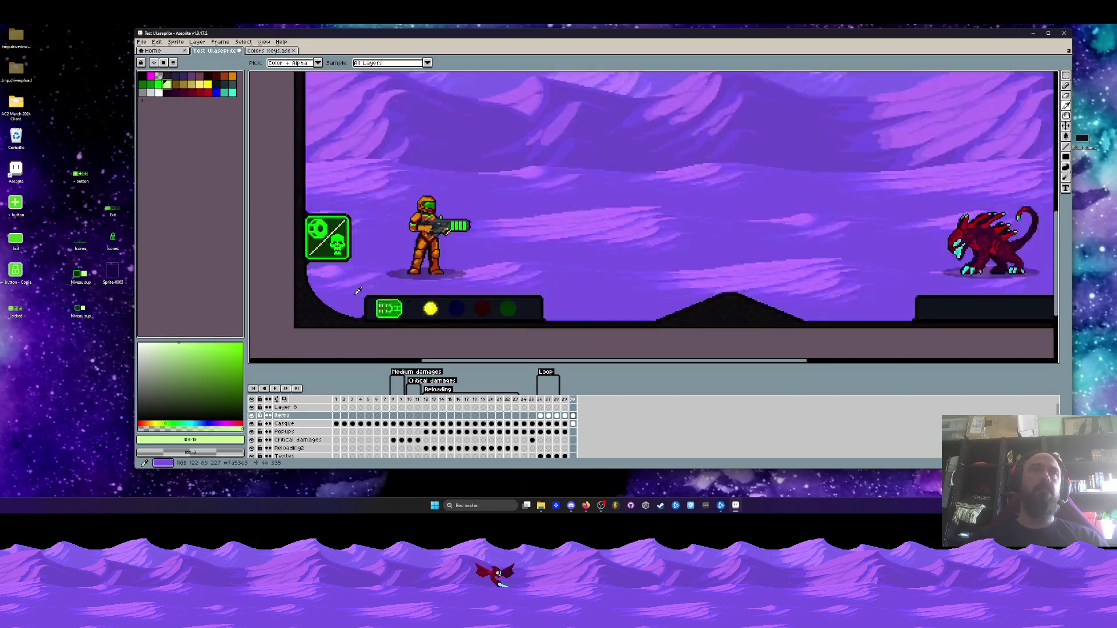
pyautogui.scroll(5, 406, 328)
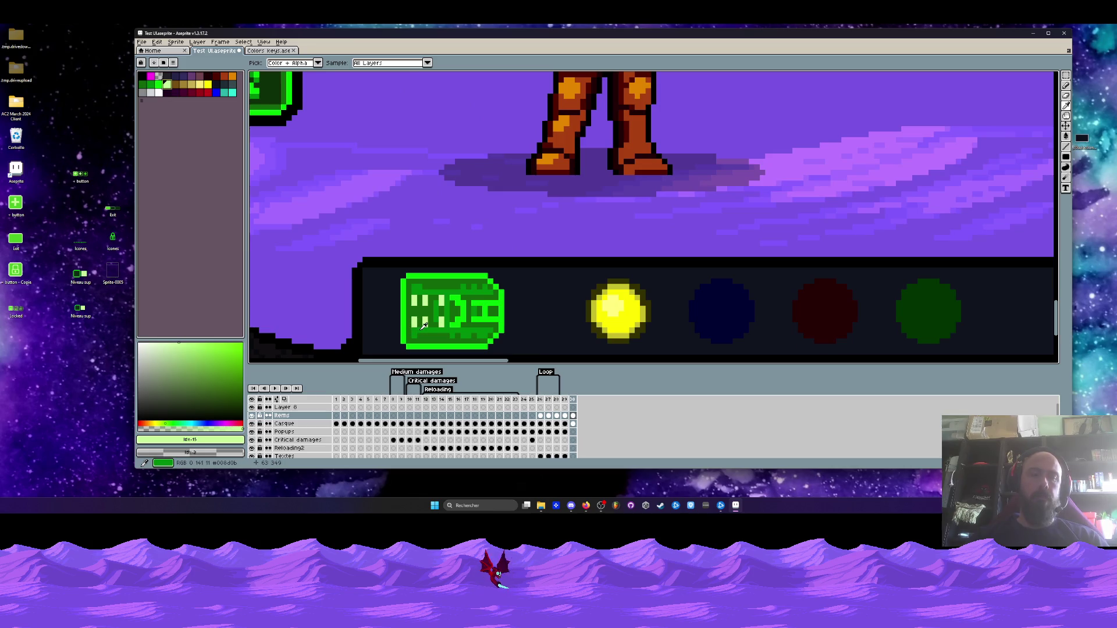
pyautogui.press('g')
pyautogui.click(413, 278)
pyautogui.click(403, 291)
pyautogui.click(453, 299)
pyautogui.click(460, 311)
pyautogui.click(497, 294)
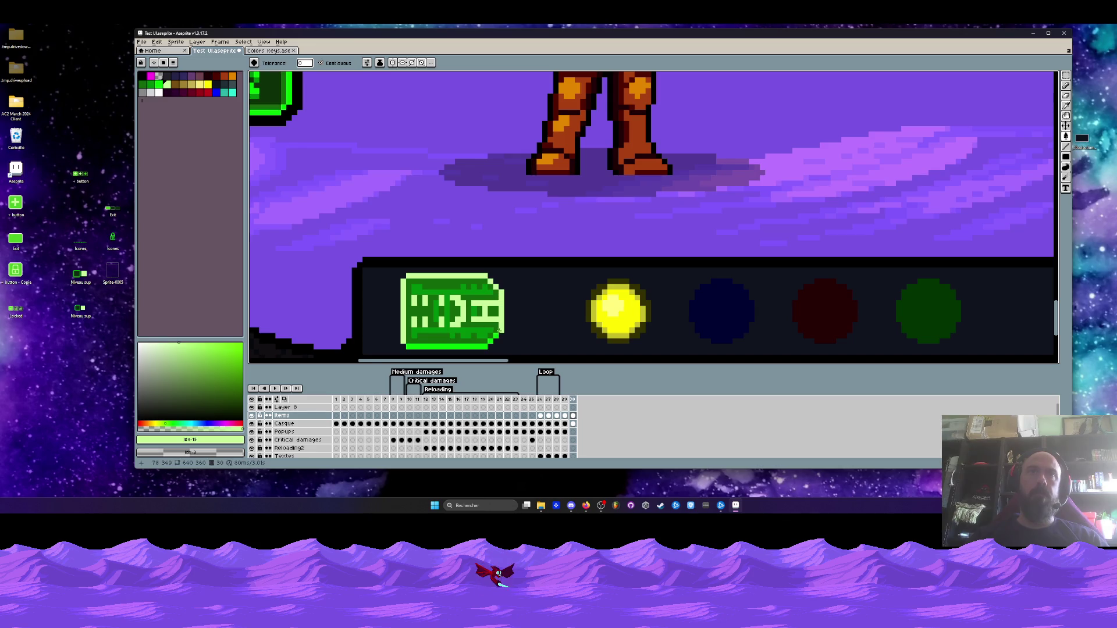
pyautogui.scroll(-2, 485, 336)
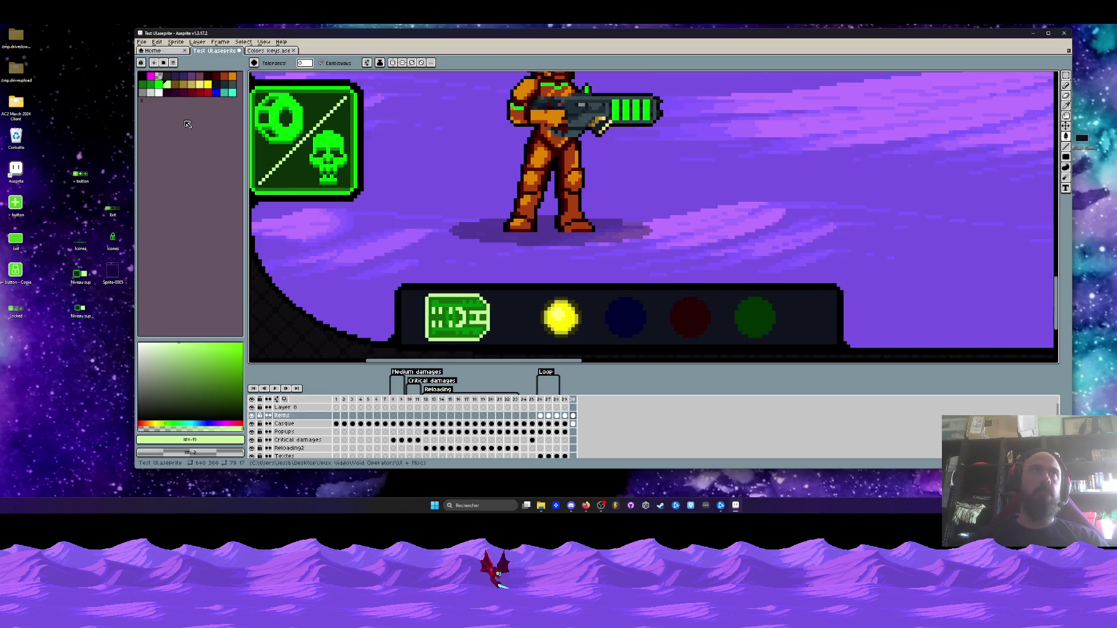
# - Refill the icon's interior and green top line with lighter grey palette colours
pyautogui.click(143, 93)
pyautogui.scroll(1, 457, 307)
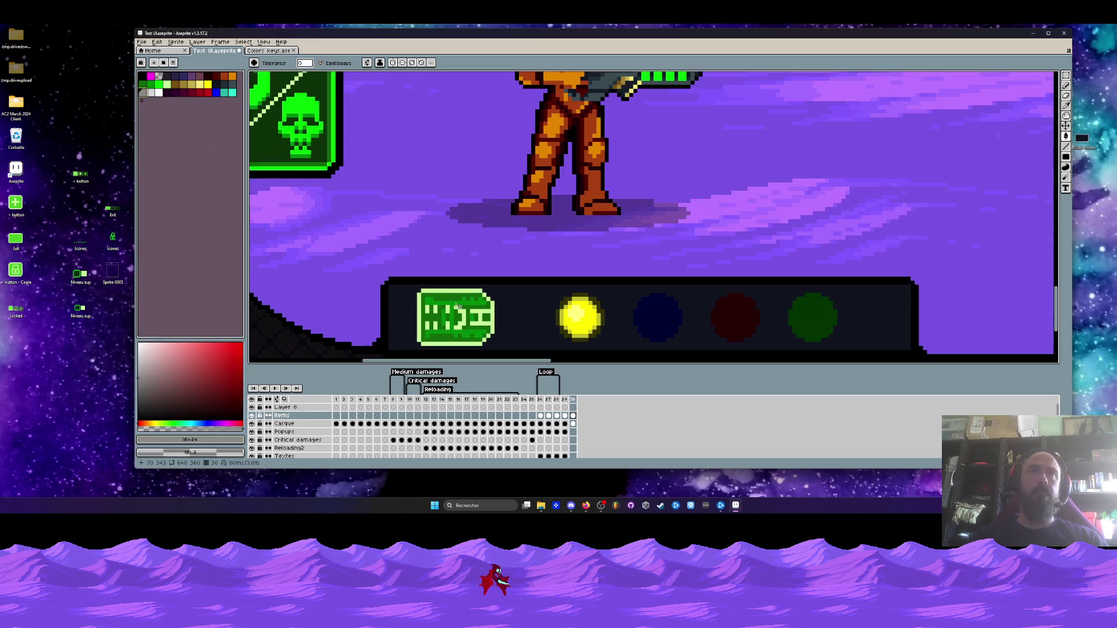
pyautogui.click(442, 295)
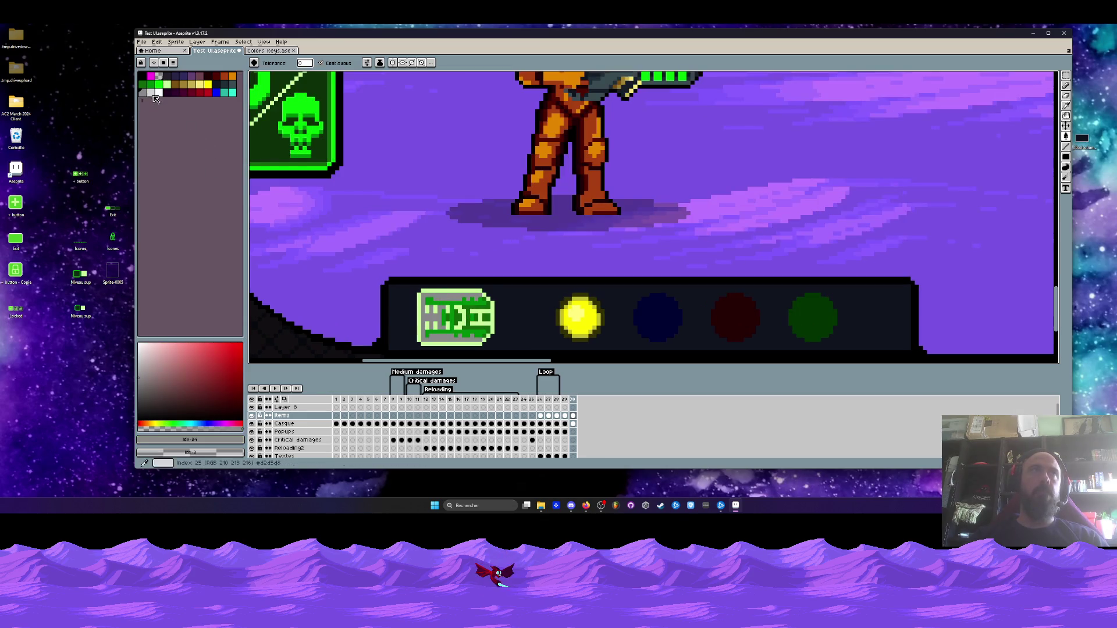
pyautogui.press(']')
pyautogui.scroll(1, 486, 319)
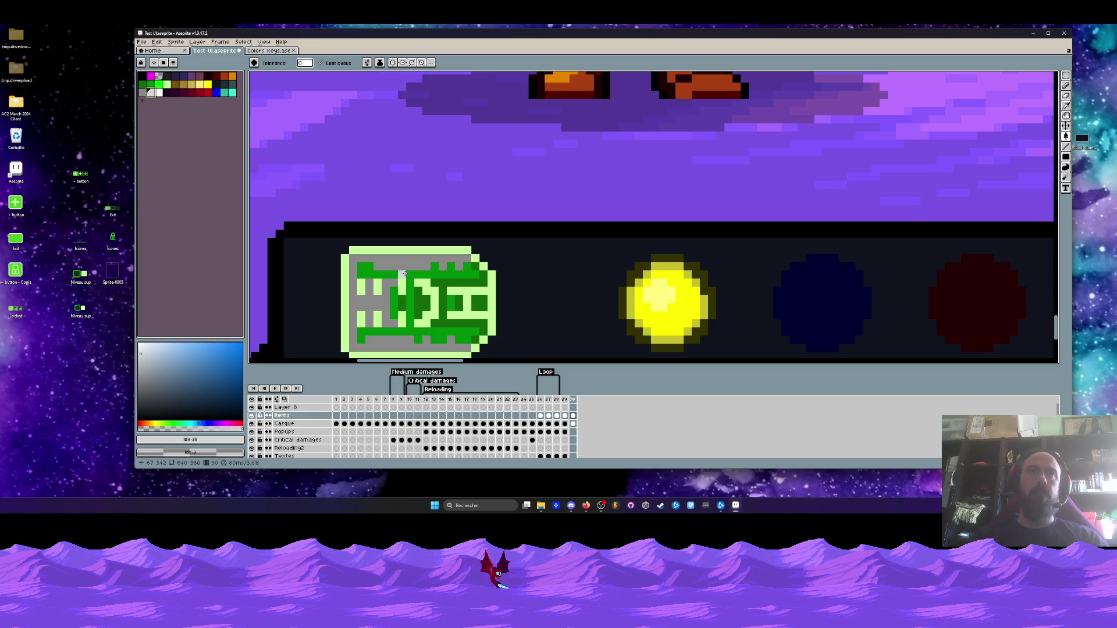
pyautogui.click(404, 273)
pyautogui.keyDown('alt'); pyautogui.click(426, 274); pyautogui.keyUp('alt')
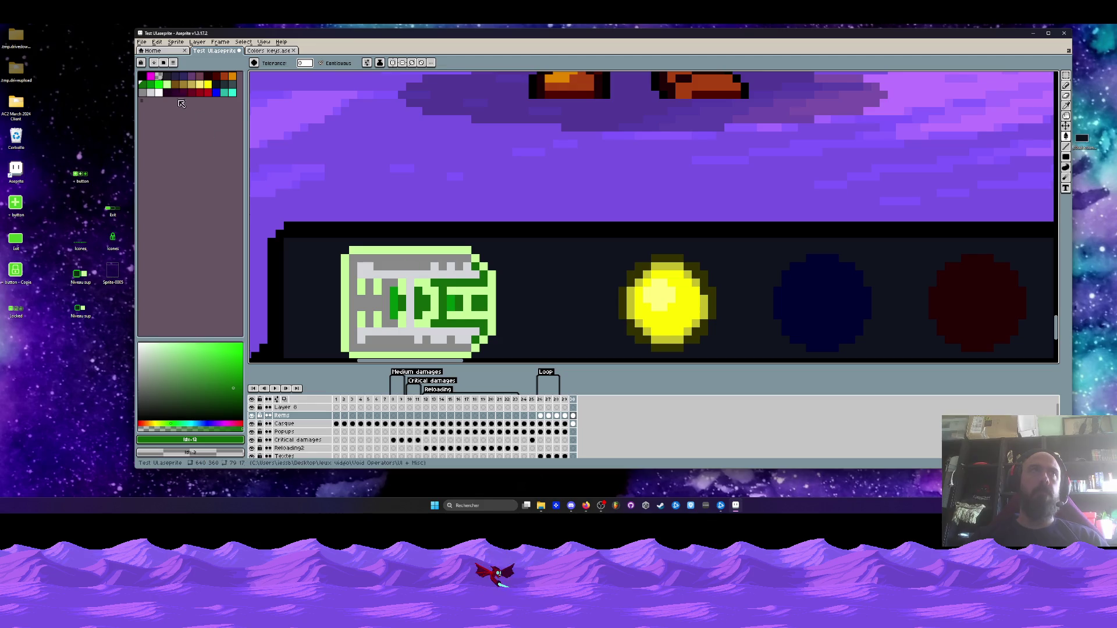
# - Paint the icon's centre stroke, E-shape and left and right green blocks grey
pyautogui.keyDown('alt'); pyautogui.click(414, 281); pyautogui.keyUp('alt')
pyautogui.click(419, 298)
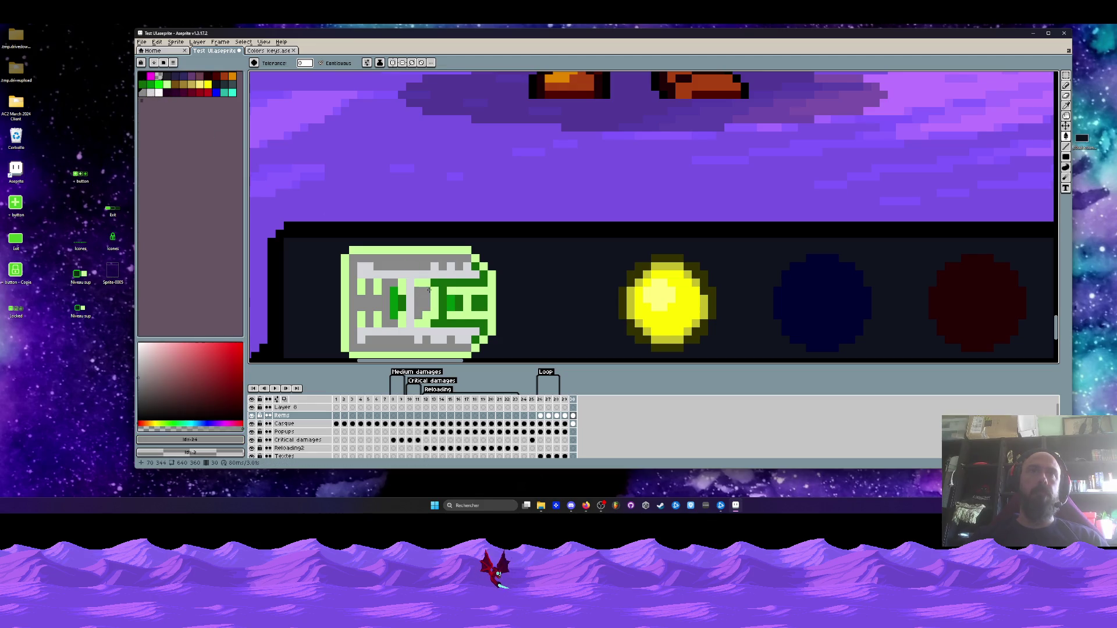
pyautogui.click(442, 283)
pyautogui.click(478, 303)
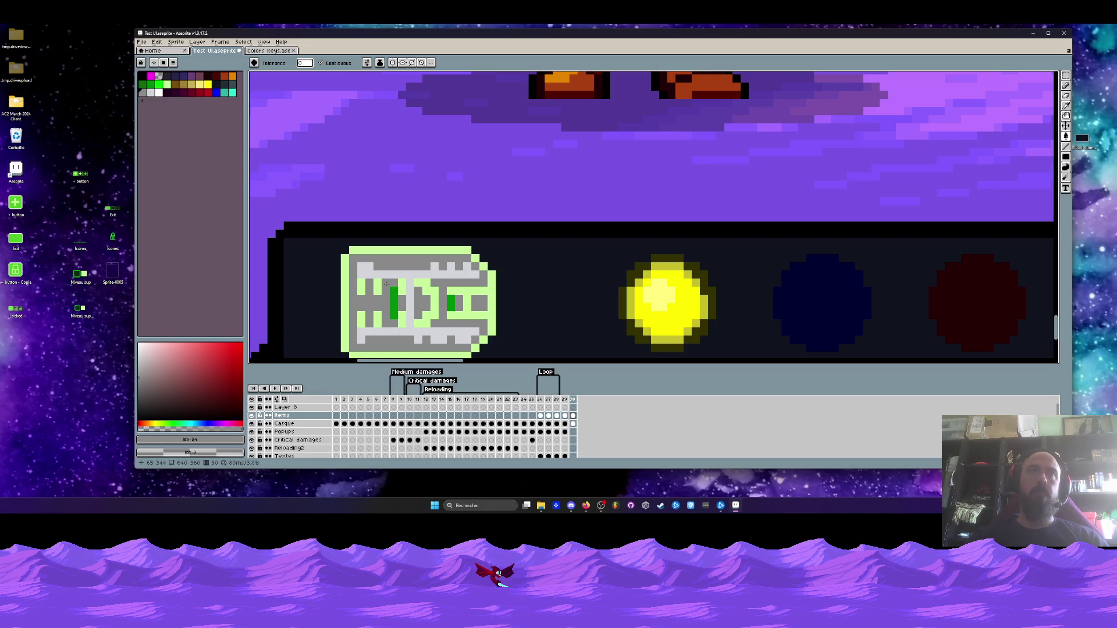
pyautogui.click(151, 92)
pyautogui.click(394, 302)
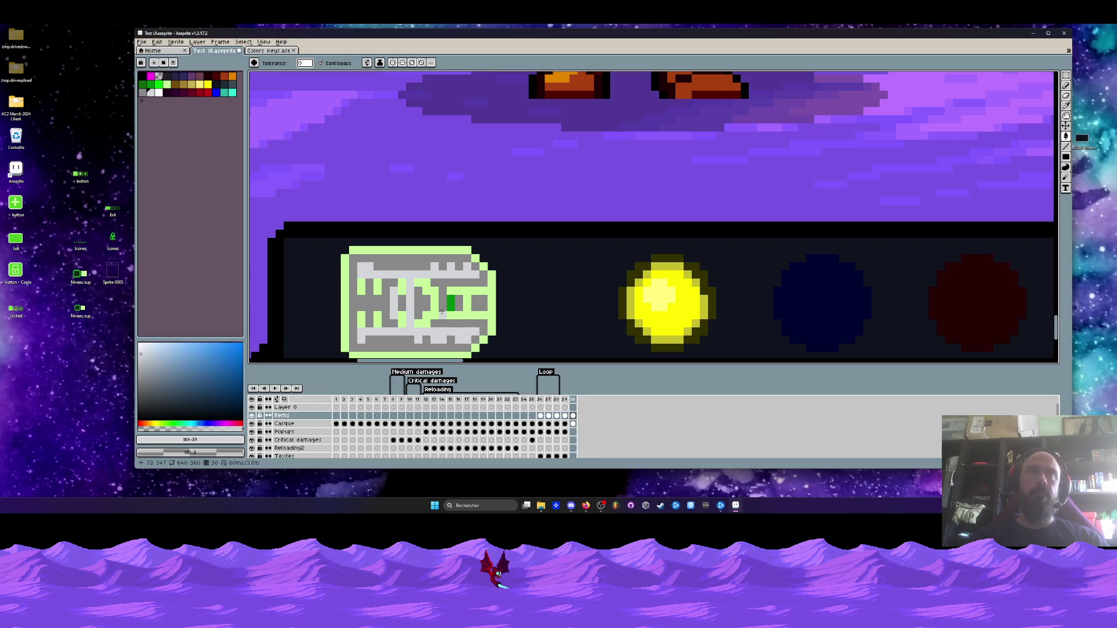
pyautogui.scroll(-5, 450, 305)
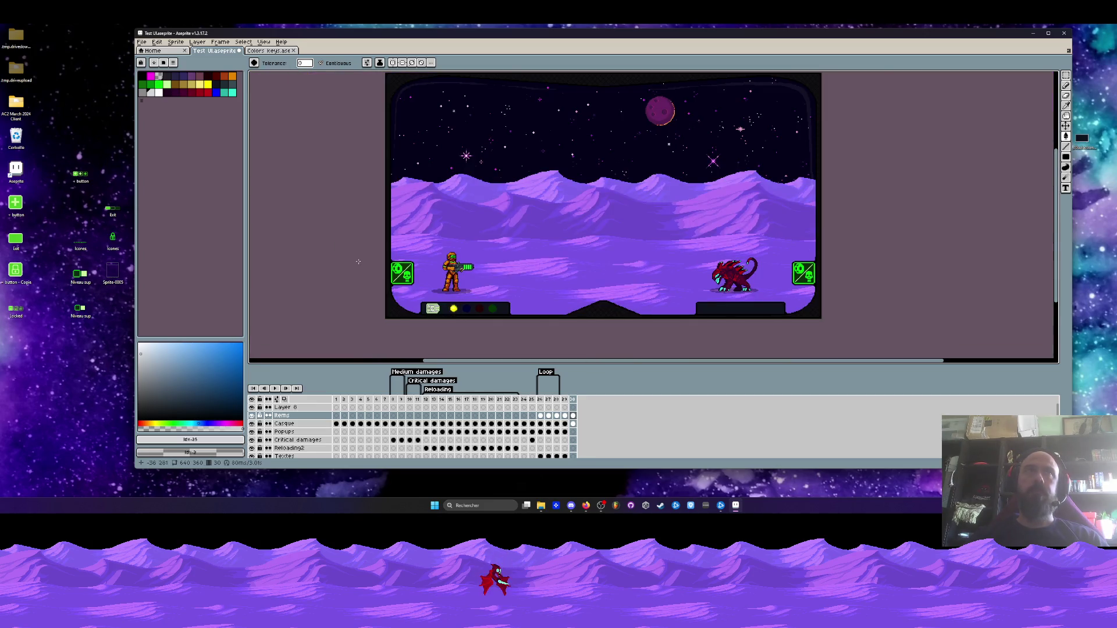
# - Fill the icon's top, left and bottom borders and leftover green pixels grey
pyautogui.scroll(4, 444, 222)
pyautogui.click(424, 229)
pyautogui.click(418, 238)
pyautogui.click(503, 257)
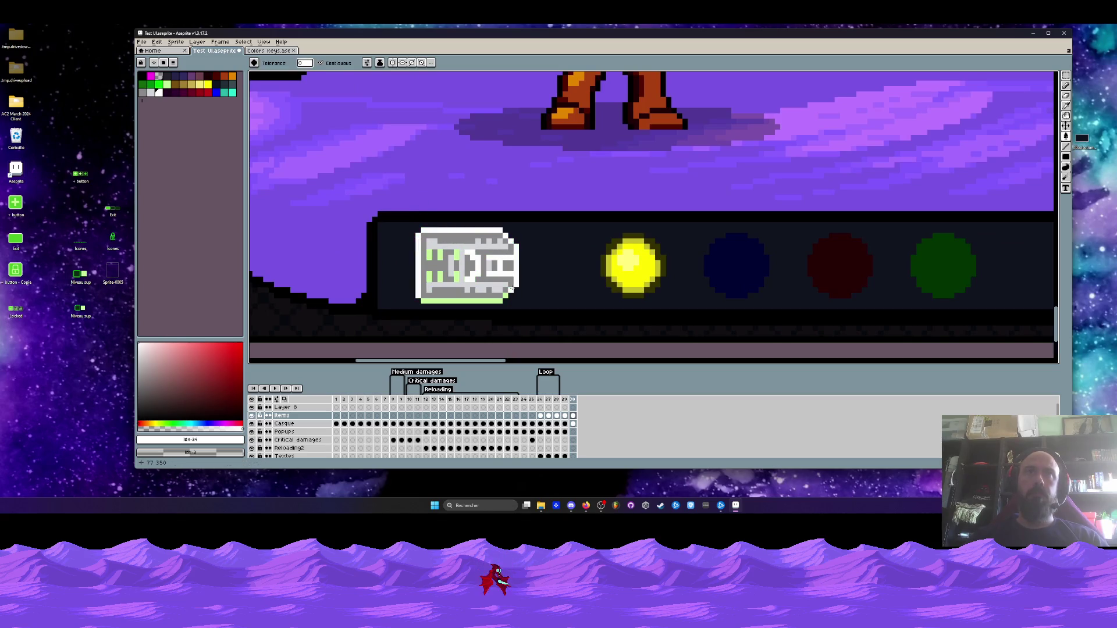
pyautogui.click(510, 297)
pyautogui.click(495, 301)
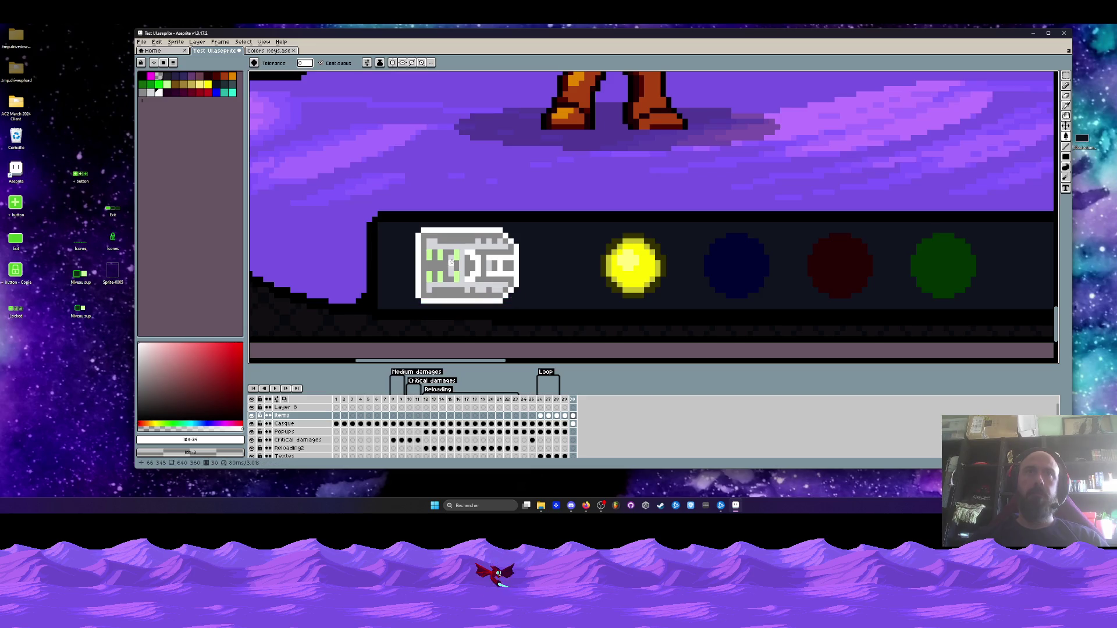
pyautogui.click(434, 277)
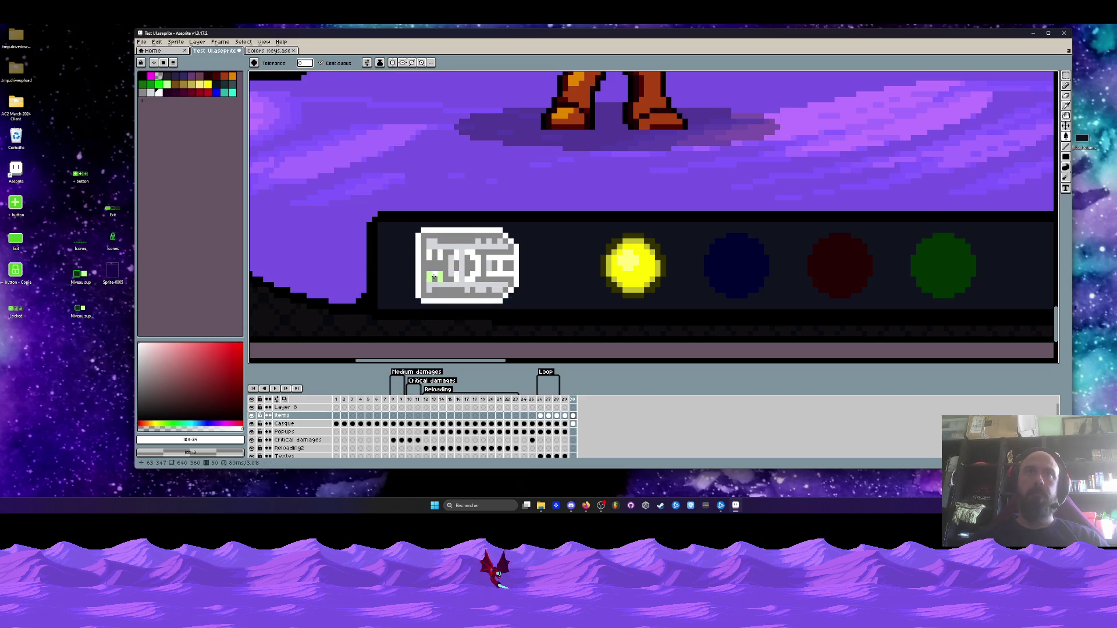
pyautogui.click(431, 276)
pyautogui.scroll(-5, 440, 276)
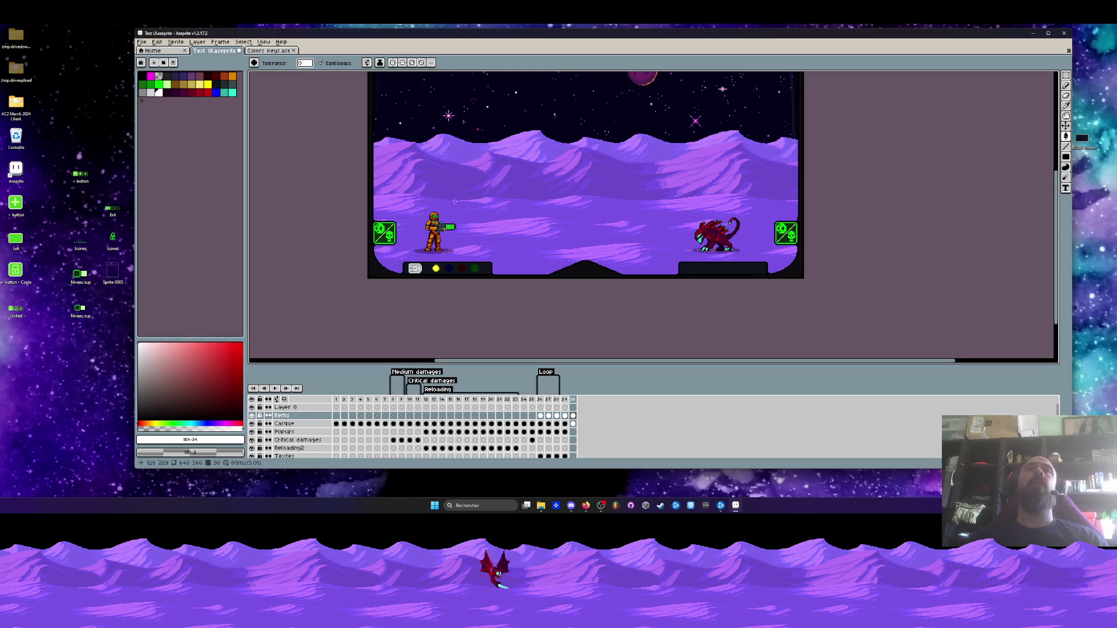
# - Marquee-select the area around the HUD icon
pyautogui.scroll(3, 407, 268)
pyautogui.scroll(1, 407, 269)
pyautogui.press('m')
pyautogui.moveTo(330, 194); pyautogui.dragTo(449, 287)
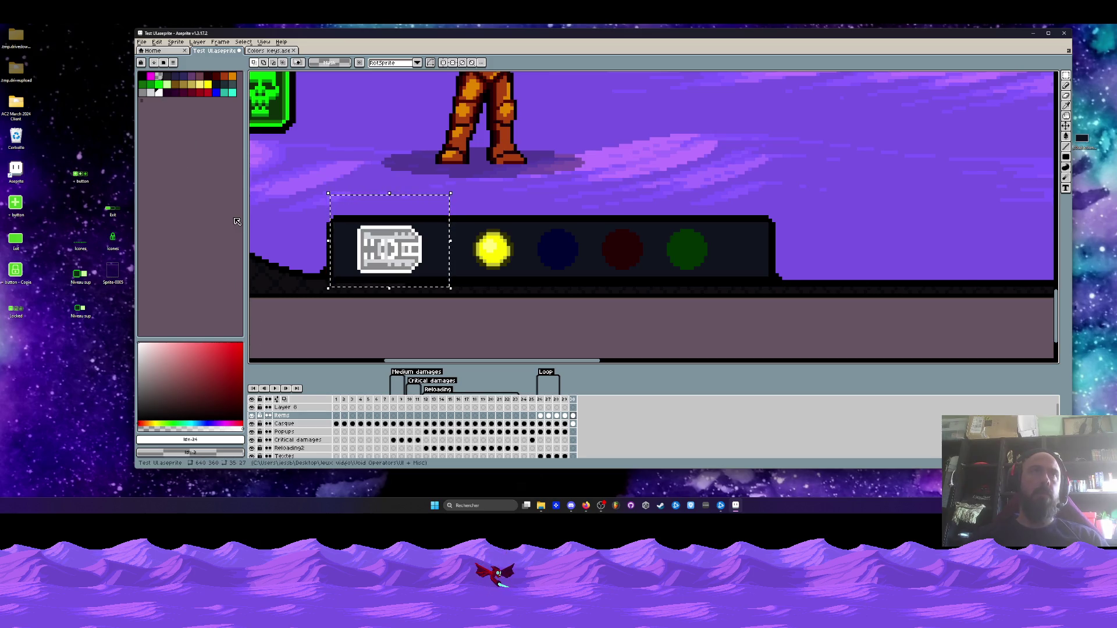
# - Set the Items layer opacity to about 82%
pyautogui.doubleClick(282, 416)
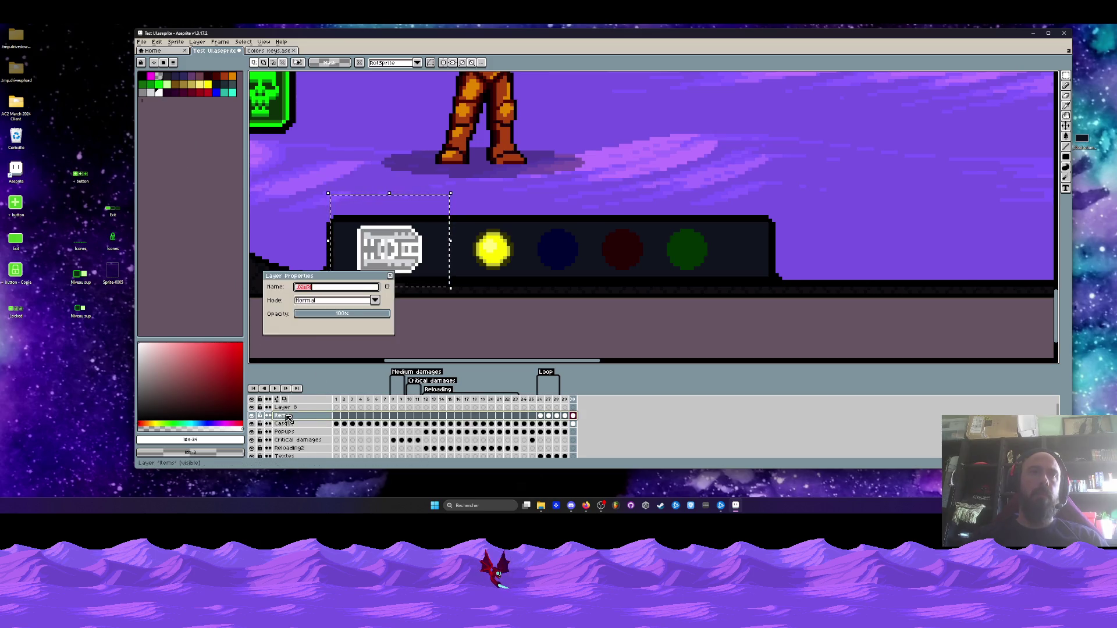
pyautogui.click(370, 318)
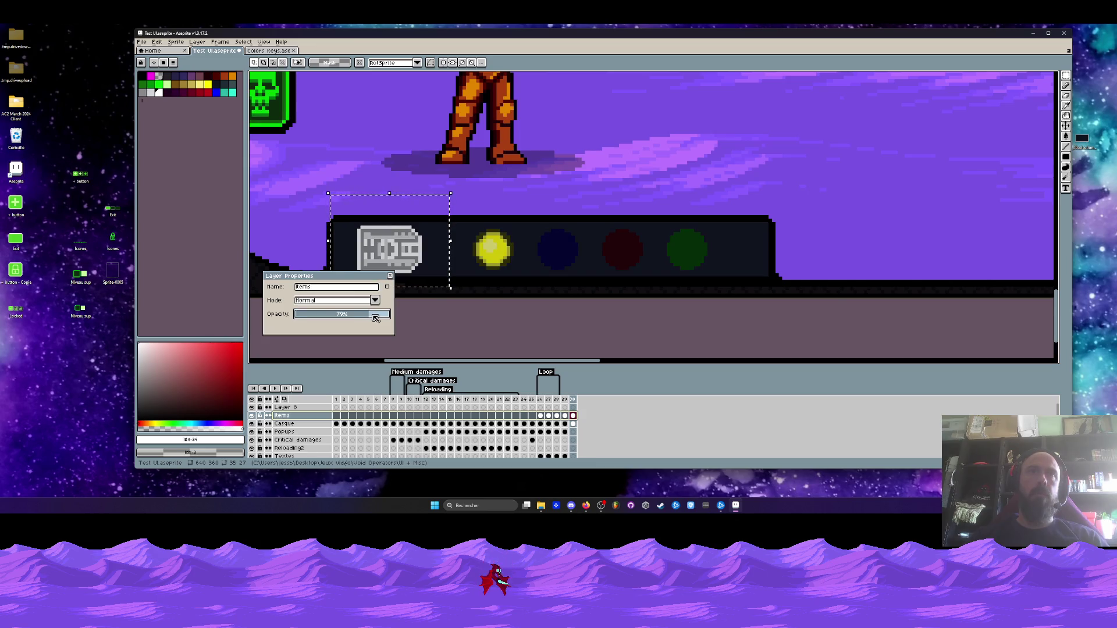
pyautogui.click(385, 315)
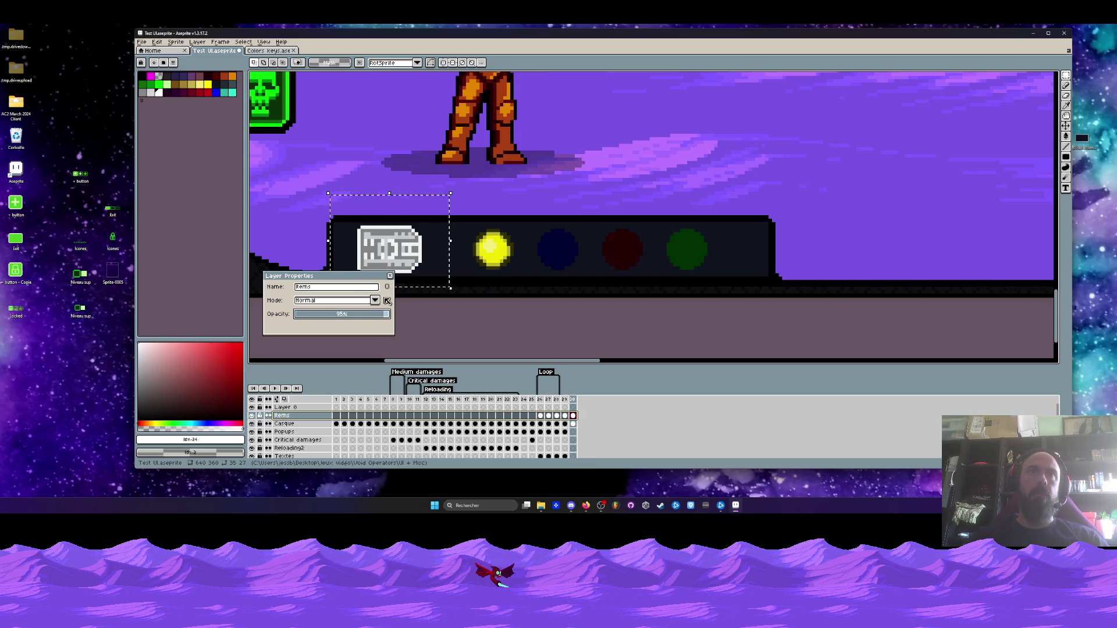
pyautogui.moveTo(376, 315); pyautogui.dragTo(372, 316)
pyautogui.scroll(-4, 460, 215)
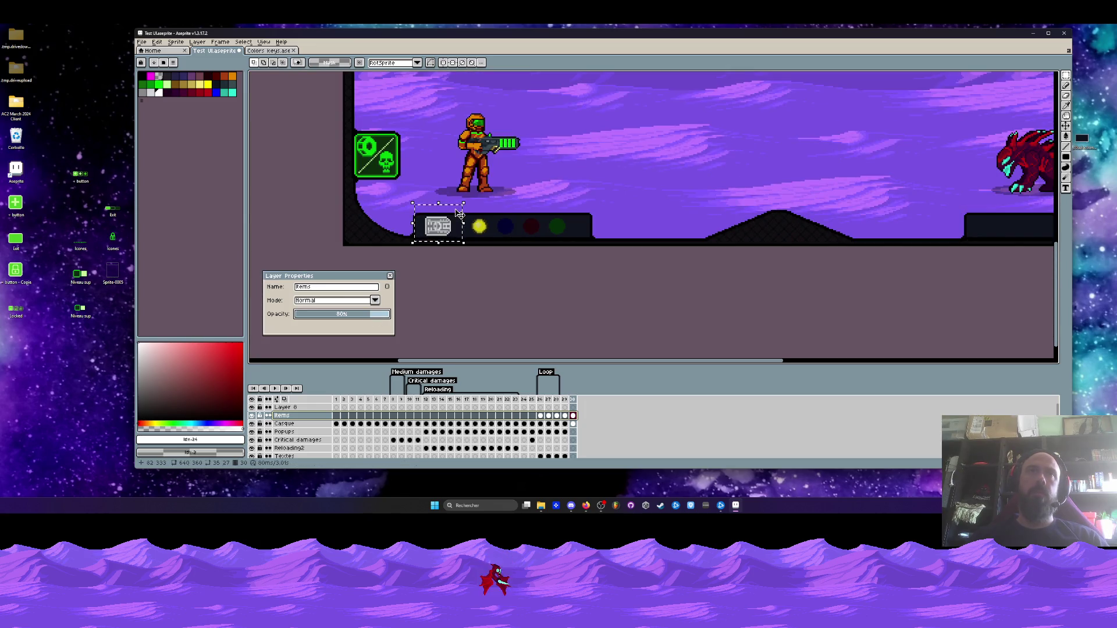
pyautogui.click(390, 275)
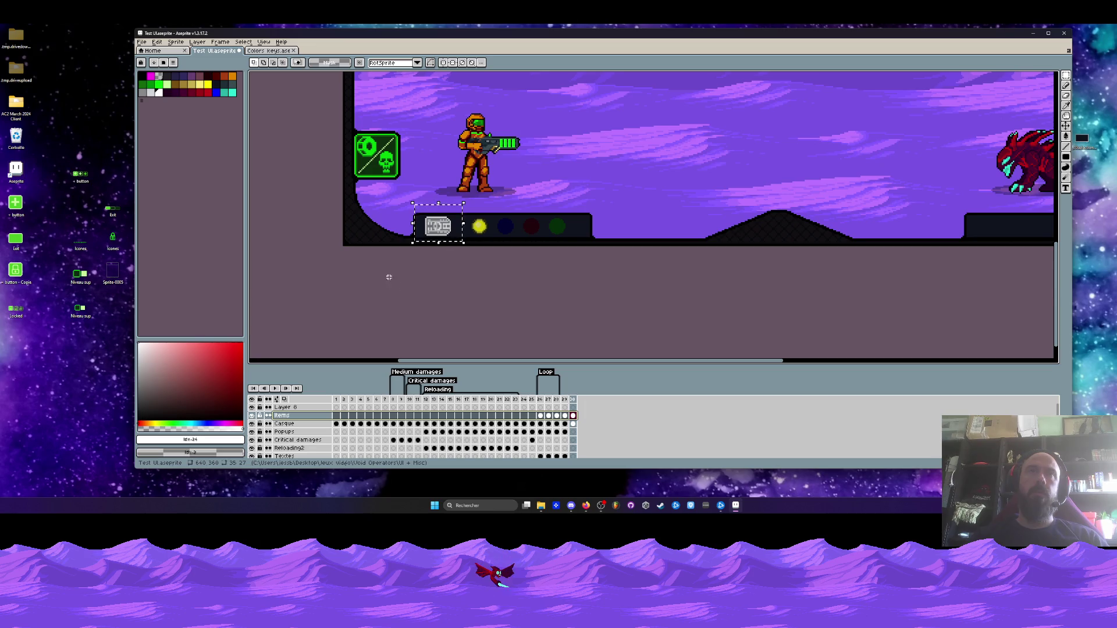
# - Select the green icon on the right and switch to the Colors keys sprite
pyautogui.scroll(-3, 451, 257)
pyautogui.moveTo(450, 258); pyautogui.dragTo(424, 291)
pyautogui.scroll(2, 424, 272)
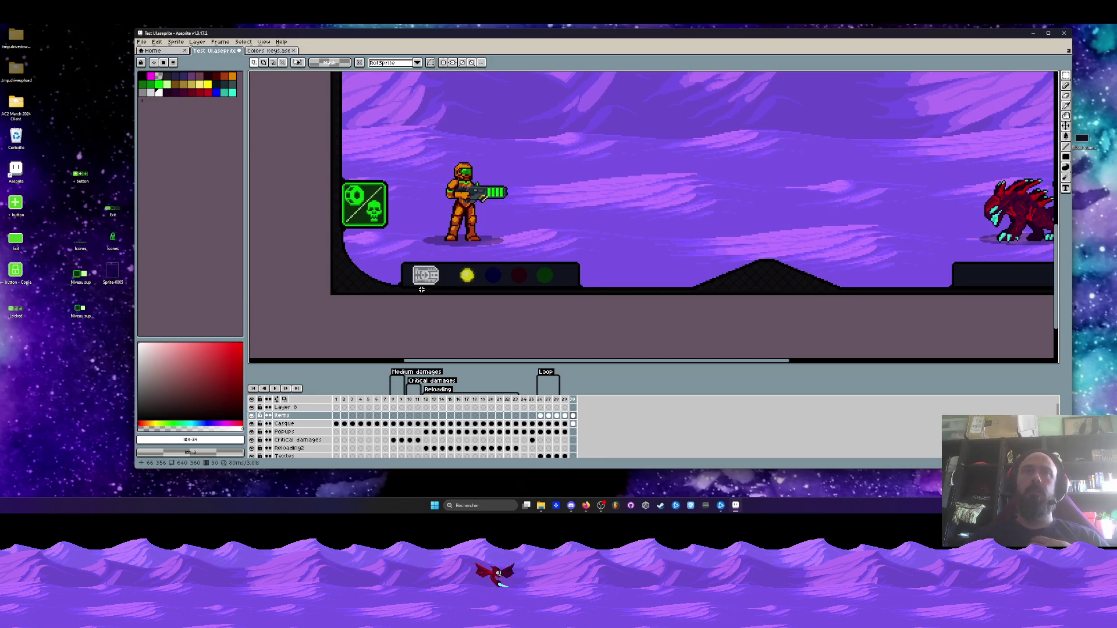
pyautogui.scroll(-2, 422, 289)
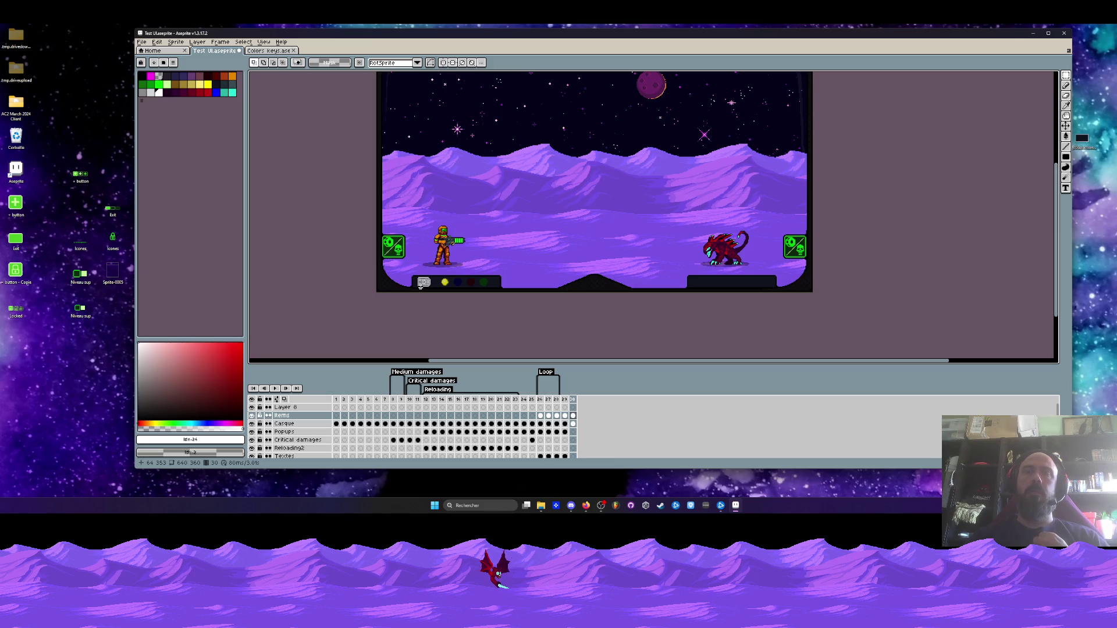
pyautogui.scroll(3, 777, 242)
pyautogui.moveTo(783, 194); pyautogui.dragTo(913, 326)
pyautogui.scroll(-1, 800, 173)
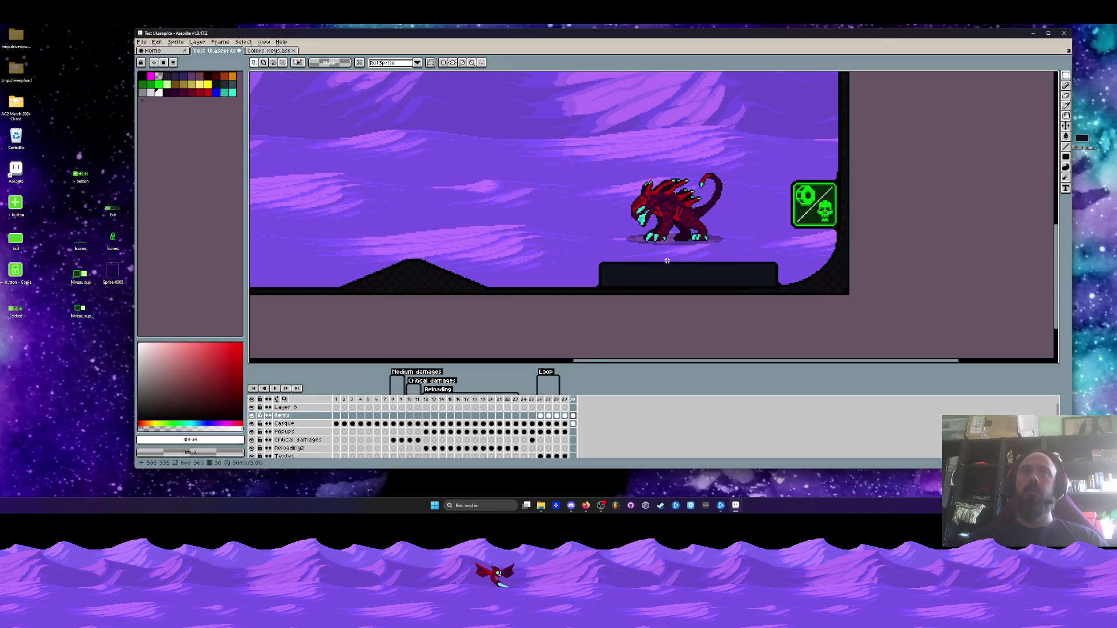
pyautogui.click(278, 52)
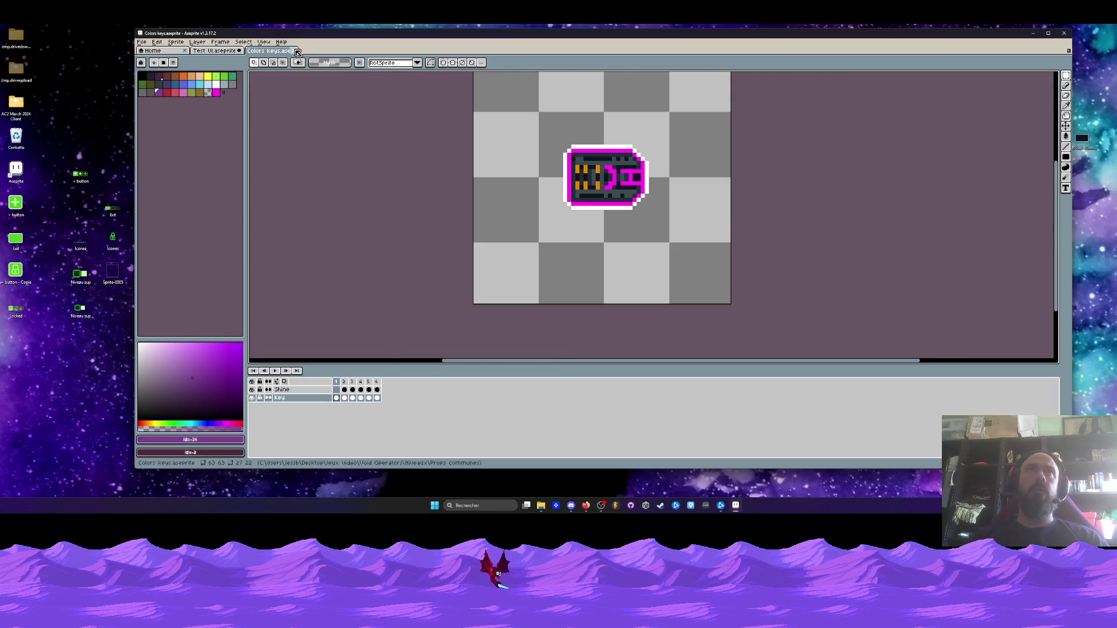
# - Close the Colors keys sprite with Ctrl+W
pyautogui.hotkey('ctrl', 'w')
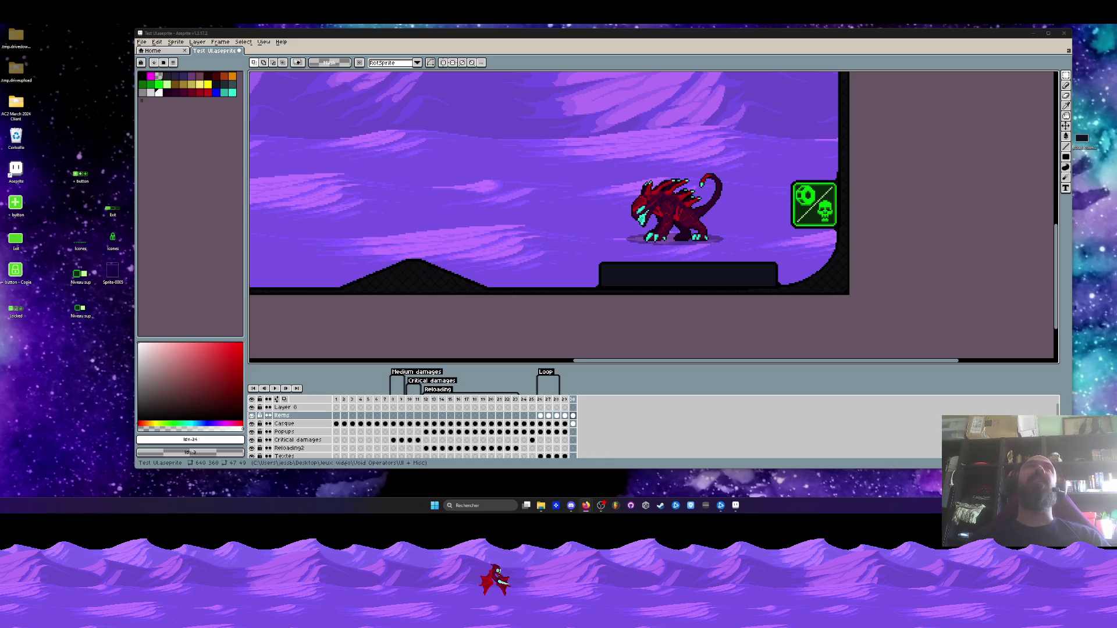
# - Maximize Aseprite and move the selection onto the HUD icon
pyautogui.doubleClick(314, 34)
pyautogui.moveTo(549, 389); pyautogui.dragTo(320, 389)
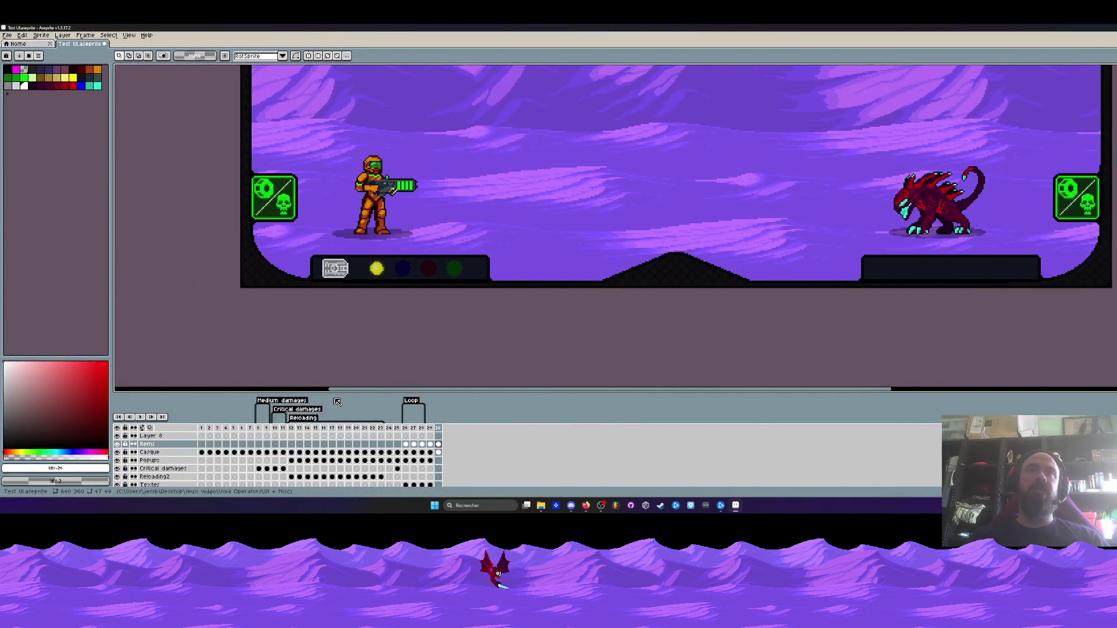
pyautogui.scroll(3, 378, 259)
pyautogui.moveTo(329, 214); pyautogui.dragTo(390, 256)
pyautogui.scroll(-3, 390, 255)
pyautogui.moveTo(262, 239); pyautogui.dragTo(319, 274)
pyautogui.scroll(-1, 323, 276)
pyautogui.scroll(3, 354, 287)
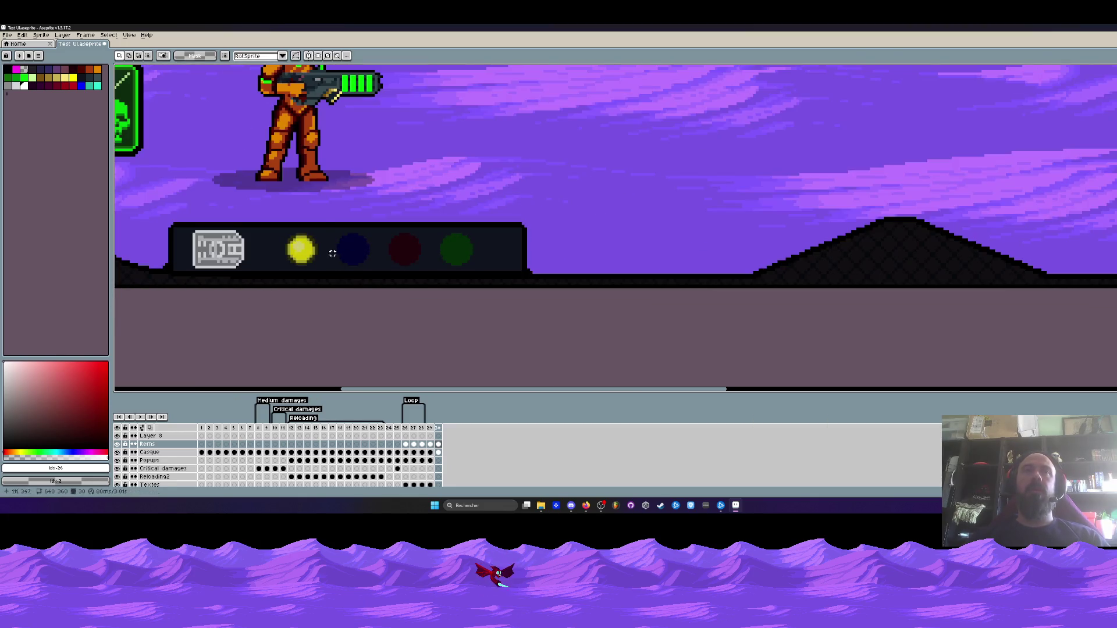
# - Select the four coloured orbs in the HUD bar
pyautogui.moveTo(278, 212)
pyautogui.mouseDown()
pyautogui.moveTo(511, 289)
pyautogui.moveTo(488, 282)
pyautogui.mouseUp()
pyautogui.scroll(-2, 489, 282)
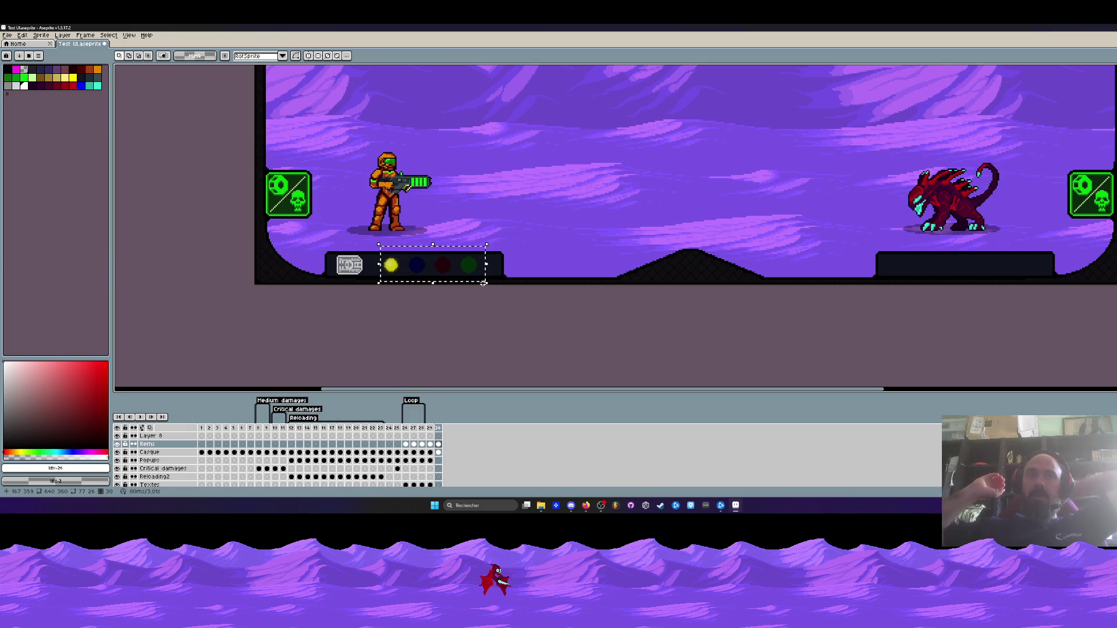
pyautogui.scroll(2, 483, 285)
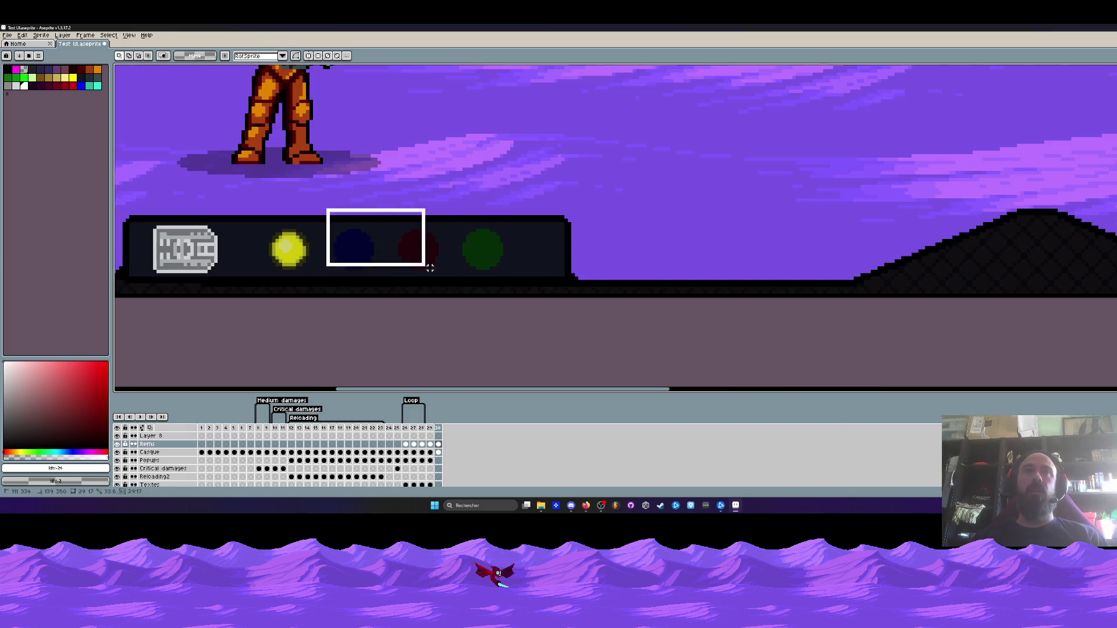
pyautogui.scroll(-6, 524, 274)
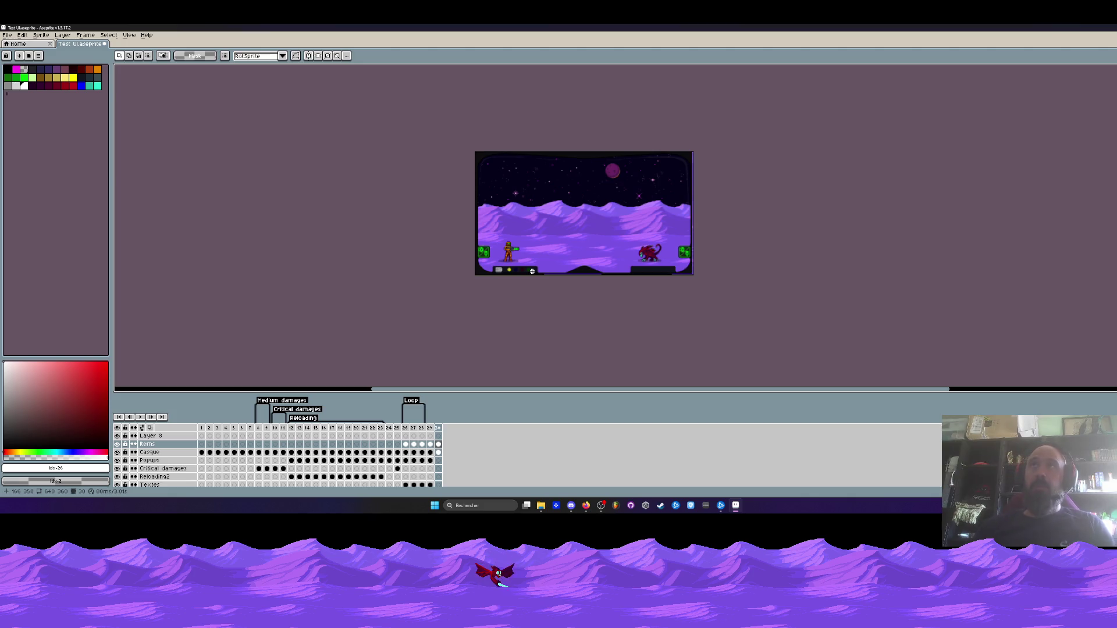
pyautogui.scroll(3, 490, 278)
pyautogui.scroll(-1, 615, 250)
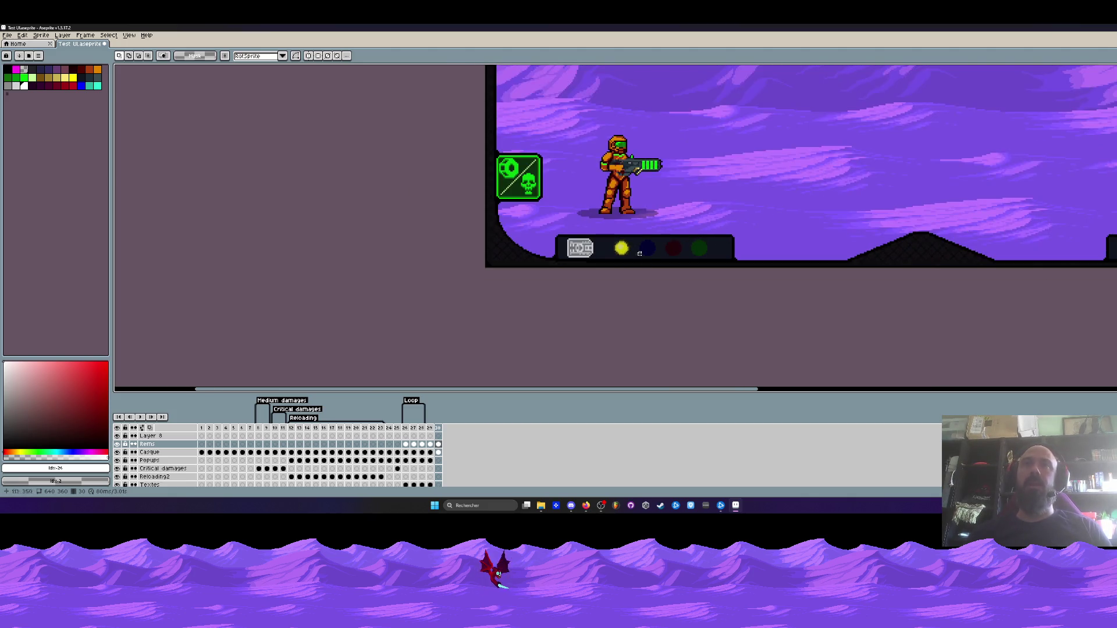
# - Draw a white rectangle outline around the whole item bar
pyautogui.moveTo(619, 389); pyautogui.dragTo(661, 390)
pyautogui.scroll(1, 516, 256)
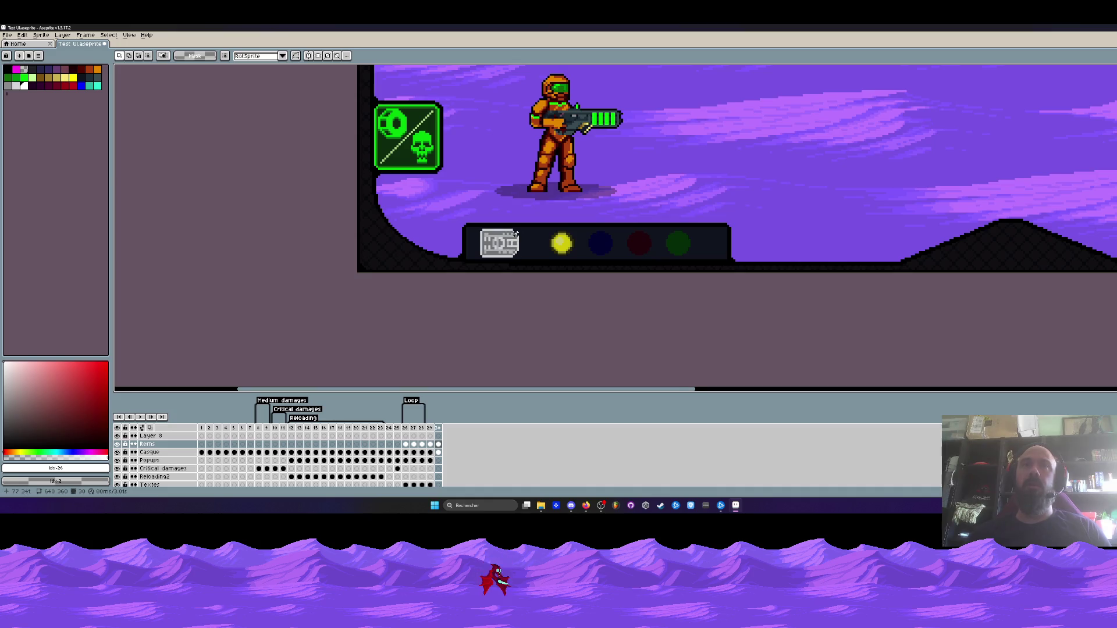
pyautogui.scroll(1, 514, 233)
pyautogui.scroll(-1, 520, 239)
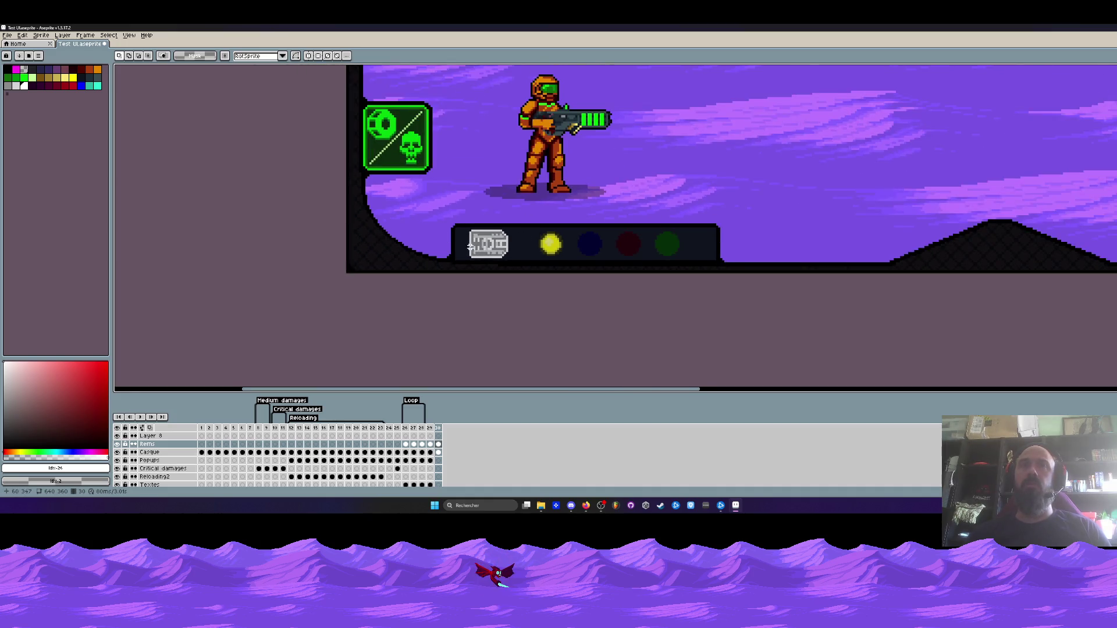
pyautogui.scroll(2, 470, 245)
pyautogui.scroll(-1, 581, 247)
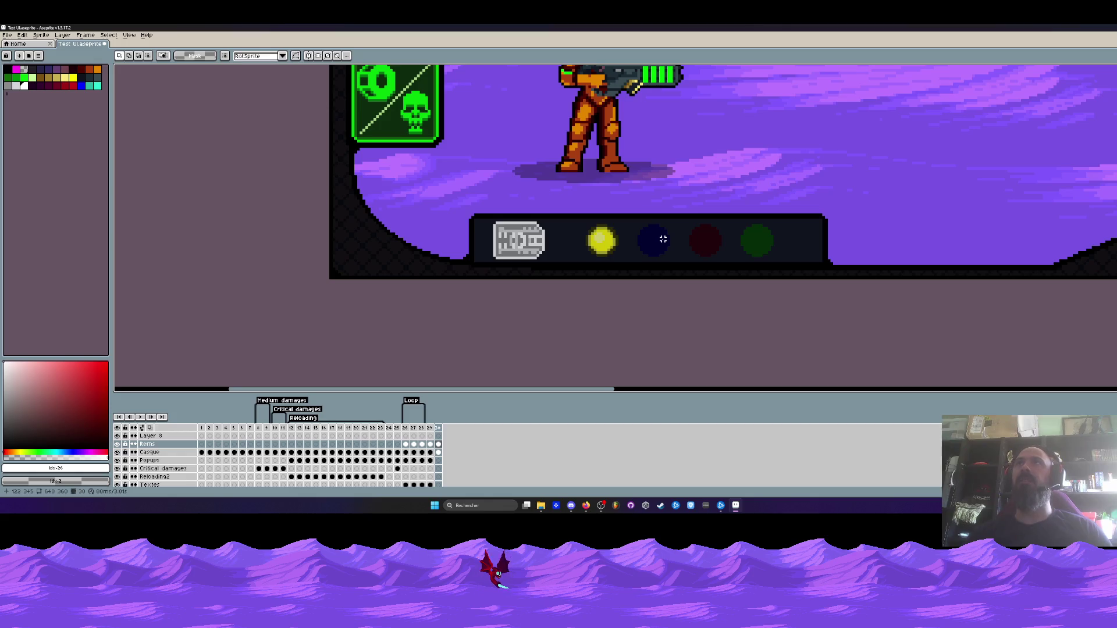
pyautogui.scroll(-1, 625, 241)
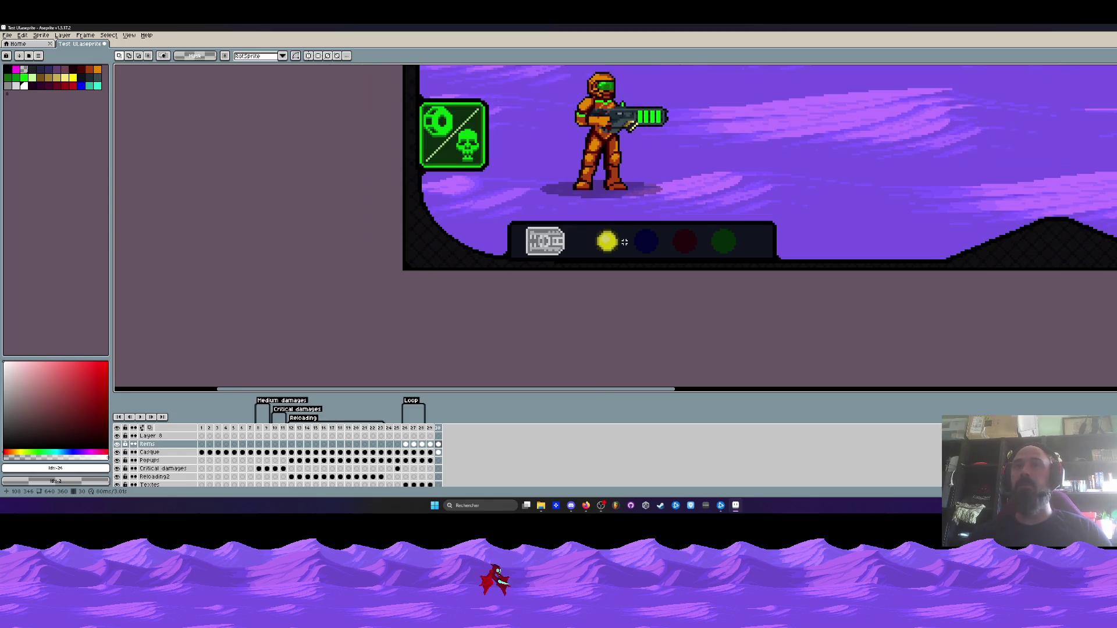
pyautogui.scroll(-1, 625, 242)
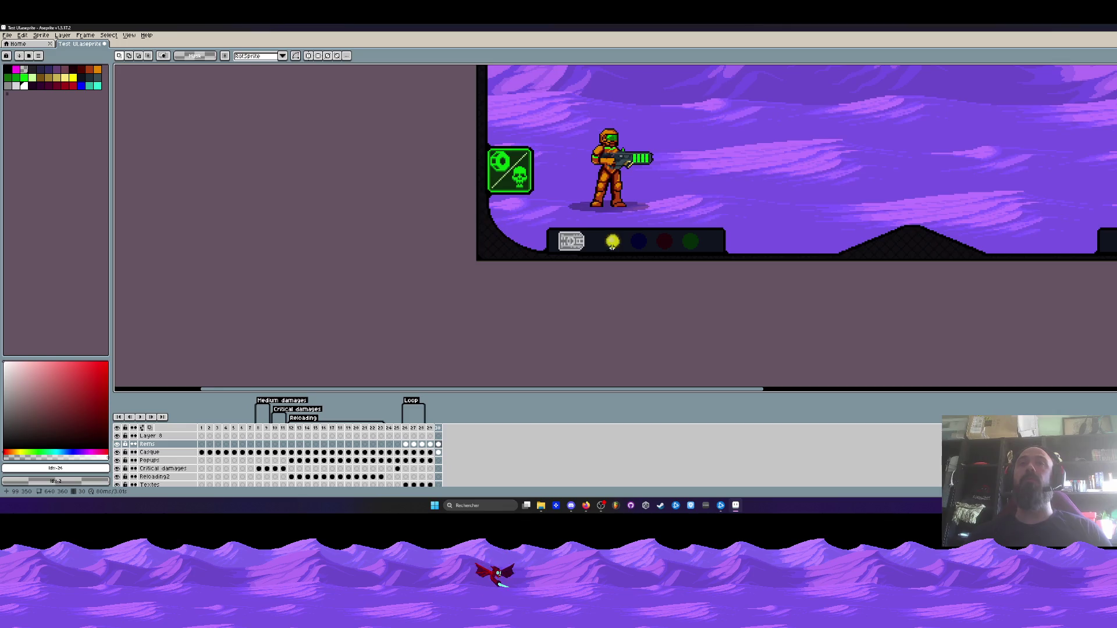
pyautogui.scroll(2, 612, 244)
pyautogui.scroll(-1, 651, 256)
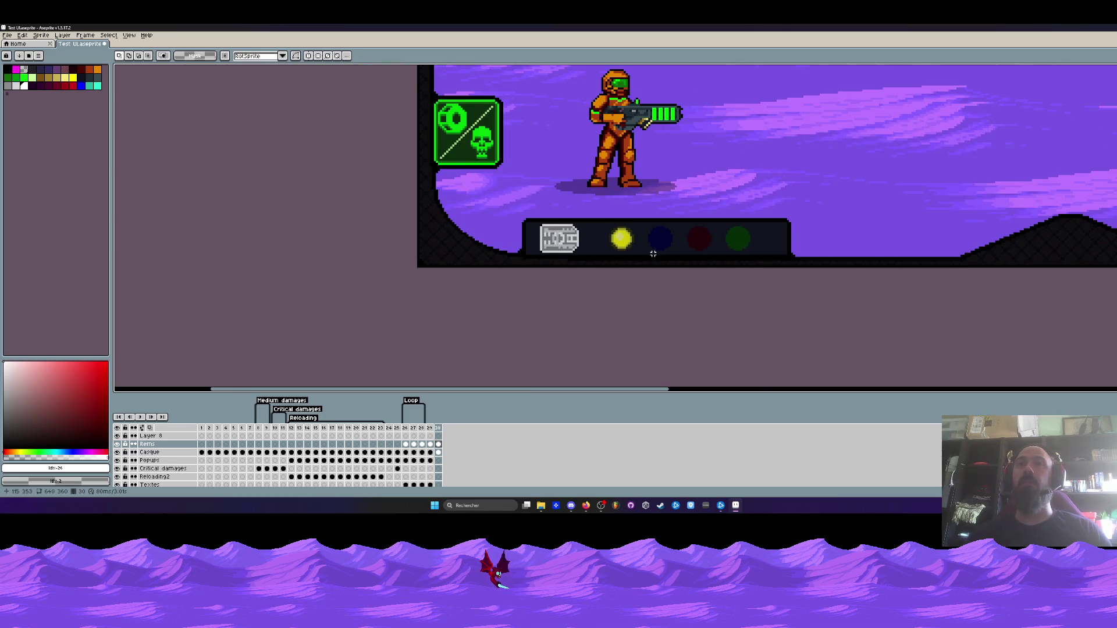
pyautogui.scroll(-2, 653, 253)
pyautogui.scroll(2, 662, 255)
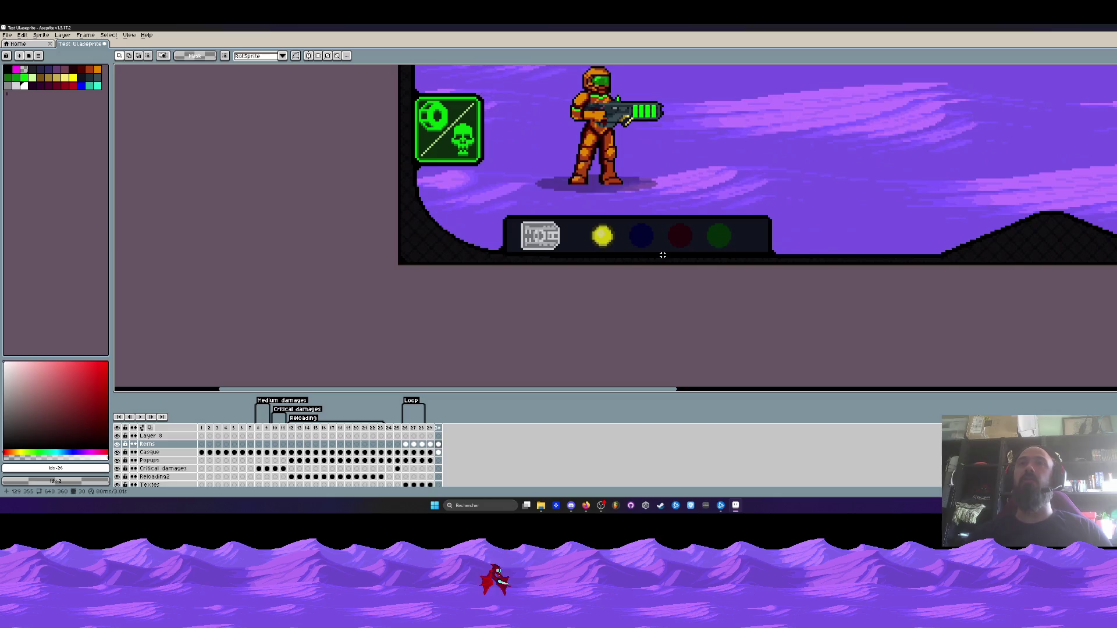
pyautogui.scroll(1, 595, 232)
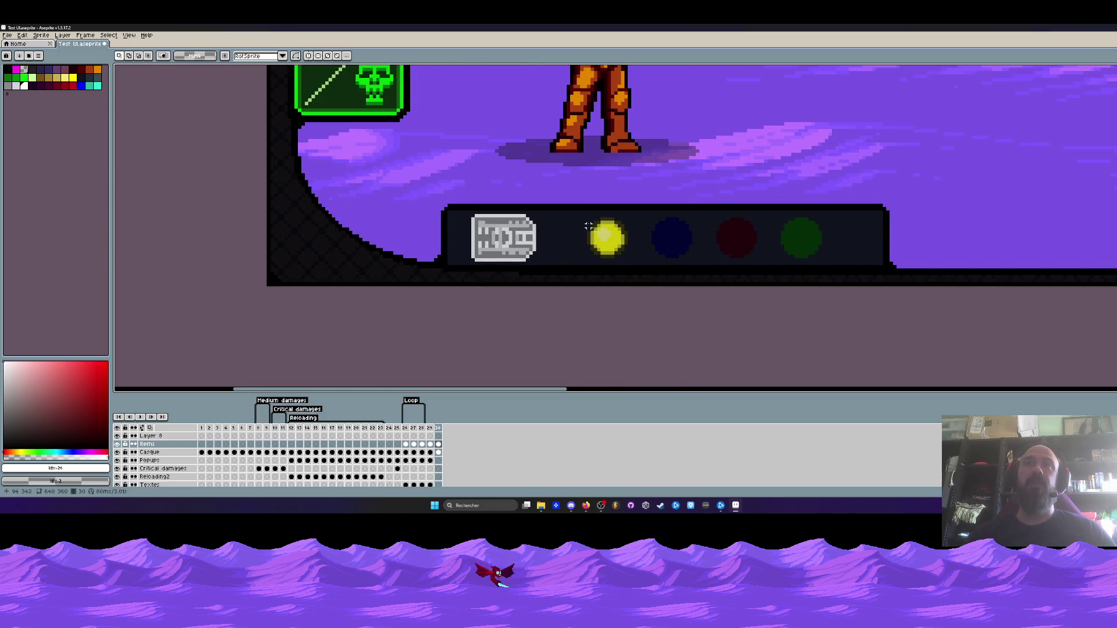
pyautogui.scroll(1, 588, 226)
pyautogui.moveTo(426, 211)
pyautogui.mouseDown()
pyautogui.moveTo(529, 237)
pyautogui.moveTo(942, 272)
pyautogui.mouseUp()
# - Undo the rectangle outline and the item bar edits, leaving the bar empty
pyautogui.hotkey('ctrl', 'z')
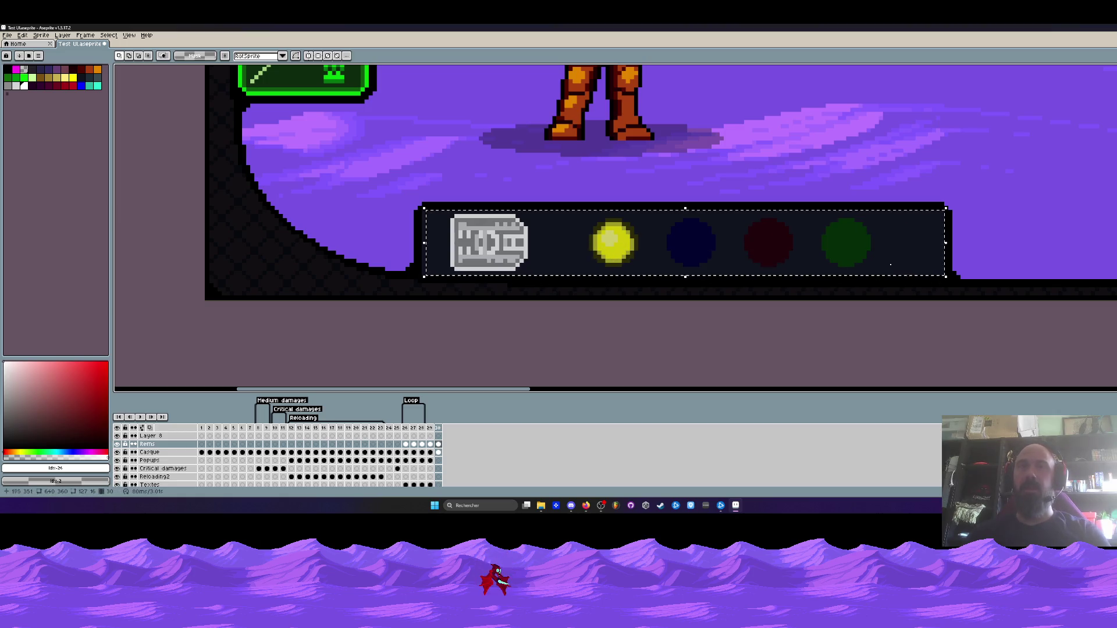
pyautogui.scroll(-4, 527, 213)
pyautogui.press('h')
pyautogui.scroll(2, 527, 213)
pyautogui.press('m')
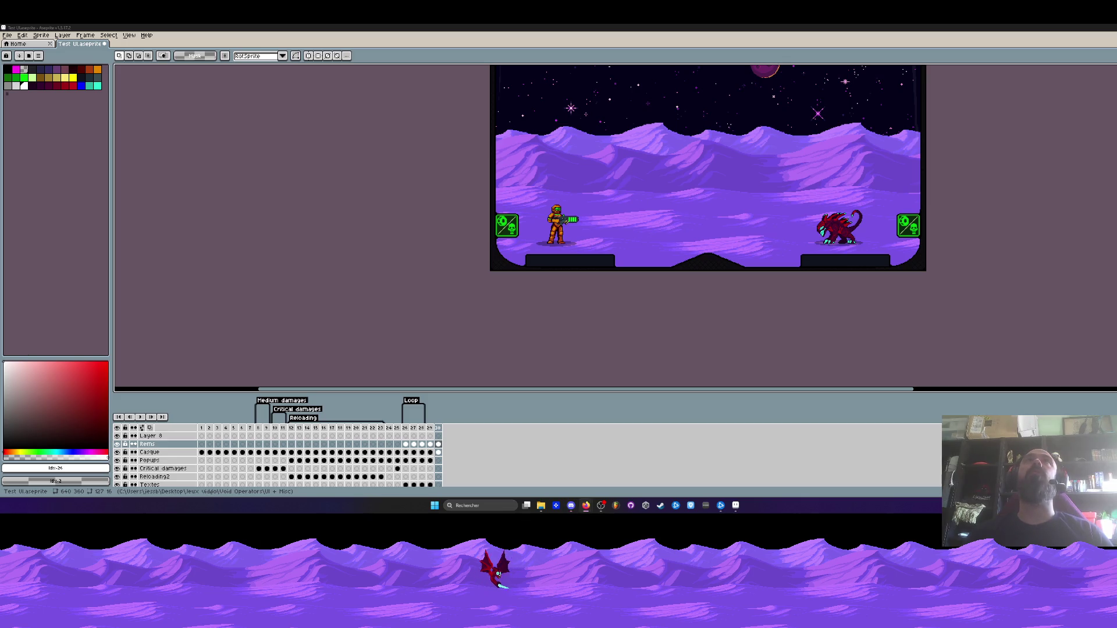
pyautogui.scroll(2, 553, 280)
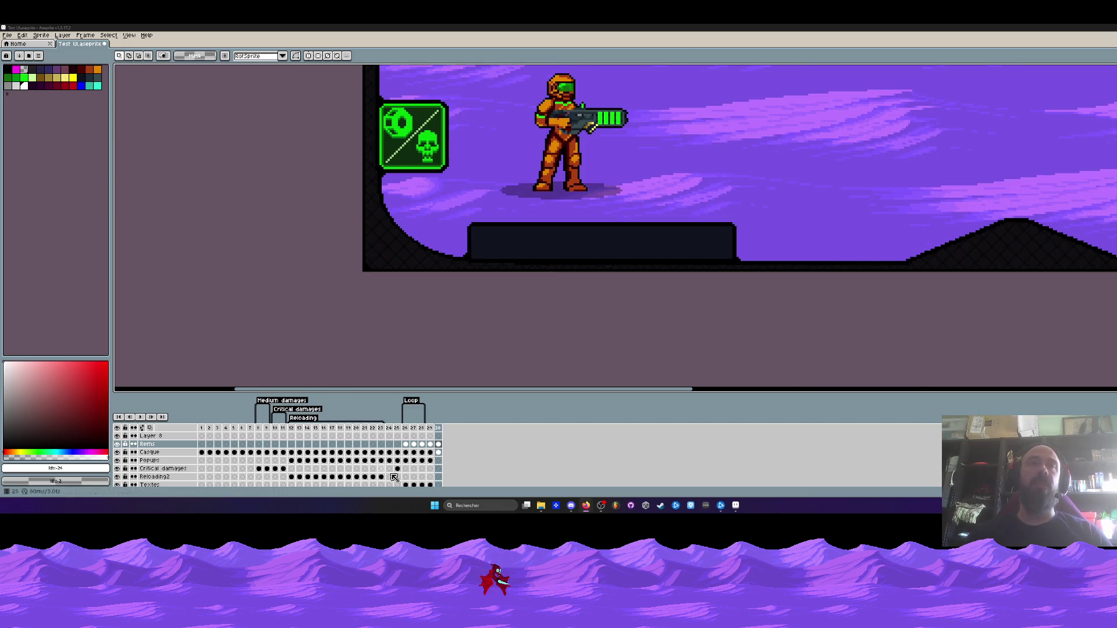
# - Open File Explorer, then restore the Aseprite window and move it down
pyautogui.click(541, 506)
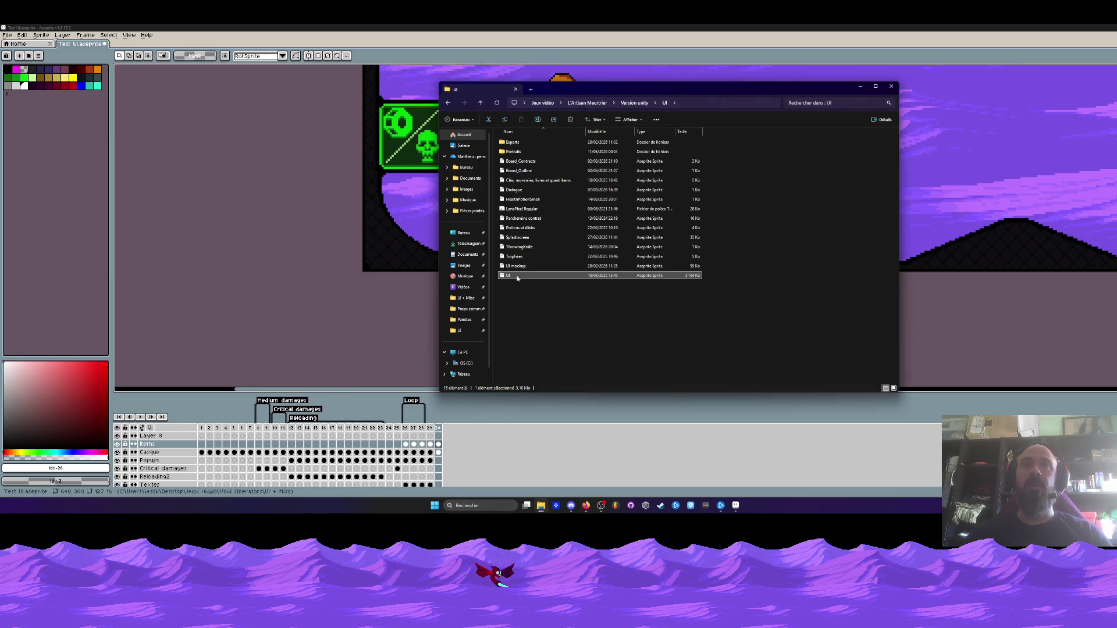
pyautogui.click(568, 36)
pyautogui.scroll(-2, 519, 120)
pyautogui.moveTo(518, 120); pyautogui.dragTo(480, 271)
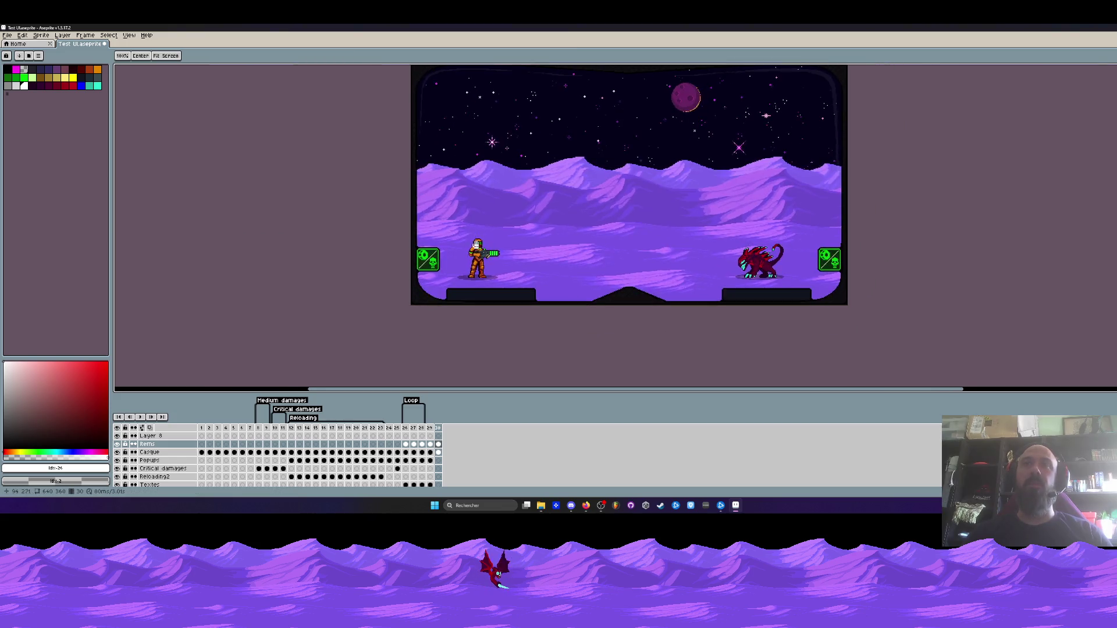
pyautogui.scroll(2, 454, 283)
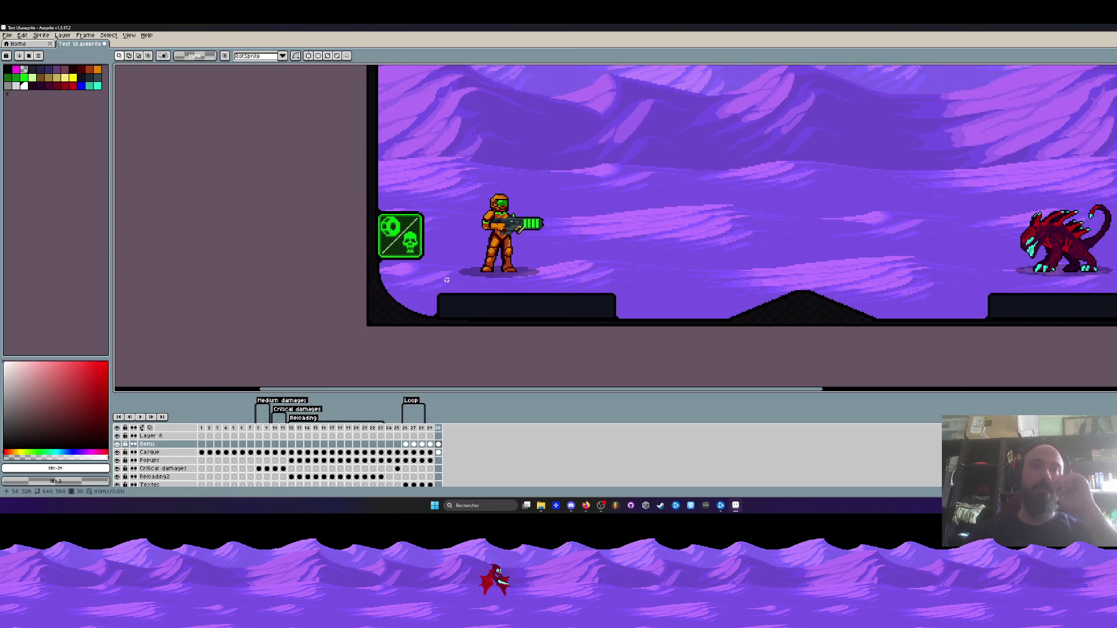
pyautogui.press('super+Down')
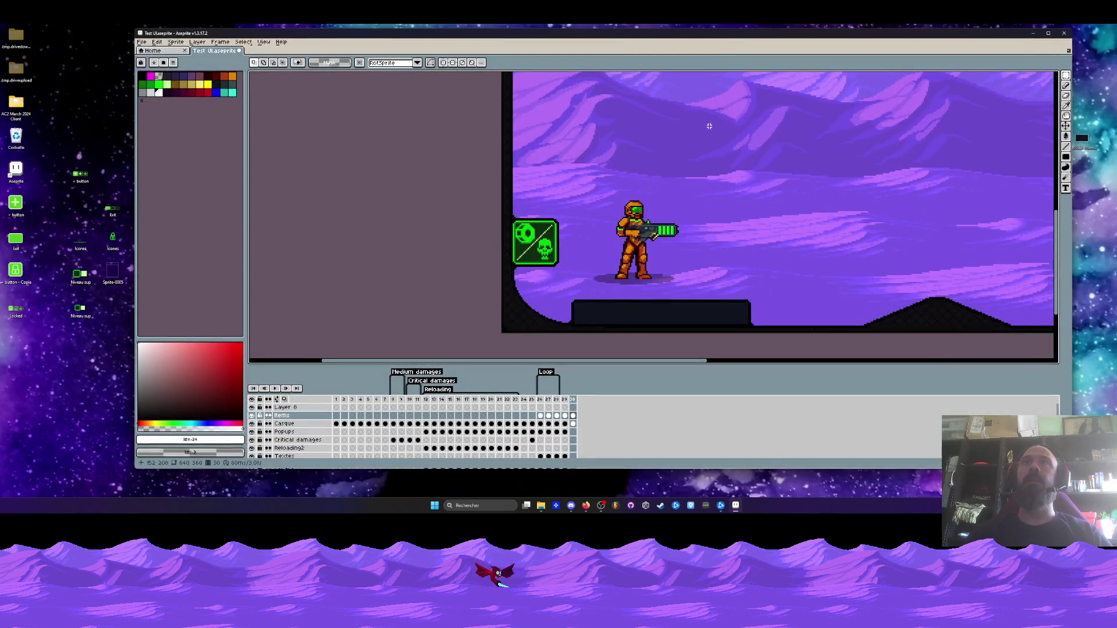
pyautogui.moveTo(673, 48); pyautogui.dragTo(673, 221)
# - Go back twice in File Explorer to the L'Artisan Meurtrier folder
pyautogui.click(669, 170)
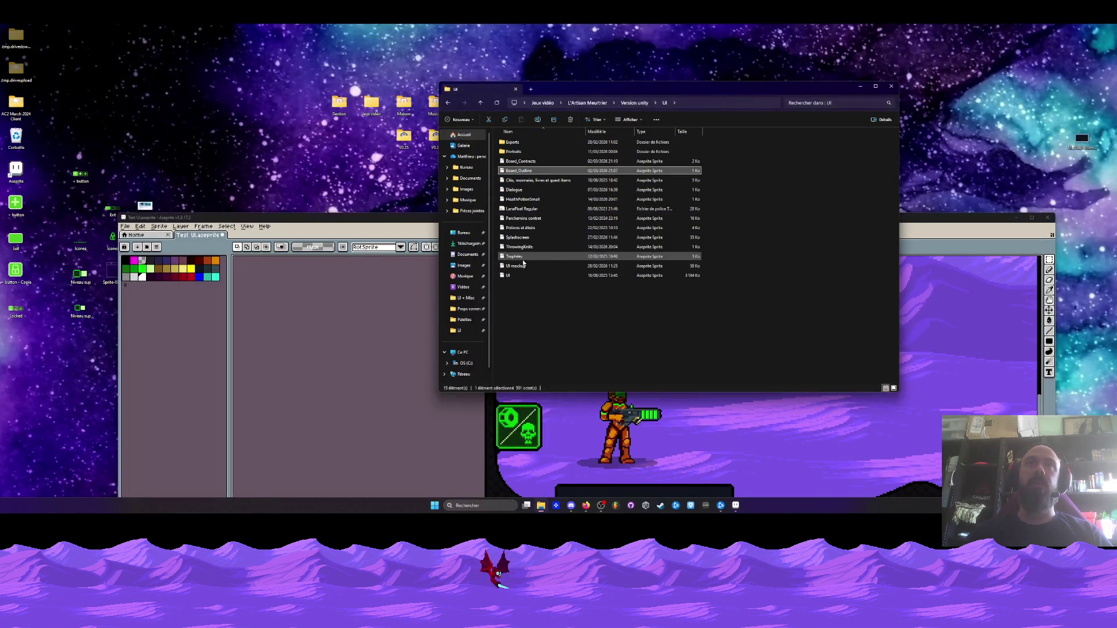
pyautogui.click(448, 106)
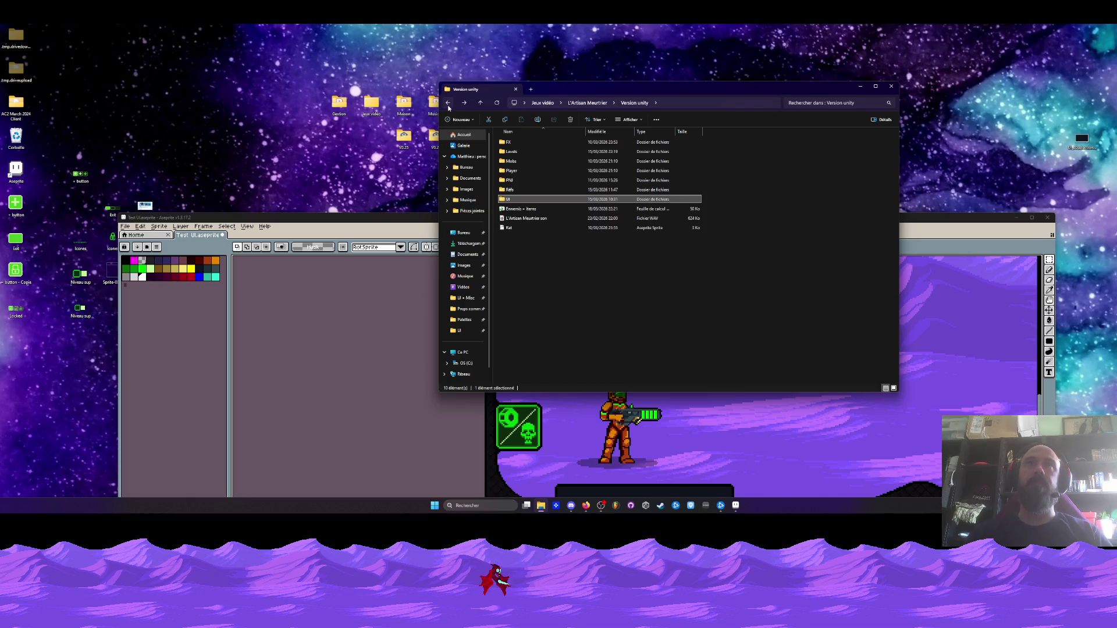
pyautogui.click(448, 106)
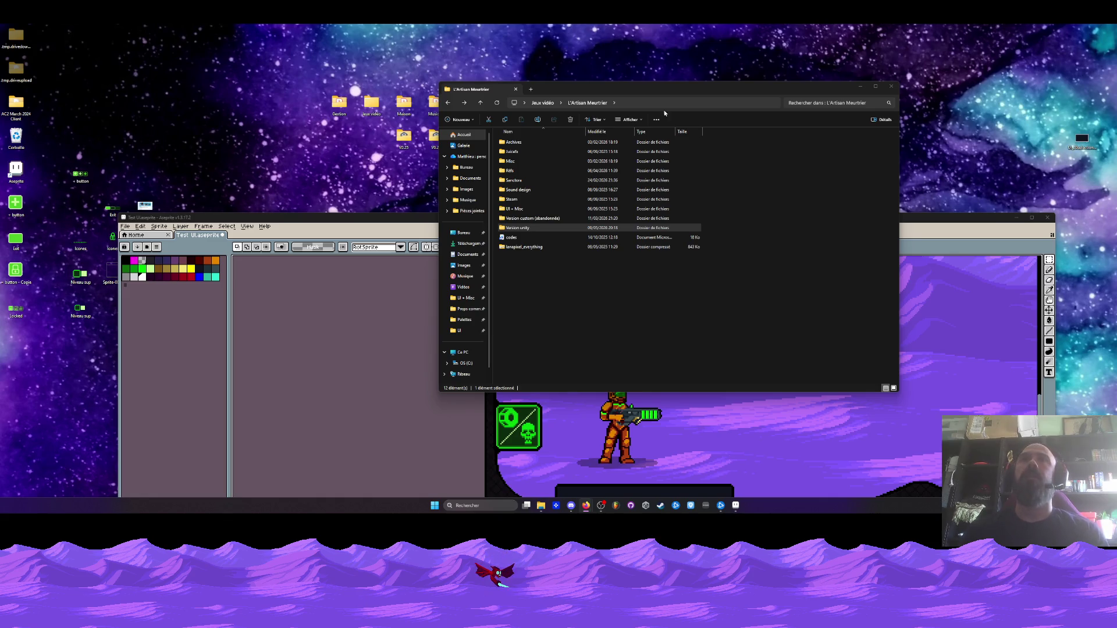
# - Navigate via Jeux vidéo to Void Operators > Niveaux > Props communes and open Colors keys
pyautogui.hotkey('alt', 'Left')
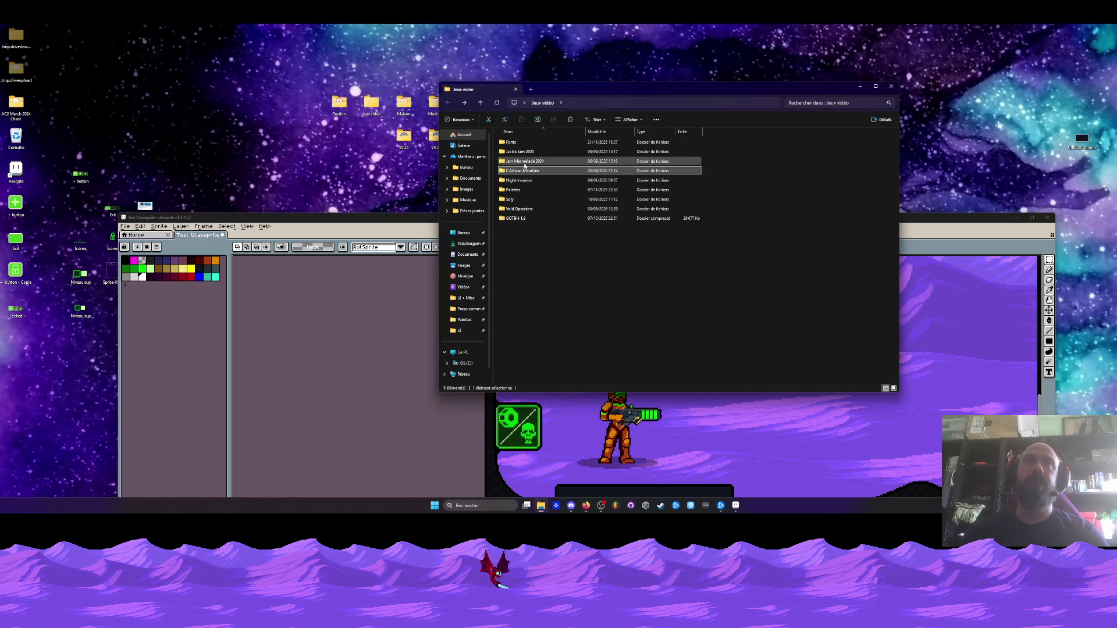
pyautogui.press('End')
pyautogui.press('Up')
pyautogui.press('Return')
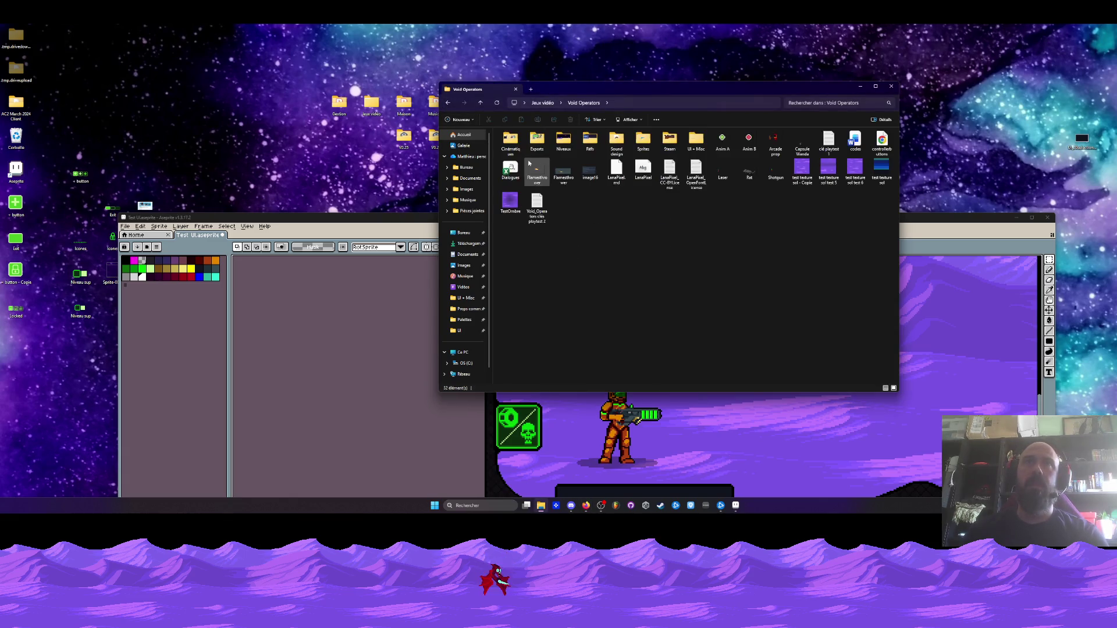
pyautogui.moveTo(656, 89); pyautogui.dragTo(652, 73)
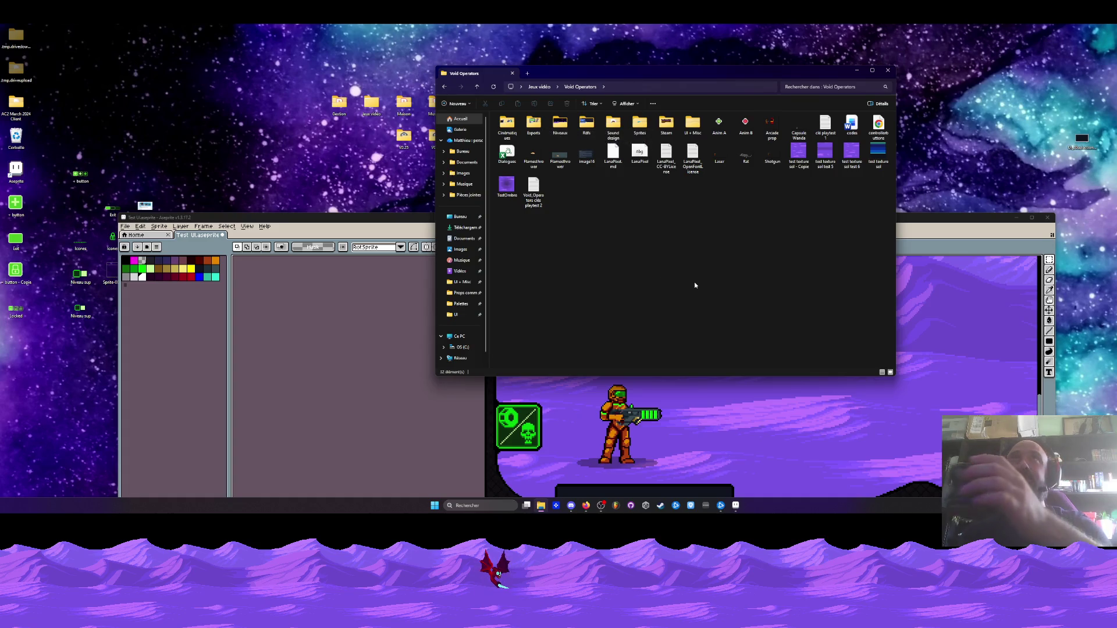
pyautogui.moveTo(645, 75)
pyautogui.mouseDown()
pyautogui.moveTo(663, 84)
pyautogui.moveTo(642, 87)
pyautogui.mouseUp()
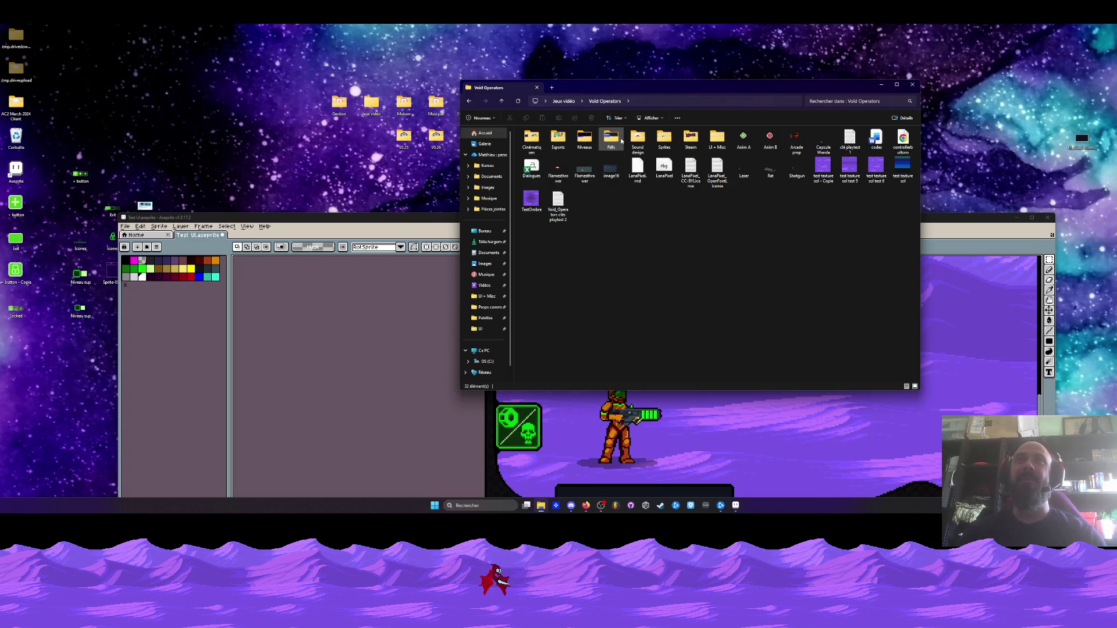
pyautogui.doubleClick(585, 139)
pyautogui.doubleClick(544, 169)
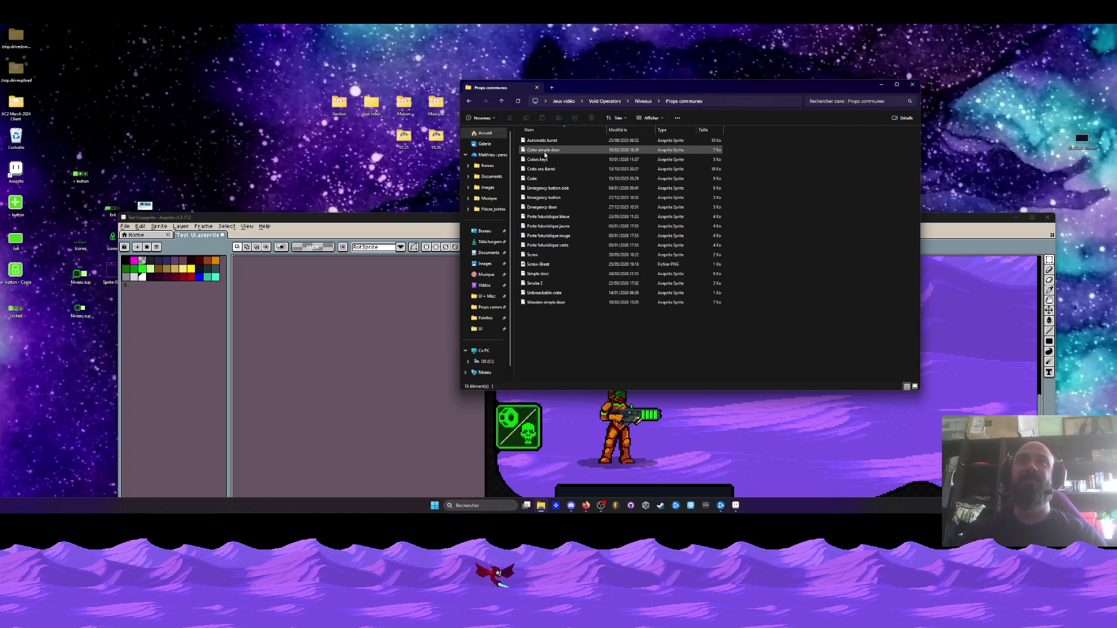
pyautogui.doubleClick(537, 159)
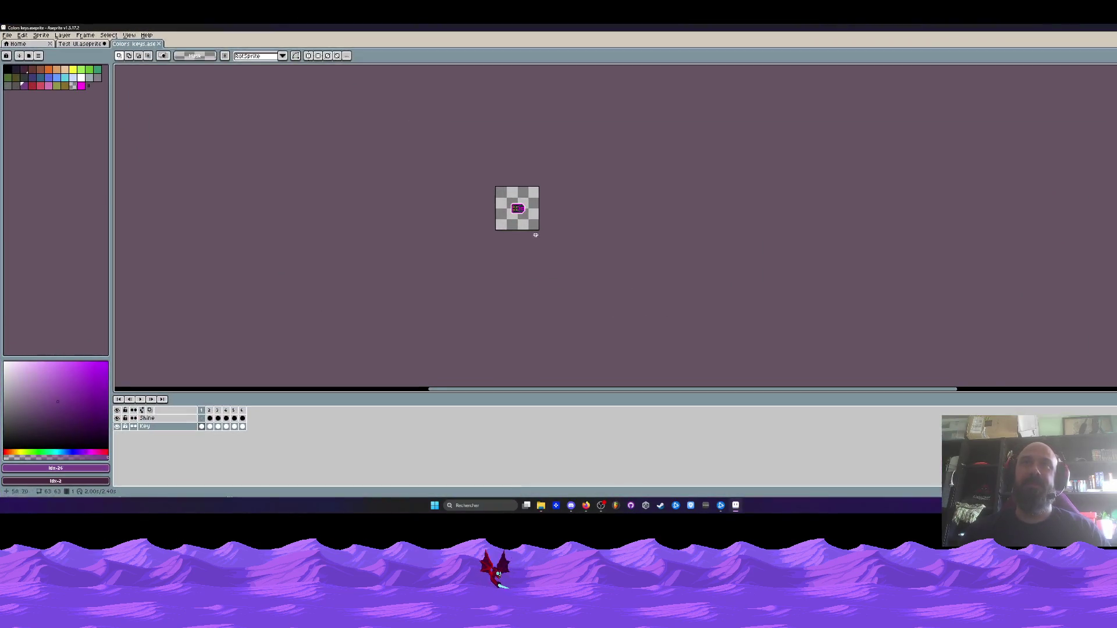
# - Select and copy the key sprite in Colors keys
pyautogui.scroll(4, 471, 189)
pyautogui.moveTo(417, 181); pyautogui.dragTo(550, 257)
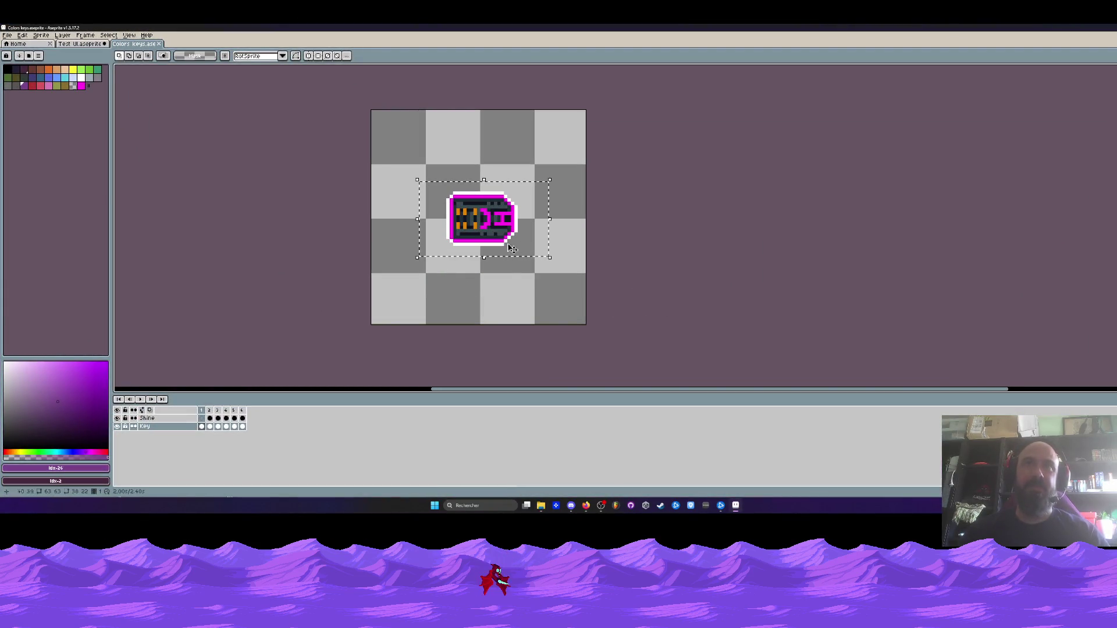
pyautogui.moveTo(201, 417); pyautogui.dragTo(233, 416)
pyautogui.press('Return')
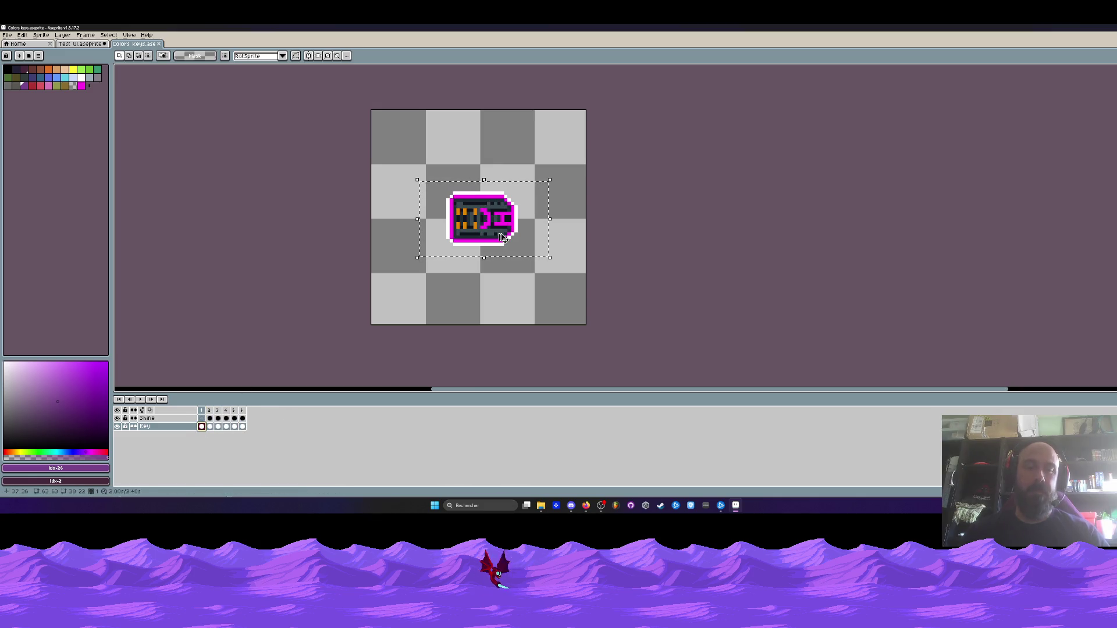
# - Paste the key icon into Test UI.aseprite at the HUD bar's left end
pyautogui.hotkey('ctrl', 'shift', 'Tab')
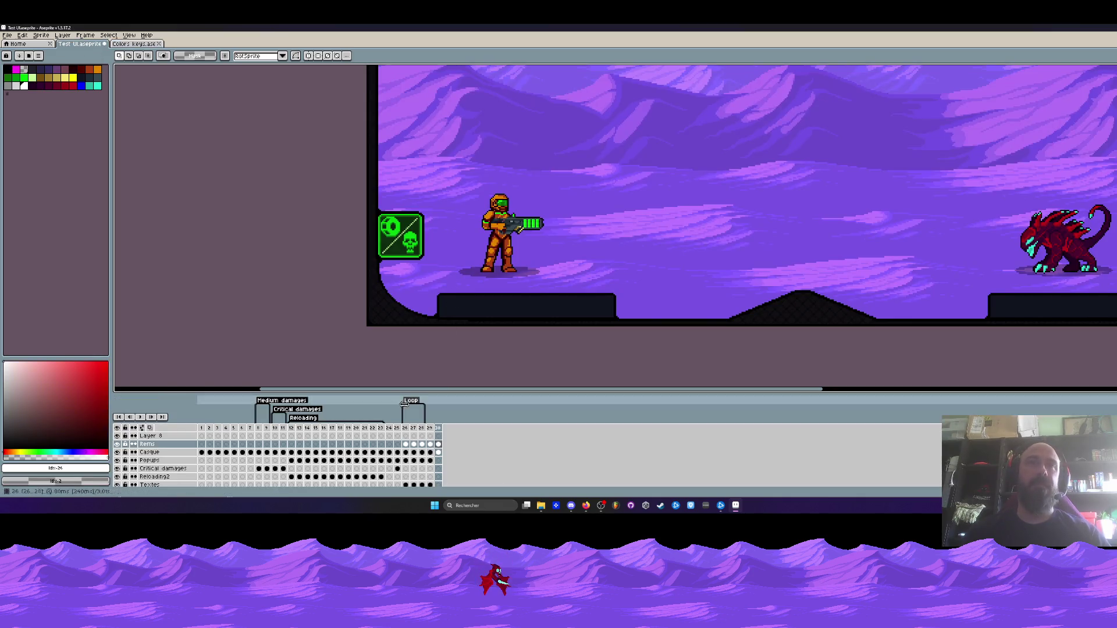
pyautogui.scroll(2, 449, 306)
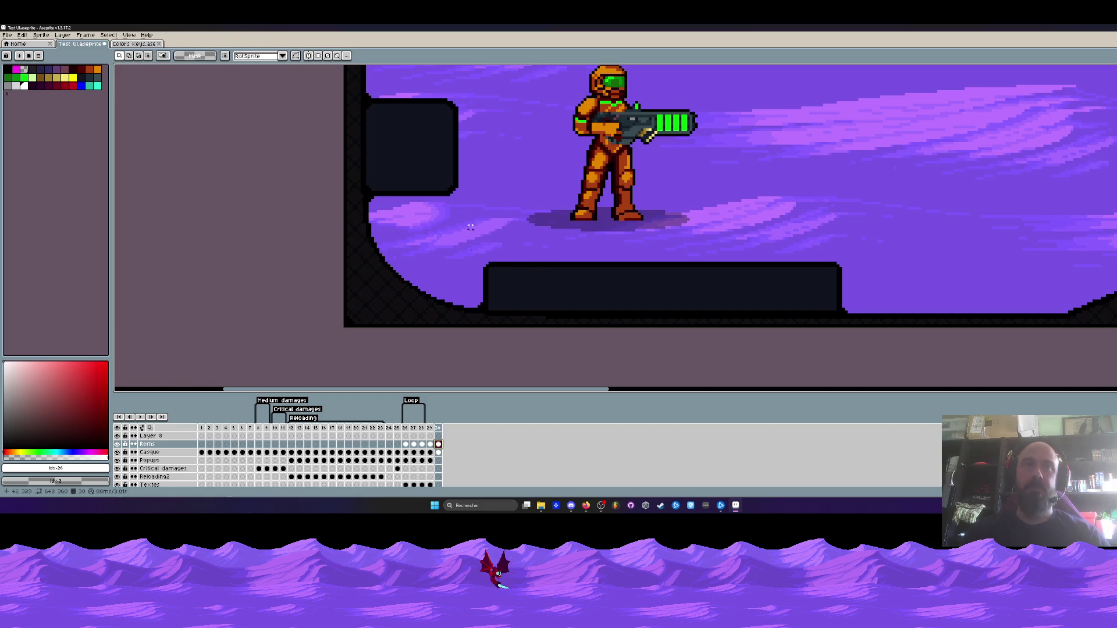
pyautogui.hotkey('ctrl', 'Tab')
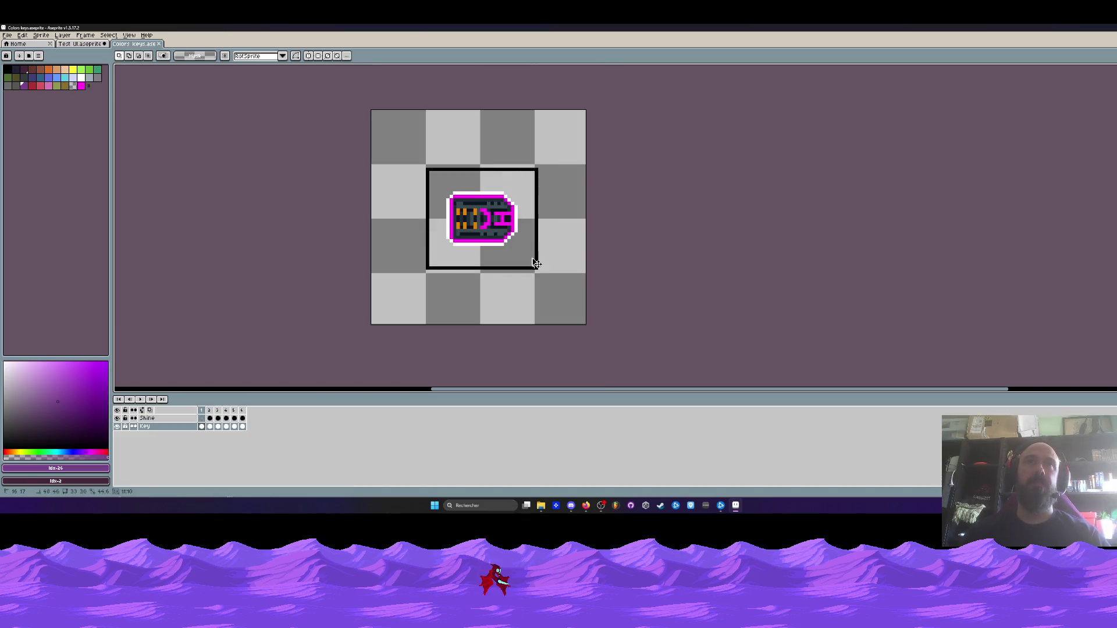
pyautogui.hotkey('ctrl', 'Tab')
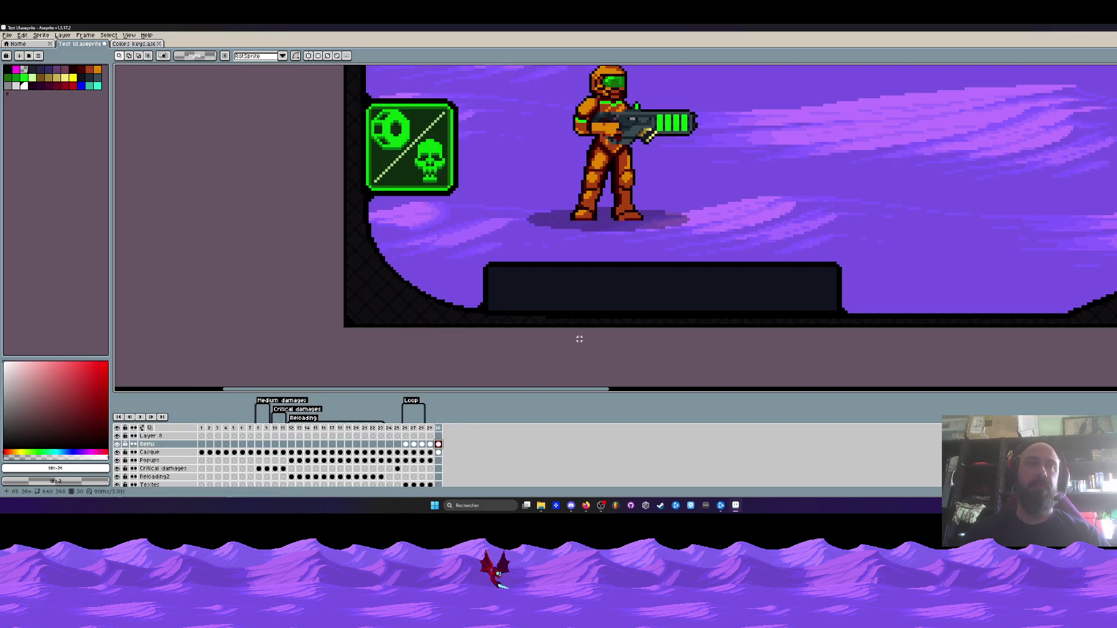
pyautogui.hotkey('ctrl', 'v')
pyautogui.moveTo(446, 240); pyautogui.dragTo(537, 308)
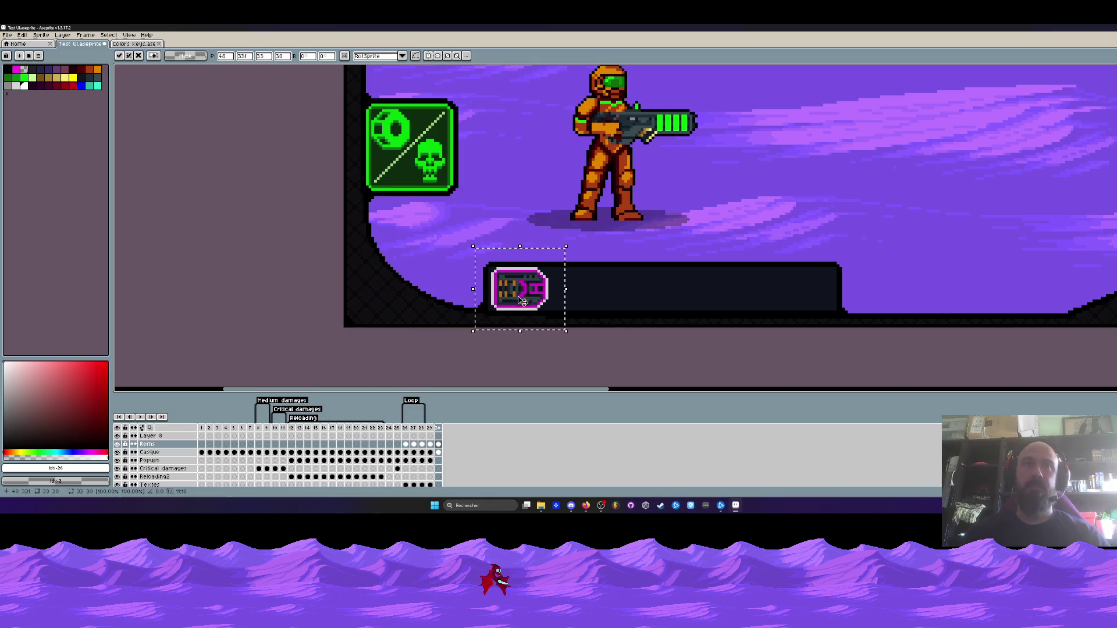
# - Commit the pasted key icon and raise the Items layer opacity to 100%
pyautogui.scroll(1, 489, 317)
pyautogui.hotkey('ctrl', 'd')
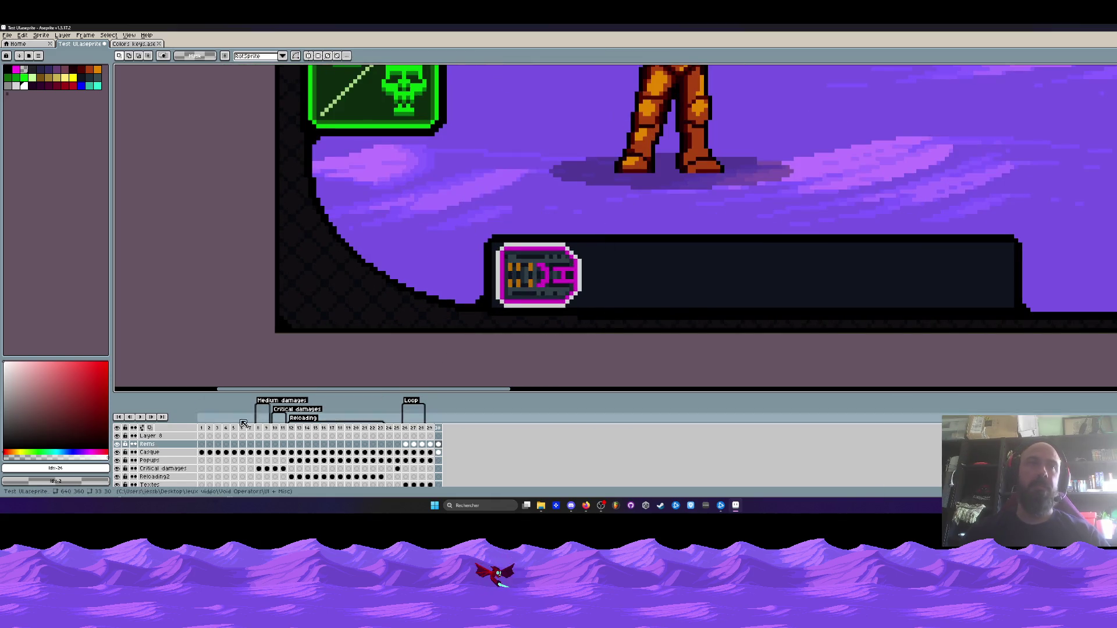
pyautogui.doubleClick(148, 444)
pyautogui.moveTo(233, 314); pyautogui.dragTo(255, 308)
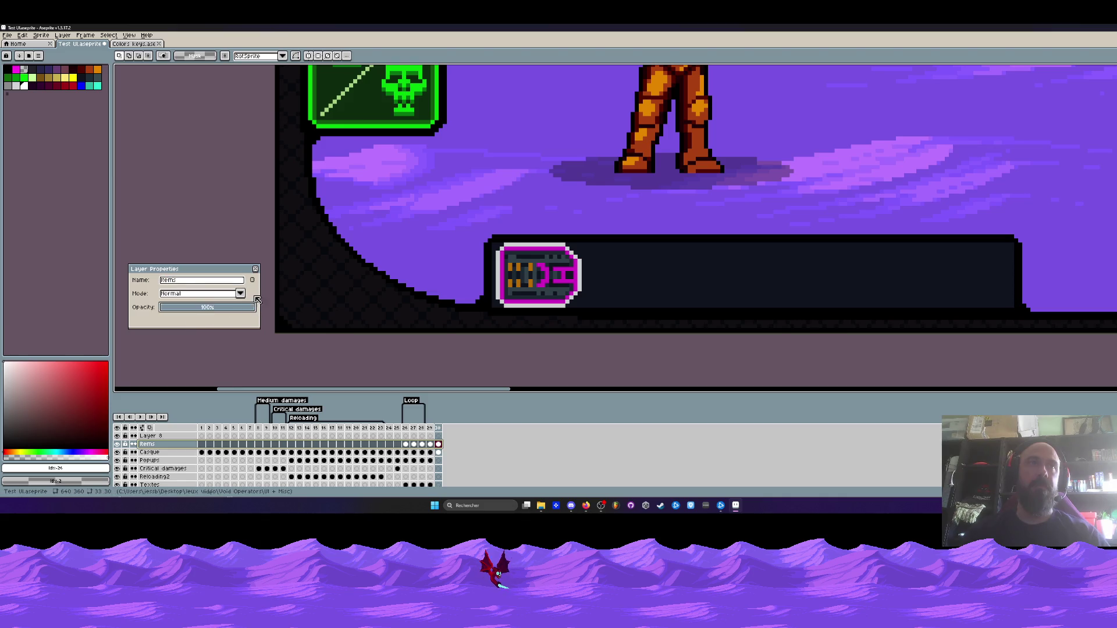
pyautogui.click(255, 269)
# - Shift the key slightly right and duplicate it into copies further along the bar
pyautogui.hotkey('ctrl', 'shift', 'd')
pyautogui.scroll(1, 620, 312)
pyautogui.moveTo(559, 285)
pyautogui.mouseDown()
pyautogui.moveTo(678, 282)
pyautogui.moveTo(547, 262)
pyautogui.mouseUp()
pyautogui.scroll(-1, 691, 278)
pyautogui.press('Return')
pyautogui.moveTo(407, 230); pyautogui.dragTo(630, 304)
pyautogui.moveTo(594, 273)
pyautogui.mouseDown()
pyautogui.moveTo(759, 273)
pyautogui.moveTo(653, 267)
pyautogui.mouseUp()
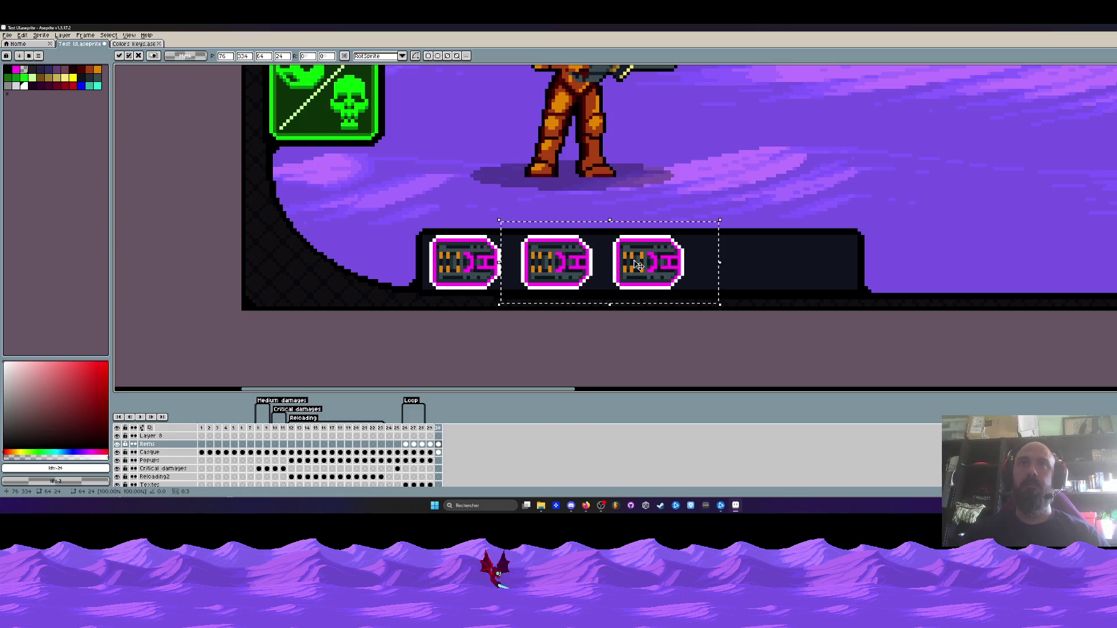
pyautogui.press('Return')
# - Add a fourth key copy and shift all four keys right within the bar
pyautogui.moveTo(640, 272); pyautogui.dragTo(736, 271)
pyautogui.press('Return')
pyautogui.moveTo(387, 213); pyautogui.dragTo(836, 312)
pyautogui.moveTo(770, 273); pyautogui.dragTo(800, 274)
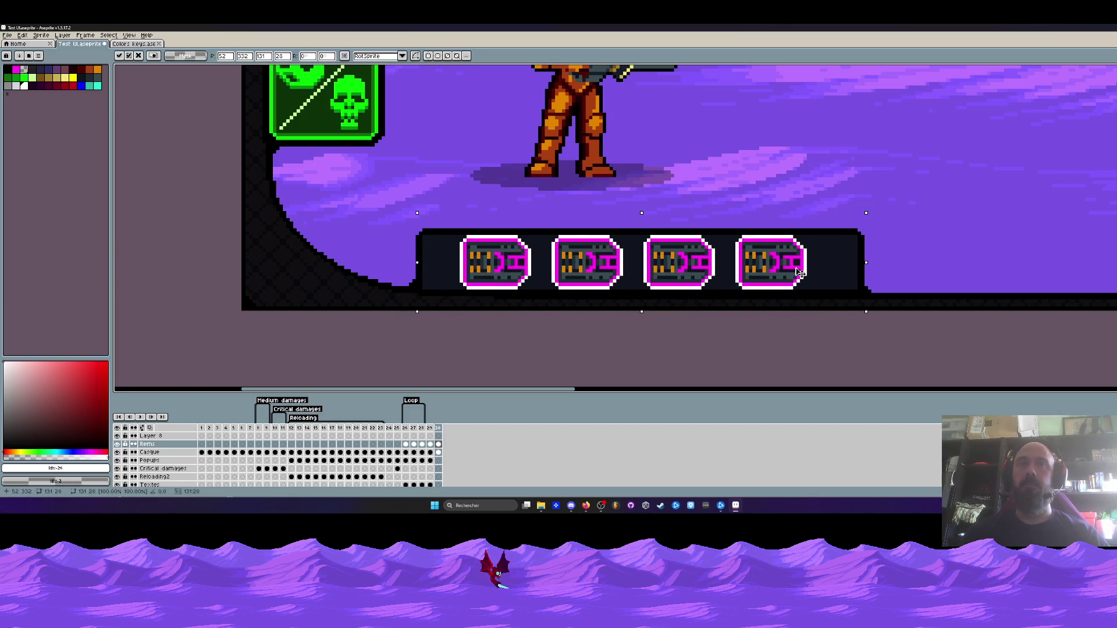
pyautogui.press('Return')
# - Nudge the first, fourth and third key icons into position
pyautogui.moveTo(424, 206)
pyautogui.mouseDown()
pyautogui.moveTo(537, 304)
pyautogui.moveTo(508, 273)
pyautogui.mouseUp()
pyautogui.hotkey('ctrl', 'd')
pyautogui.moveTo(736, 219)
pyautogui.mouseDown()
pyautogui.moveTo(820, 293)
pyautogui.moveTo(785, 269)
pyautogui.mouseUp()
pyautogui.hotkey('ctrl', 'd')
pyautogui.moveTo(728, 220); pyautogui.dragTo(847, 294)
pyautogui.moveTo(779, 265); pyautogui.dragTo(783, 264)
pyautogui.hotkey('ctrl', 'd')
pyautogui.moveTo(630, 220); pyautogui.dragTo(718, 298)
pyautogui.moveTo(680, 265); pyautogui.dragTo(683, 265)
pyautogui.hotkey('ctrl', 'd')
# - Fine-tune the first and second keys' positions so all four are evenly spaced
pyautogui.moveTo(431, 210)
pyautogui.mouseDown()
pyautogui.moveTo(621, 311)
pyautogui.moveTo(538, 291)
pyautogui.mouseUp()
pyautogui.moveTo(492, 263); pyautogui.dragTo(487, 259)
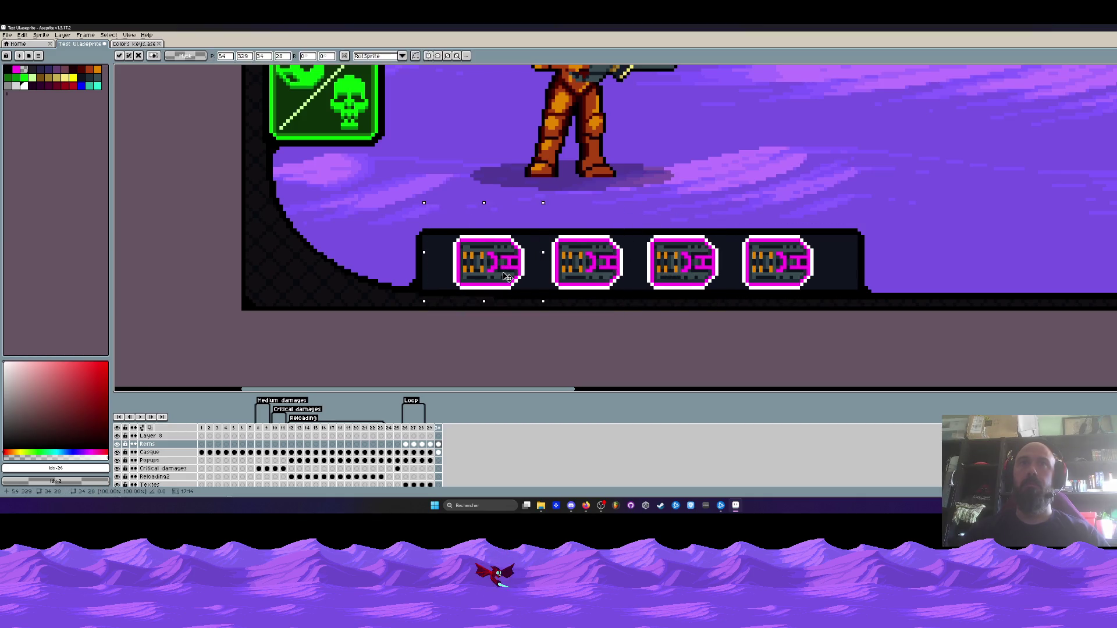
pyautogui.hotkey('ctrl', 'd')
pyautogui.moveTo(539, 219); pyautogui.dragTo(621, 297)
pyautogui.moveTo(605, 274); pyautogui.dragTo(602, 273)
pyautogui.hotkey('ctrl', 'd')
pyautogui.moveTo(442, 210)
pyautogui.mouseDown()
pyautogui.moveTo(616, 312)
pyautogui.moveTo(428, 216)
pyautogui.moveTo(531, 293)
pyautogui.moveTo(507, 279)
pyautogui.mouseUp()
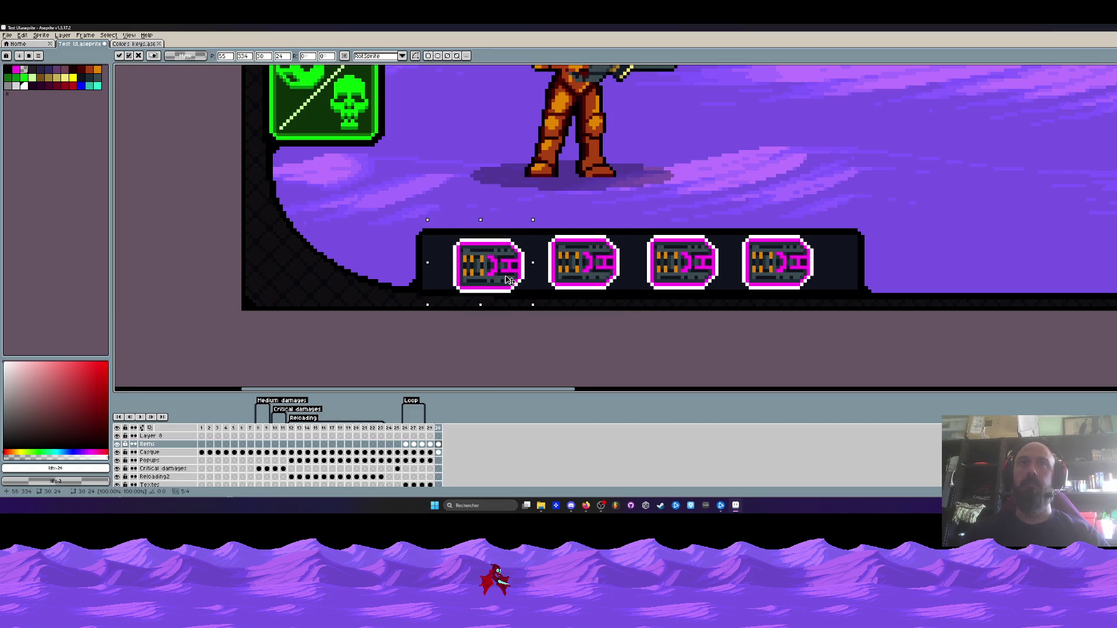
pyautogui.moveTo(459, 233)
pyautogui.mouseDown()
pyautogui.moveTo(546, 300)
pyautogui.moveTo(499, 270)
pyautogui.mouseUp()
# - Try cutting and re-pasting the first two keys, then undo and cancel the copy
pyautogui.moveTo(422, 211); pyautogui.dragTo(634, 303)
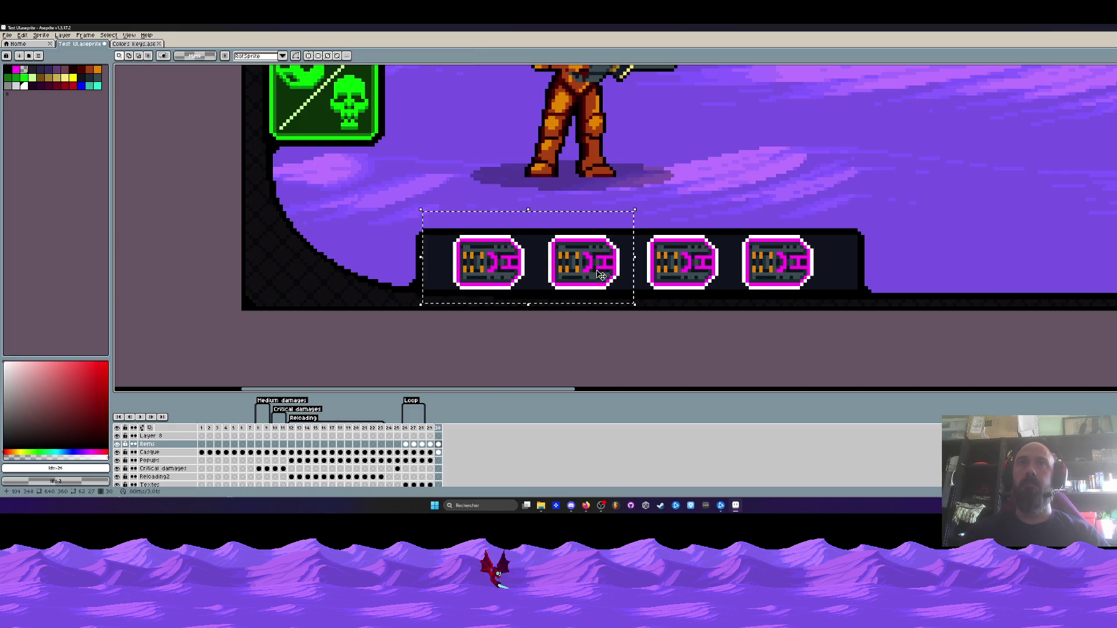
pyautogui.press('Delete')
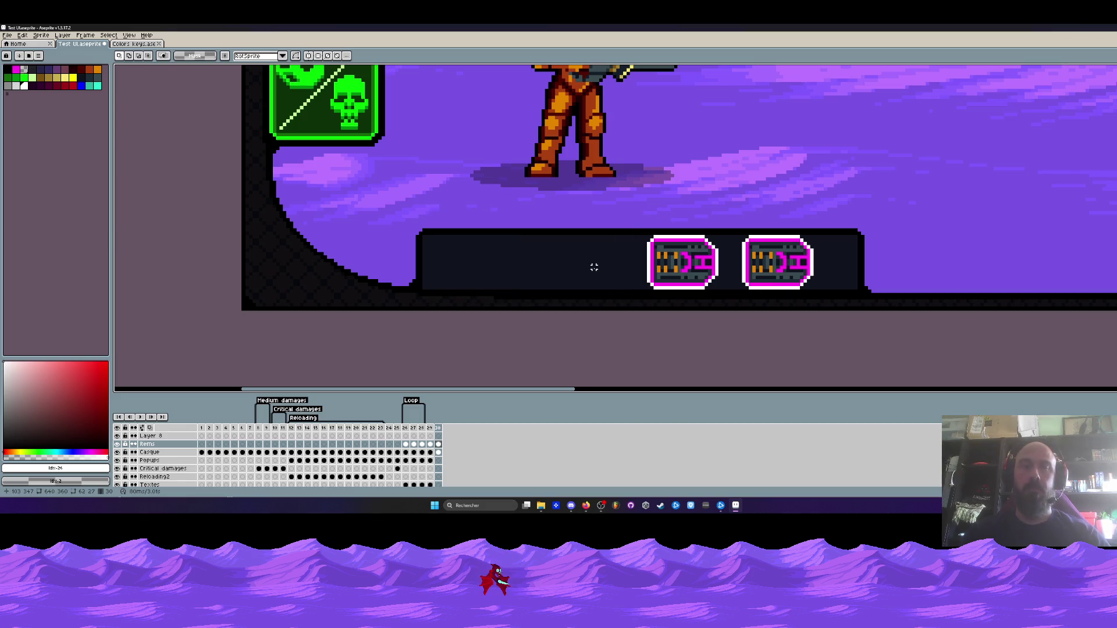
pyautogui.hotkey('ctrl', 'z')
pyautogui.hotkey('ctrl', 'x')
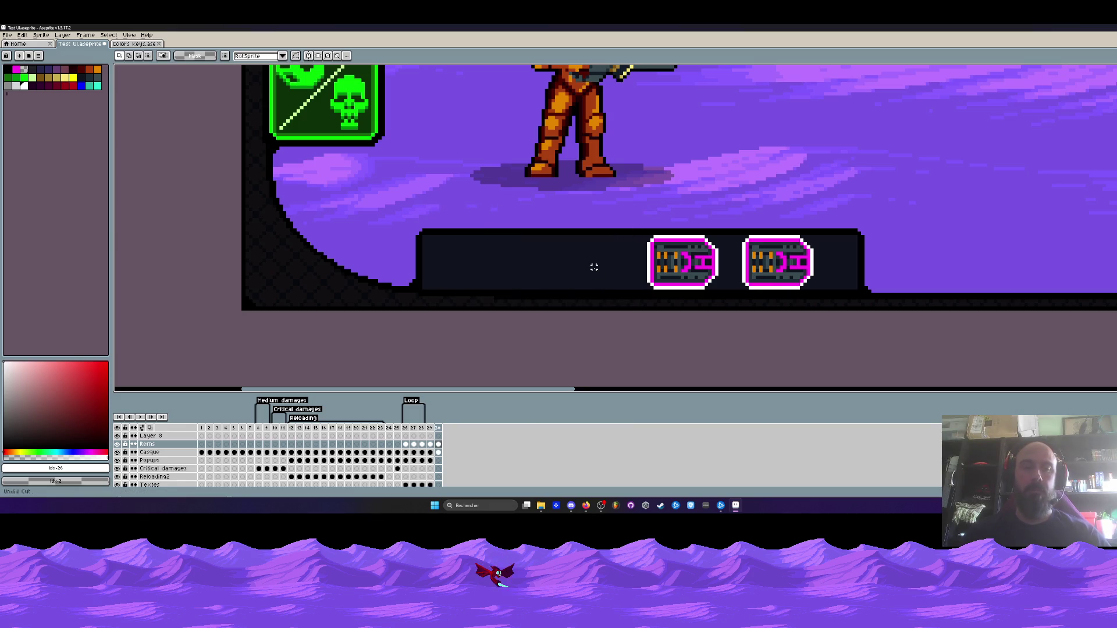
pyautogui.hotkey('ctrl', 'z')
pyautogui.hotkey('ctrl', 'v')
pyautogui.moveTo(596, 269)
pyautogui.mouseDown()
pyautogui.moveTo(819, 272)
pyautogui.moveTo(794, 272)
pyautogui.mouseUp()
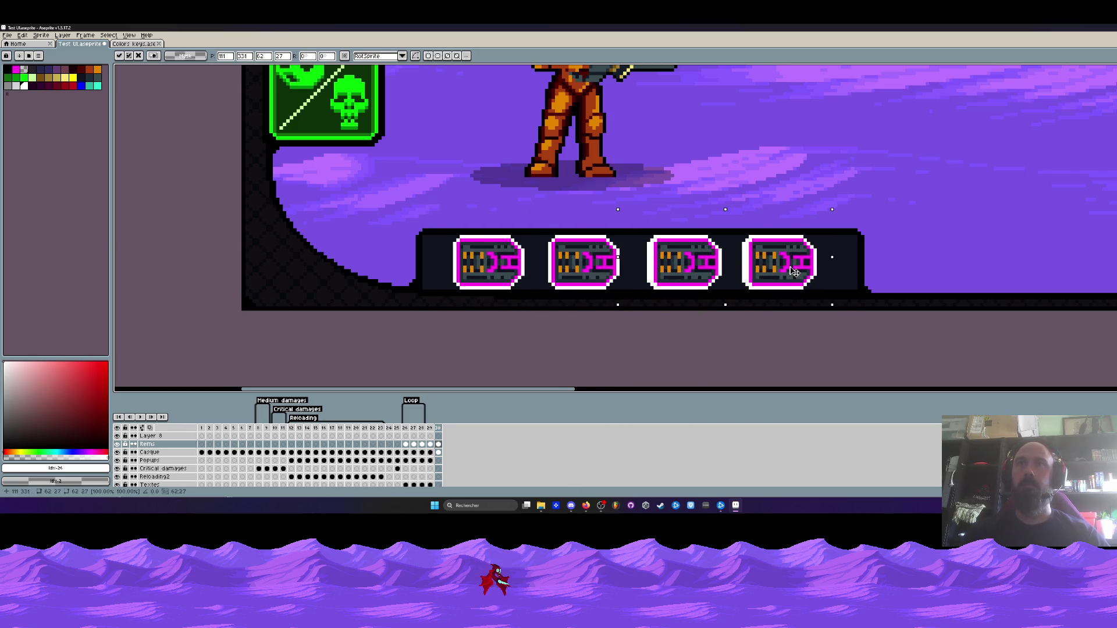
pyautogui.press('Escape')
pyautogui.scroll(-4, 738, 256)
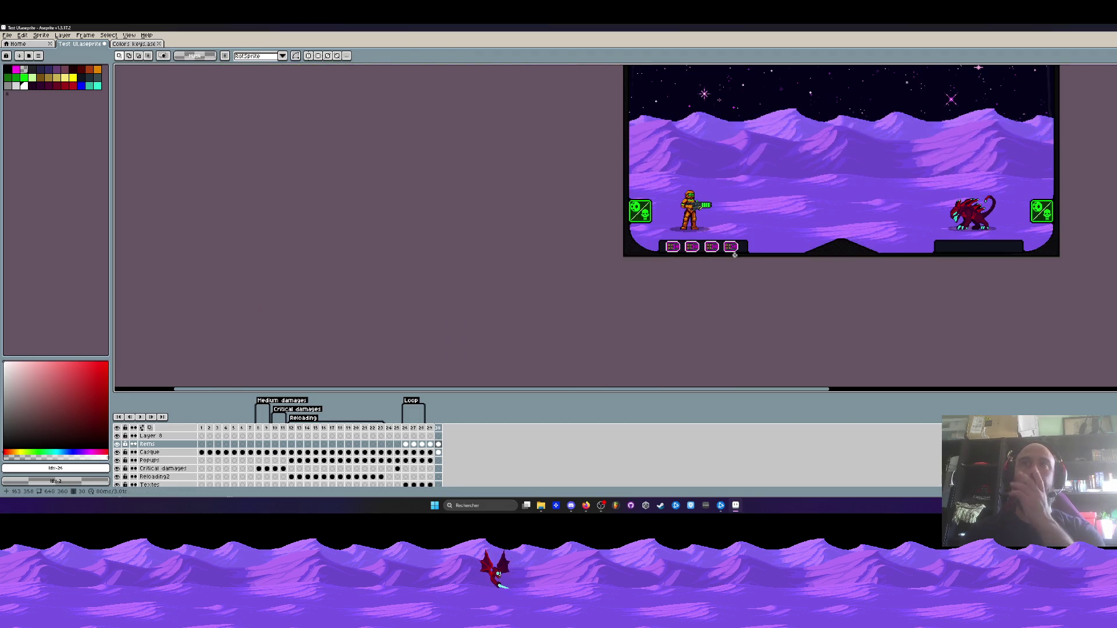
# - Bucket-fill the first key's inner shape and outline blue
pyautogui.scroll(3, 735, 255)
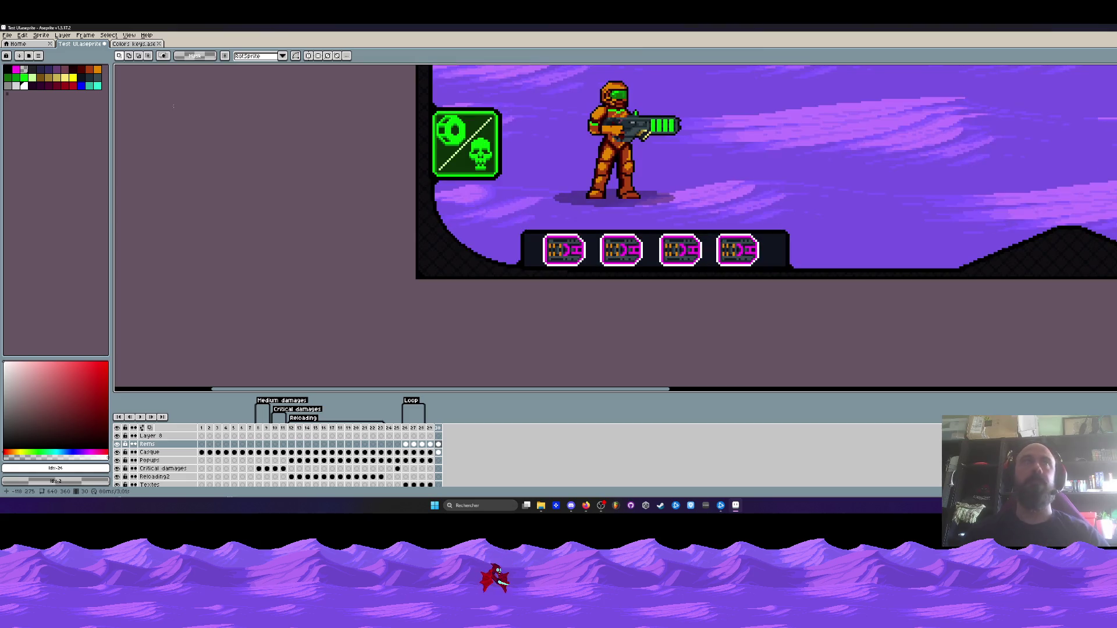
pyautogui.click(81, 86)
pyautogui.press('g')
pyautogui.scroll(2, 517, 237)
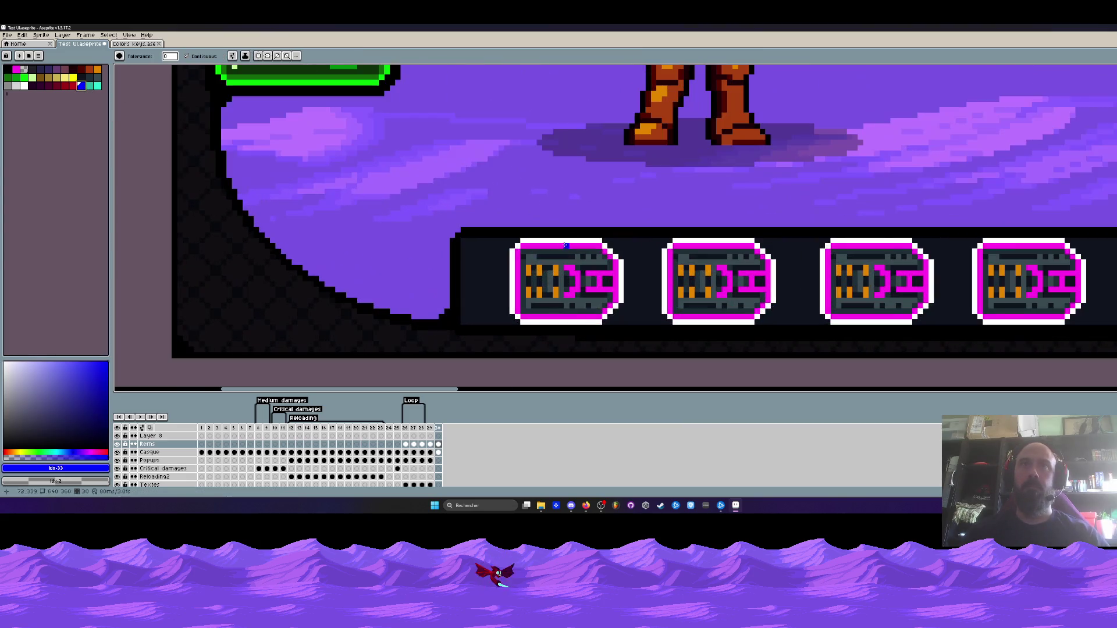
pyautogui.click(616, 269)
pyautogui.click(516, 265)
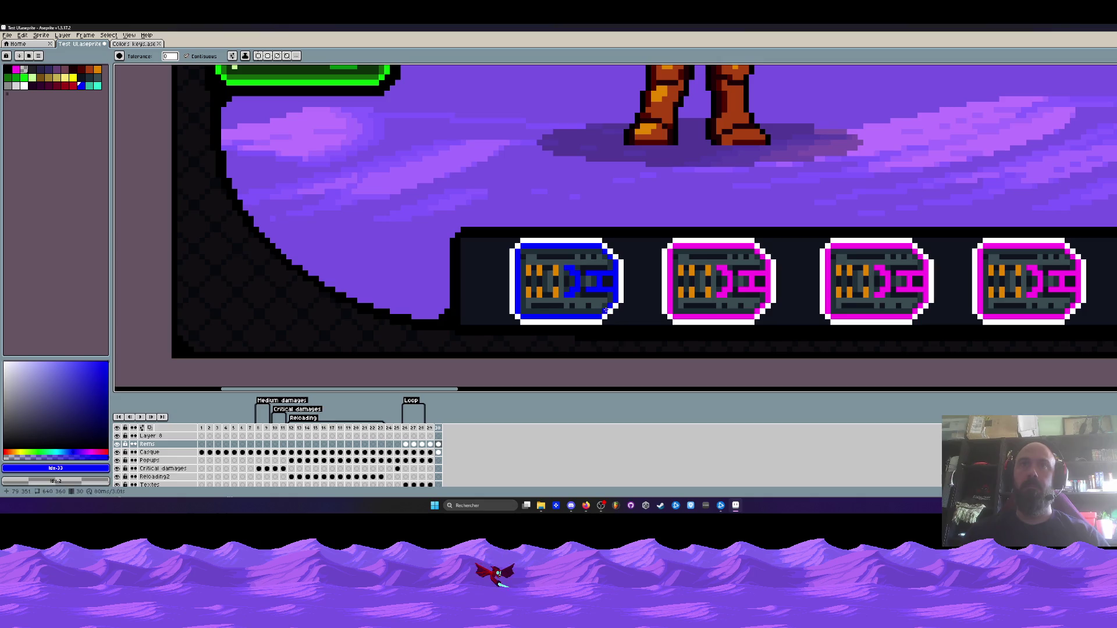
# - Replace the white outline colour across the key bar using tolerance 0
pyautogui.scroll(-3, 603, 286)
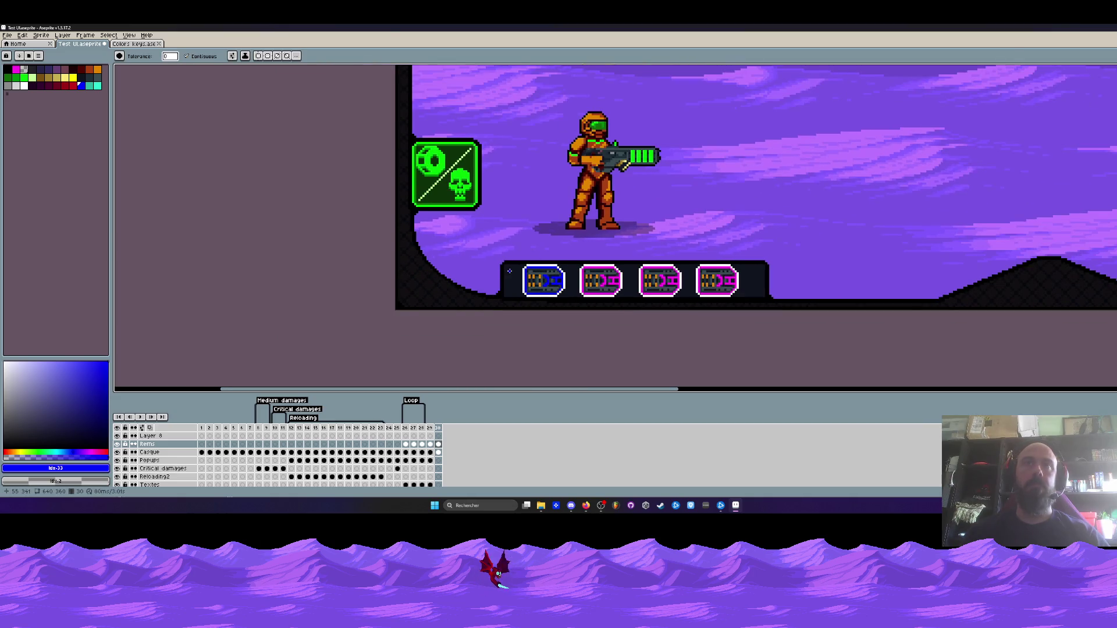
pyautogui.press('m')
pyautogui.moveTo(502, 250); pyautogui.dragTo(777, 310)
pyautogui.scroll(2, 721, 294)
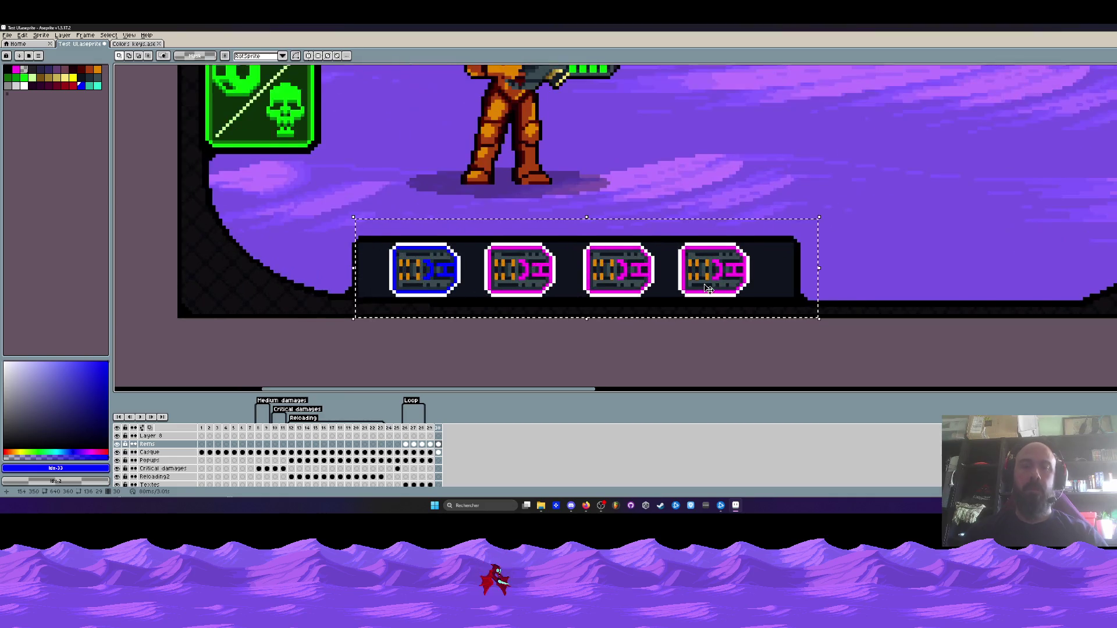
pyautogui.press('i')
pyautogui.click(626, 235)
pyautogui.hotkey('shift', 'r')
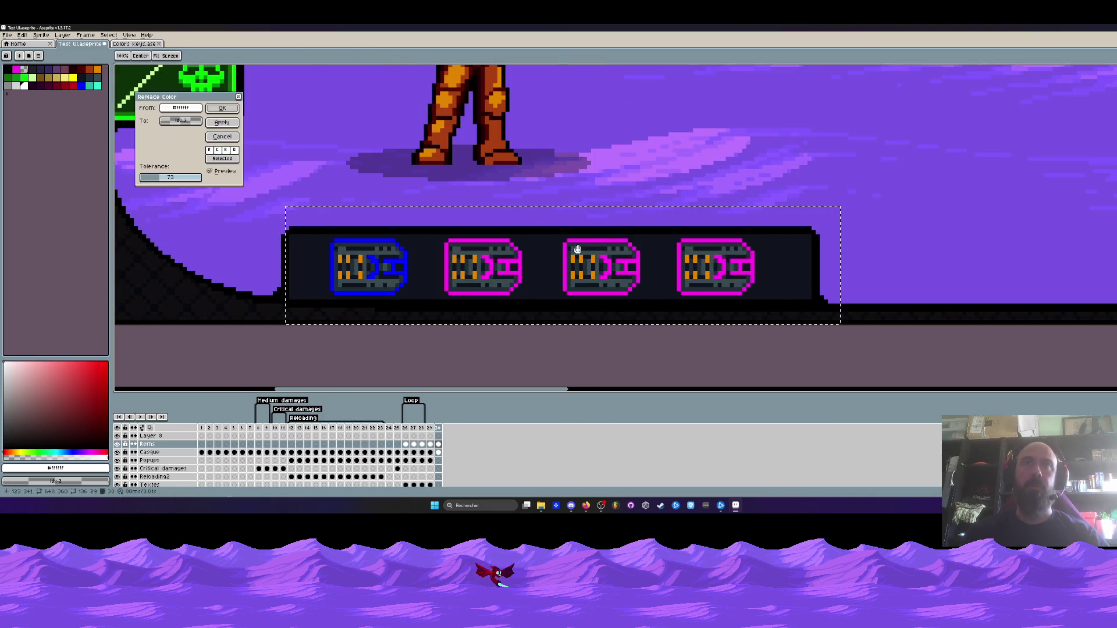
pyautogui.moveTo(201, 180); pyautogui.dragTo(141, 181)
pyautogui.click(222, 108)
pyautogui.hotkey('ctrl', 'd')
pyautogui.scroll(-1, 144, 108)
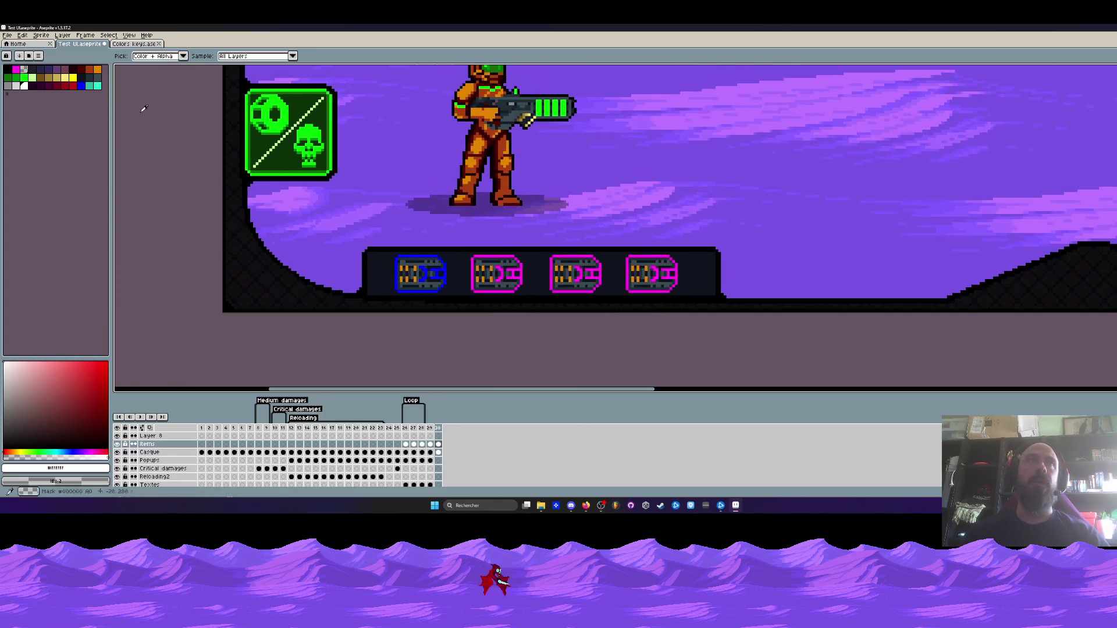
# - Fill the second key's edges, D shape and outline yellow
pyautogui.click(73, 78)
pyautogui.press('g')
pyautogui.scroll(1, 508, 251)
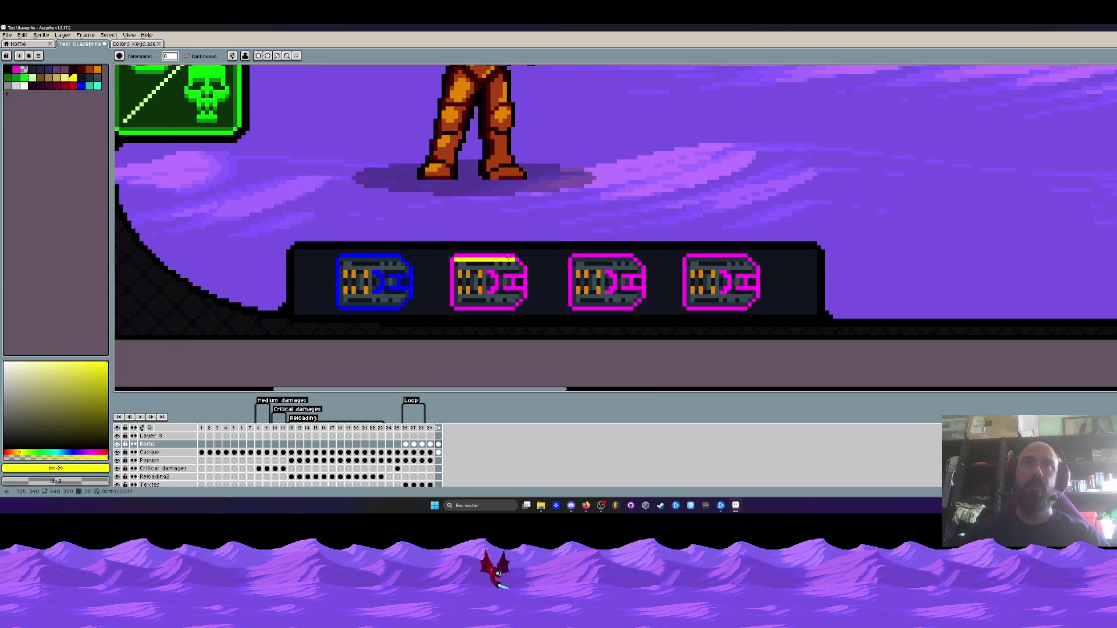
pyautogui.scroll(1, 509, 259)
pyautogui.scroll(-1, 443, 209)
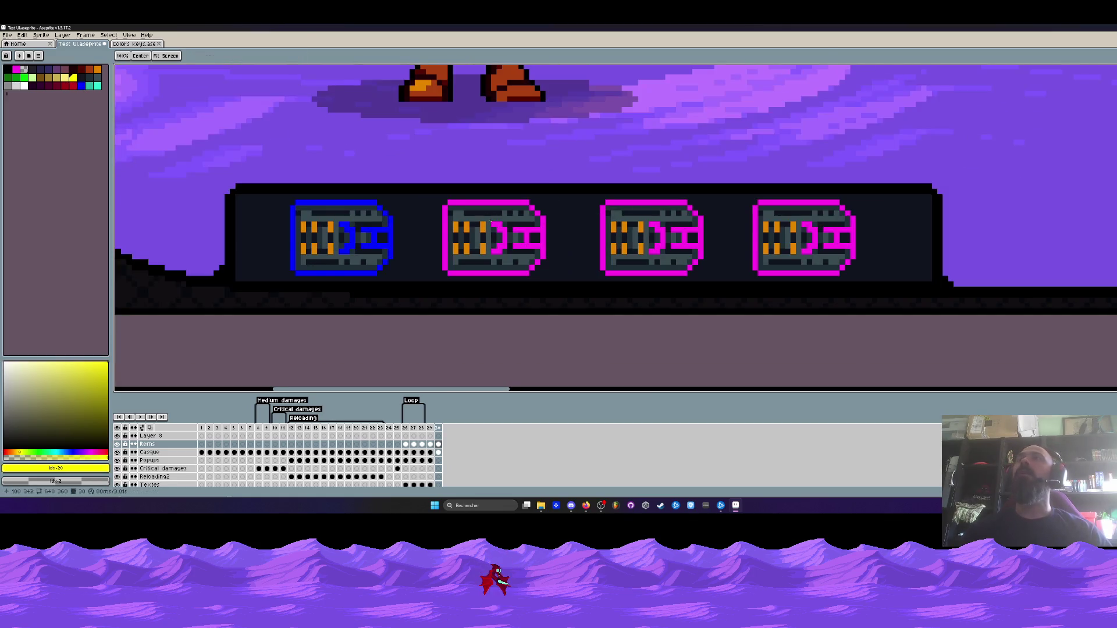
pyautogui.scroll(1, 444, 210)
pyautogui.click(444, 210)
pyautogui.click(461, 194)
pyautogui.click(523, 234)
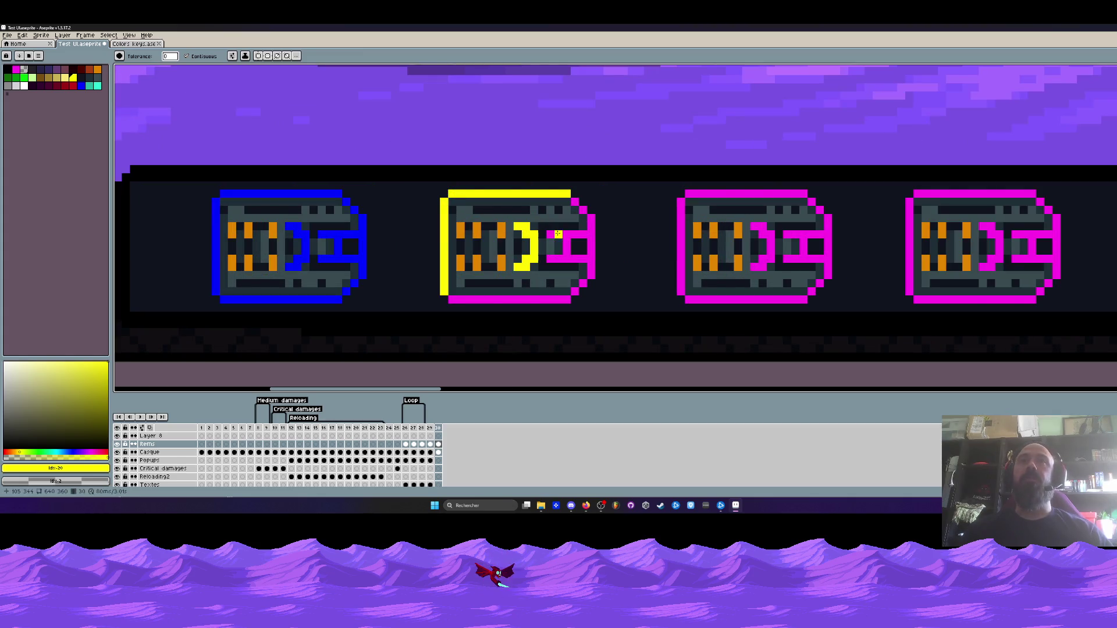
pyautogui.click(557, 235)
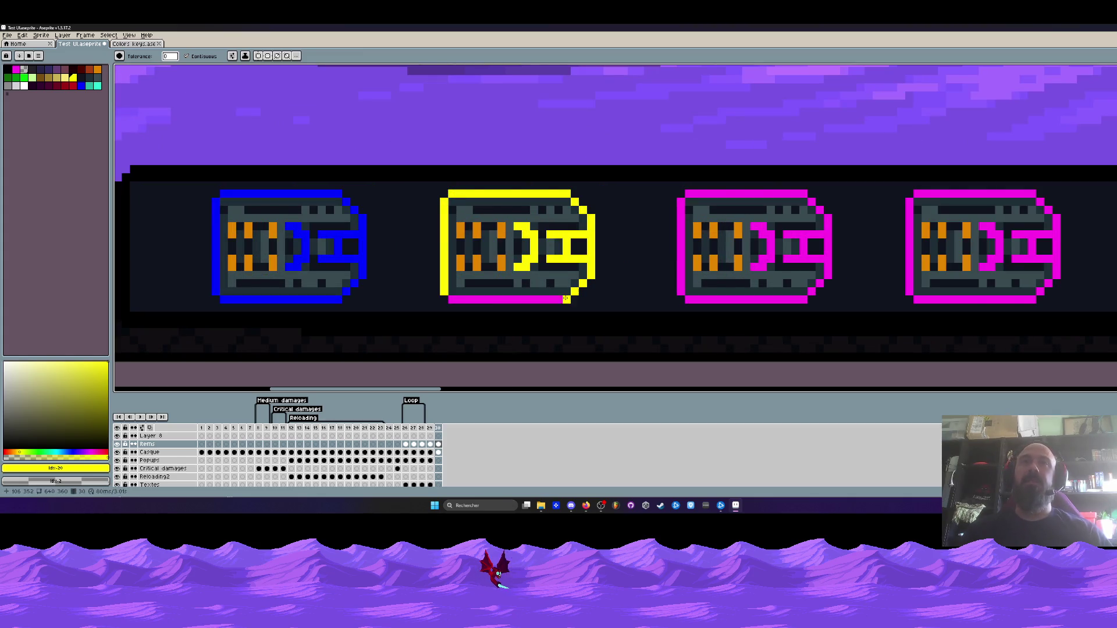
pyautogui.click(565, 298)
pyautogui.scroll(-2, 562, 294)
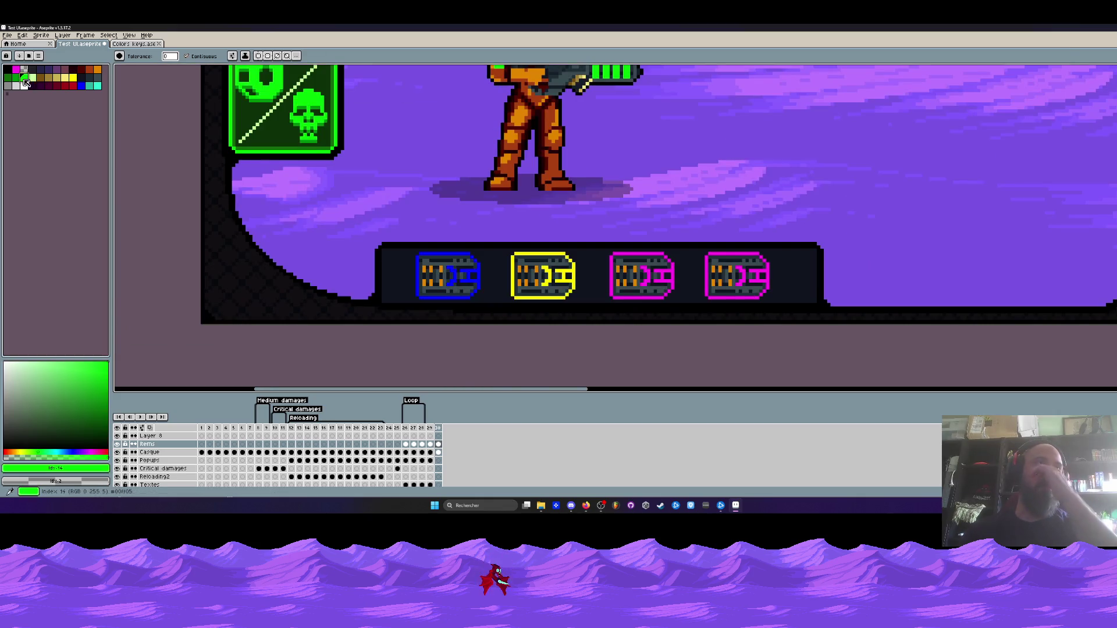
# - Fill the third key's edges, D shape and H outline green
pyautogui.click(23, 78)
pyautogui.scroll(3, 624, 244)
pyautogui.click(624, 233)
pyautogui.click(592, 246)
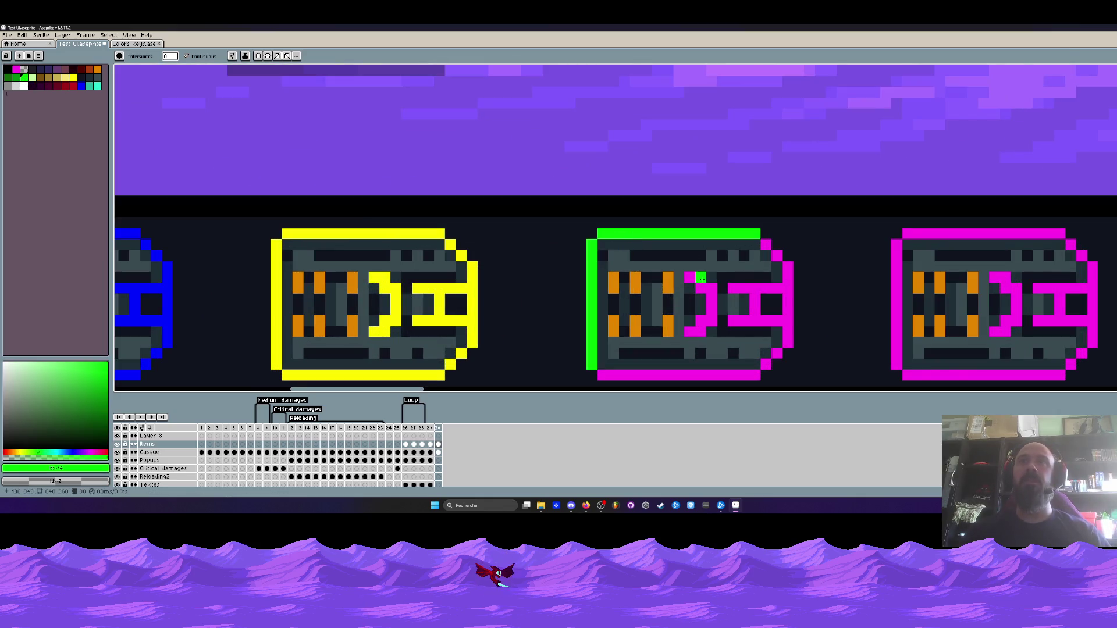
pyautogui.click(701, 276)
pyautogui.click(733, 290)
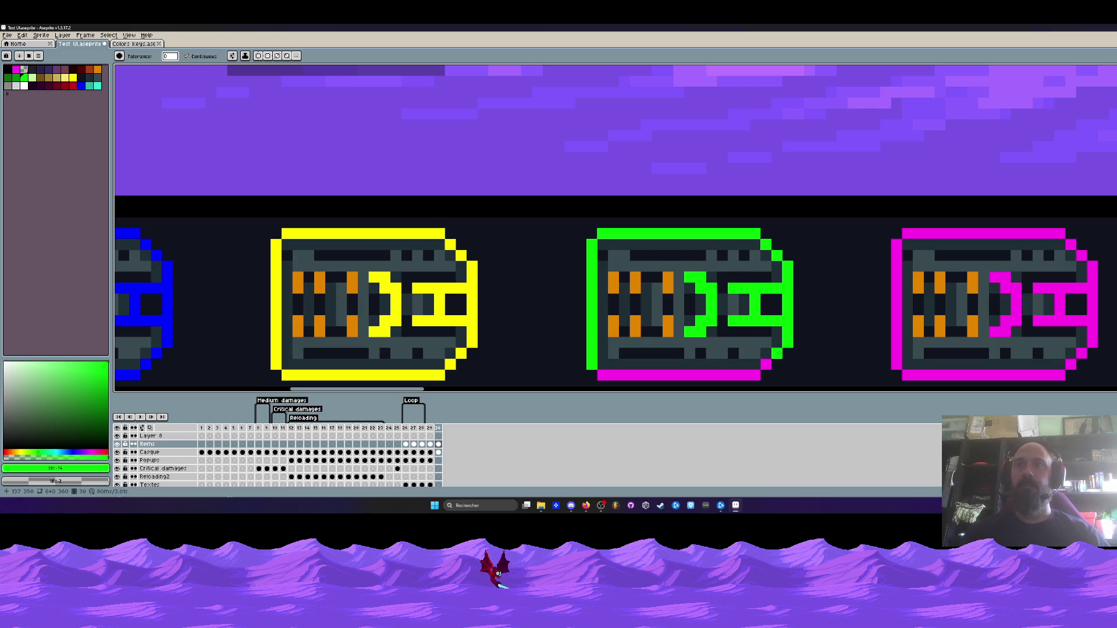
pyautogui.click(765, 364)
pyautogui.scroll(-3, 766, 364)
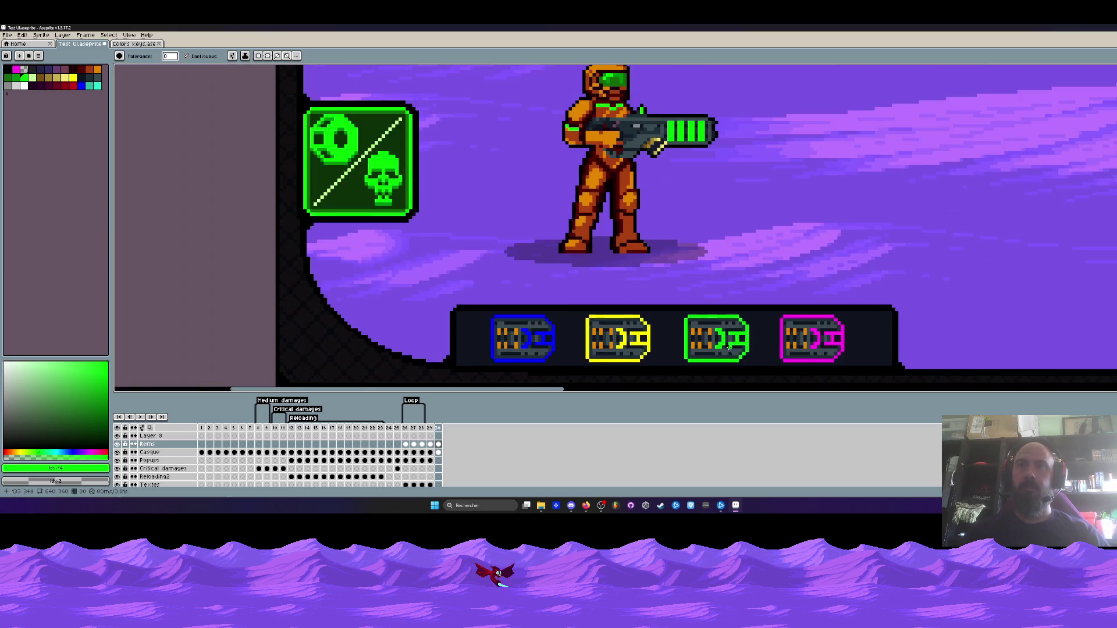
# - Fill the fourth key's H shape, top and left edges dark red
pyautogui.click(73, 85)
pyautogui.scroll(2, 888, 345)
pyautogui.click(775, 319)
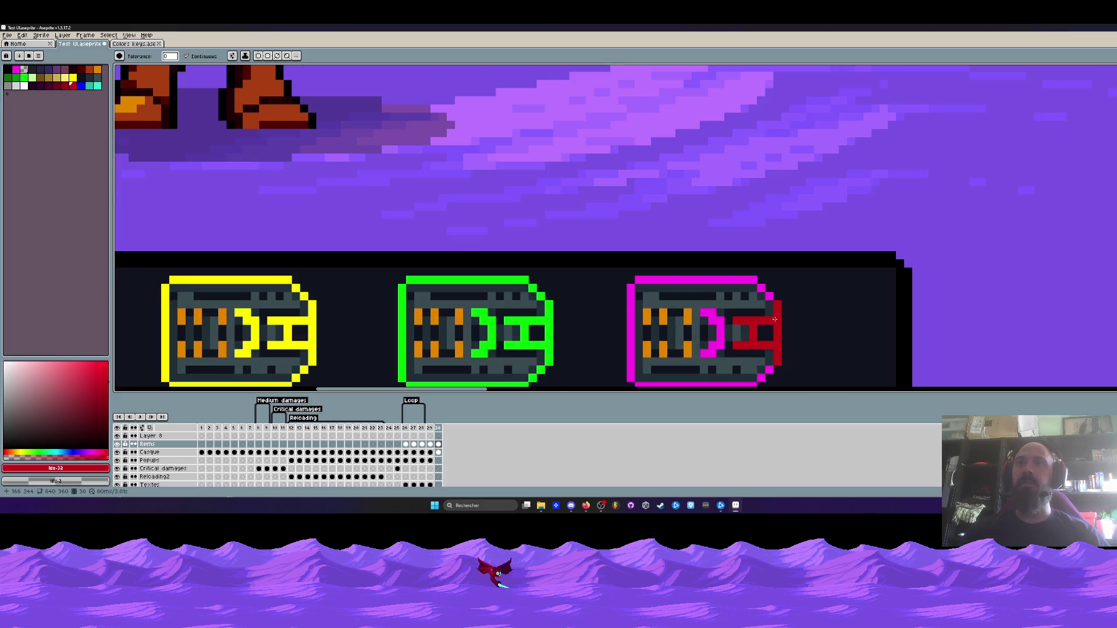
pyautogui.click(726, 281)
pyautogui.click(628, 296)
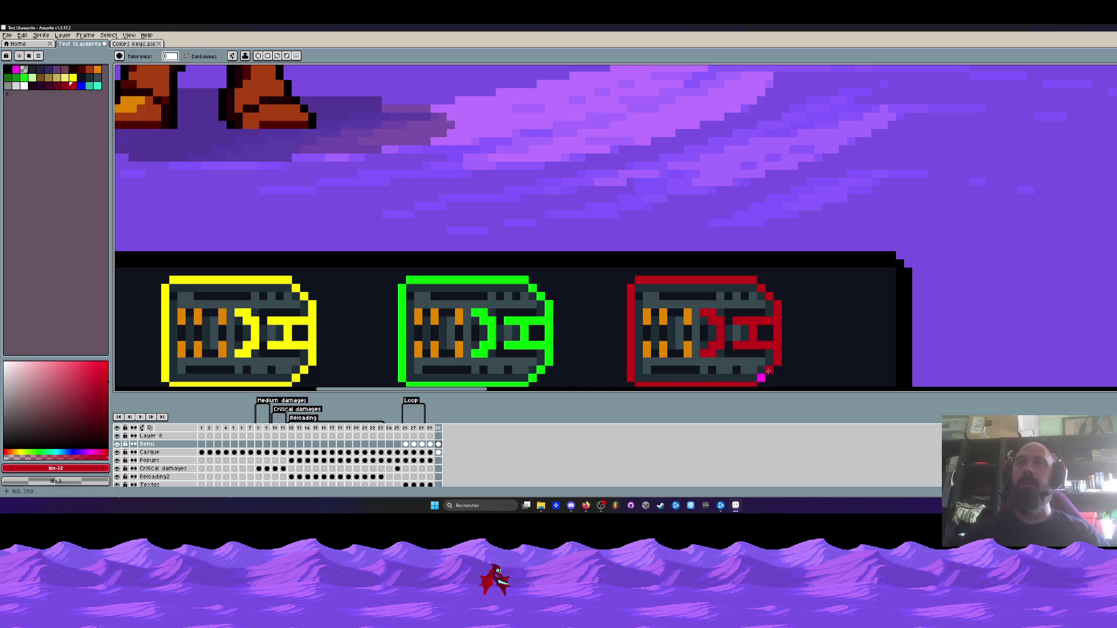
pyautogui.scroll(-5, 768, 371)
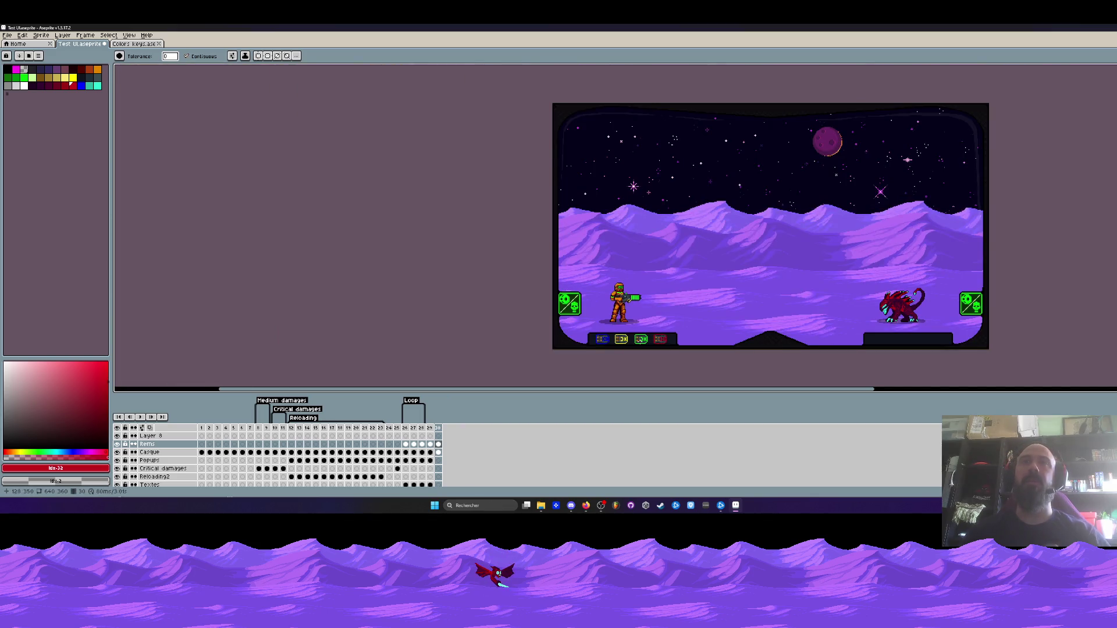
# - Give the canvas more room above the timeline and switch to the Magic Wand
pyautogui.scroll(3, 640, 344)
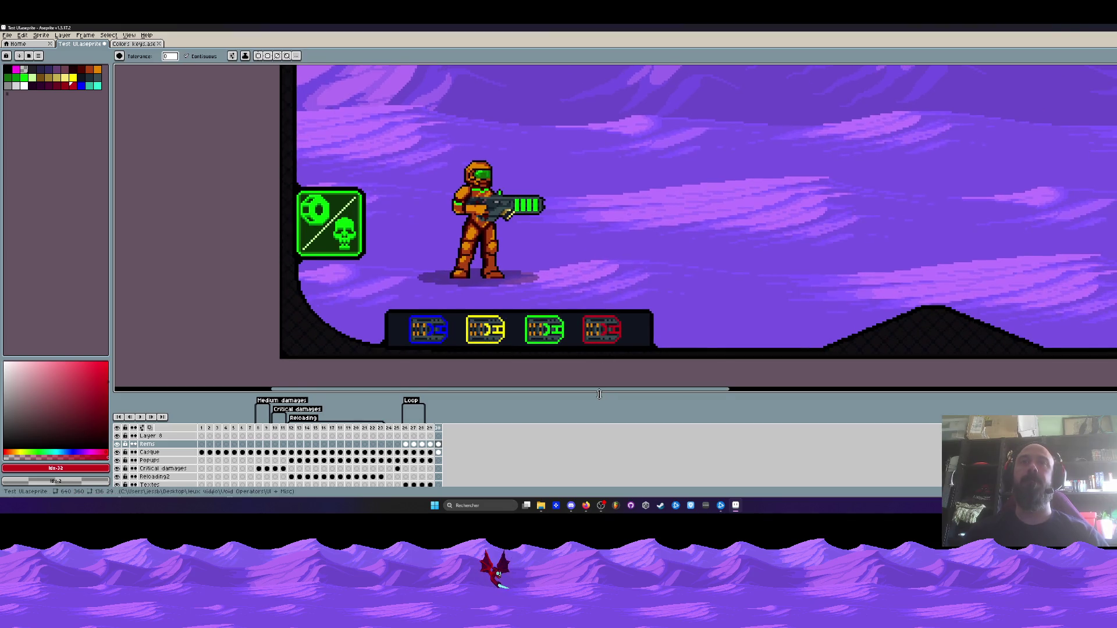
pyautogui.moveTo(599, 395); pyautogui.dragTo(599, 426)
pyautogui.scroll(-3, 518, 371)
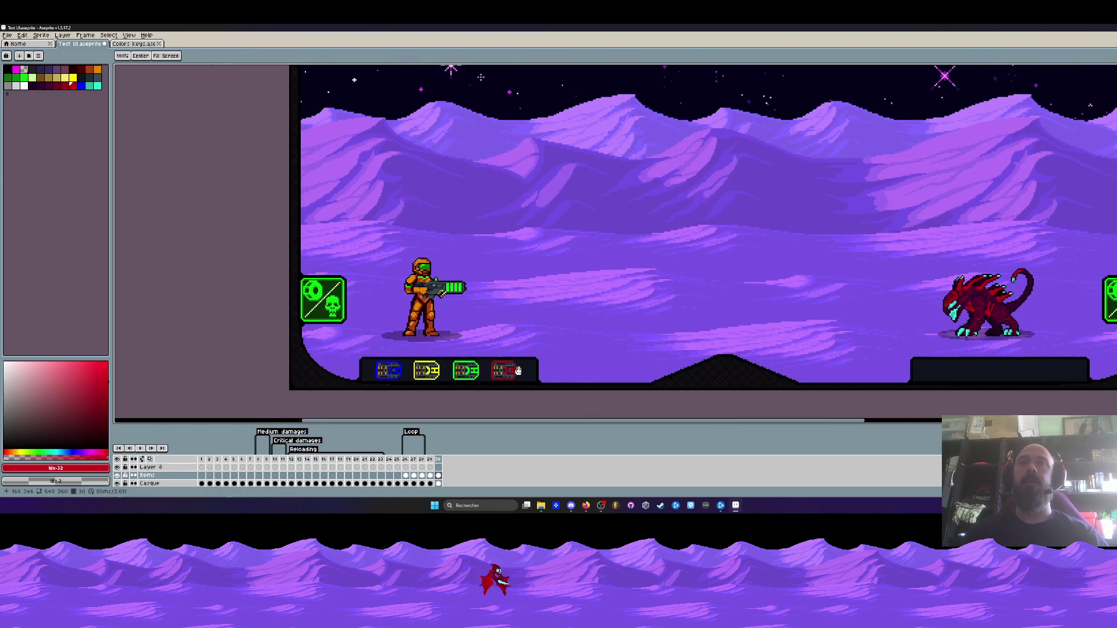
pyautogui.press('w')
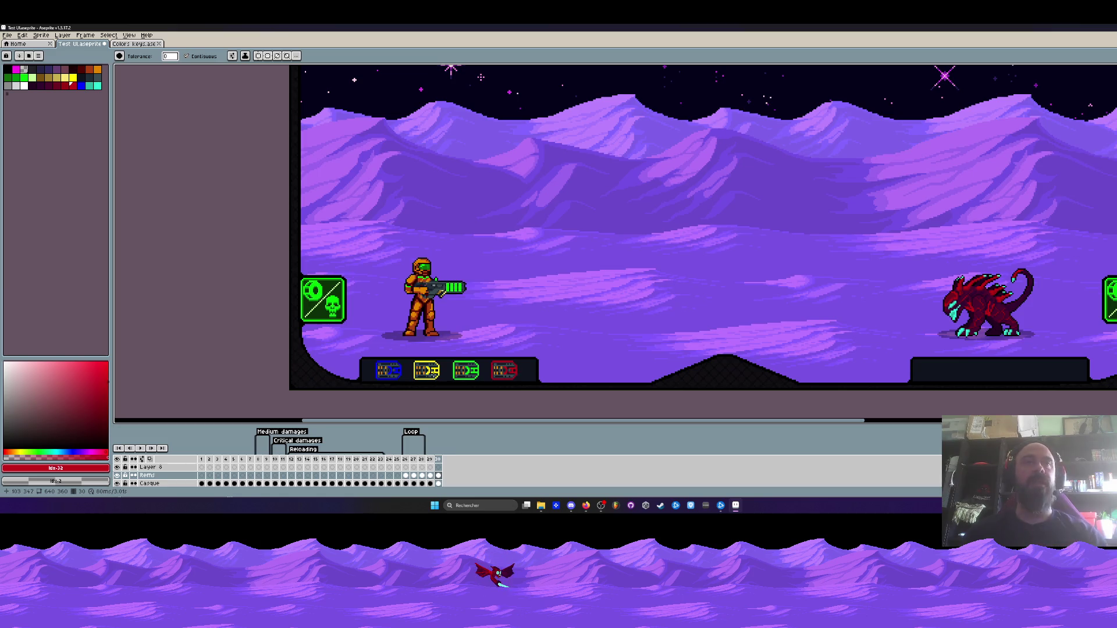
# - Switch to the Colors keys document and open the Props communes folder in File Explorer
pyautogui.scroll(1, 301, 290)
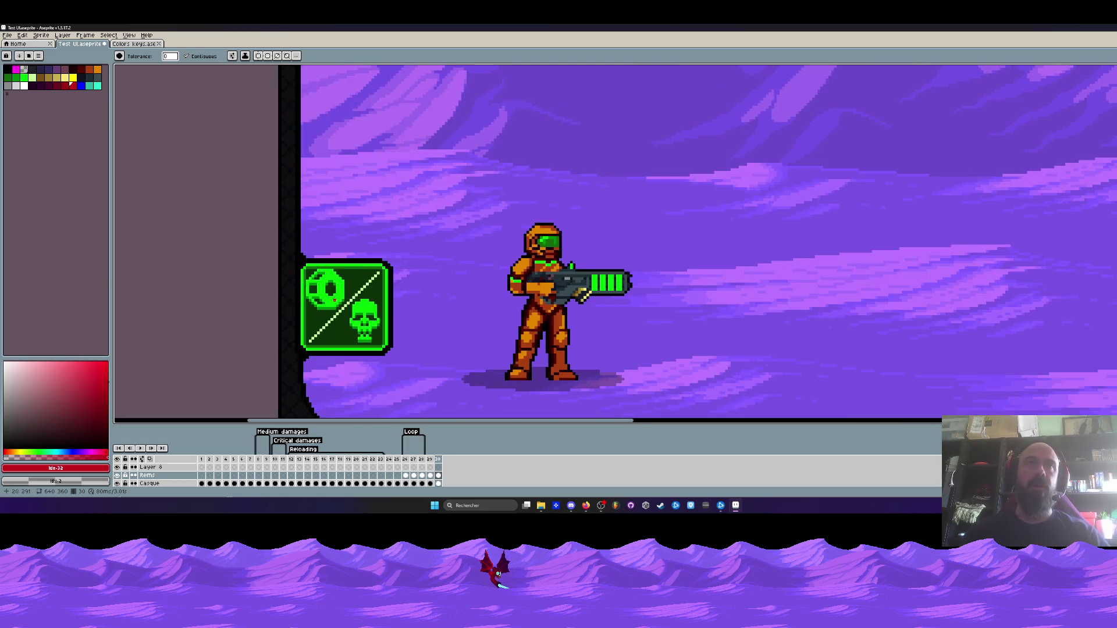
pyautogui.scroll(-1, 335, 300)
pyautogui.scroll(-1, 341, 301)
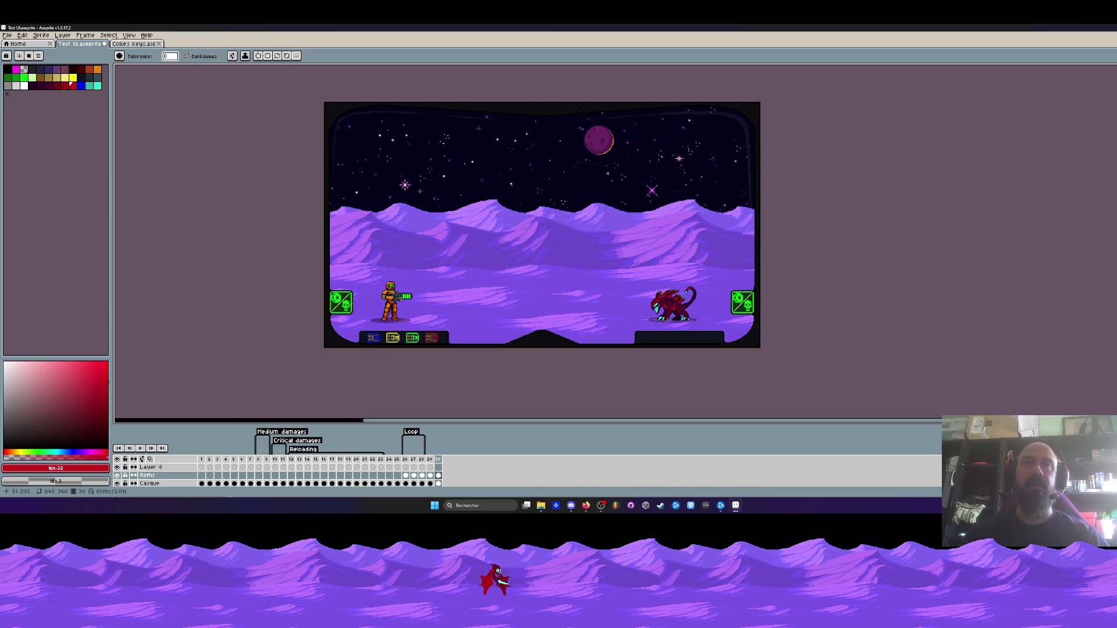
pyautogui.scroll(2, 666, 339)
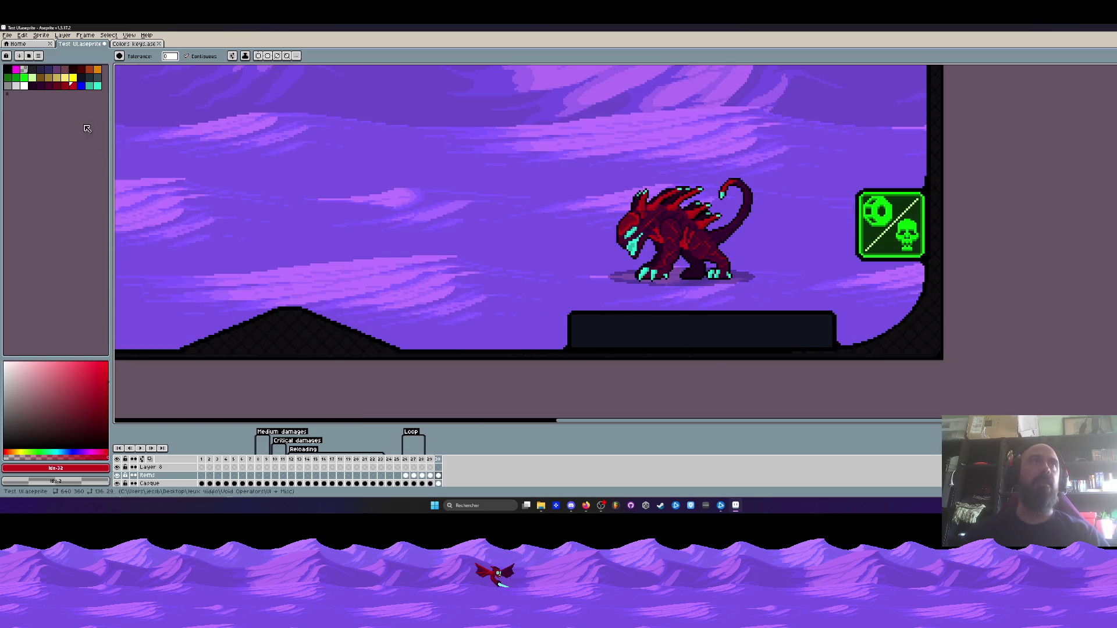
pyautogui.hotkey('ctrl', 'Tab')
pyautogui.click(541, 506)
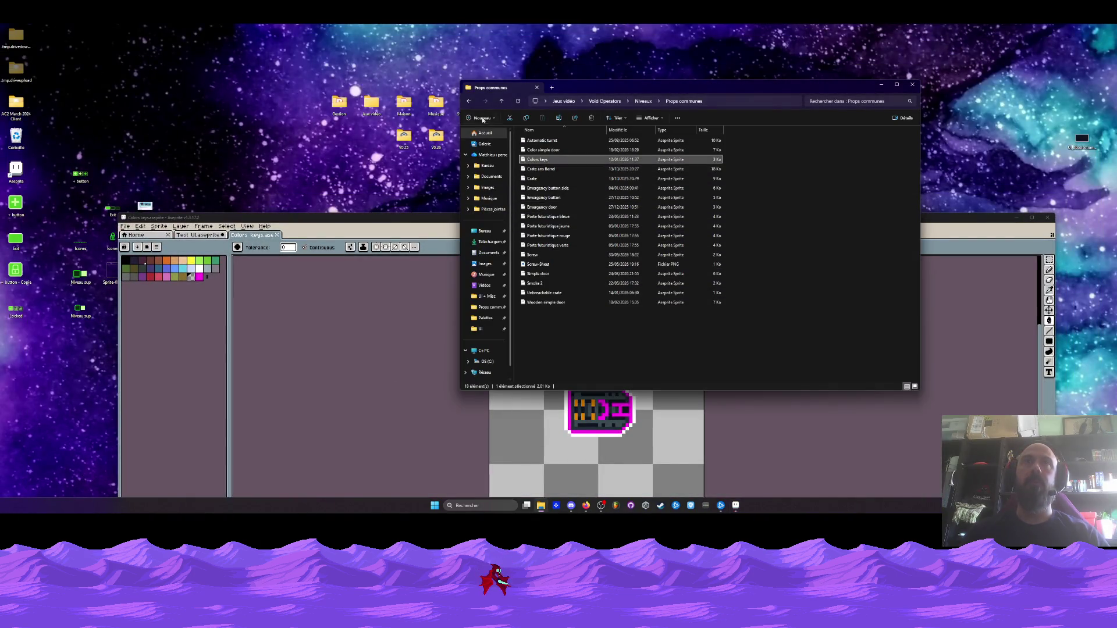
# - Browse from Void Operators back into Props communes and open Screw.aseprite in Aseprite
pyautogui.click(469, 100)
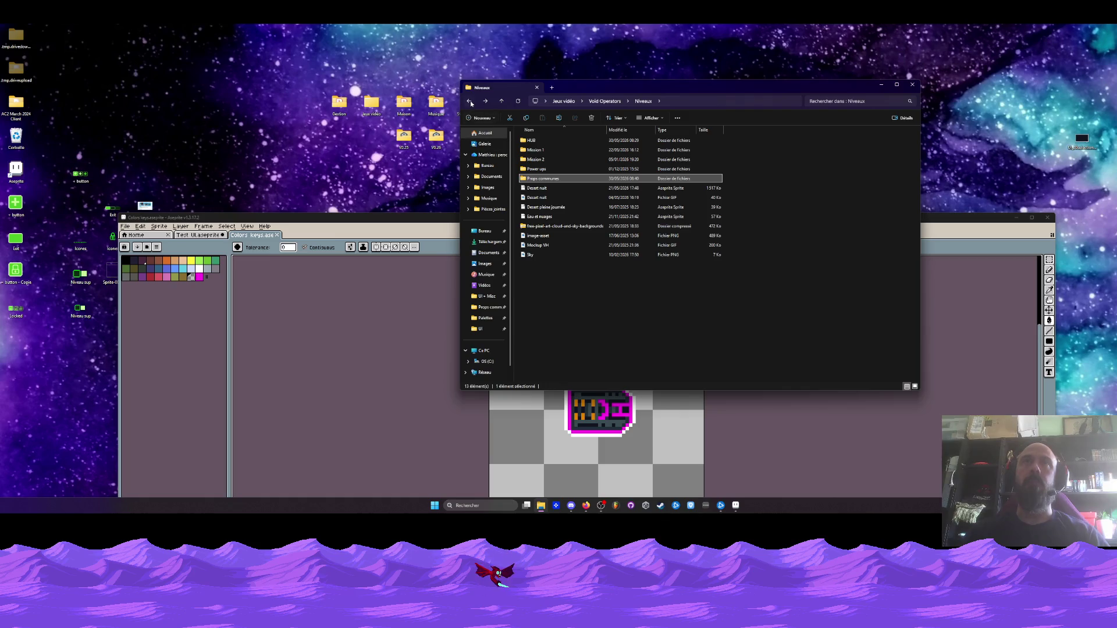
pyautogui.click(470, 102)
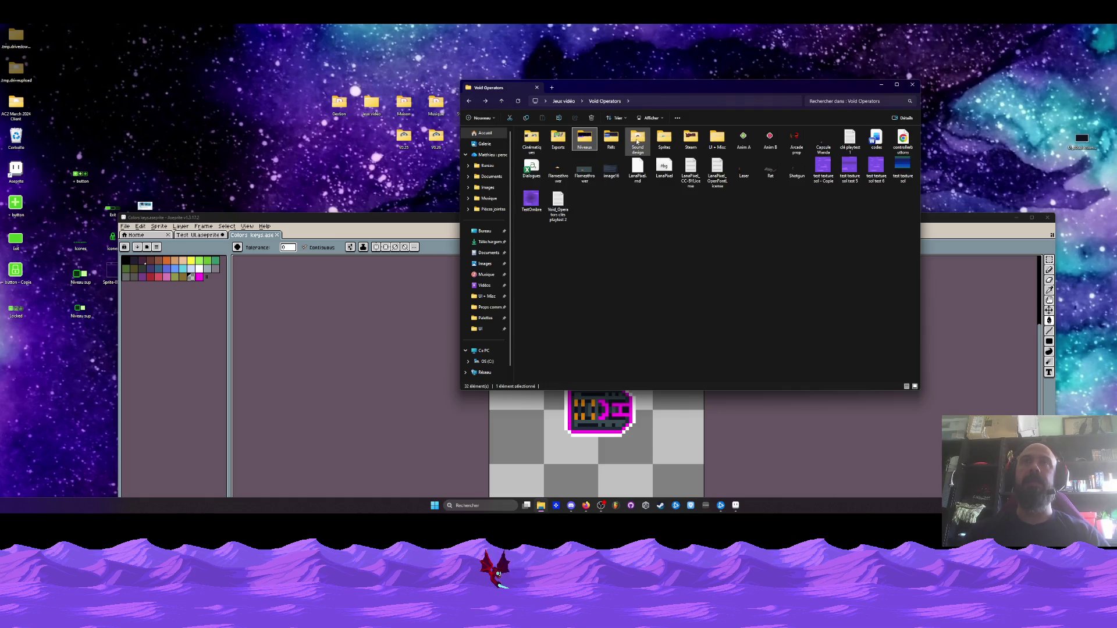
pyautogui.doubleClick(664, 138)
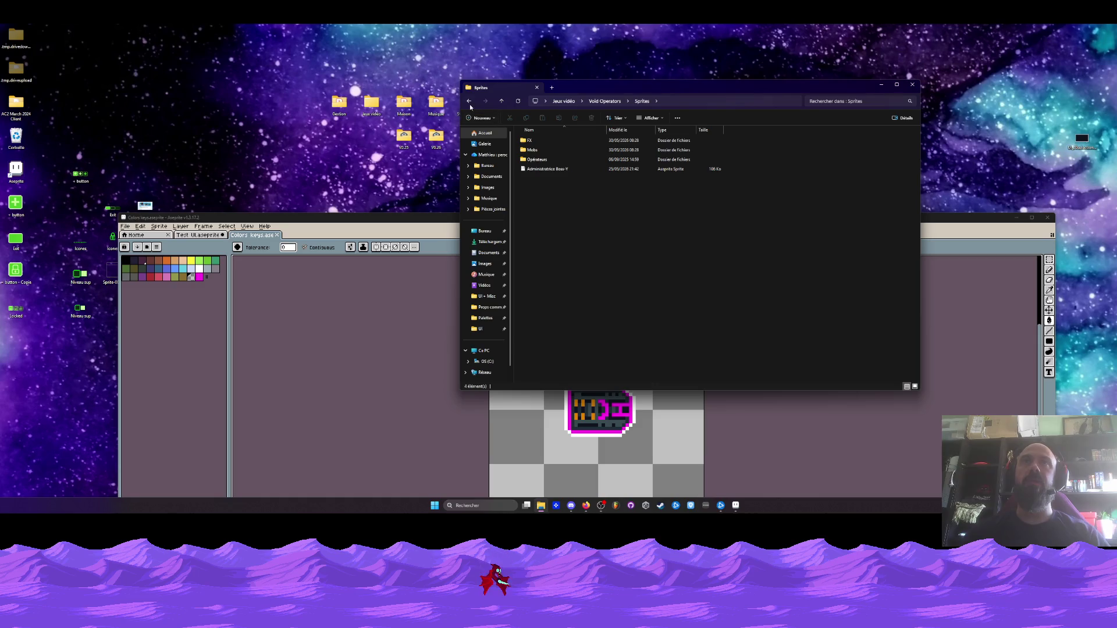
pyautogui.hotkey('alt', 'Left')
pyautogui.doubleClick(611, 139)
pyautogui.click(545, 179)
pyautogui.doubleClick(531, 256)
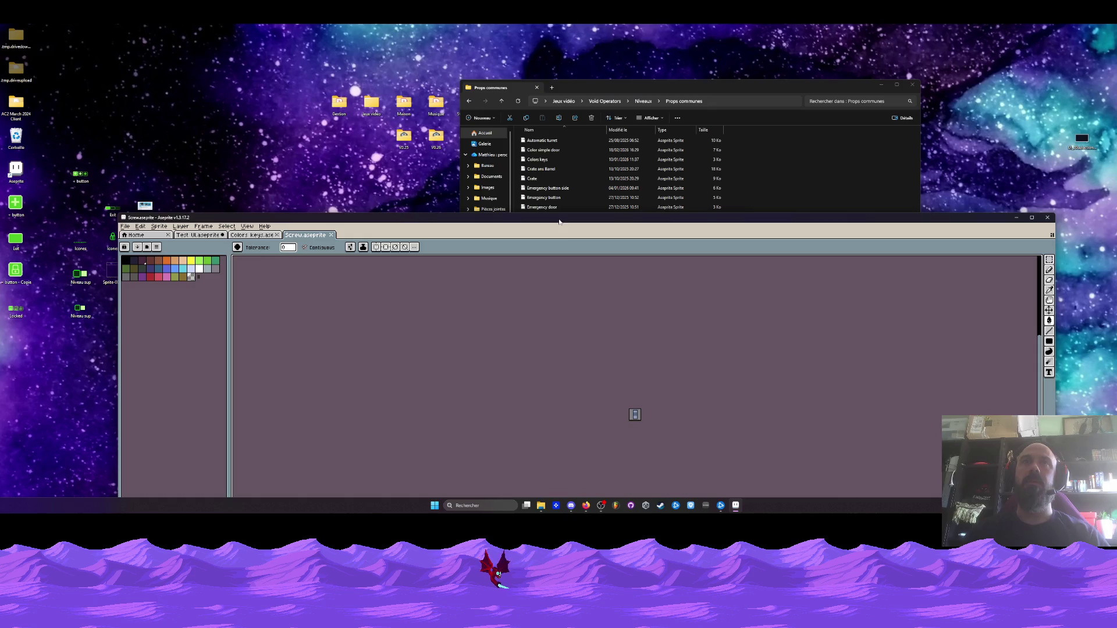
pyautogui.doubleClick(557, 218)
pyautogui.click(201, 449)
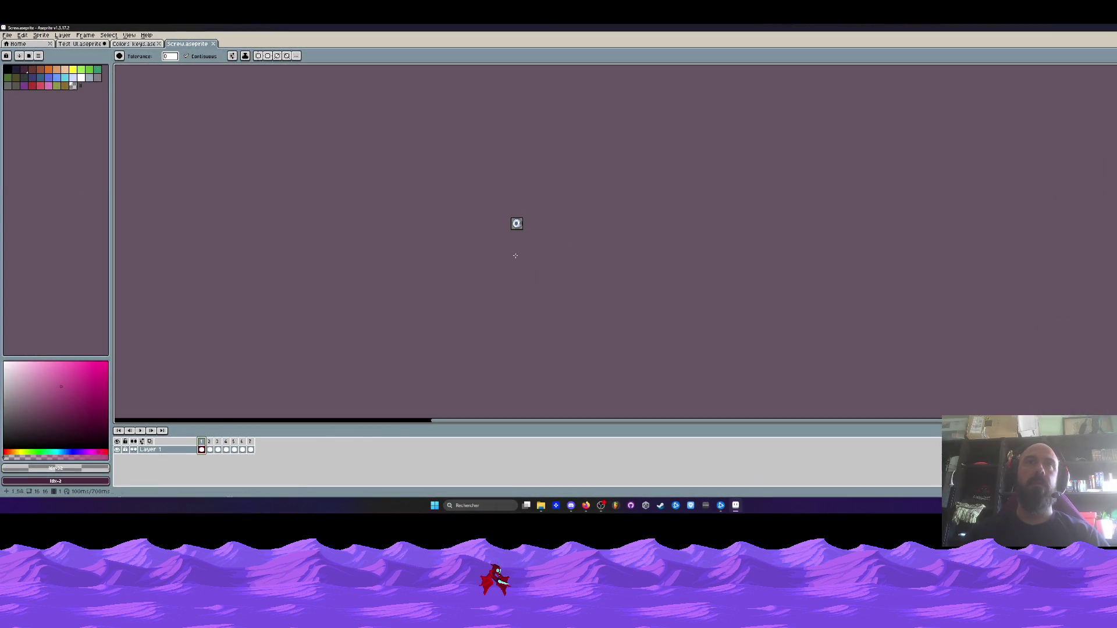
# - Select frames 1–5 and the entire 16x16 screw sprite, then return to Test UI.aseprite
pyautogui.scroll(2, 522, 229)
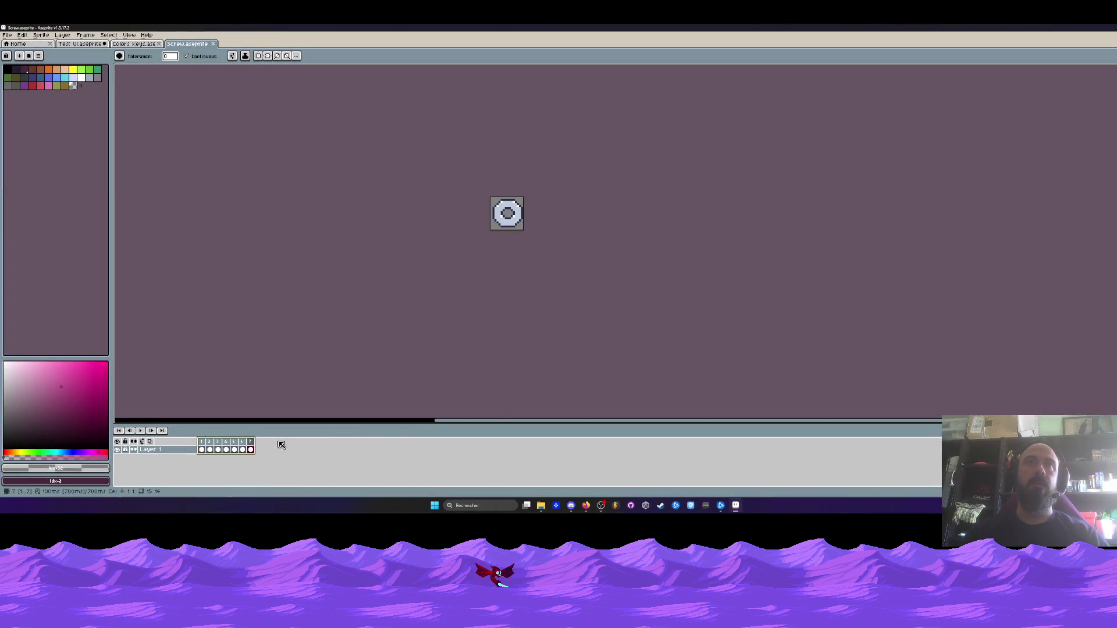
pyautogui.click(202, 450)
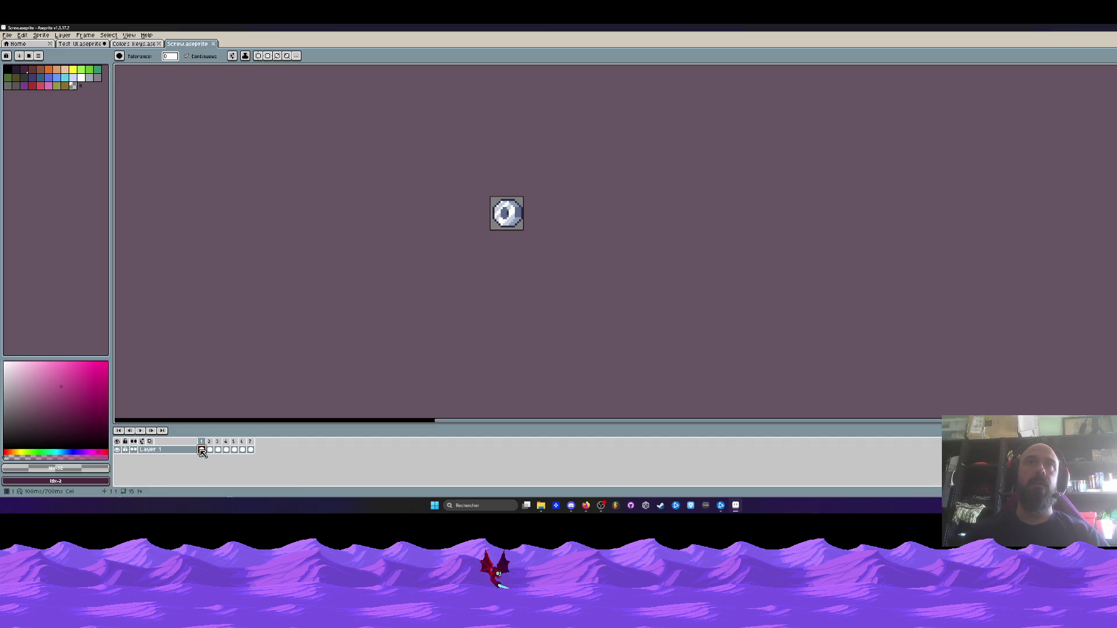
pyautogui.moveTo(204, 451)
pyautogui.mouseDown()
pyautogui.moveTo(250, 453)
pyautogui.moveTo(207, 451)
pyautogui.mouseUp()
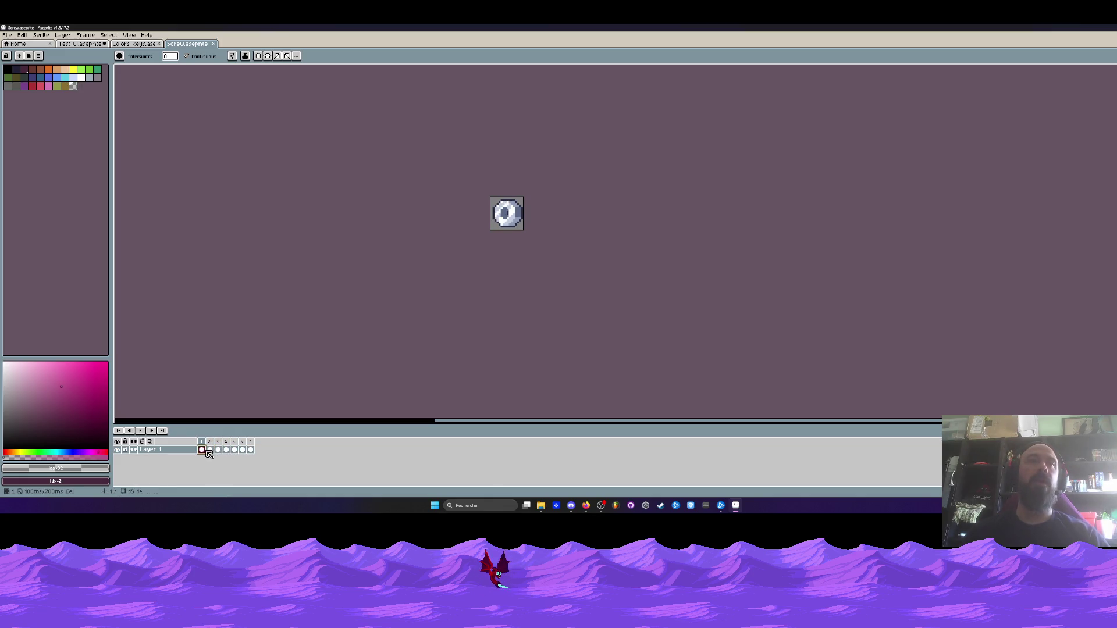
pyautogui.scroll(2, 500, 233)
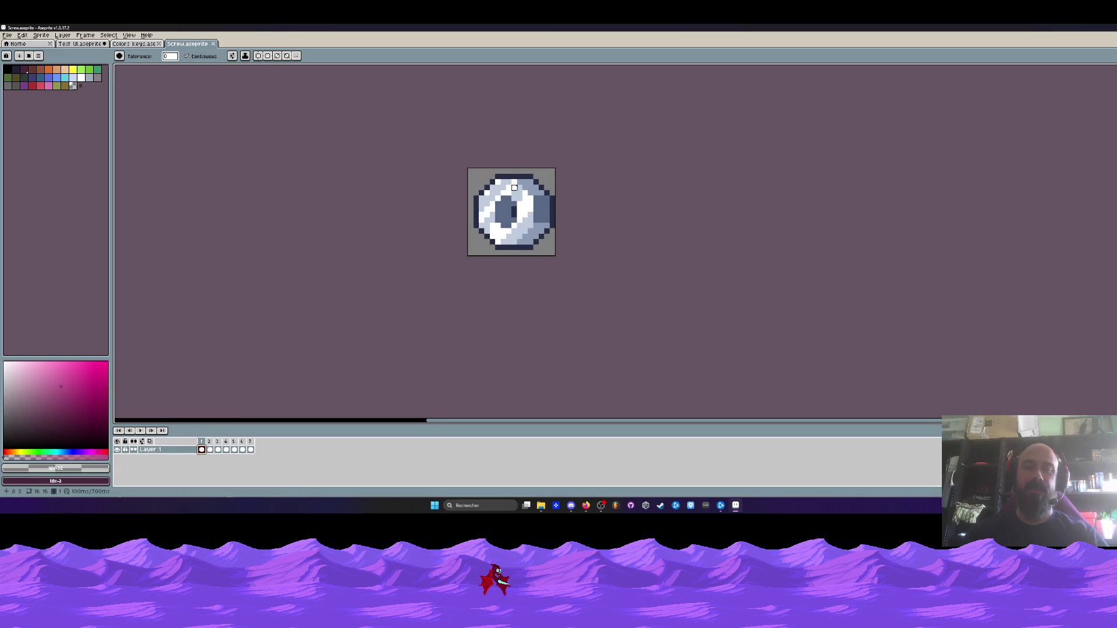
pyautogui.press('m')
pyautogui.hotkey('ctrl', 'a')
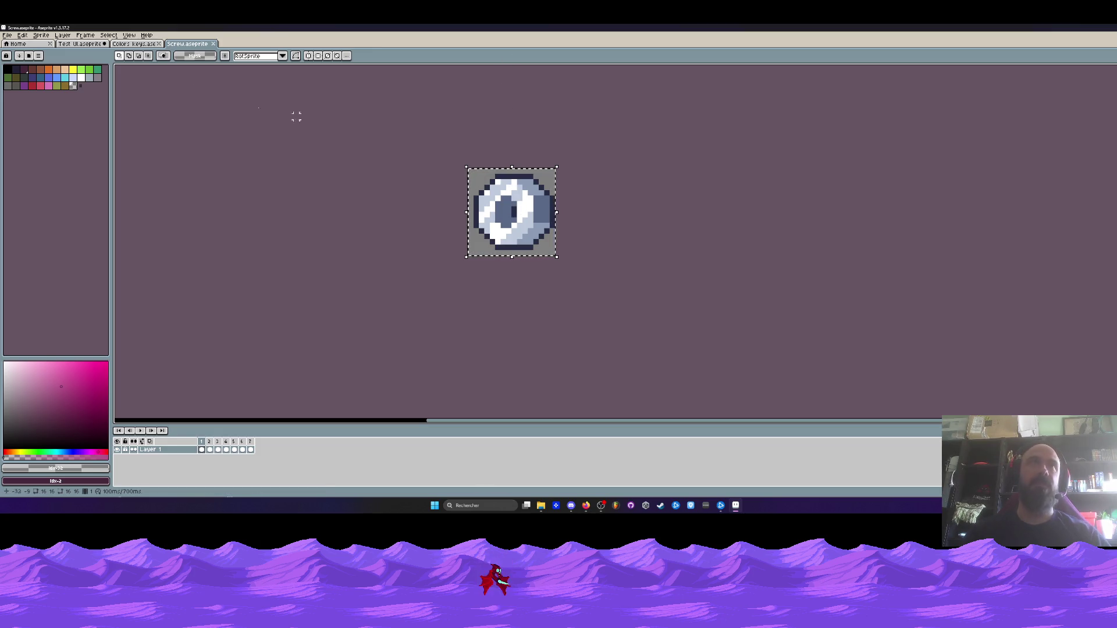
pyautogui.hotkey('ctrl', 'shift', 'Tab')
pyautogui.hotkey('ctrl', 'shift', 'Tab')
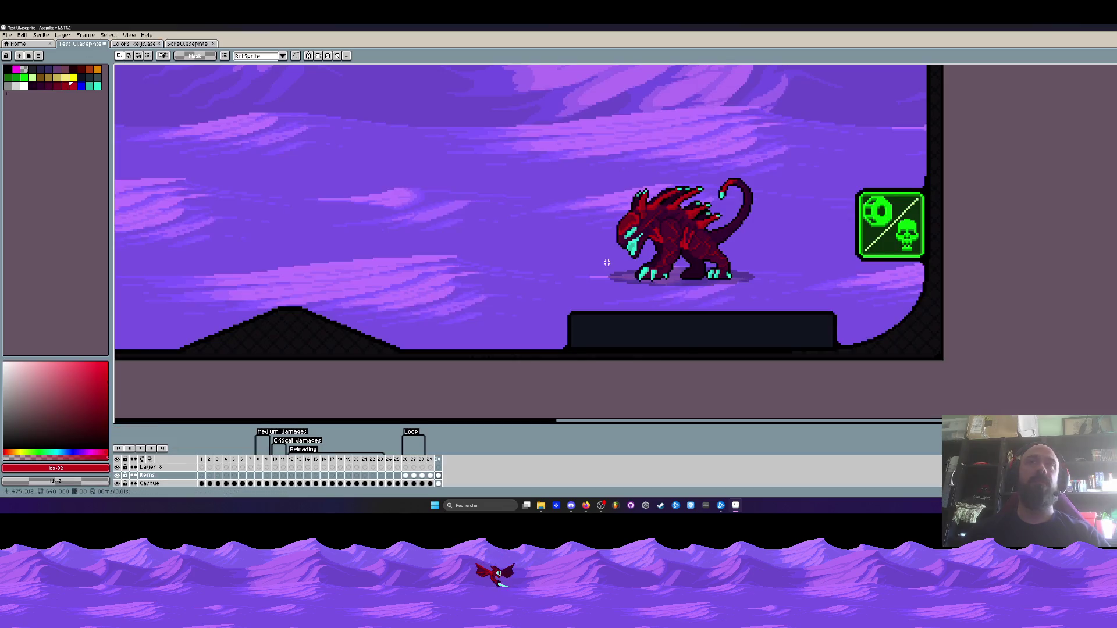
# - Paste the screw onto the left end of the dark bottom-right bar
pyautogui.scroll(2, 590, 328)
pyautogui.hotkey('ctrl', 'v')
pyautogui.moveTo(632, 255); pyautogui.dragTo(594, 340)
pyautogui.scroll(-2, 595, 341)
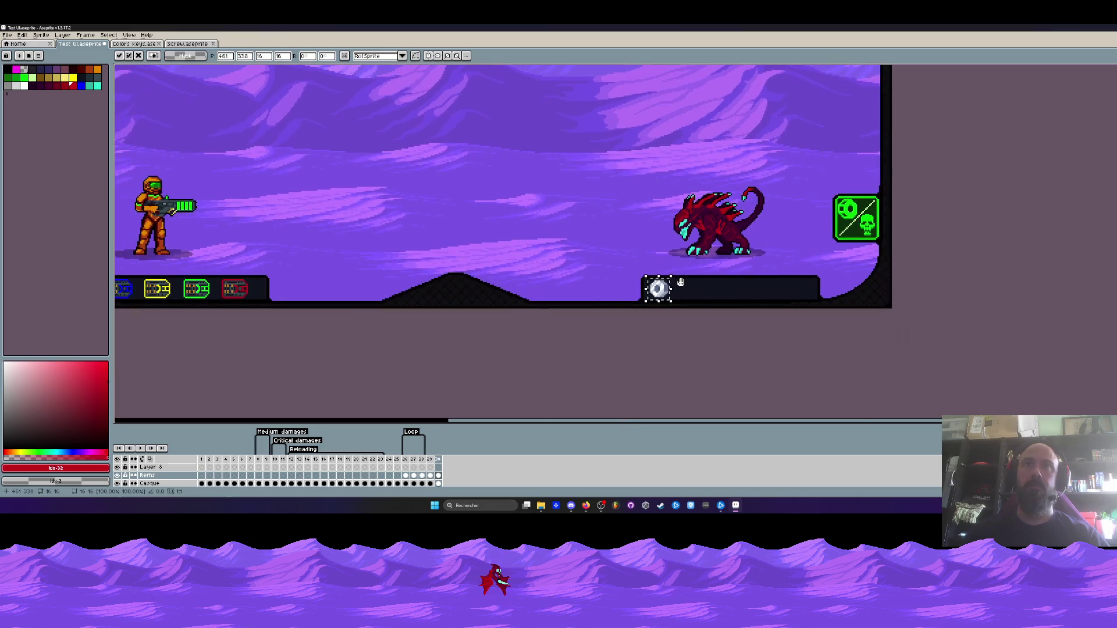
pyautogui.scroll(1, 668, 300)
pyautogui.press('Right')
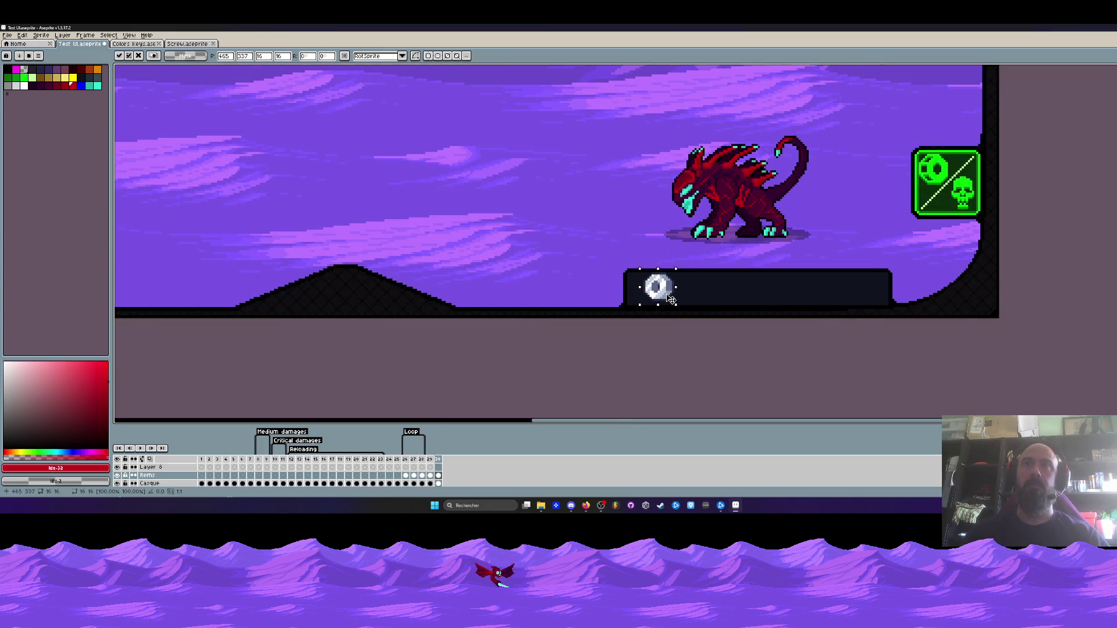
pyautogui.press('Left')
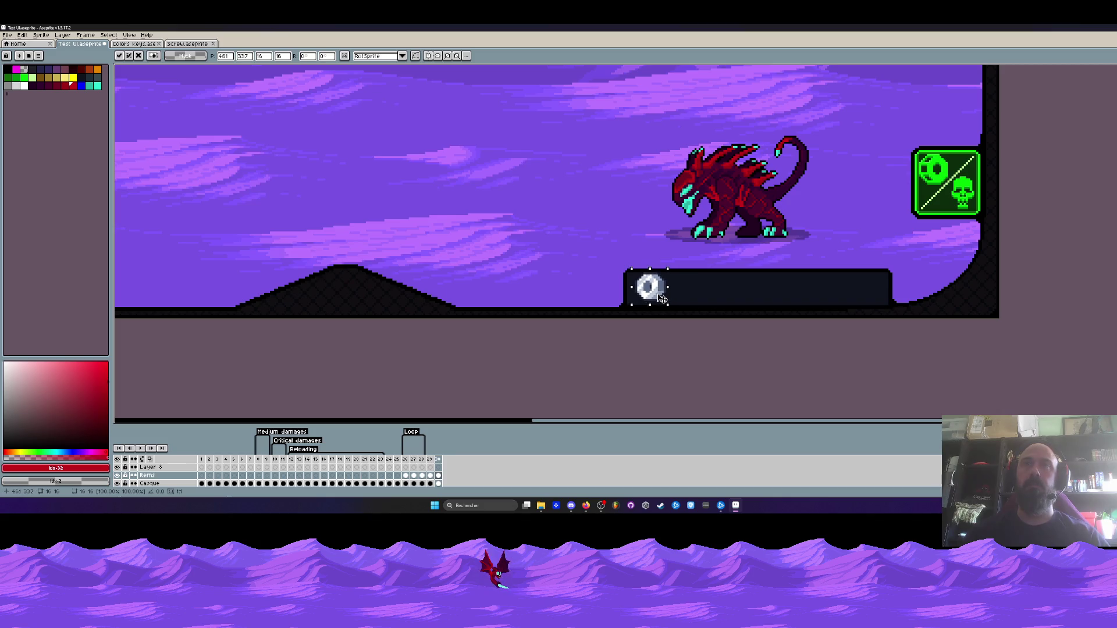
# - Draw a text box beside the screw
pyautogui.scroll(2, 663, 300)
pyautogui.press('t')
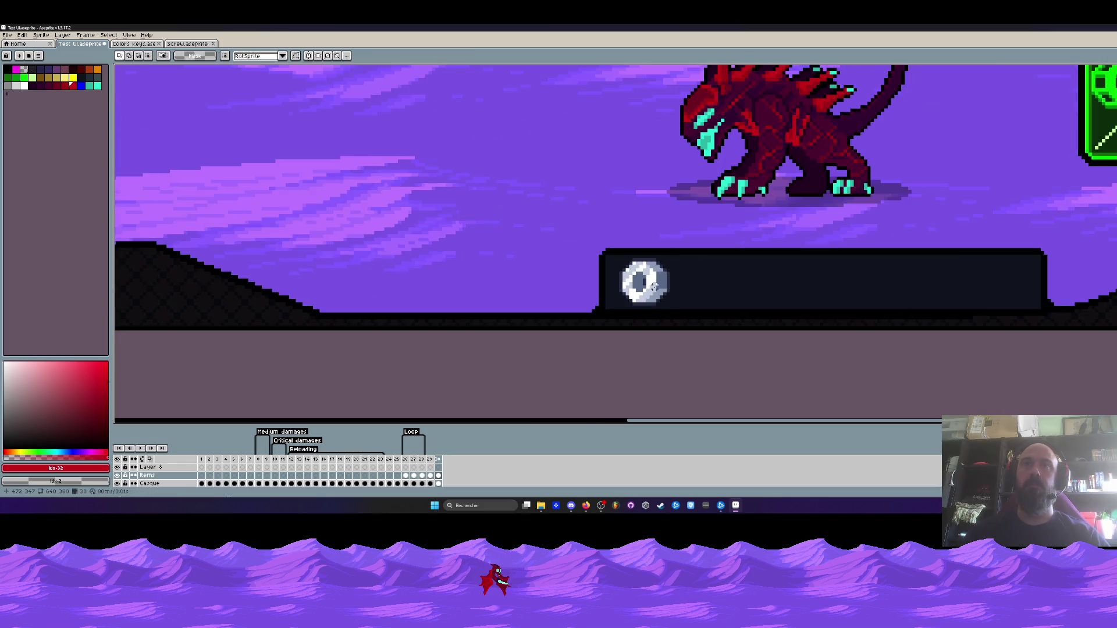
pyautogui.moveTo(680, 258); pyautogui.dragTo(1036, 305)
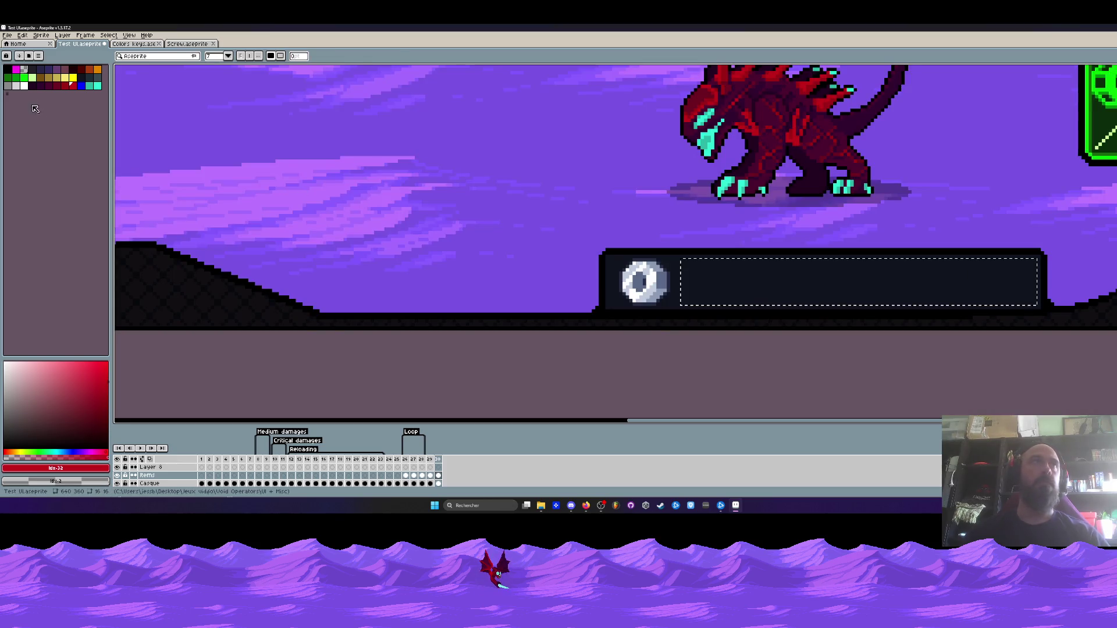
# - Set green as the text colour and load LanaPixel.ttf from Jeux vidéo > Void Operators
pyautogui.click(29, 80)
pyautogui.click(156, 56)
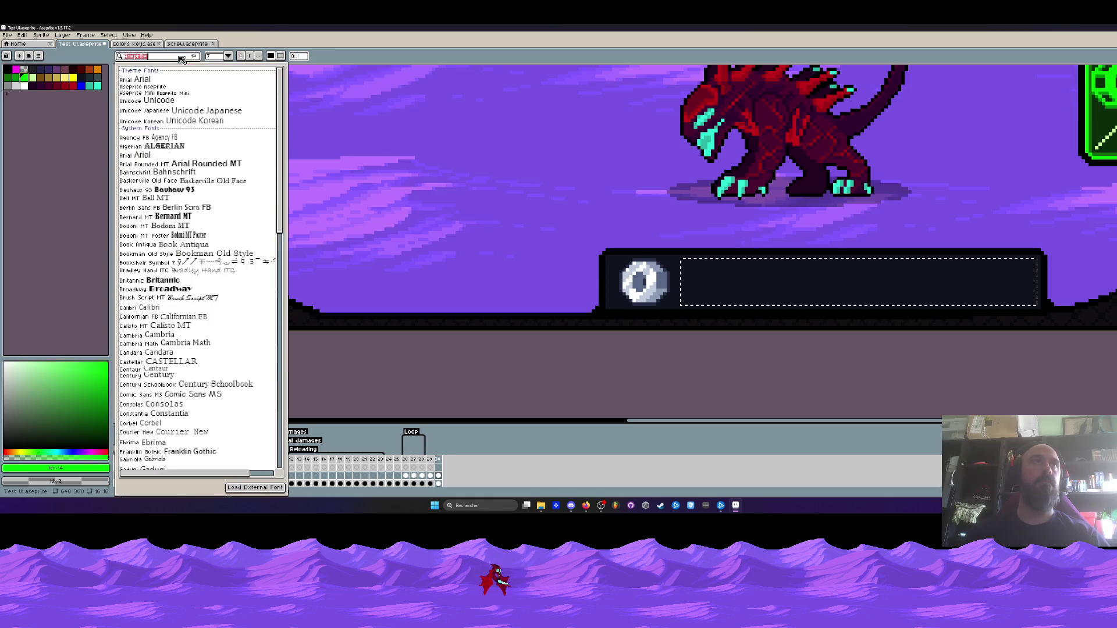
pyautogui.scroll(-15, 164, 183)
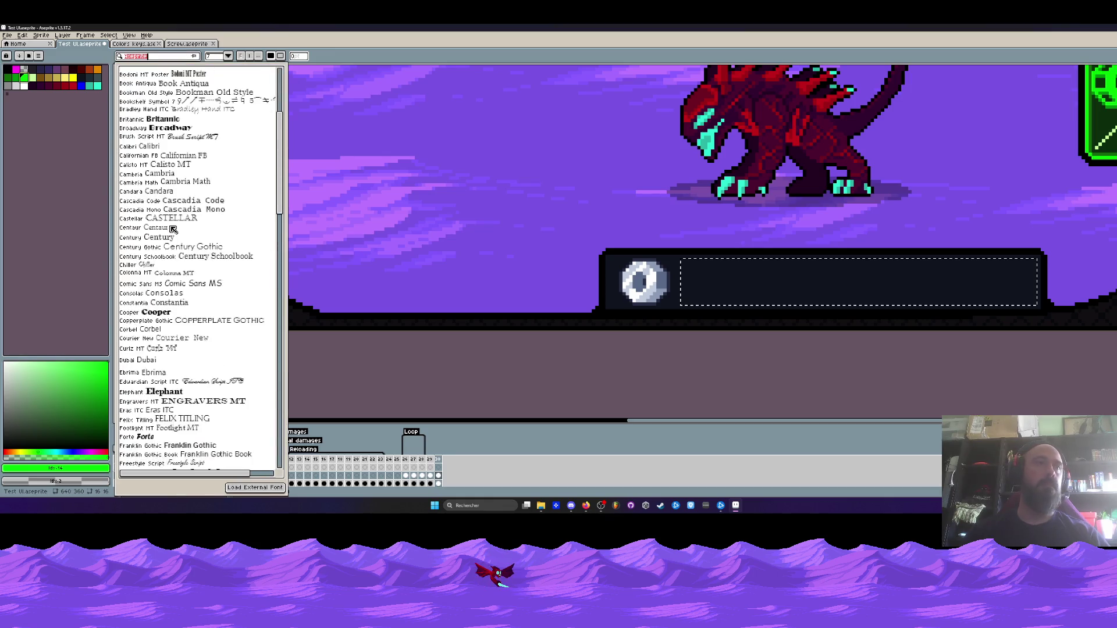
pyautogui.scroll(-4, 152, 282)
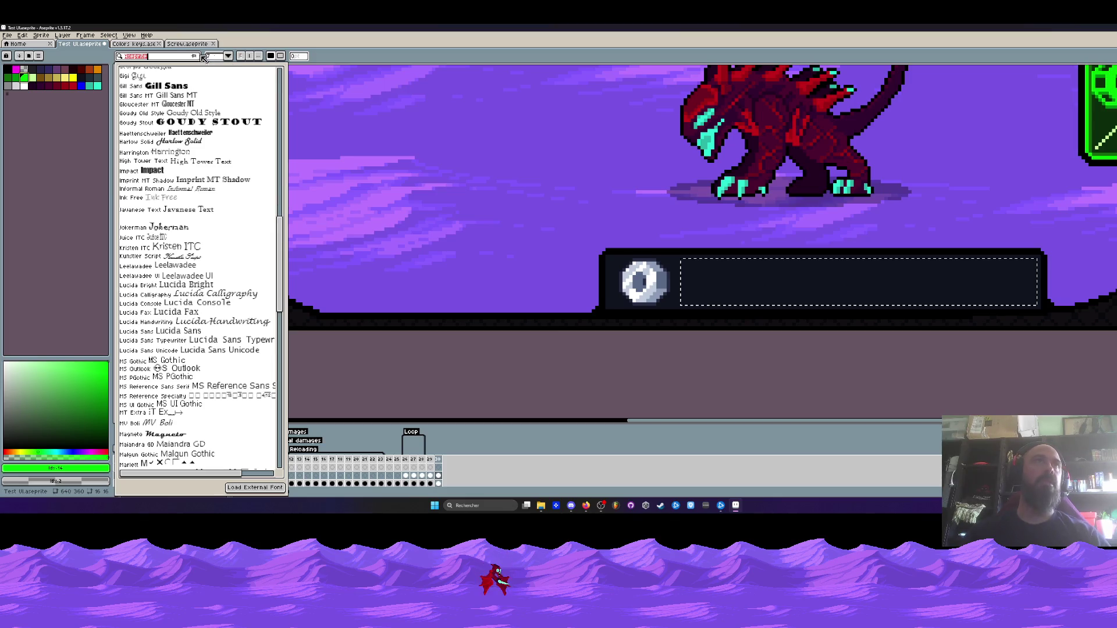
pyautogui.click(255, 488)
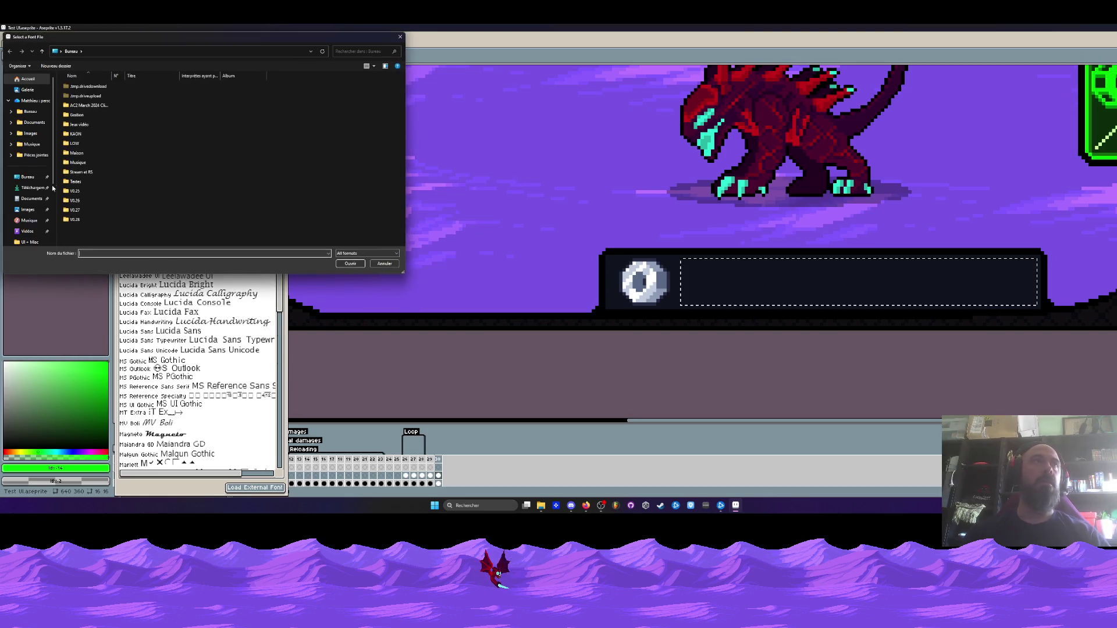
pyautogui.click(27, 176)
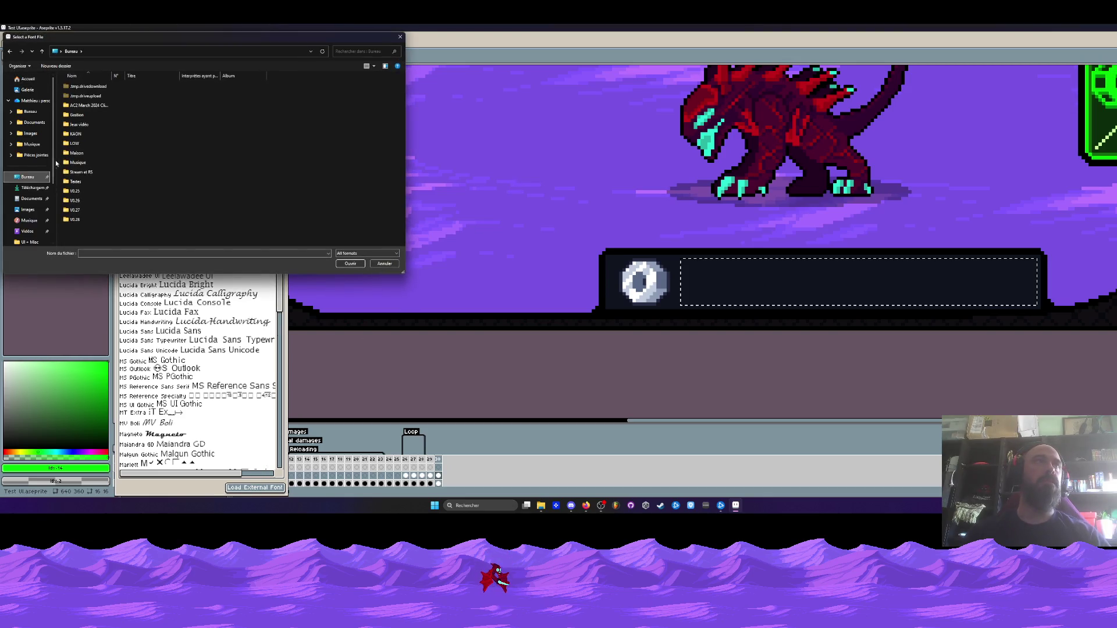
pyautogui.doubleClick(79, 124)
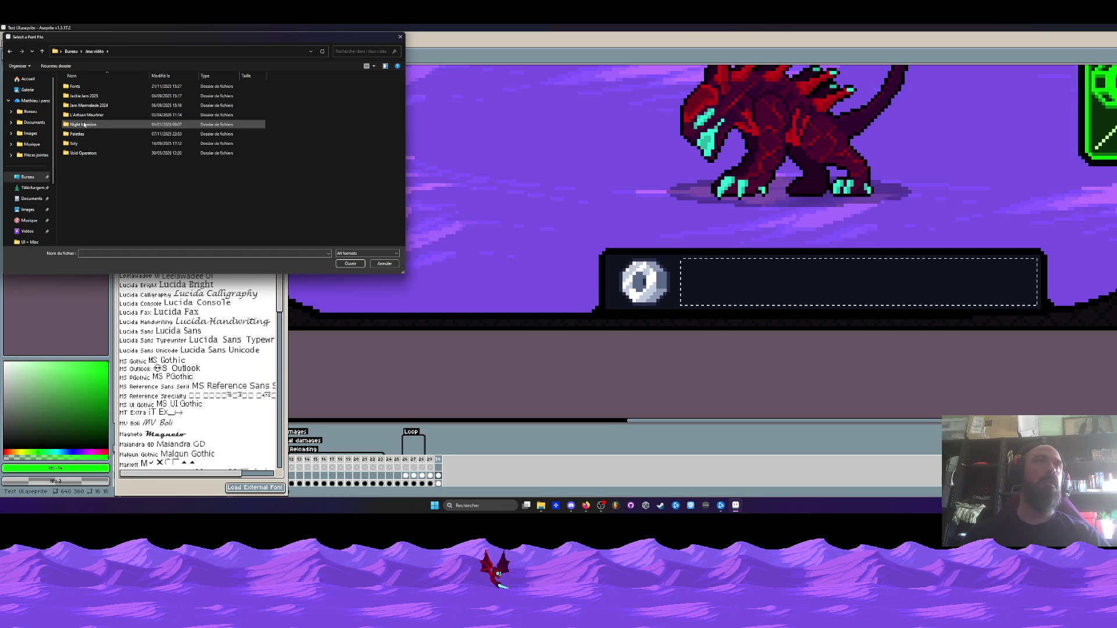
pyautogui.doubleClick(83, 153)
pyautogui.click(78, 162)
pyautogui.press('Return')
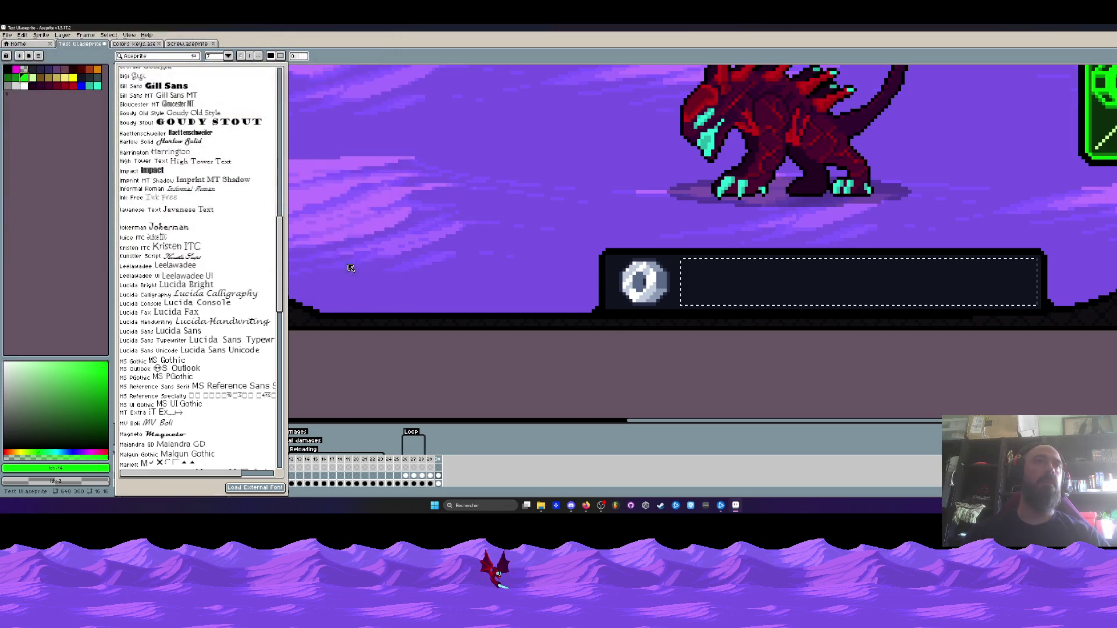
# - Set the font size to 11
pyautogui.click(228, 56)
pyautogui.click(228, 55)
pyautogui.click(210, 85)
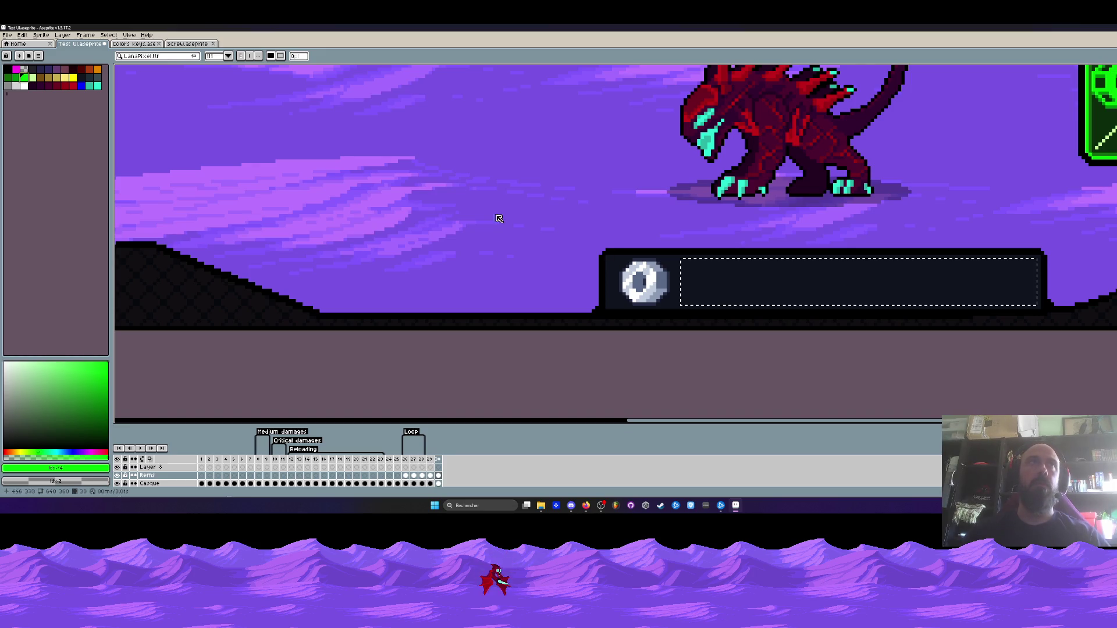
pyautogui.click(219, 56)
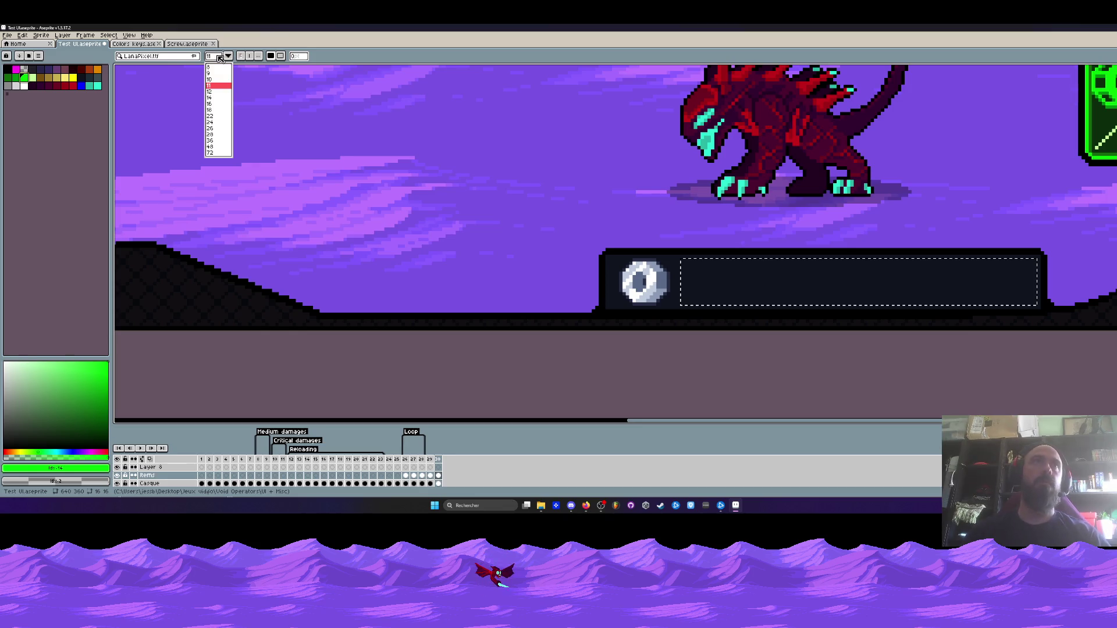
pyautogui.moveTo(681, 262)
pyautogui.mouseDown()
pyautogui.moveTo(1031, 289)
pyautogui.moveTo(1034, 305)
pyautogui.mouseUp()
pyautogui.write('10')
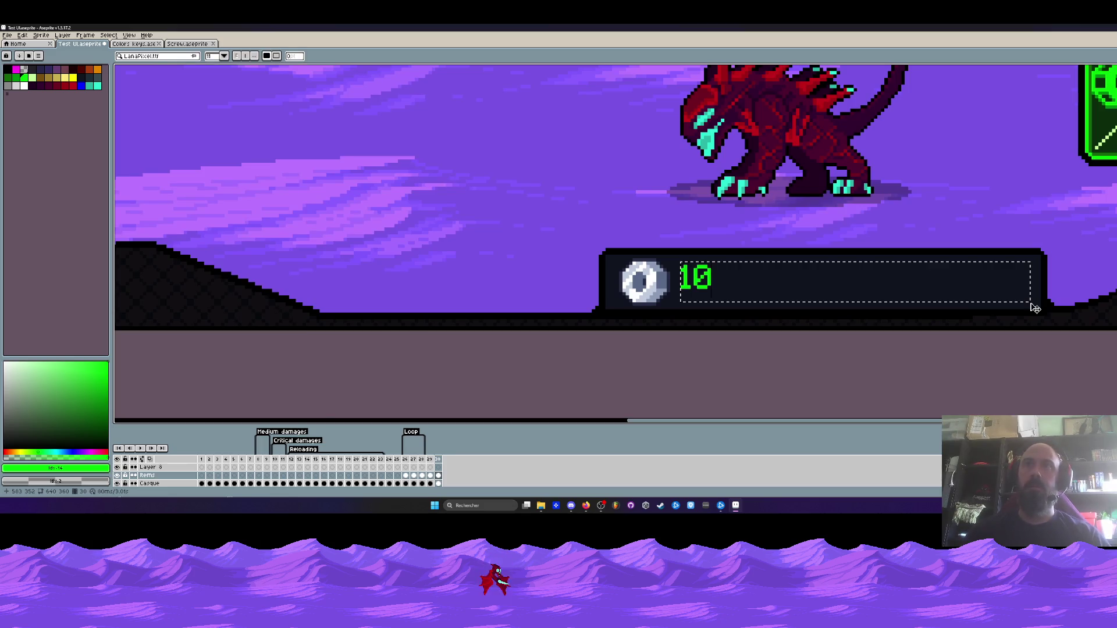
pyautogui.press('BackSpace')
pyautogui.write('16549861684')
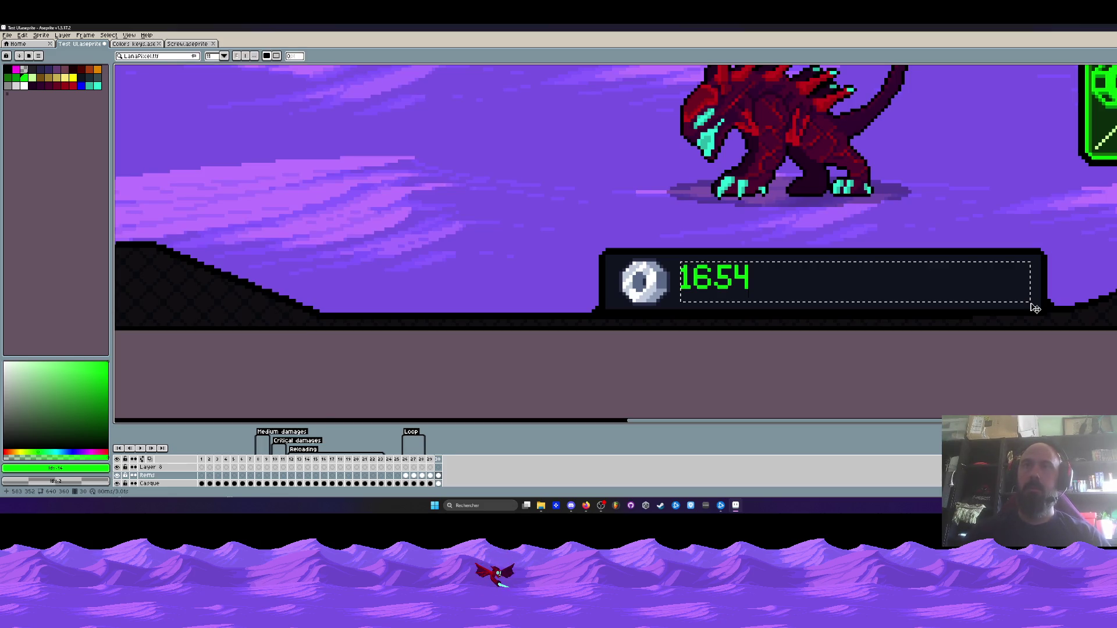
pyautogui.press('Return')
# - Select the green counter number and position it beside the screw
pyautogui.scroll(-3, 640, 326)
pyautogui.scroll(2, 668, 299)
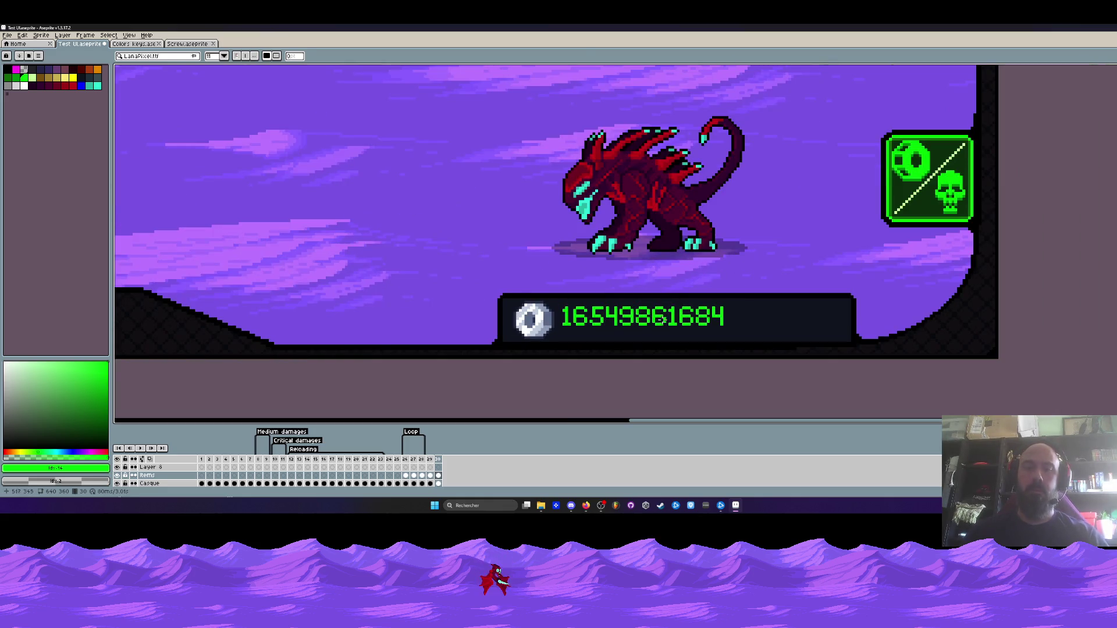
pyautogui.scroll(2, 662, 319)
pyautogui.moveTo(522, 284)
pyautogui.mouseDown()
pyautogui.moveTo(801, 339)
pyautogui.moveTo(760, 321)
pyautogui.mouseUp()
pyautogui.scroll(-1, 760, 321)
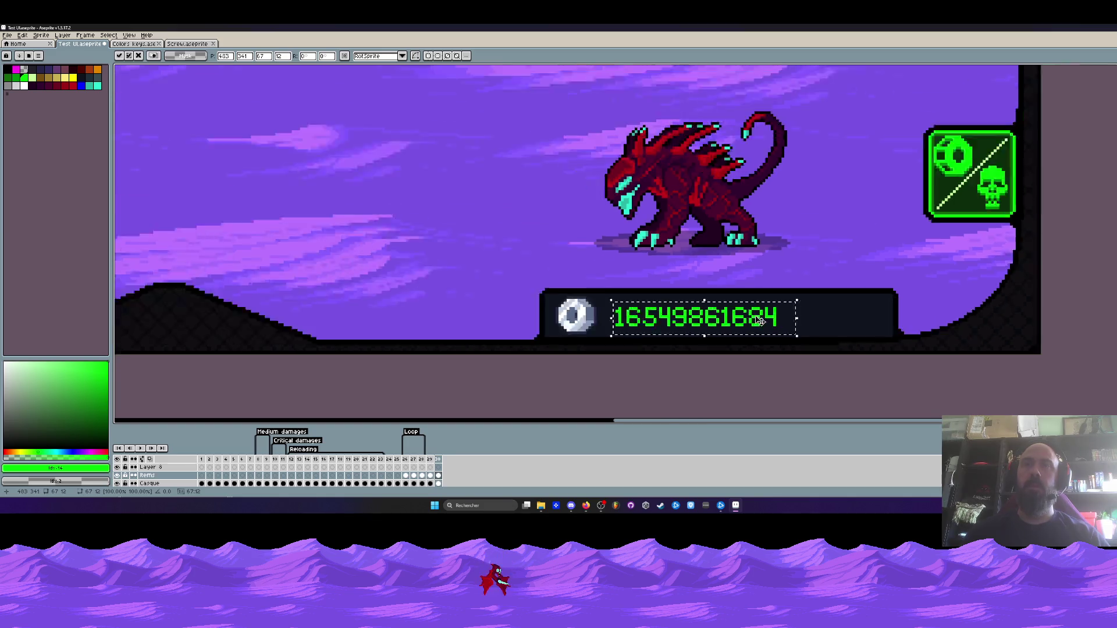
pyautogui.scroll(-4, 760, 321)
pyautogui.press('h')
pyautogui.scroll(1, 822, 263)
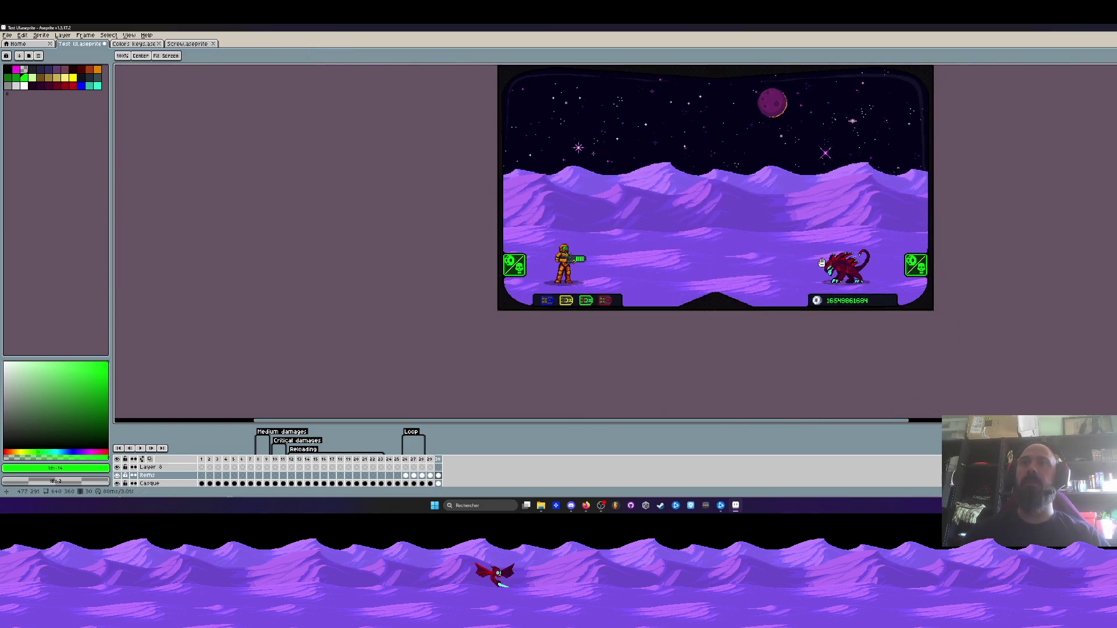
pyautogui.press('m')
pyautogui.scroll(1, 618, 294)
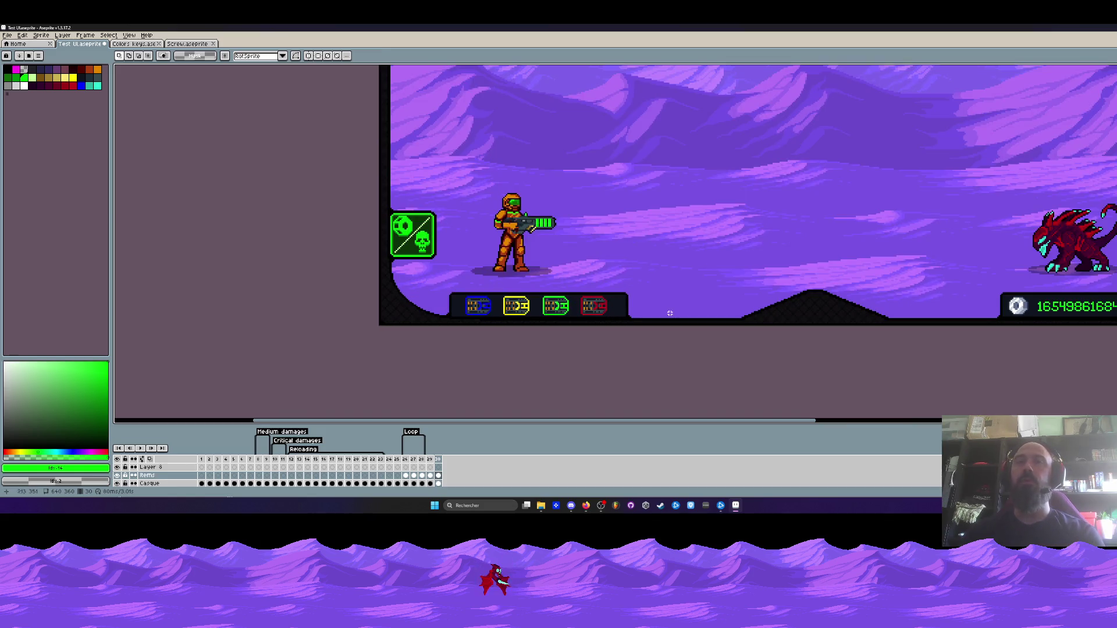
pyautogui.scroll(-2, 657, 306)
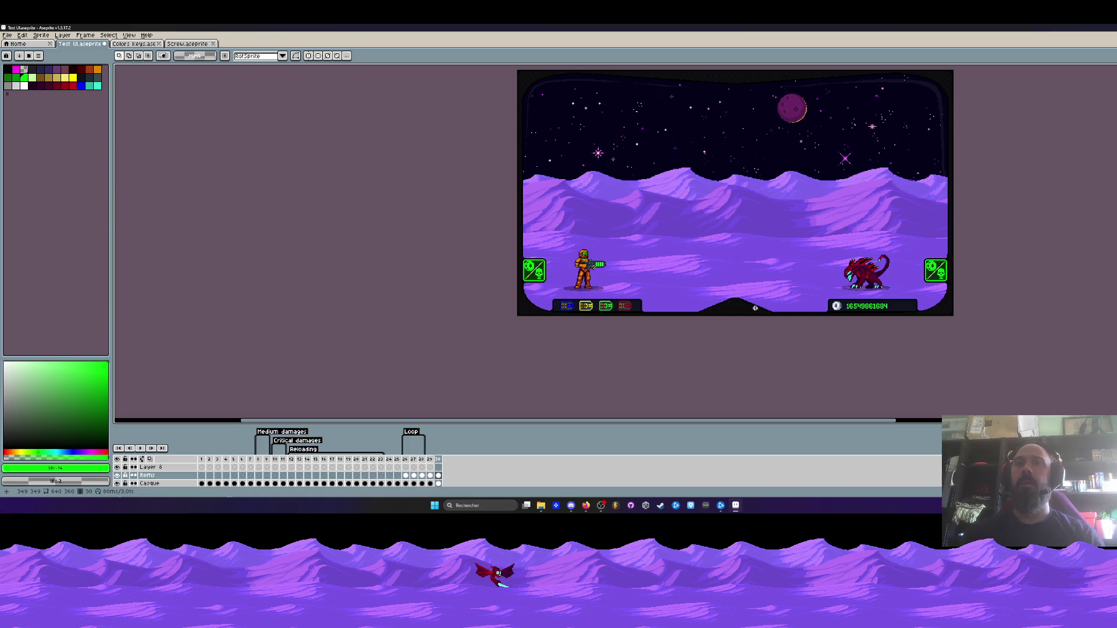
pyautogui.scroll(1, 837, 303)
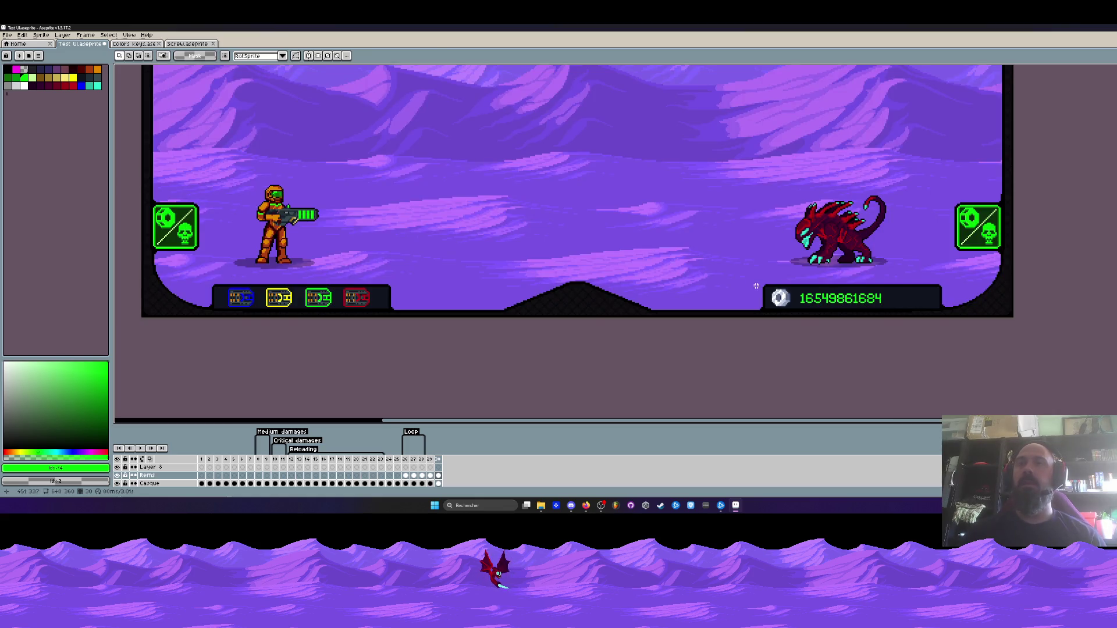
pyautogui.scroll(-1, 960, 233)
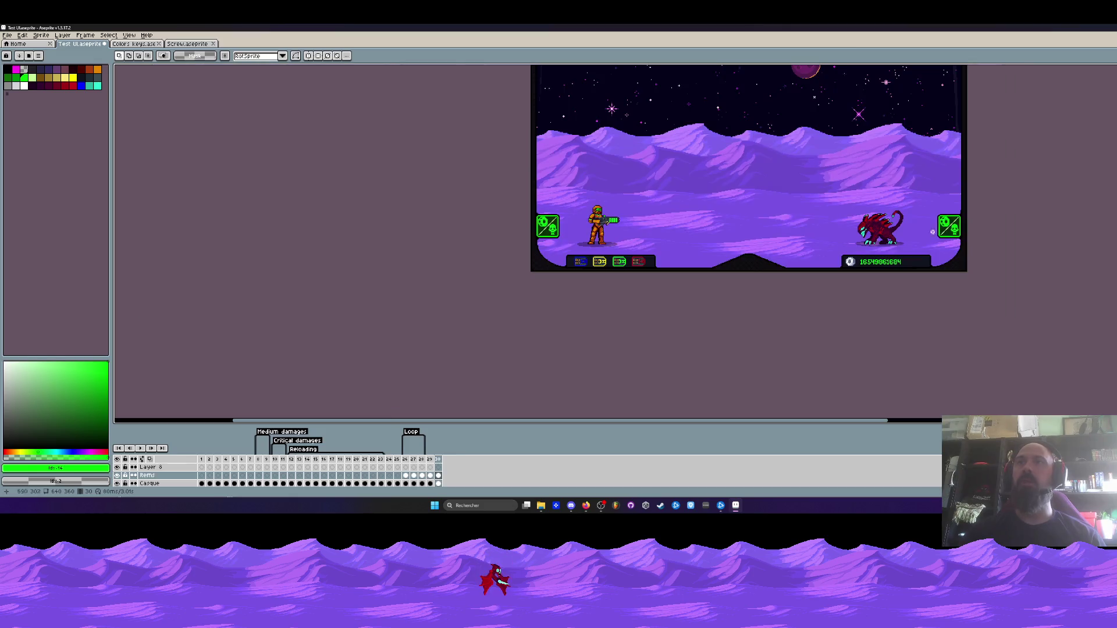
pyautogui.moveTo(763, 167); pyautogui.dragTo(1002, 319)
pyautogui.scroll(1, 840, 349)
pyautogui.scroll(-1, 756, 343)
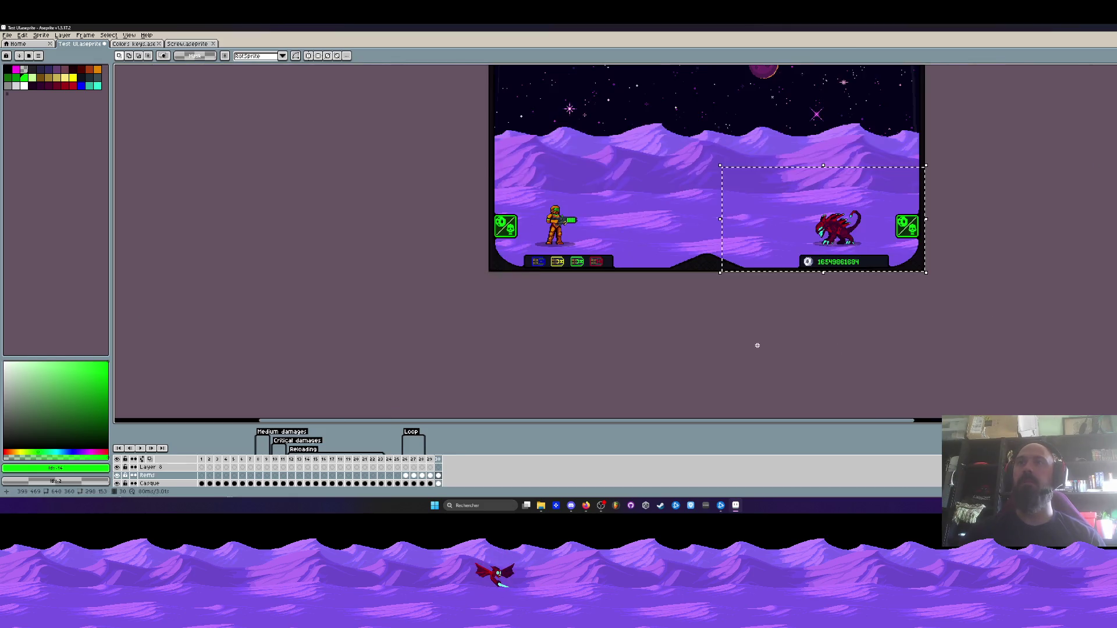
pyautogui.click(756, 346)
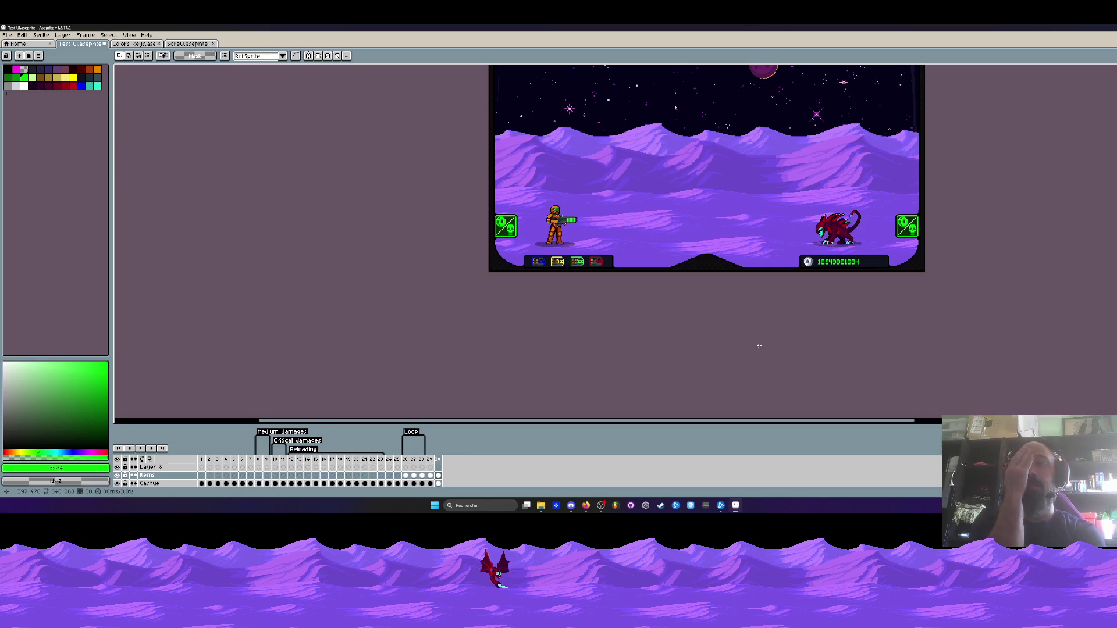
pyautogui.scroll(1, 896, 221)
pyautogui.moveTo(884, 195); pyautogui.dragTo(963, 267)
pyautogui.scroll(-1, 958, 258)
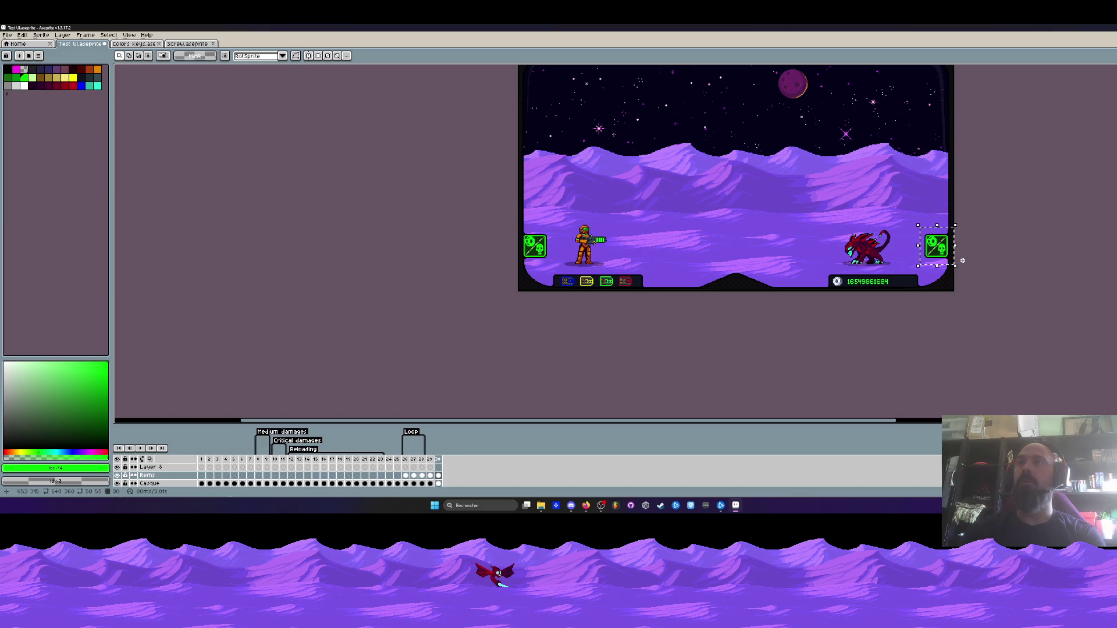
pyautogui.scroll(2, 582, 270)
pyautogui.moveTo(374, 131); pyautogui.dragTo(489, 249)
pyautogui.scroll(-2, 483, 245)
pyautogui.hotkey('ctrl', 'd')
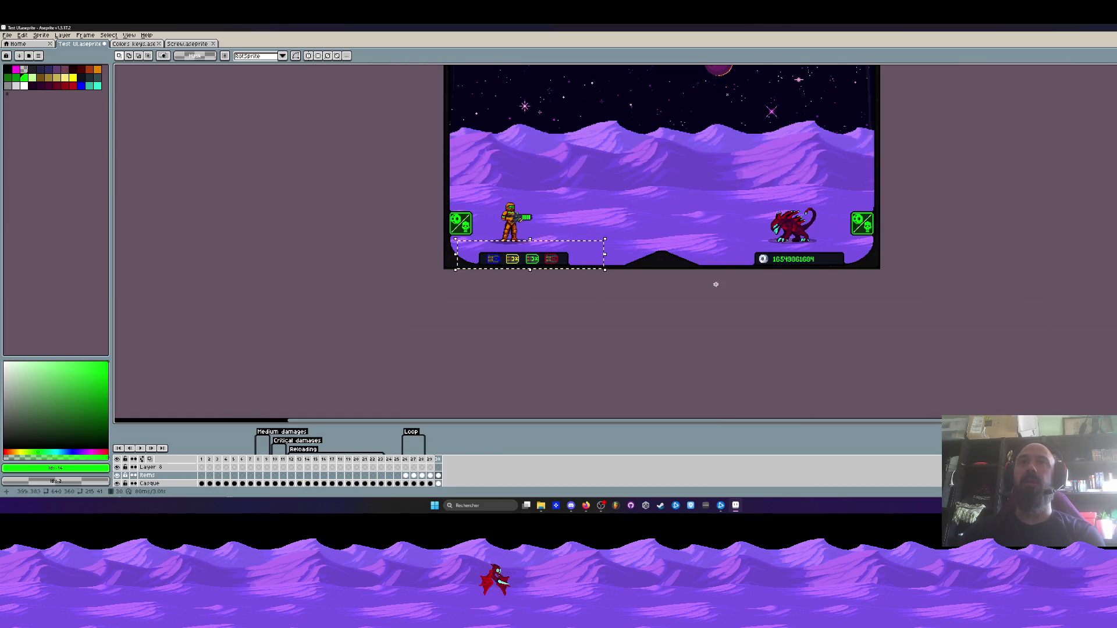
pyautogui.scroll(-1, 682, 201)
pyautogui.scroll(1, 678, 198)
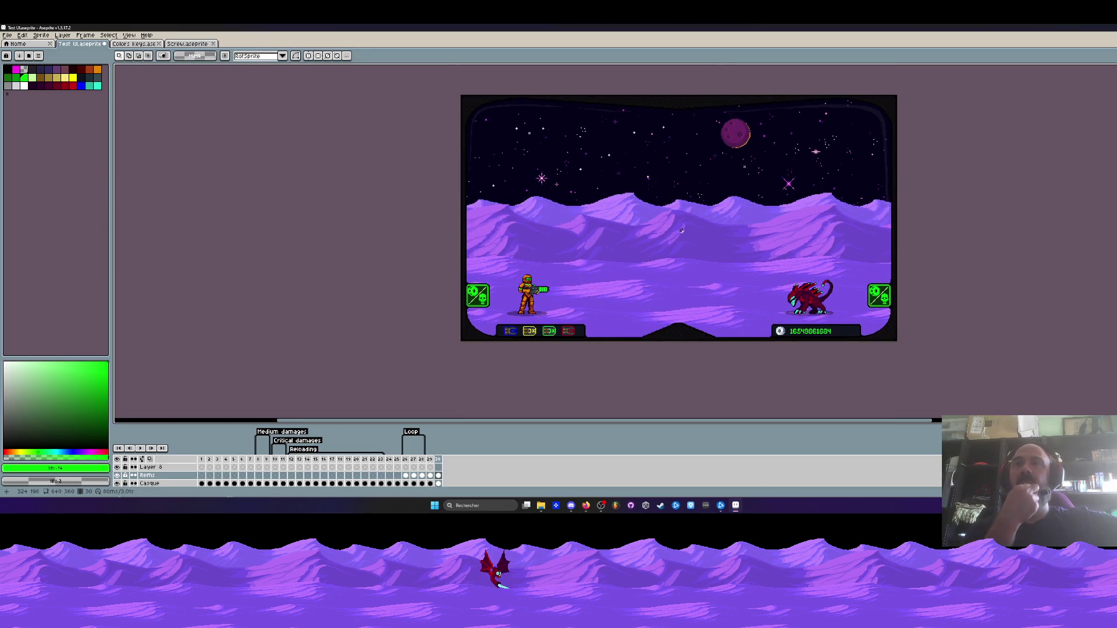
pyautogui.moveTo(765, 319)
pyautogui.mouseDown()
pyautogui.moveTo(867, 344)
pyautogui.moveTo(849, 122)
pyautogui.moveTo(861, 127)
pyautogui.mouseUp()
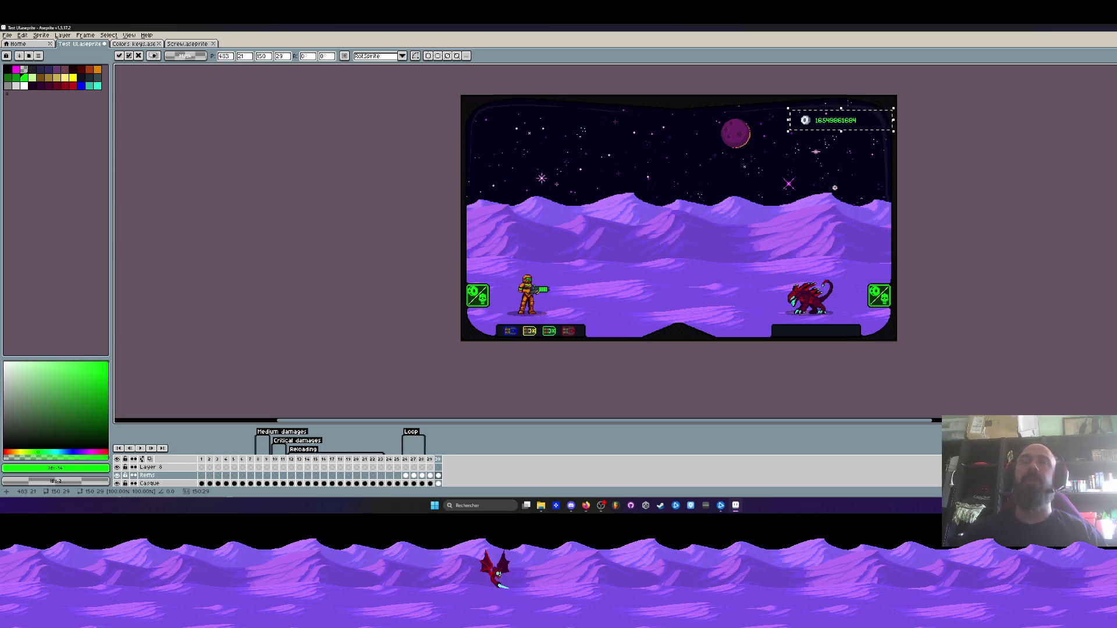
pyautogui.press('Escape')
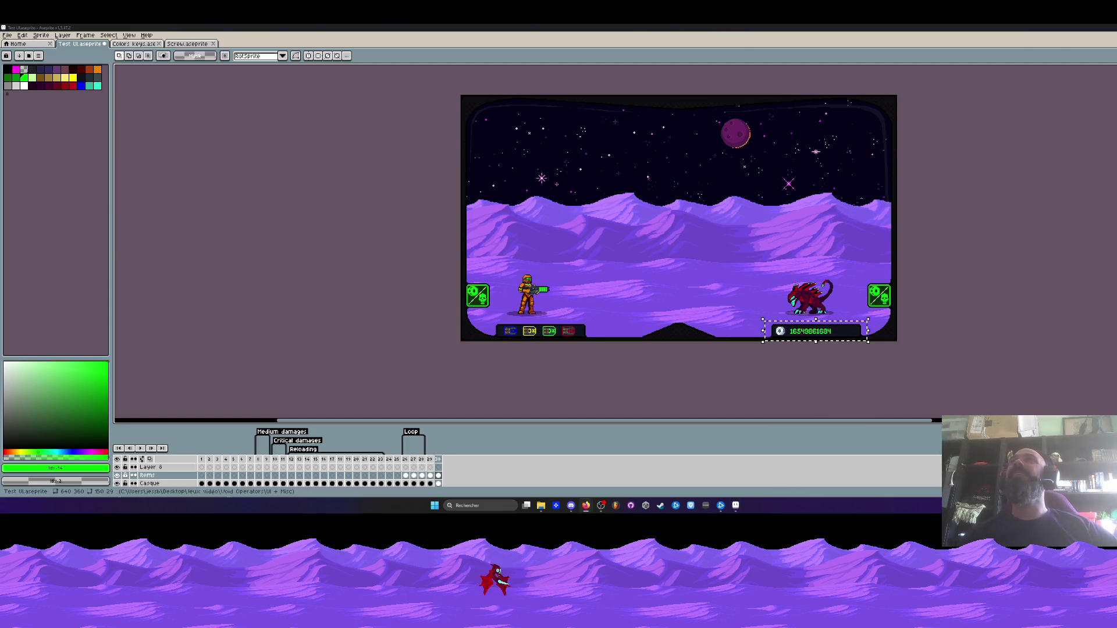
pyautogui.scroll(2, 842, 278)
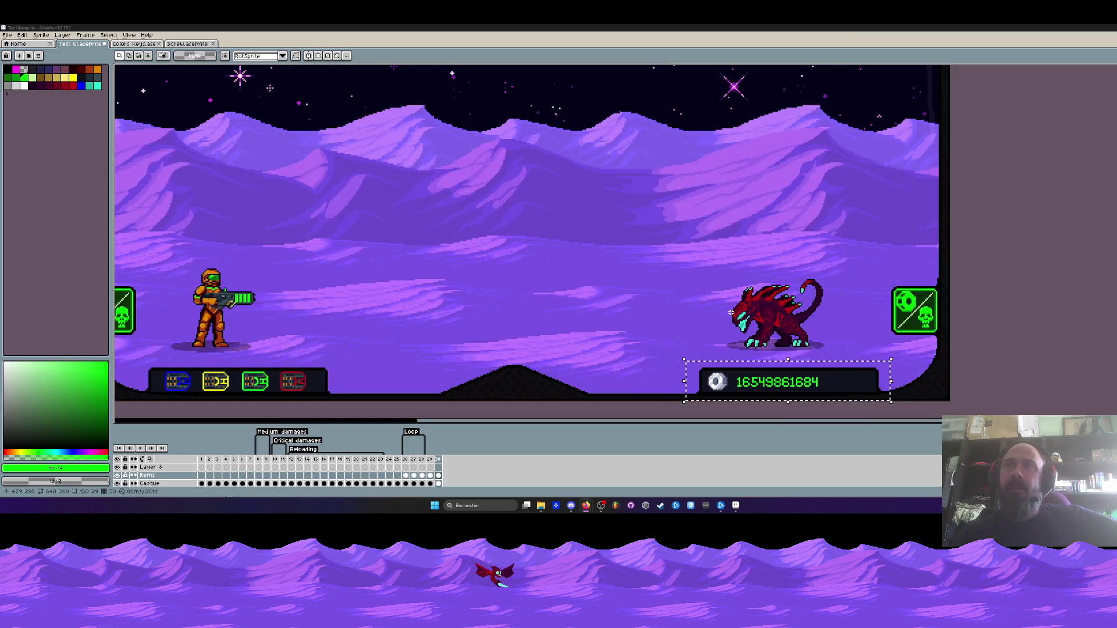
pyautogui.scroll(-2, 601, 321)
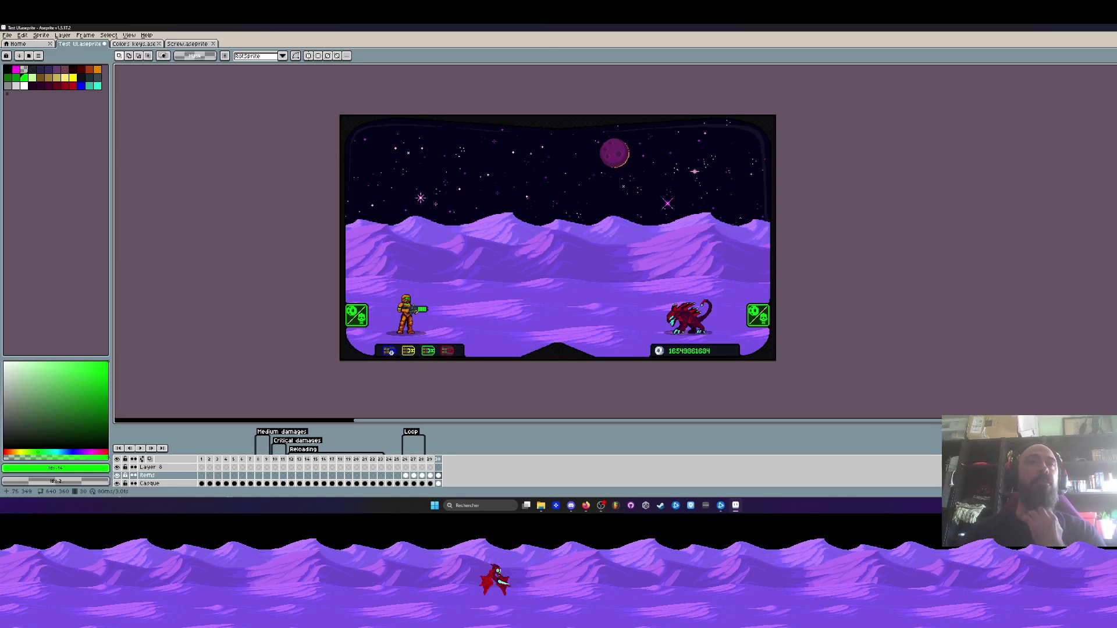
# - Select the dark bar on the Casque layer and move it up off the bottom
pyautogui.scroll(2, 391, 353)
pyautogui.press('m')
pyautogui.moveTo(336, 320); pyautogui.dragTo(625, 361)
pyautogui.scroll(-5, 528, 356)
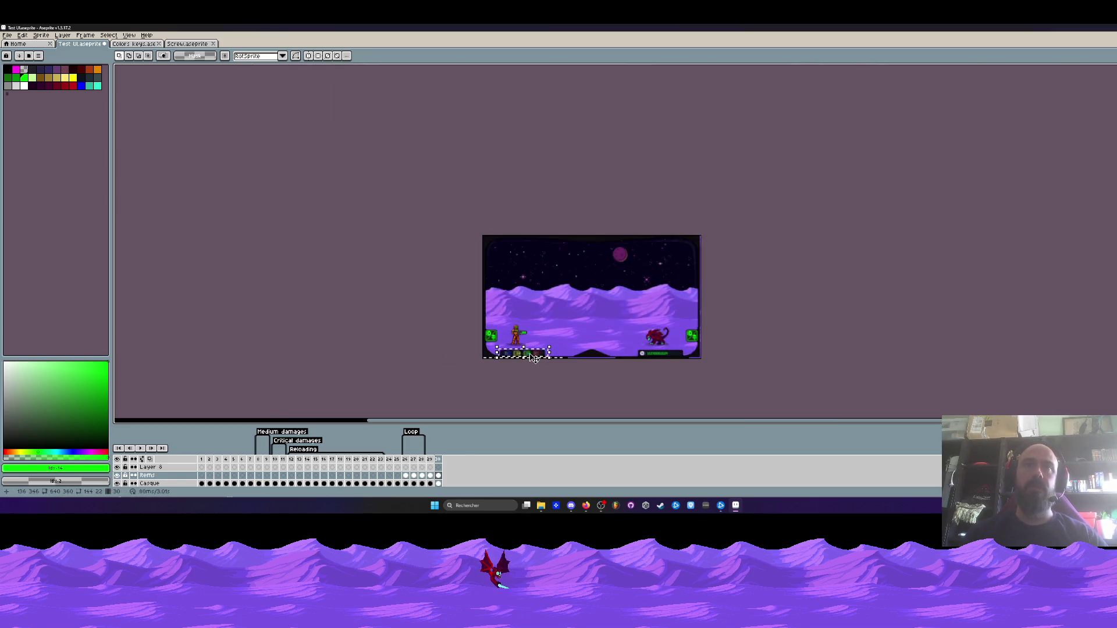
pyautogui.scroll(2, 528, 356)
pyautogui.click(439, 483)
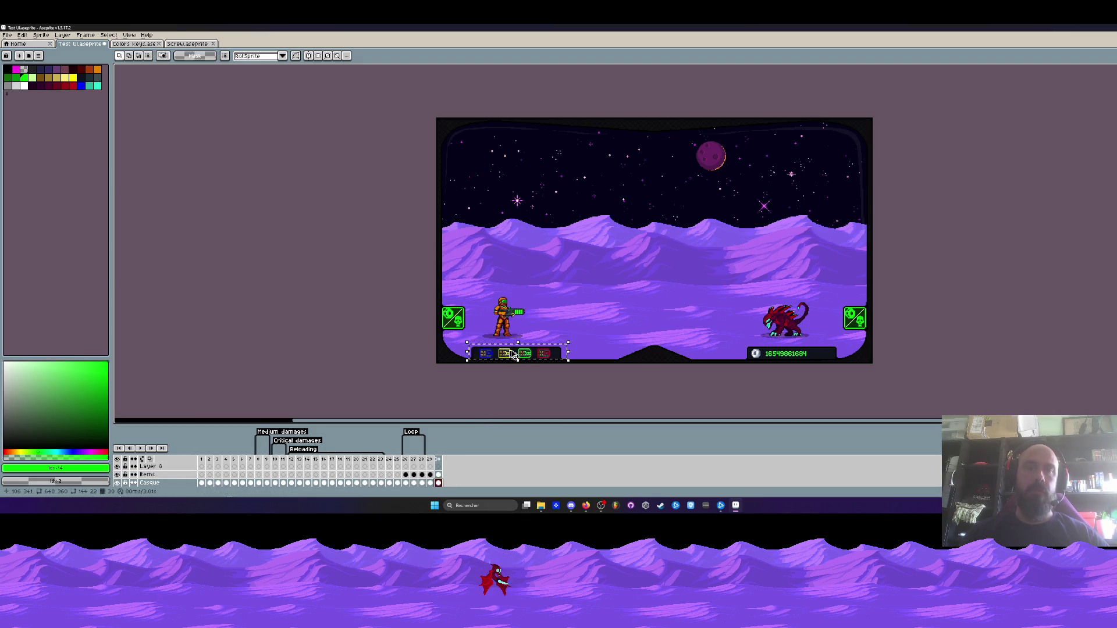
pyautogui.moveTo(514, 356)
pyautogui.mouseDown()
pyautogui.moveTo(767, 264)
pyautogui.moveTo(747, 251)
pyautogui.mouseUp()
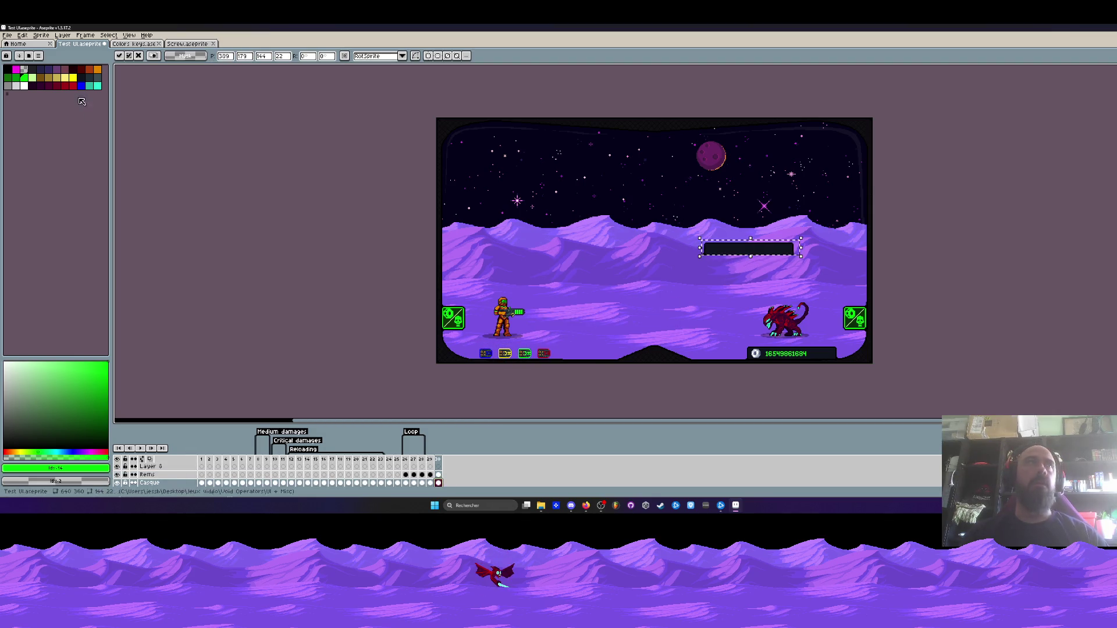
# - Rotate the dark bar 90° clockwise and place it along the right edge
pyautogui.click(22, 35)
pyautogui.moveTo(64, 135)
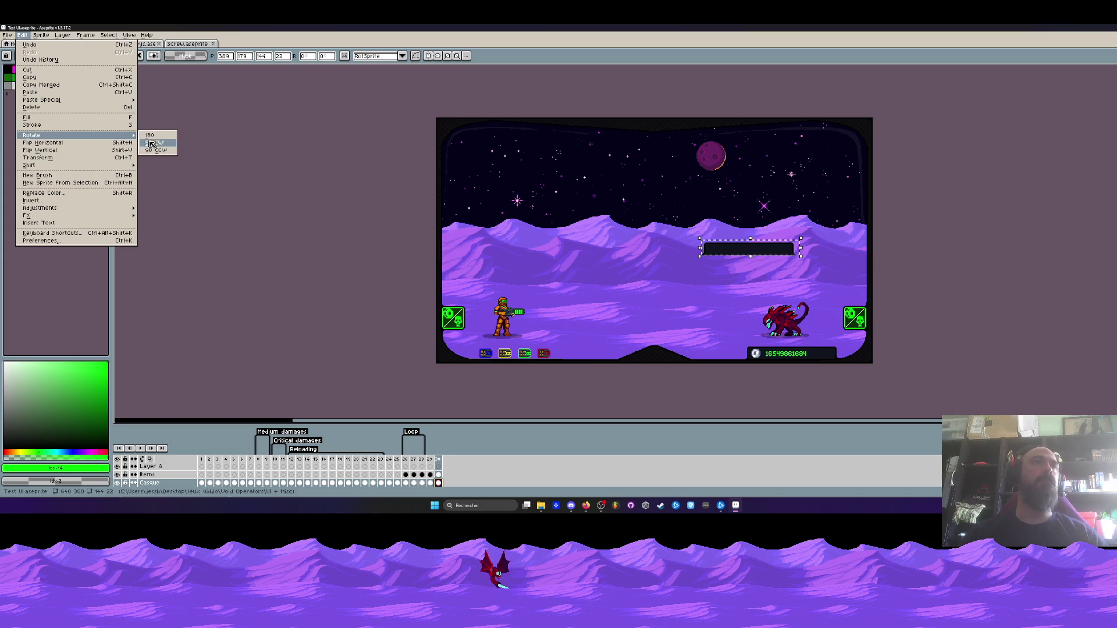
pyautogui.click(157, 147)
pyautogui.scroll(1, 628, 222)
pyautogui.moveTo(651, 223); pyautogui.dragTo(871, 209)
pyautogui.scroll(-2, 871, 209)
pyautogui.press('Return')
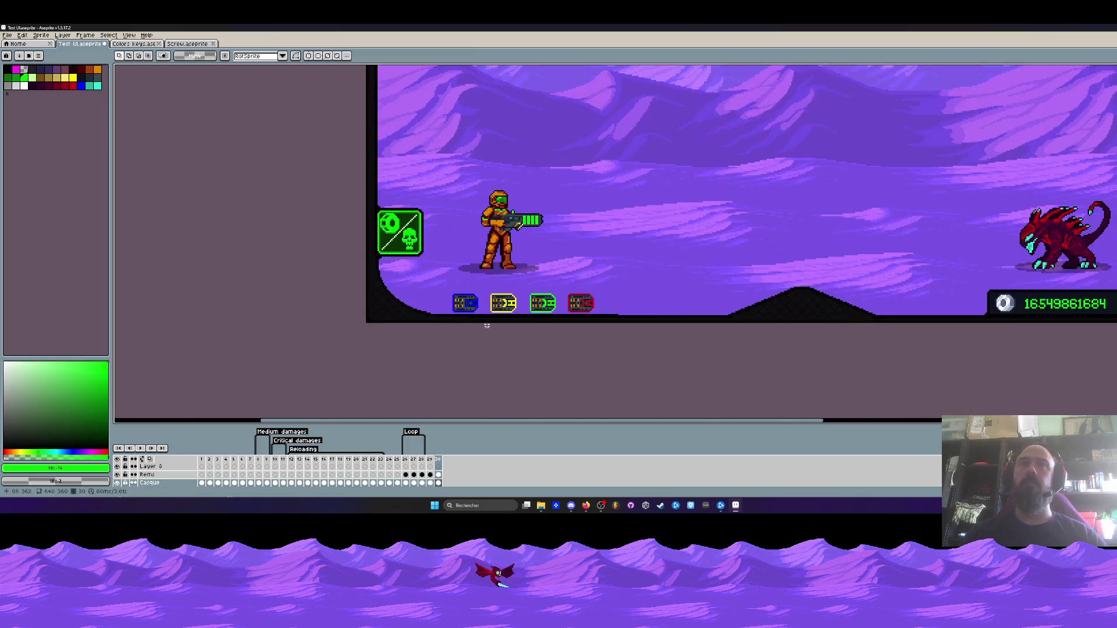
# - Move the four key icons on the Items layer toward the right edge
pyautogui.click(438, 475)
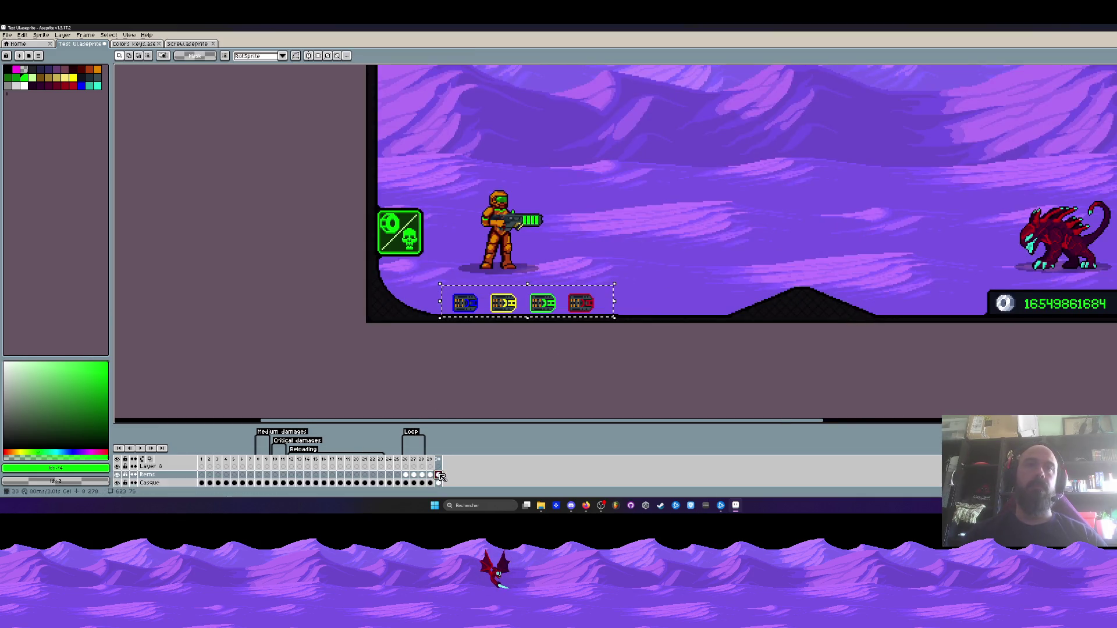
pyautogui.scroll(-2, 505, 298)
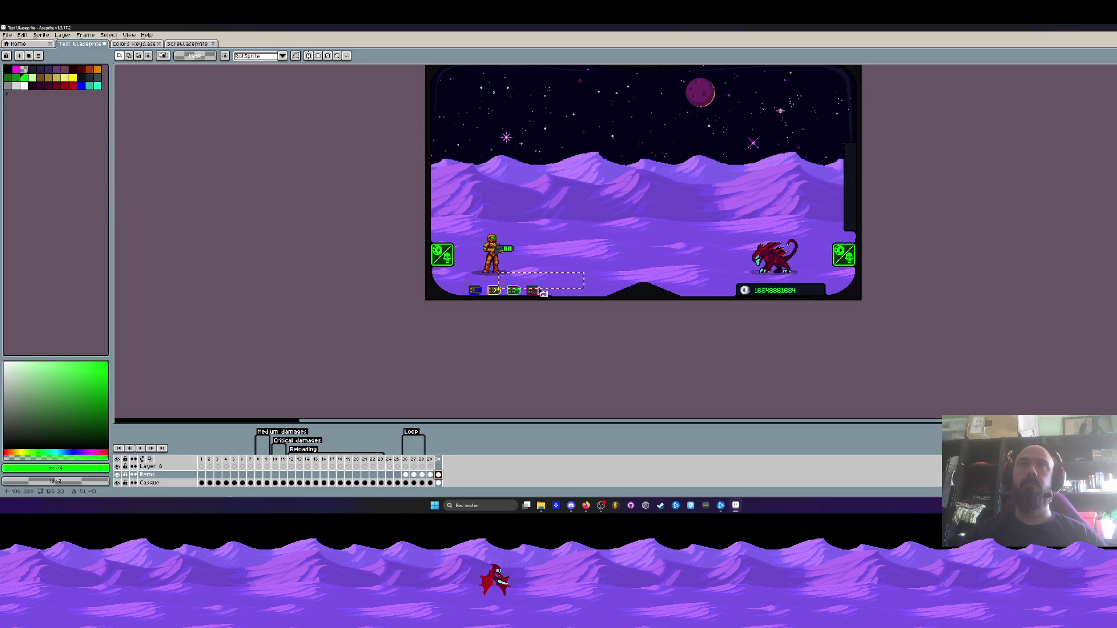
pyautogui.moveTo(533, 296); pyautogui.dragTo(829, 152)
pyautogui.scroll(2, 829, 152)
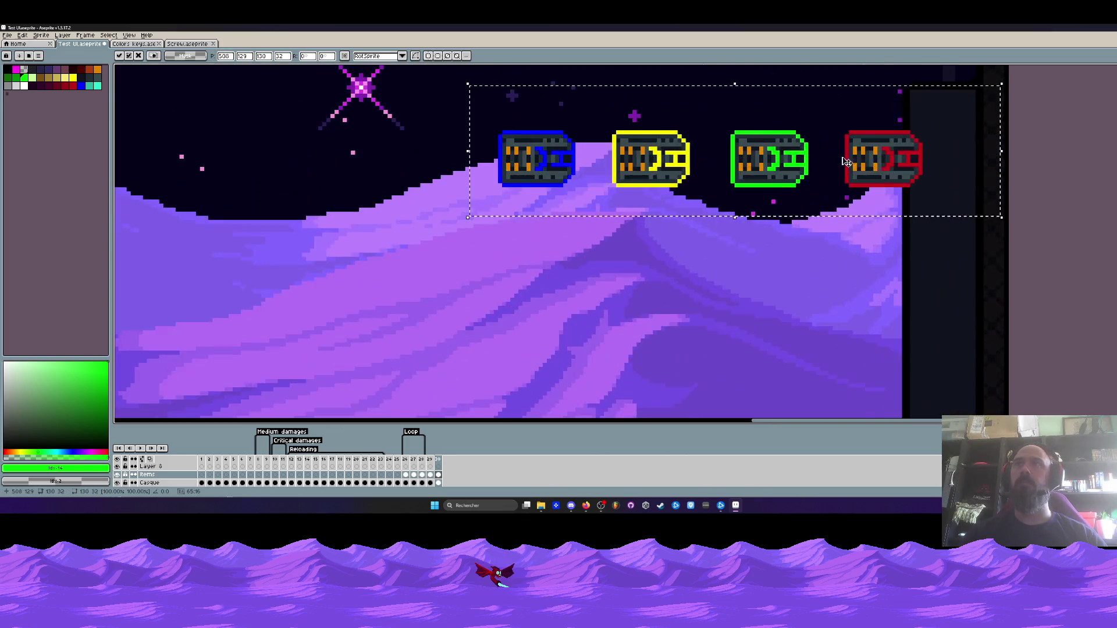
pyautogui.press('Return')
pyautogui.scroll(-1, 875, 155)
pyautogui.moveTo(486, 145); pyautogui.dragTo(407, 163)
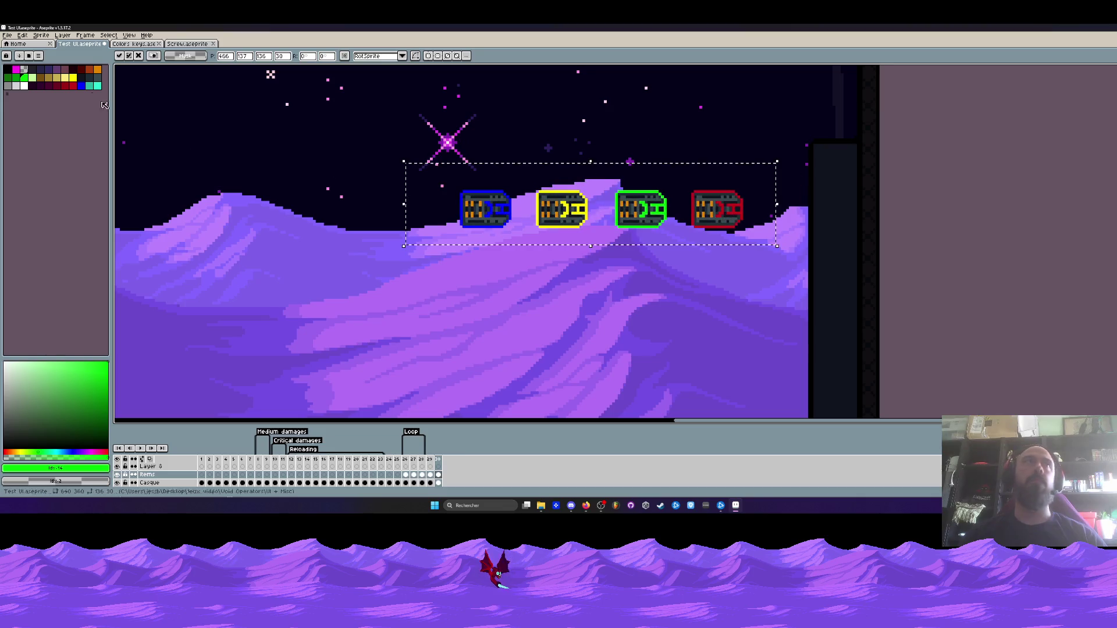
# - Rotate the key icons 90° counter-clockwise and place them onto the right-edge bar
pyautogui.click(22, 34)
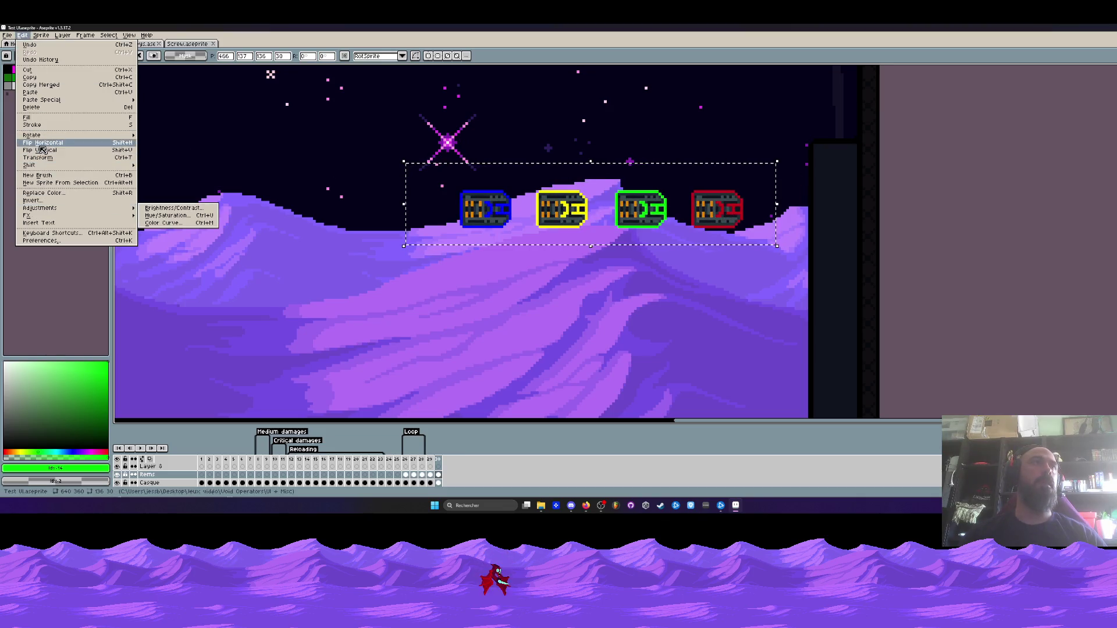
pyautogui.moveTo(105, 135)
pyautogui.click(156, 152)
pyautogui.moveTo(597, 201)
pyautogui.mouseDown()
pyautogui.moveTo(842, 271)
pyautogui.moveTo(829, 295)
pyautogui.mouseUp()
pyautogui.scroll(-3, 842, 280)
pyautogui.scroll(1, 838, 282)
pyautogui.scroll(1, 832, 284)
pyautogui.scroll(-4, 828, 296)
pyautogui.press('Return')
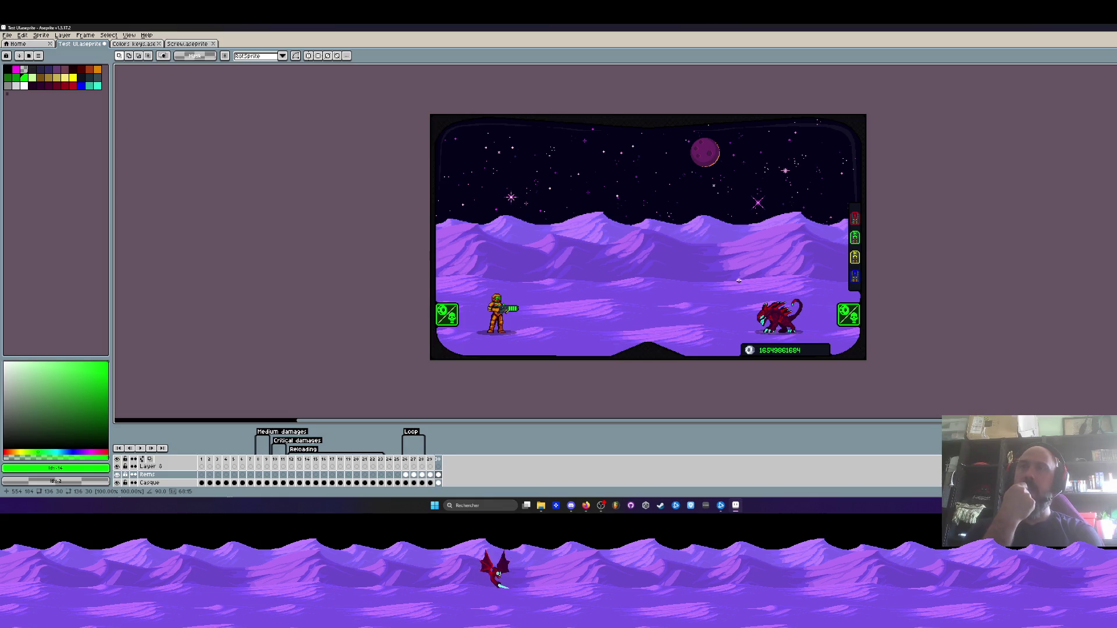
pyautogui.scroll(1, 828, 200)
pyautogui.scroll(-3, 829, 200)
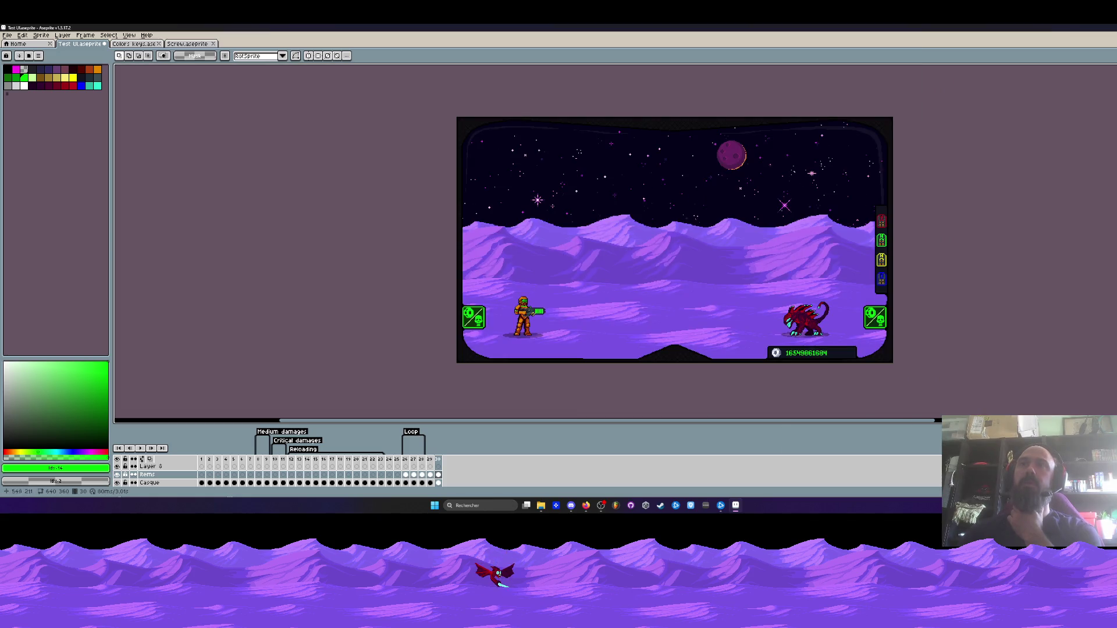
pyautogui.moveTo(864, 201); pyautogui.dragTo(908, 294)
pyautogui.scroll(1, 937, 230)
pyautogui.press('Return')
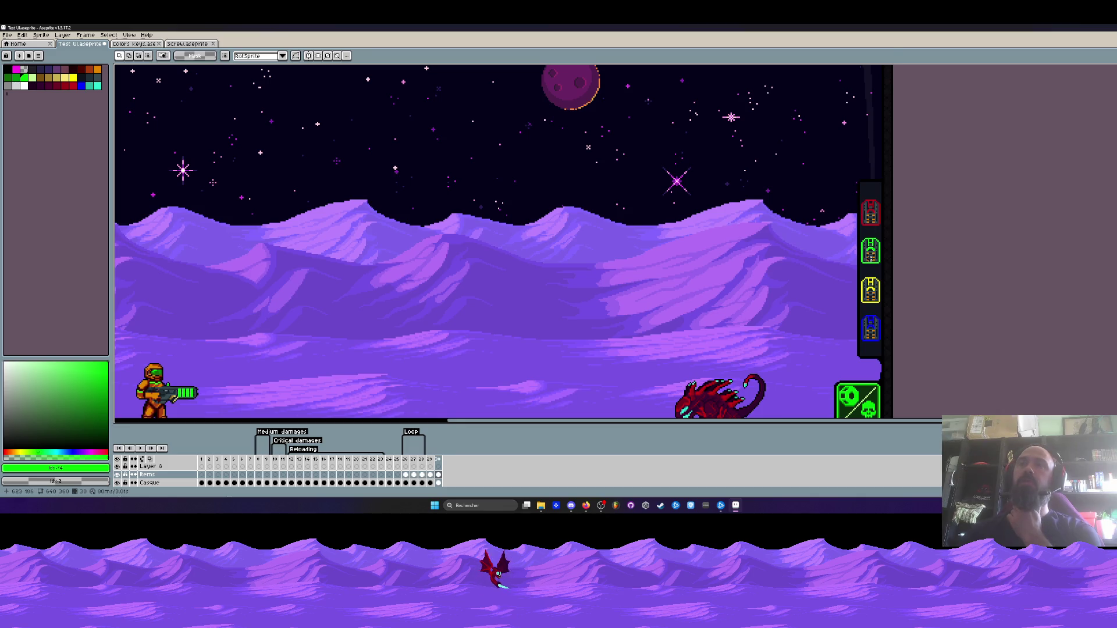
pyautogui.scroll(-2, 870, 259)
pyautogui.scroll(1, 851, 290)
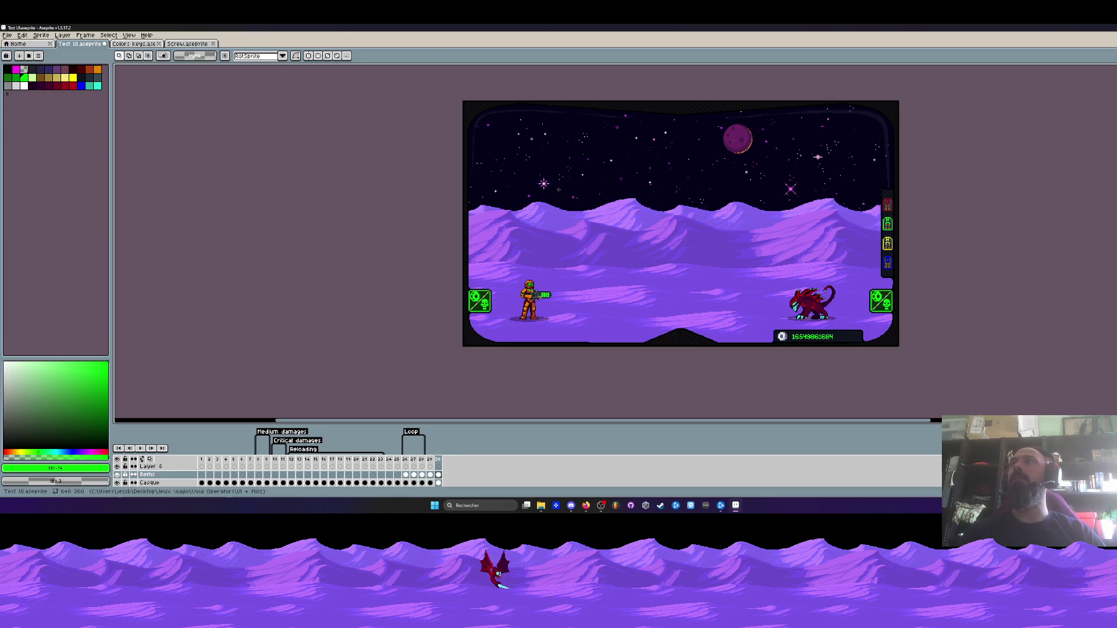
pyautogui.doubleClick(813, 28)
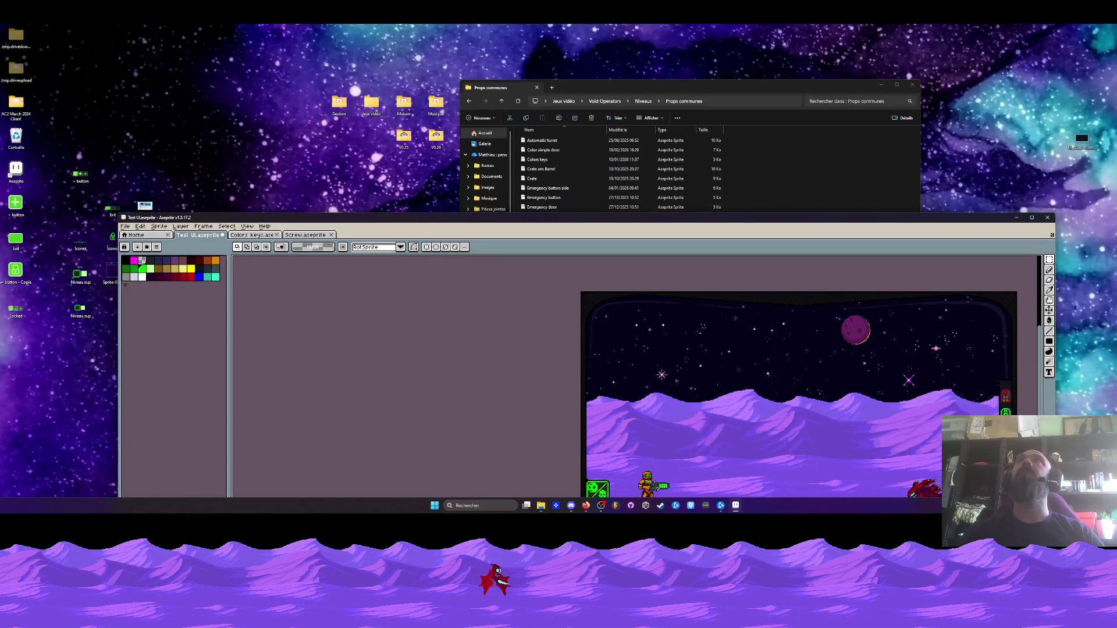
pyautogui.click(585, 506)
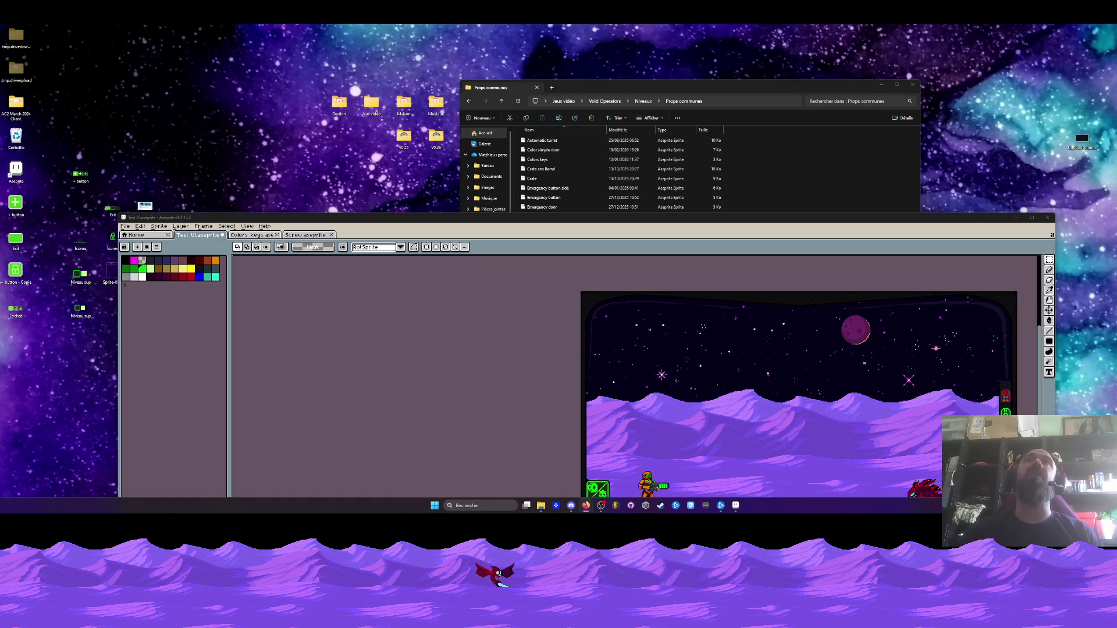
pyautogui.press('super+Up')
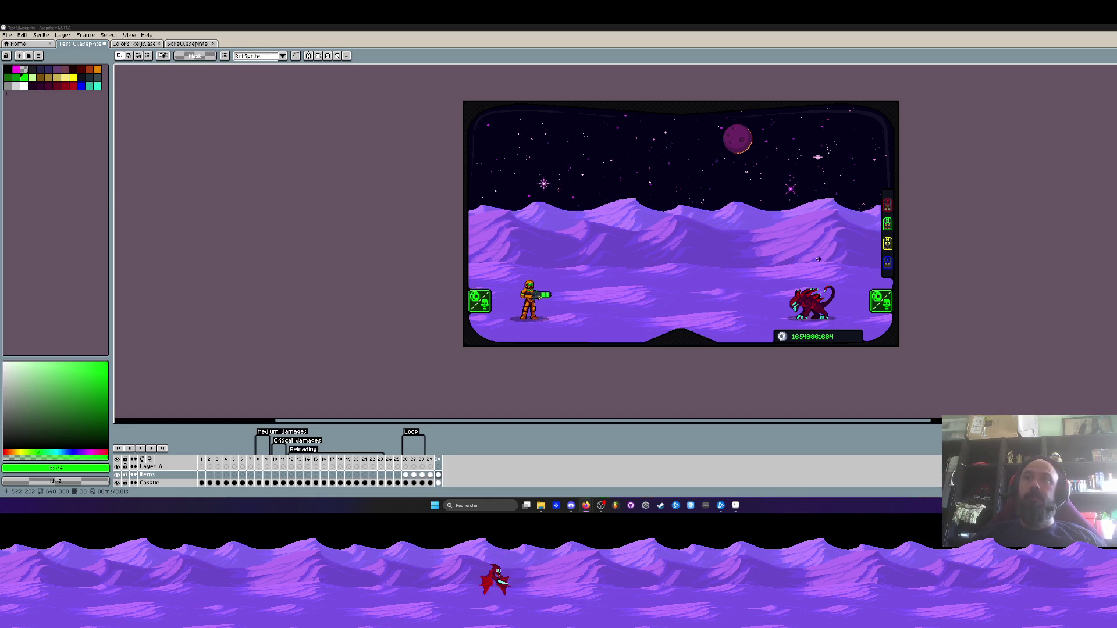
# - Undo the move, returning the four key icons to the bottom-left bar
pyautogui.scroll(-1, 817, 158)
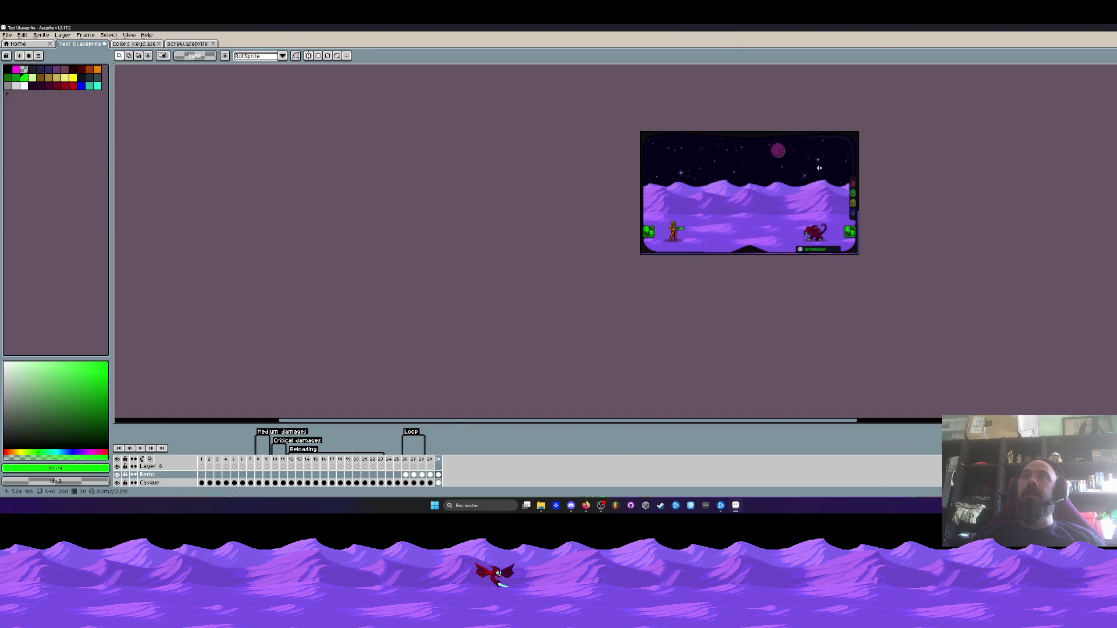
pyautogui.scroll(1, 803, 187)
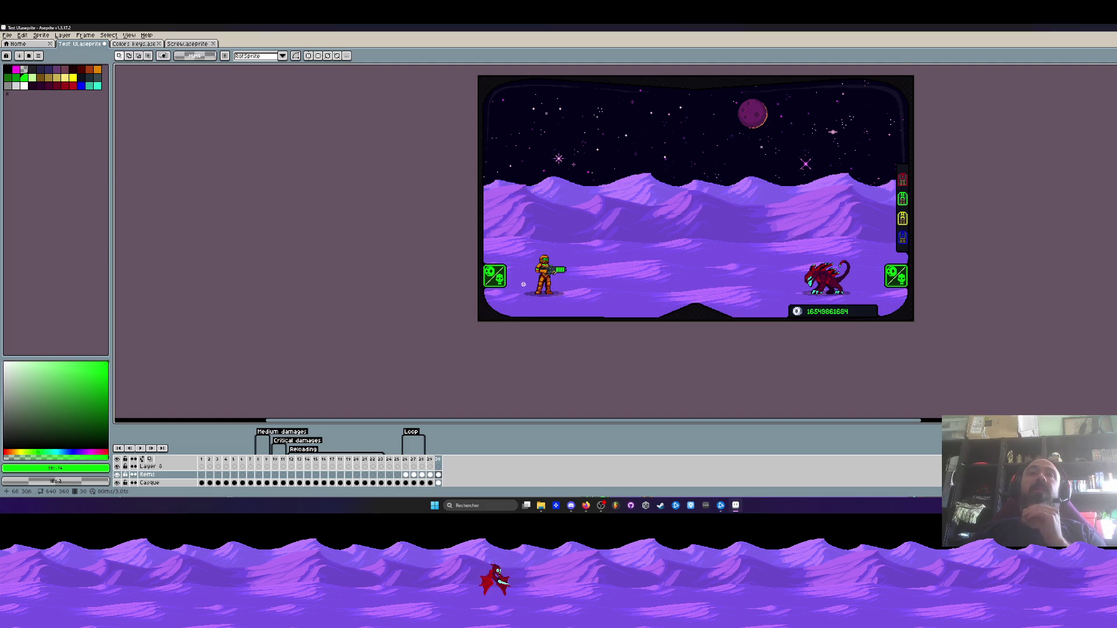
pyautogui.scroll(1, 517, 281)
pyautogui.scroll(-2, 517, 280)
pyautogui.scroll(1, 623, 263)
pyautogui.hotkey('ctrl', 'z')
pyautogui.hotkey('ctrl', 'z')
pyautogui.hotkey('ctrl', 'z')
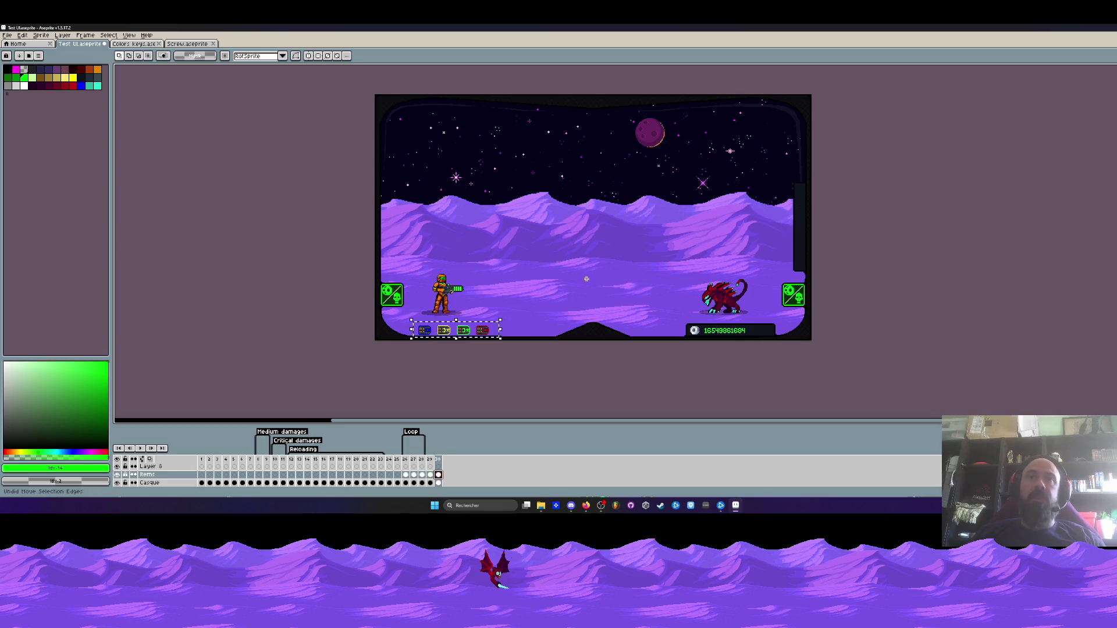
# - Nudge the green left skull panel one pixel right and back
pyautogui.scroll(1, 460, 278)
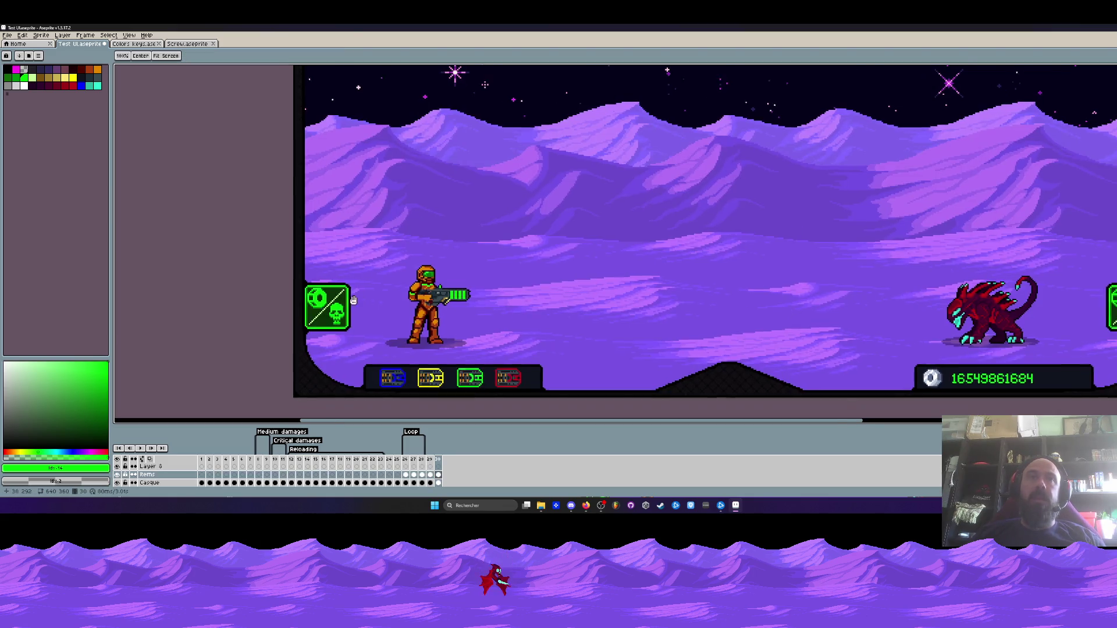
pyautogui.scroll(1, 300, 339)
pyautogui.moveTo(272, 240); pyautogui.dragTo(409, 358)
pyautogui.press('Right')
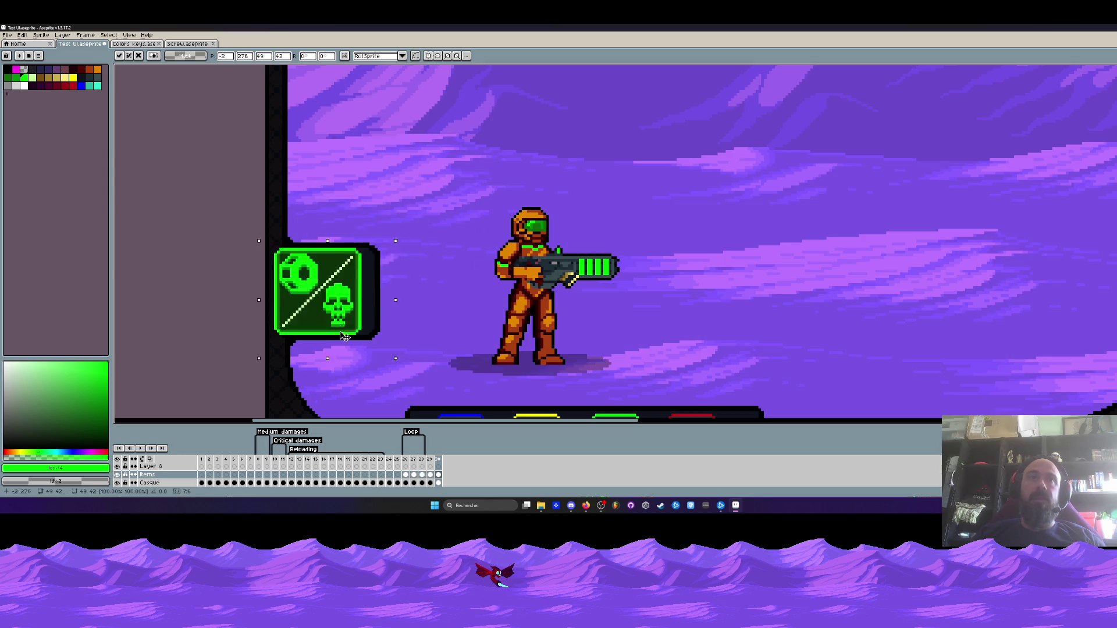
pyautogui.press('Left')
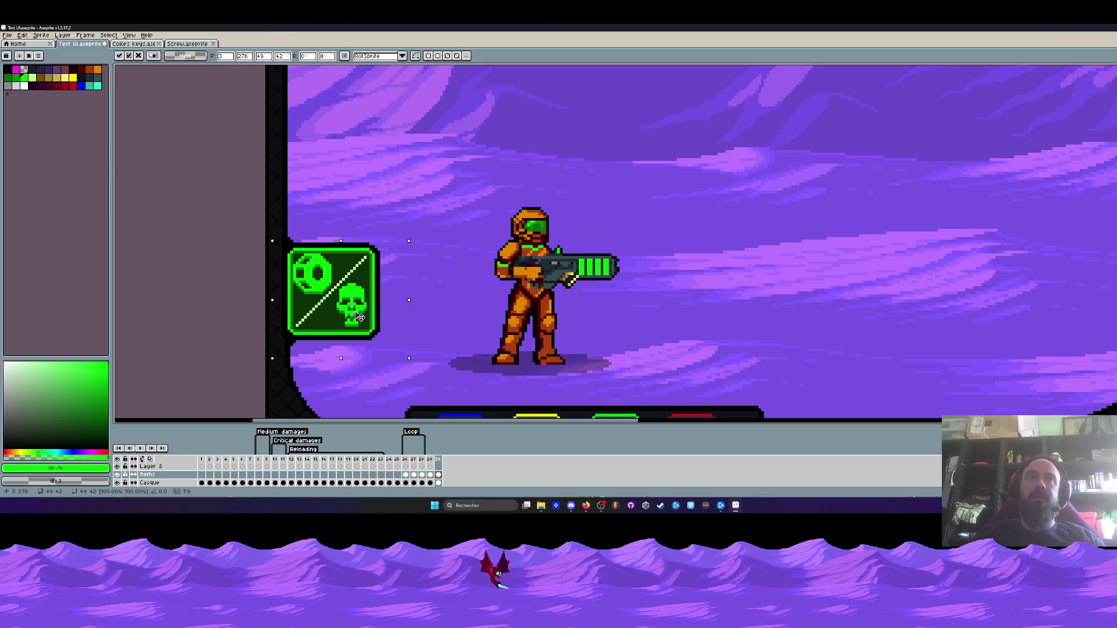
# - Erase the skull icon at the right edge, leaving an empty dark panel
pyautogui.scroll(-2, 358, 317)
pyautogui.scroll(1, 354, 317)
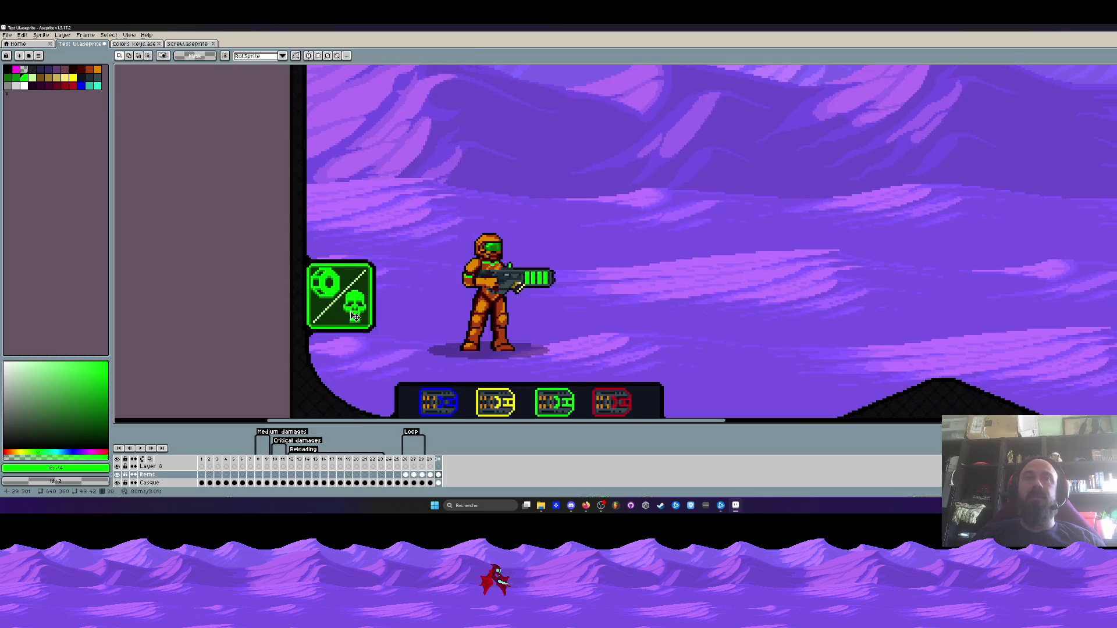
pyautogui.scroll(-1, 355, 317)
pyautogui.moveTo(375, 400); pyautogui.dragTo(698, 314)
pyautogui.scroll(-1, 610, 316)
pyautogui.scroll(-2, 611, 316)
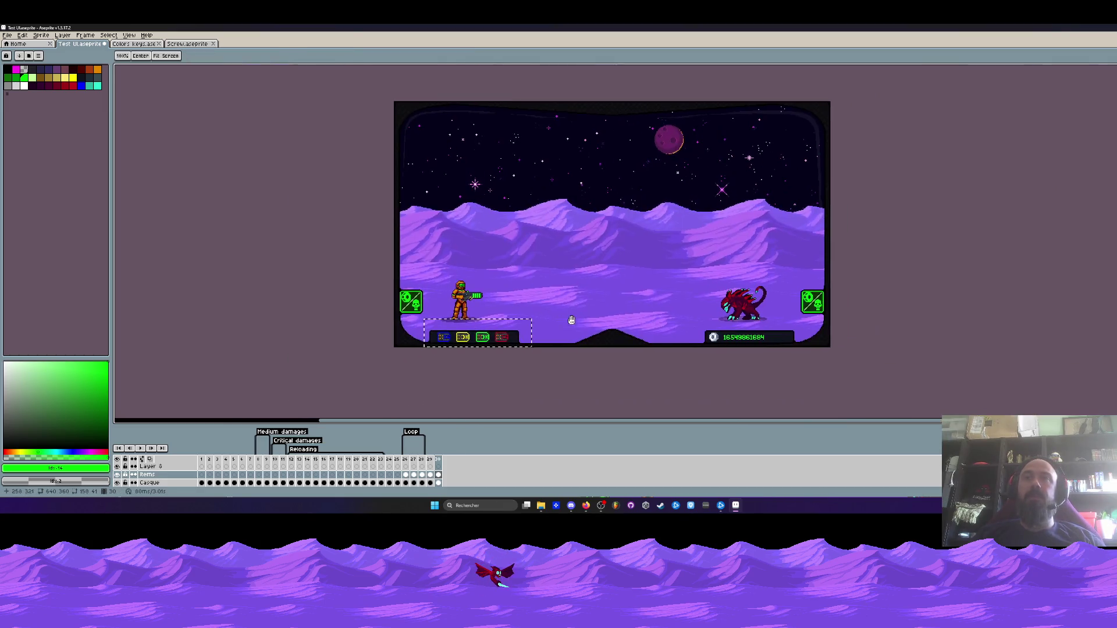
pyautogui.press('m')
pyautogui.moveTo(782, 274)
pyautogui.mouseDown()
pyautogui.moveTo(830, 312)
pyautogui.moveTo(817, 316)
pyautogui.moveTo(838, 318)
pyautogui.mouseUp()
pyautogui.scroll(3, 830, 312)
pyautogui.press('Delete')
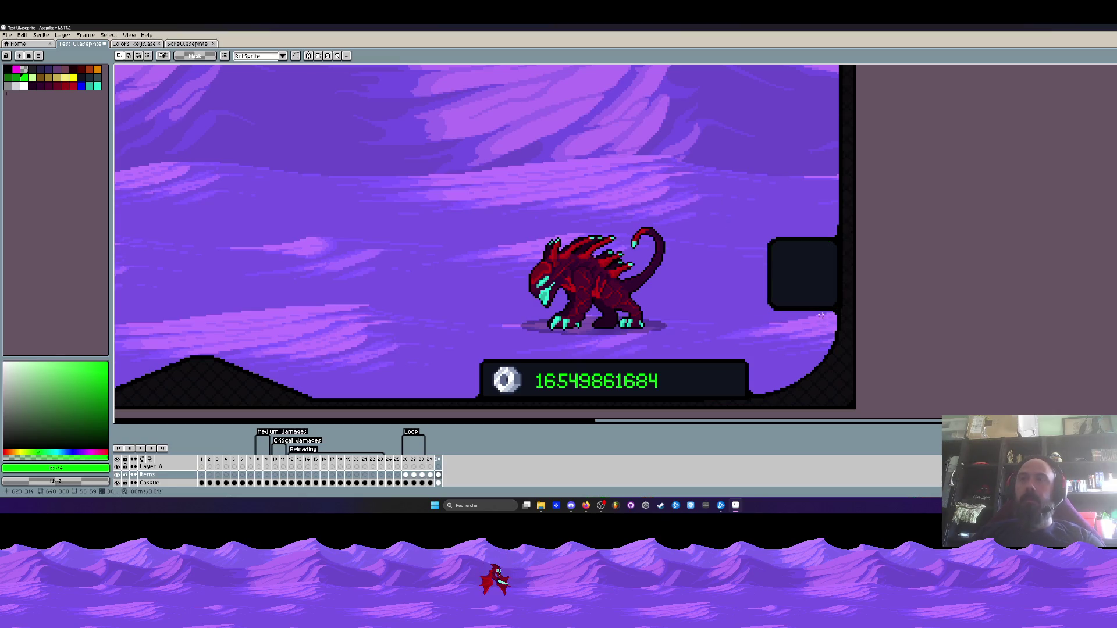
# - Select the screw counter box to inspect it, then clear the selection
pyautogui.moveTo(459, 340); pyautogui.dragTo(468, 307)
pyautogui.scroll(-3, 622, 341)
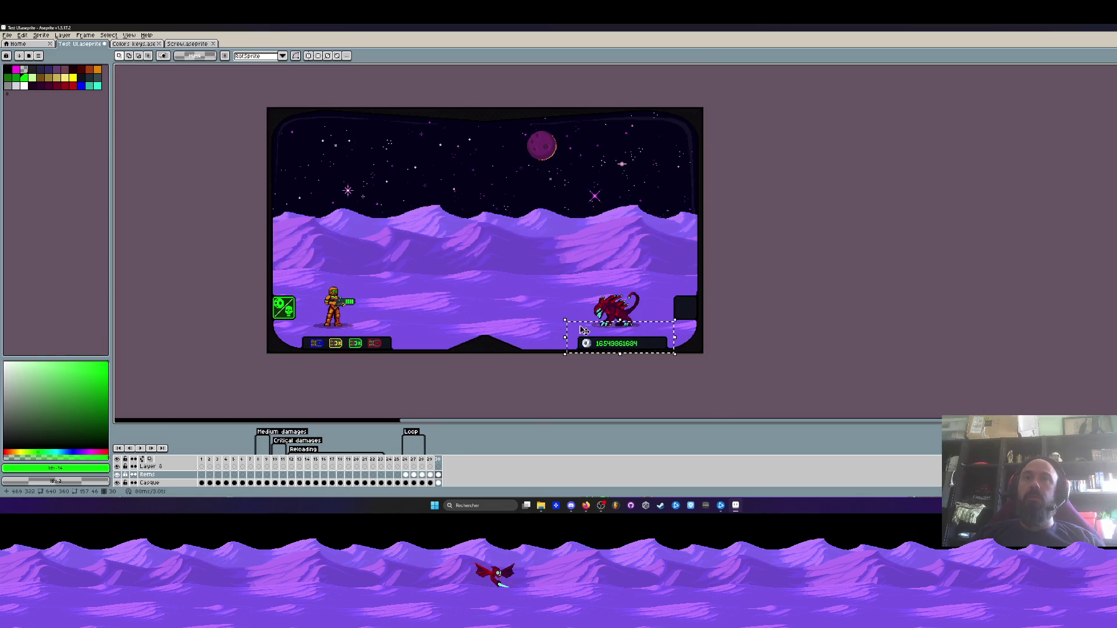
pyautogui.moveTo(306, 319); pyautogui.dragTo(413, 354)
pyautogui.click(415, 354)
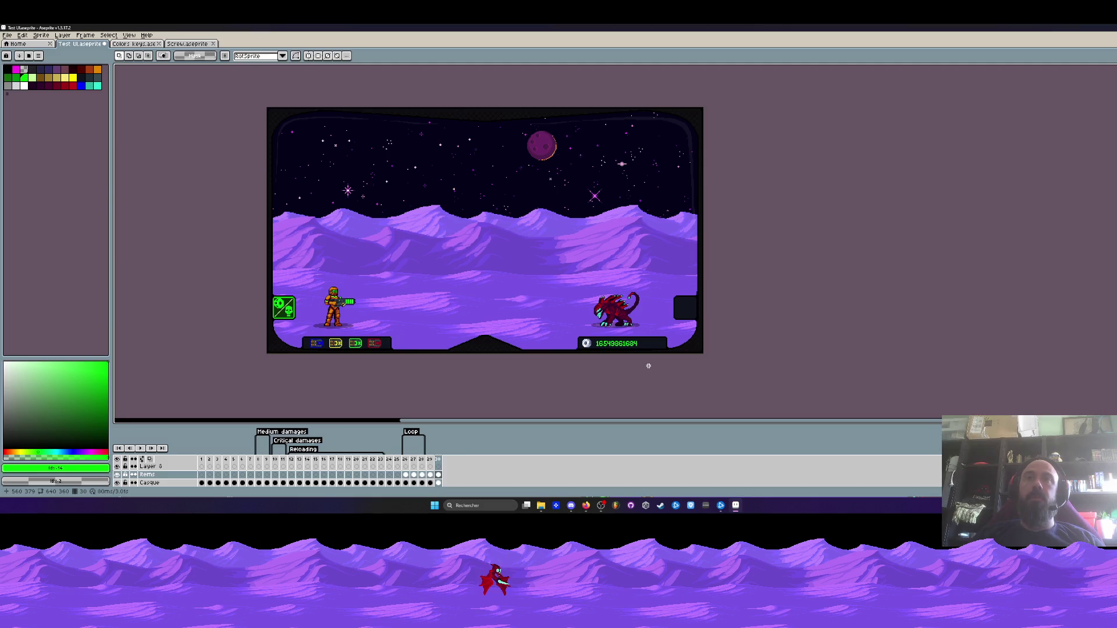
pyautogui.scroll(2, 598, 356)
pyautogui.moveTo(539, 313); pyautogui.dragTo(741, 346)
pyautogui.scroll(-2, 741, 348)
pyautogui.click(685, 223)
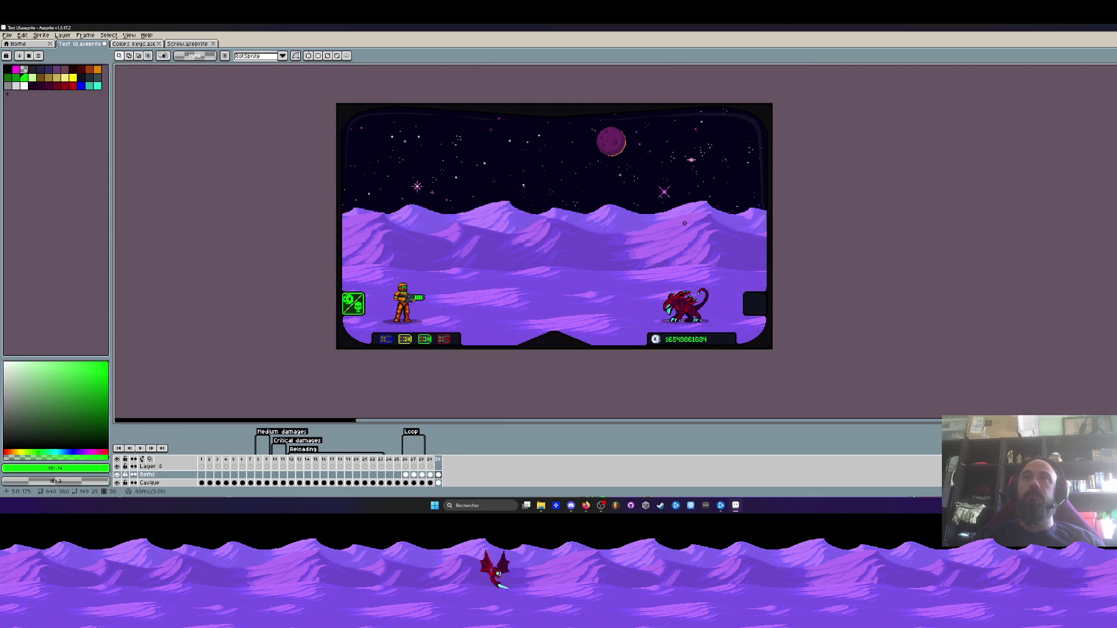